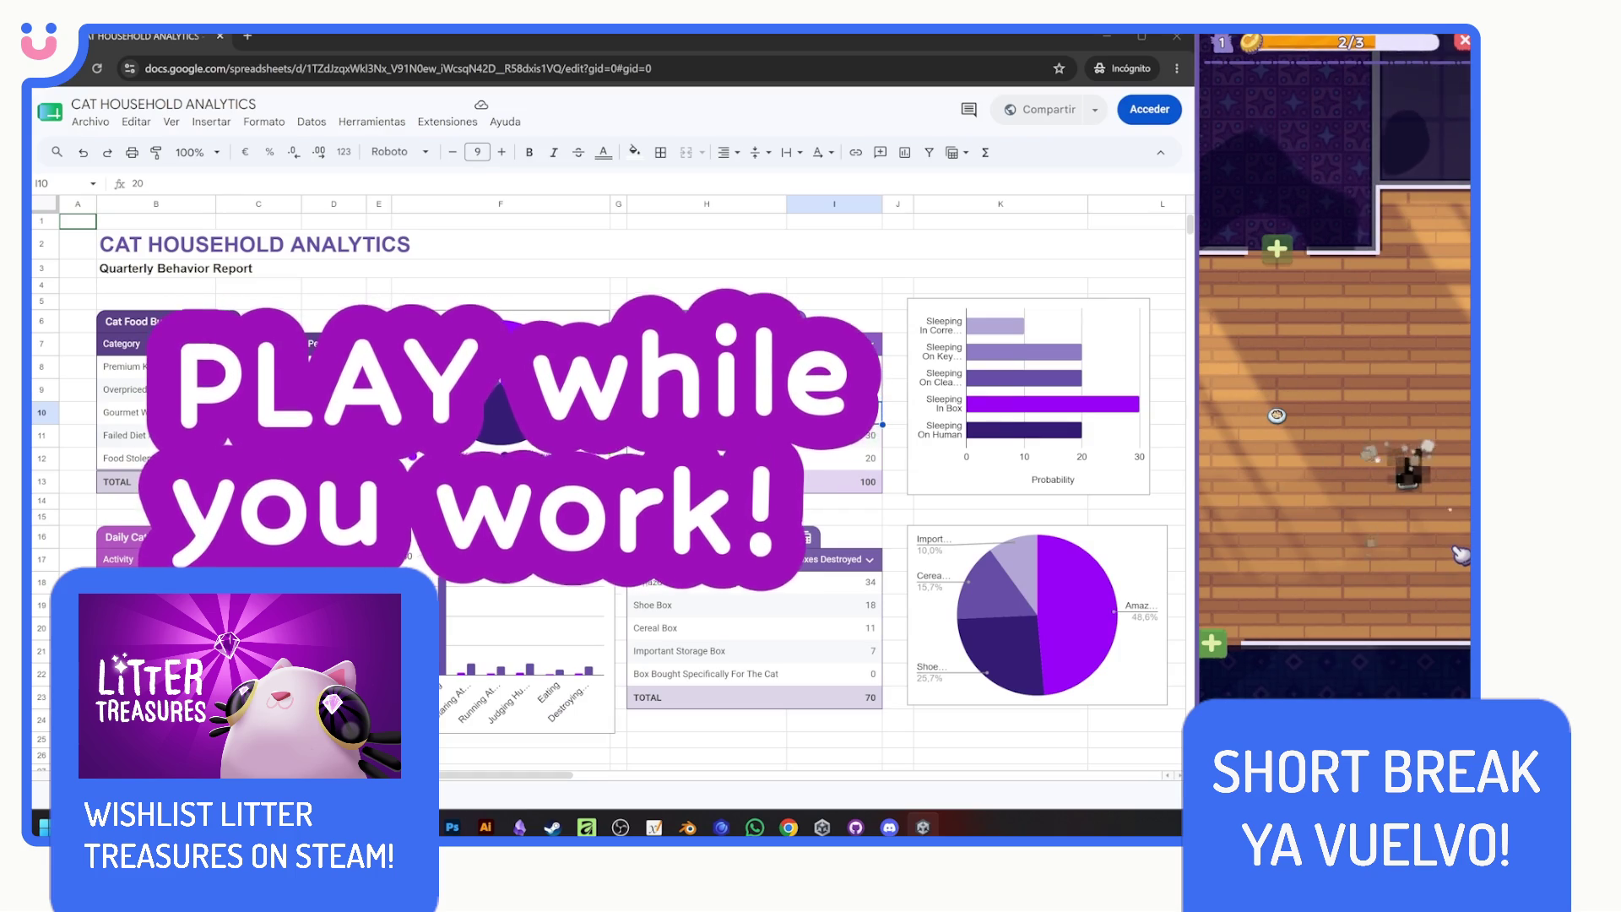
Collect the third cat-game item, stop Play mode, then review and close the prefab diff.
left_click(1435, 473)
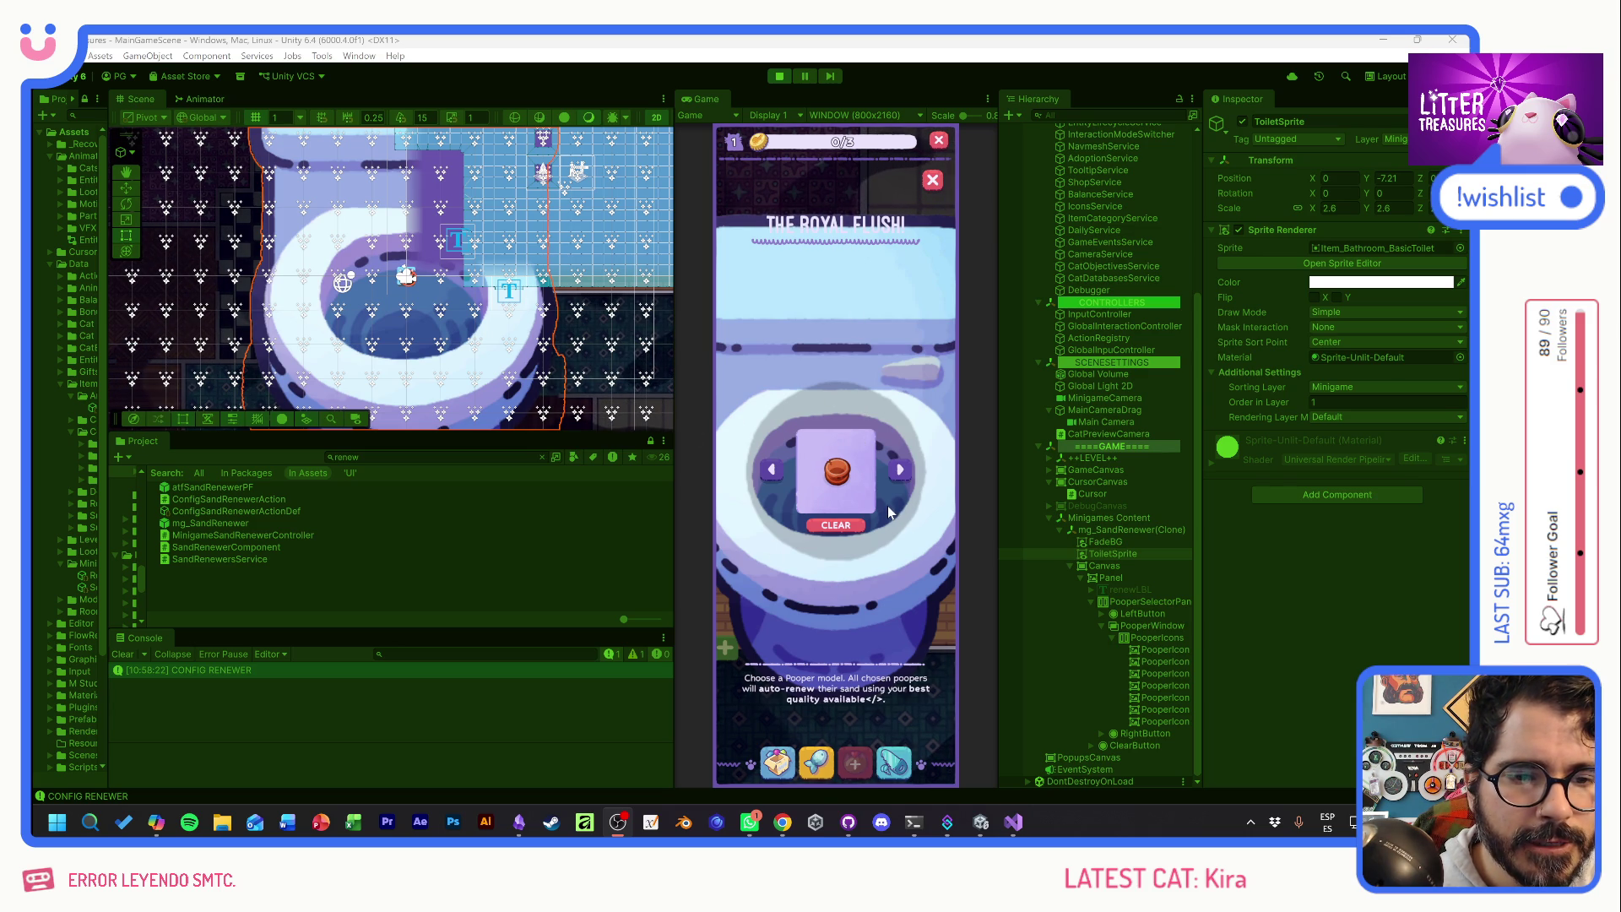
left_click(778, 76)
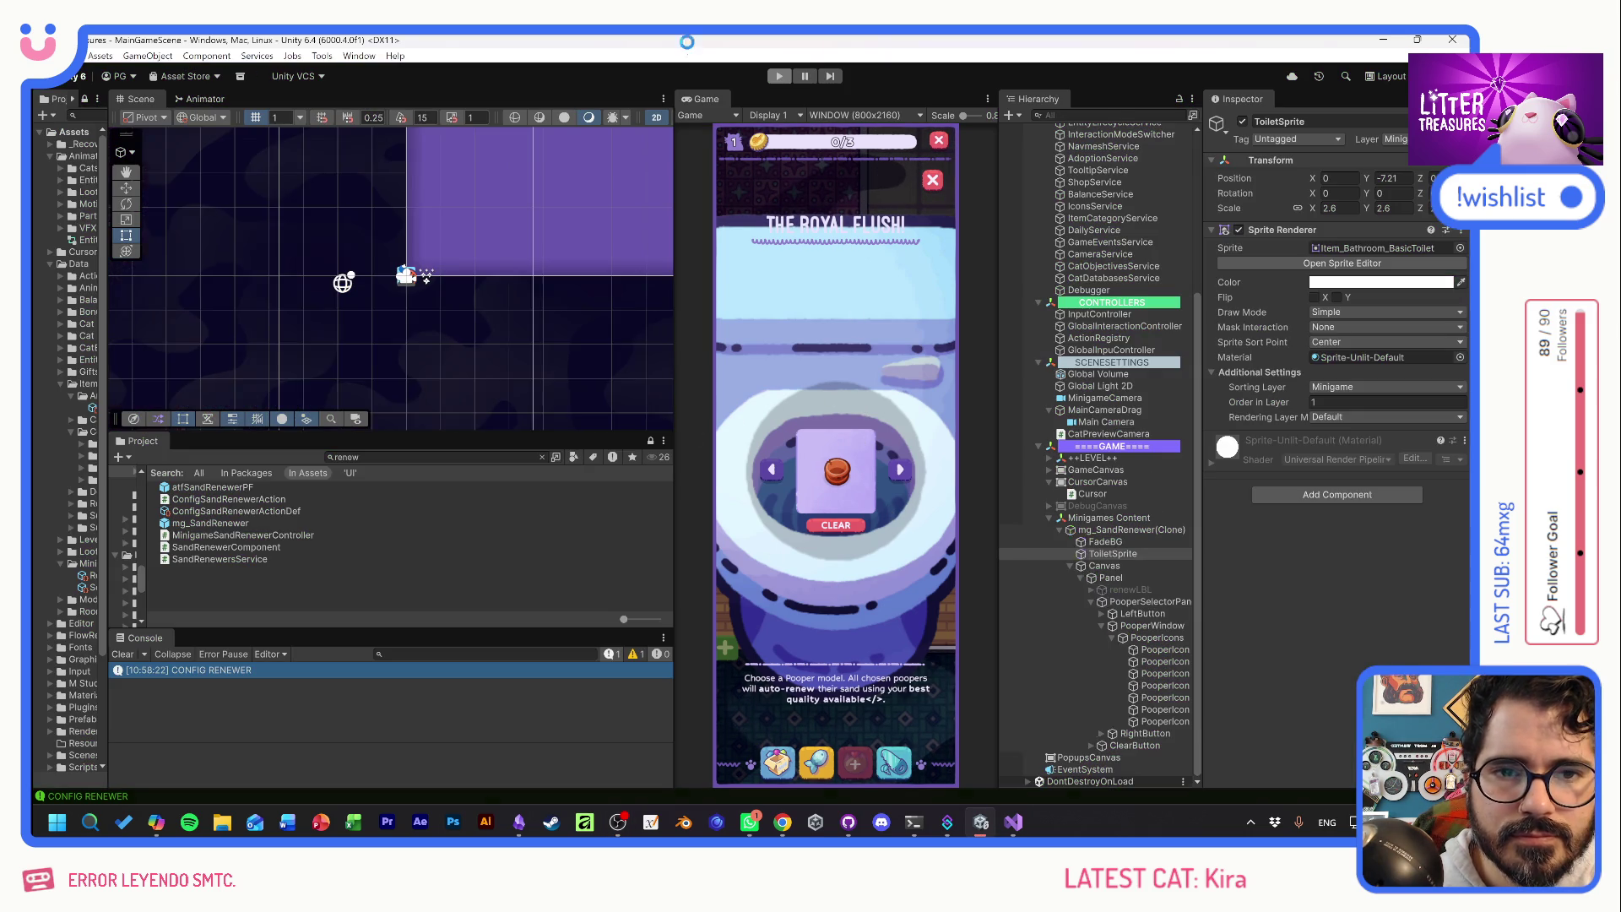
left_click(844, 824)
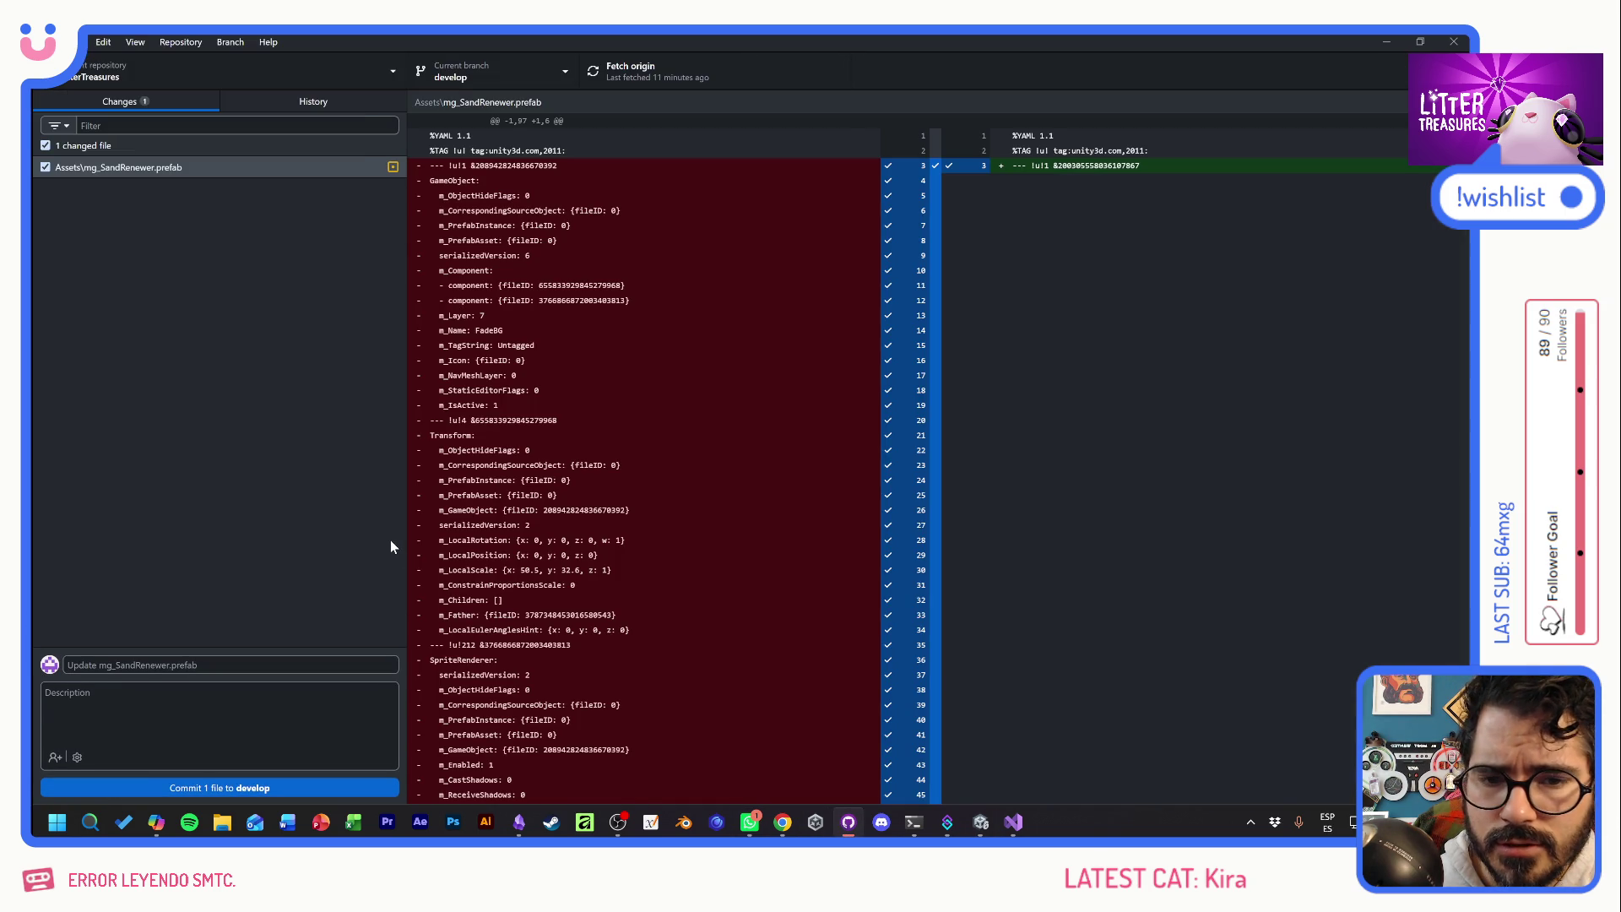
left_click(1456, 42)
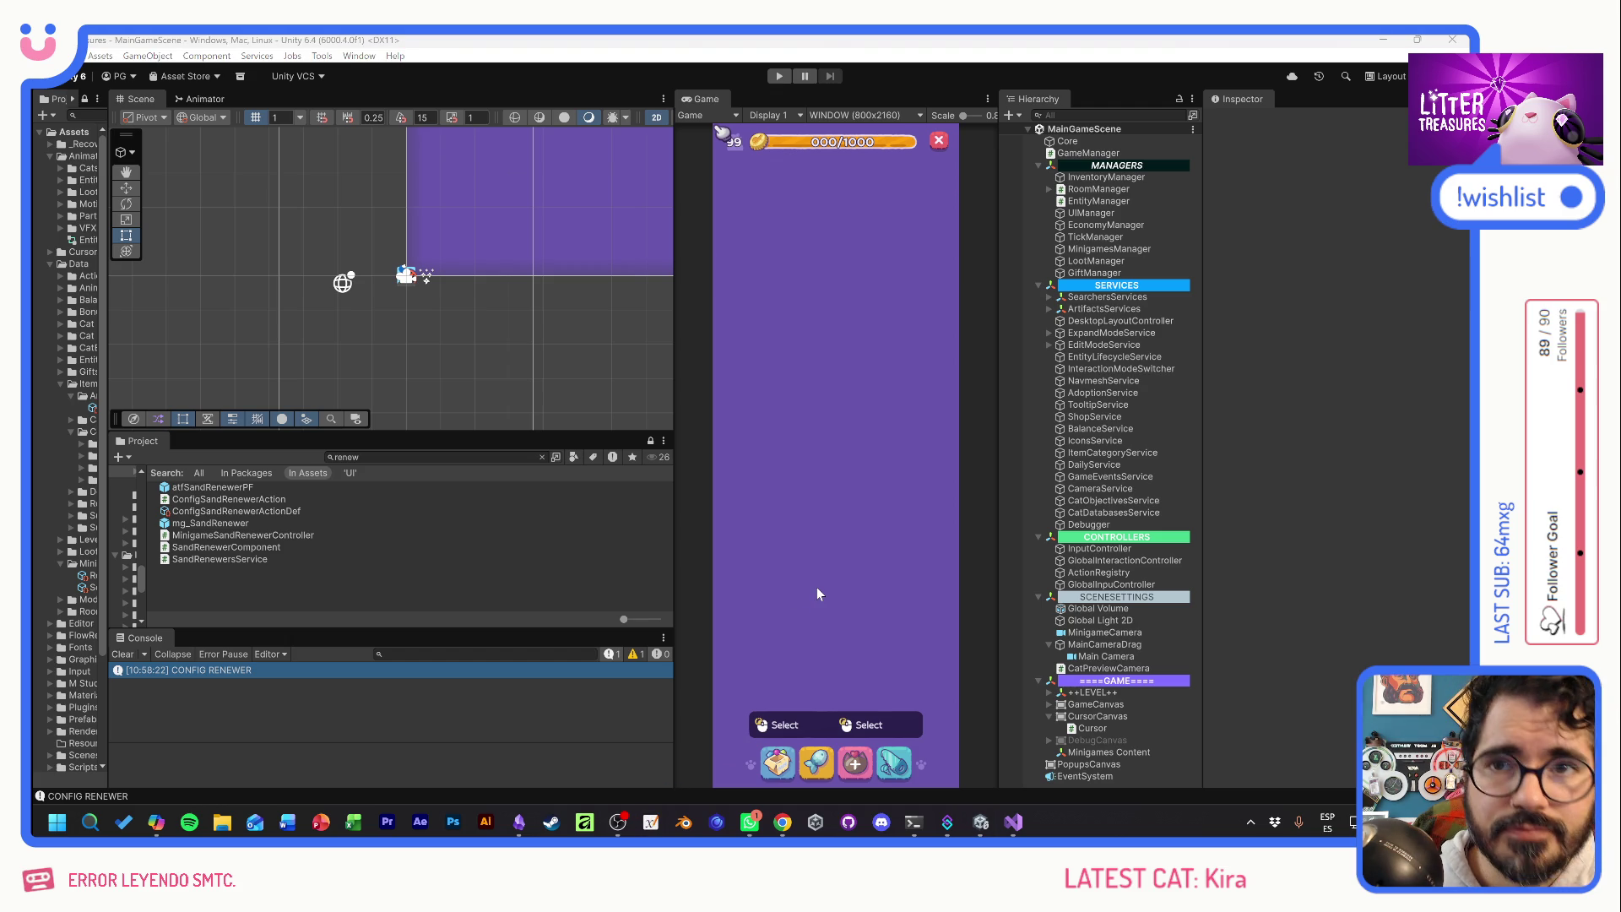
Switch from Unity to the blank dotted Xournal++ page.
key("alt+Tab")
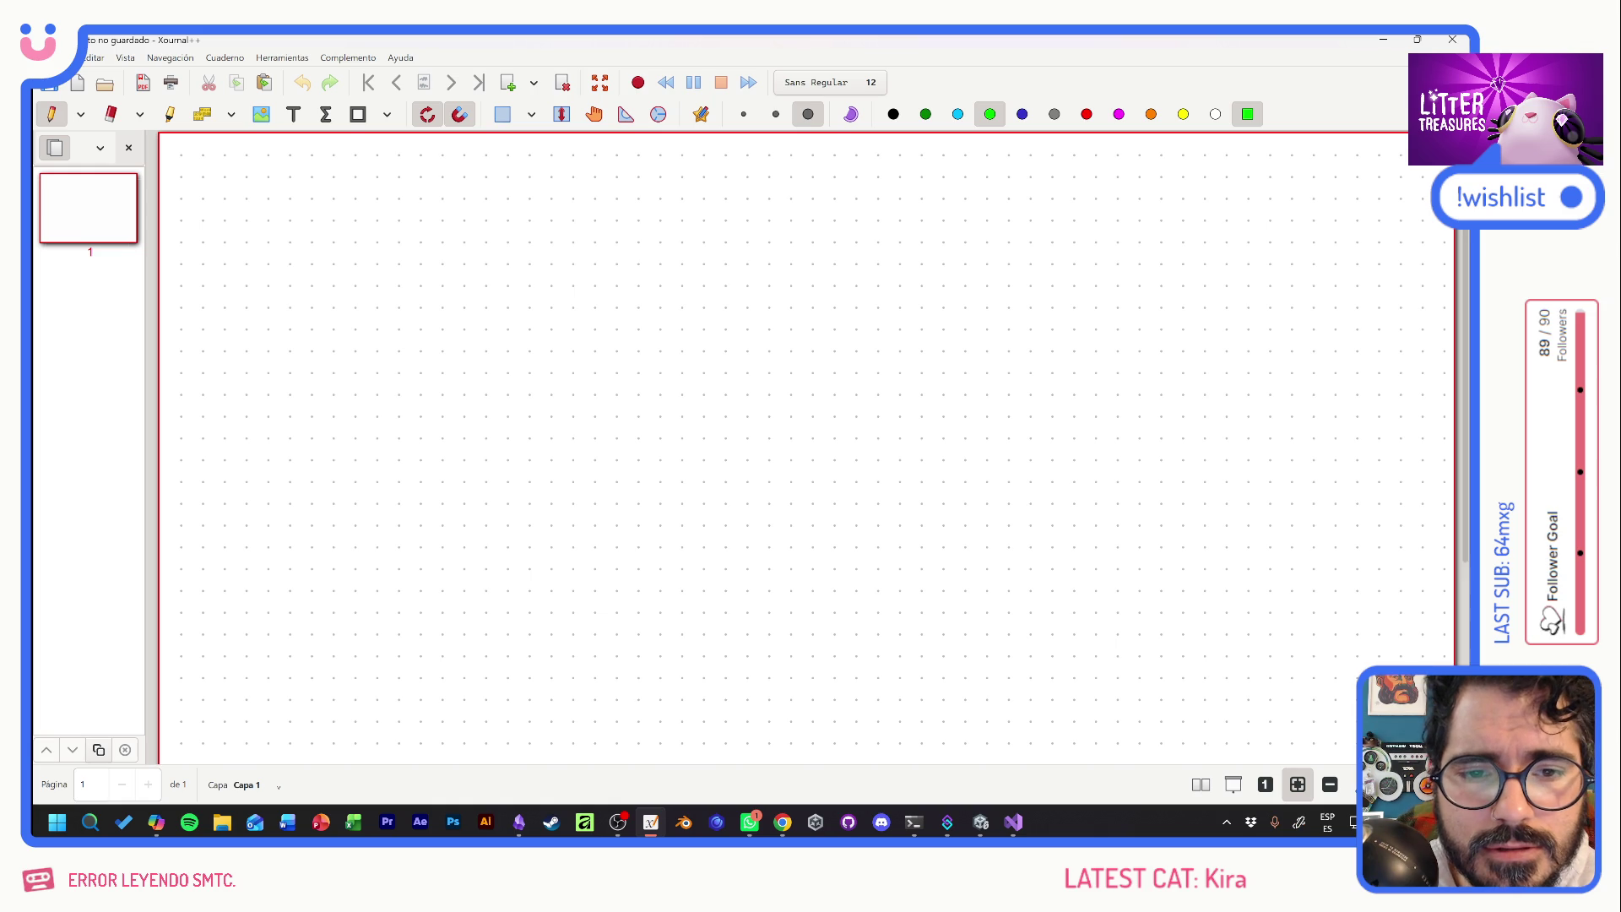
Sketch a tall green screen frame with a small top box and two horizontal dividers.
mouse_move(639, 244)
left_mouse_down()
mouse_move(641, 569)
mouse_move(757, 250)
mouse_move(828, 250)
mouse_move(826, 619)
mouse_move(654, 629)
left_mouse_up()
left_click_drag(642, 545, 638, 623)
mouse_move(674, 281)
left_mouse_down()
mouse_move(771, 272)
mouse_move(776, 302)
mouse_move(677, 308)
mouse_move(673, 279)
left_mouse_up()
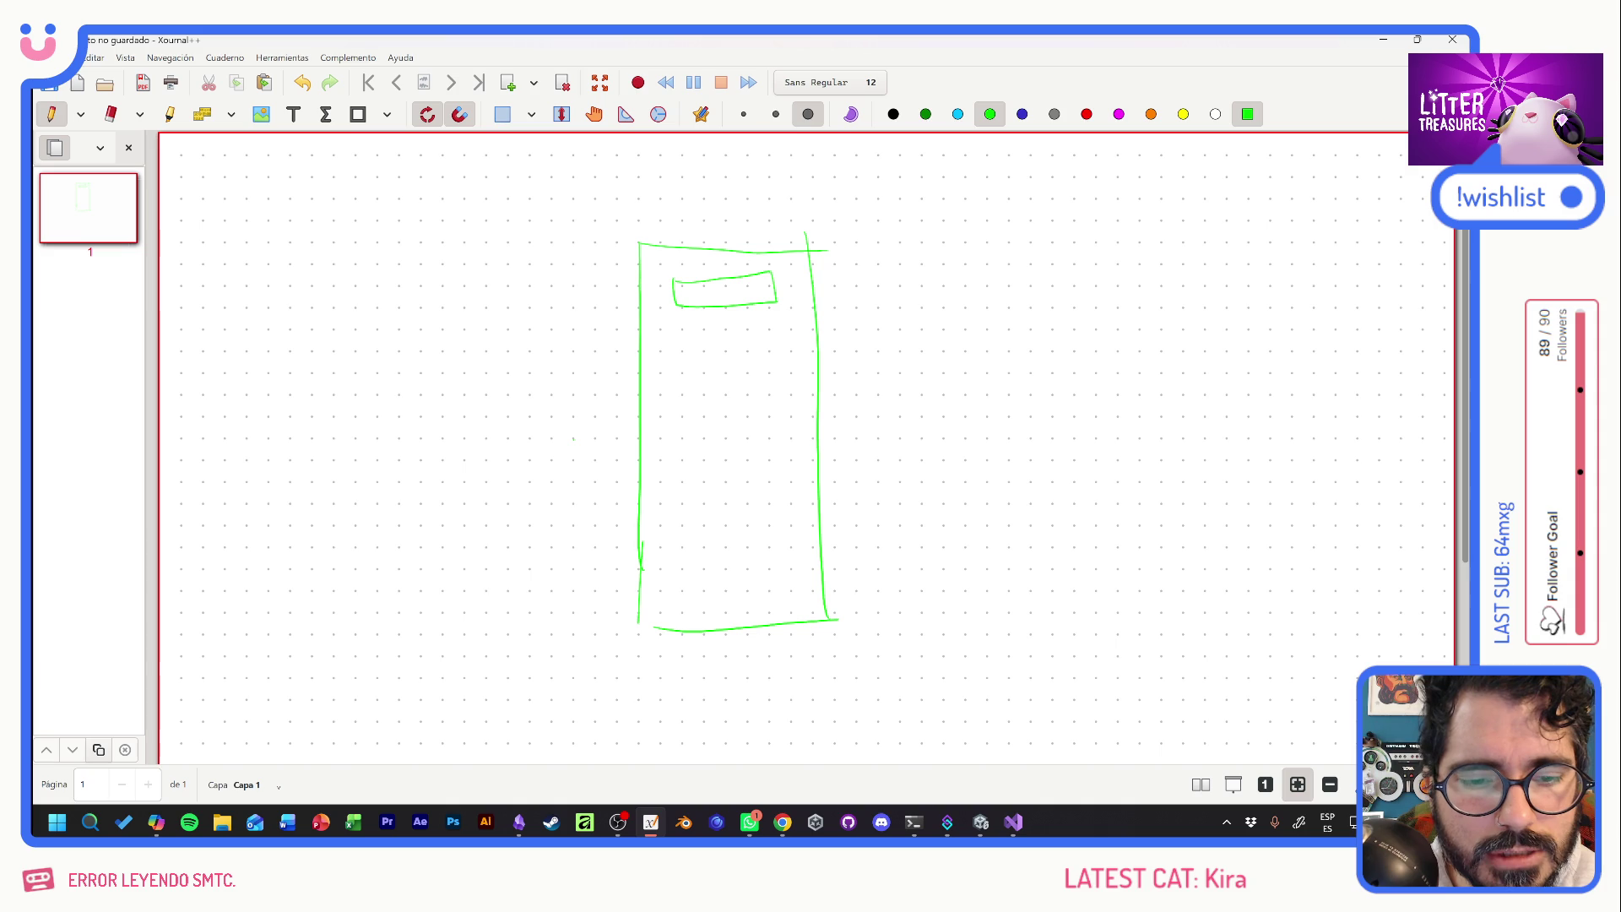
left_click_drag(643, 558, 814, 571)
left_click_drag(641, 310, 796, 324)
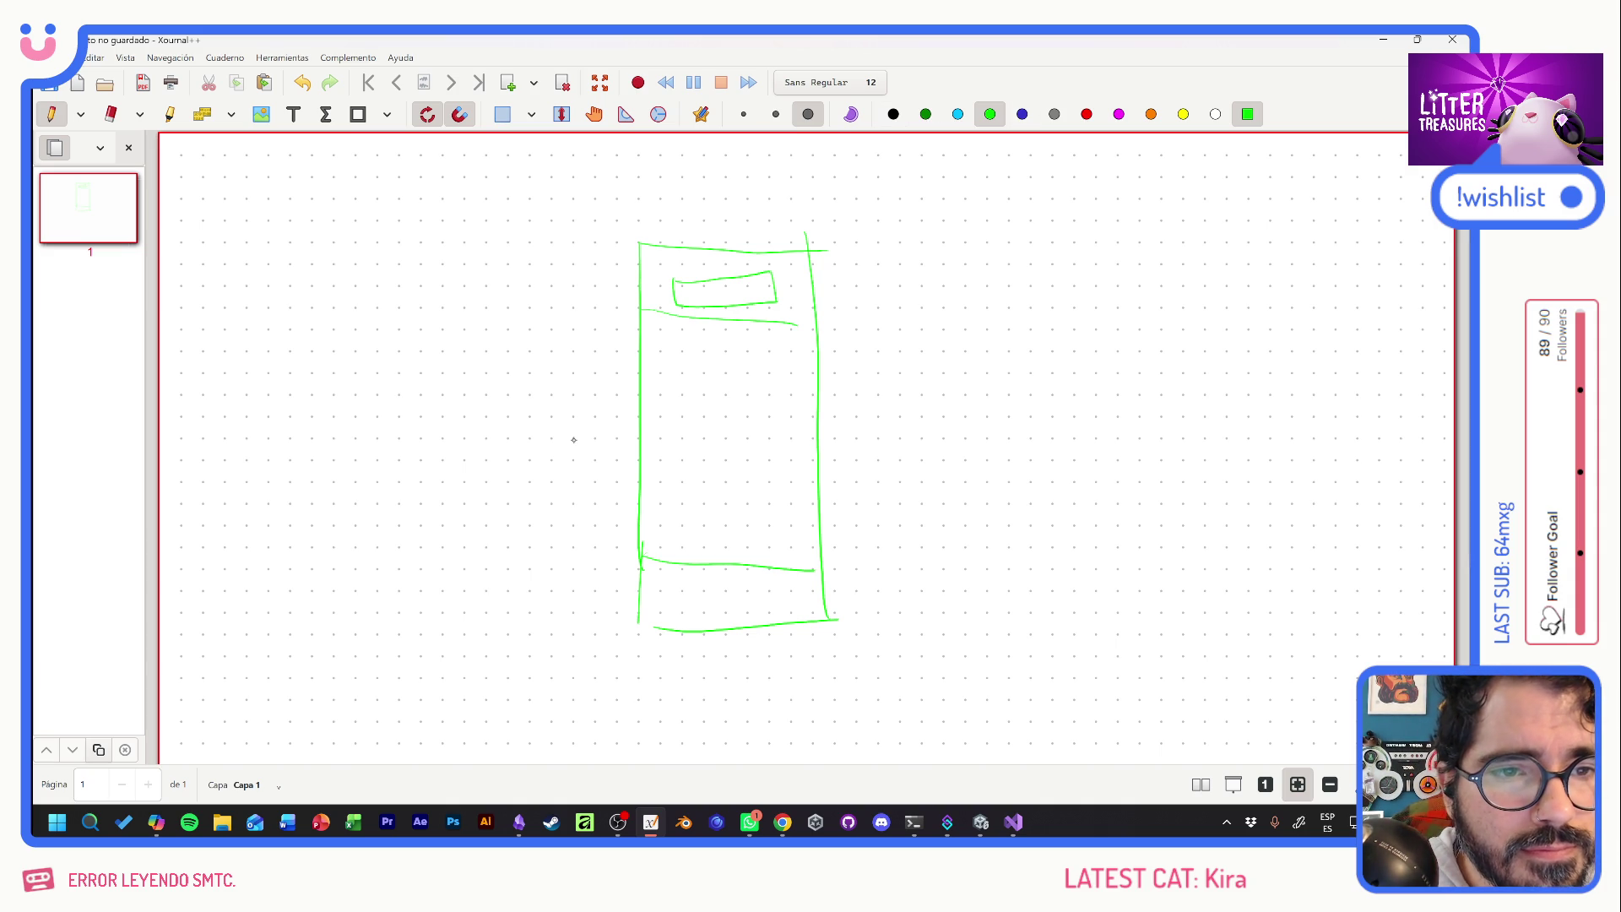
key("1")
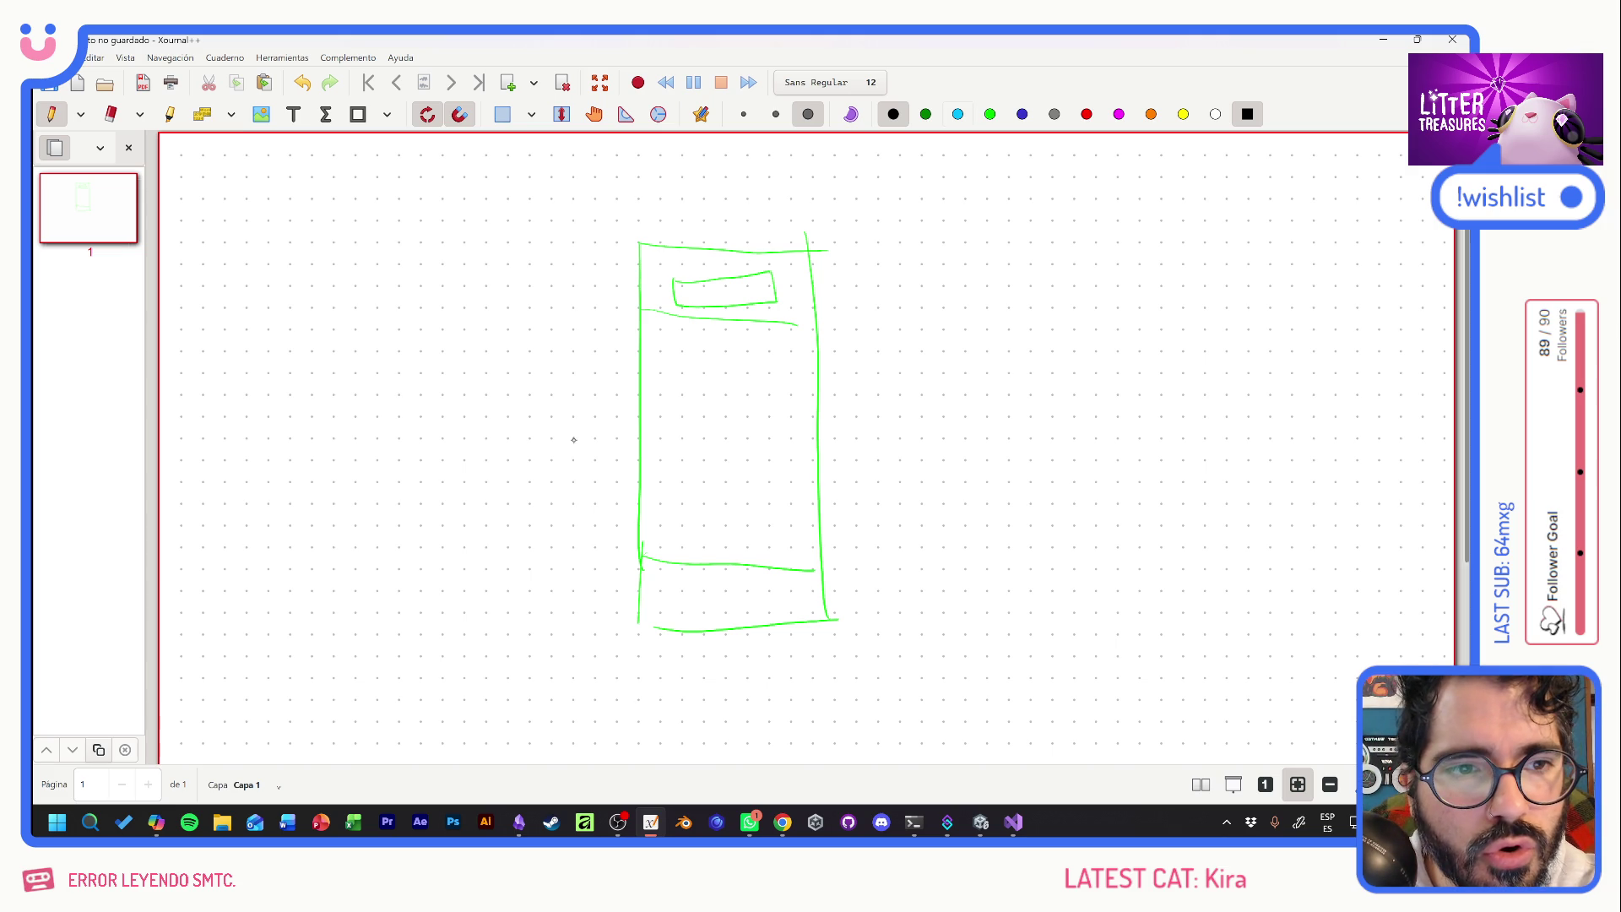
left_click(958, 114)
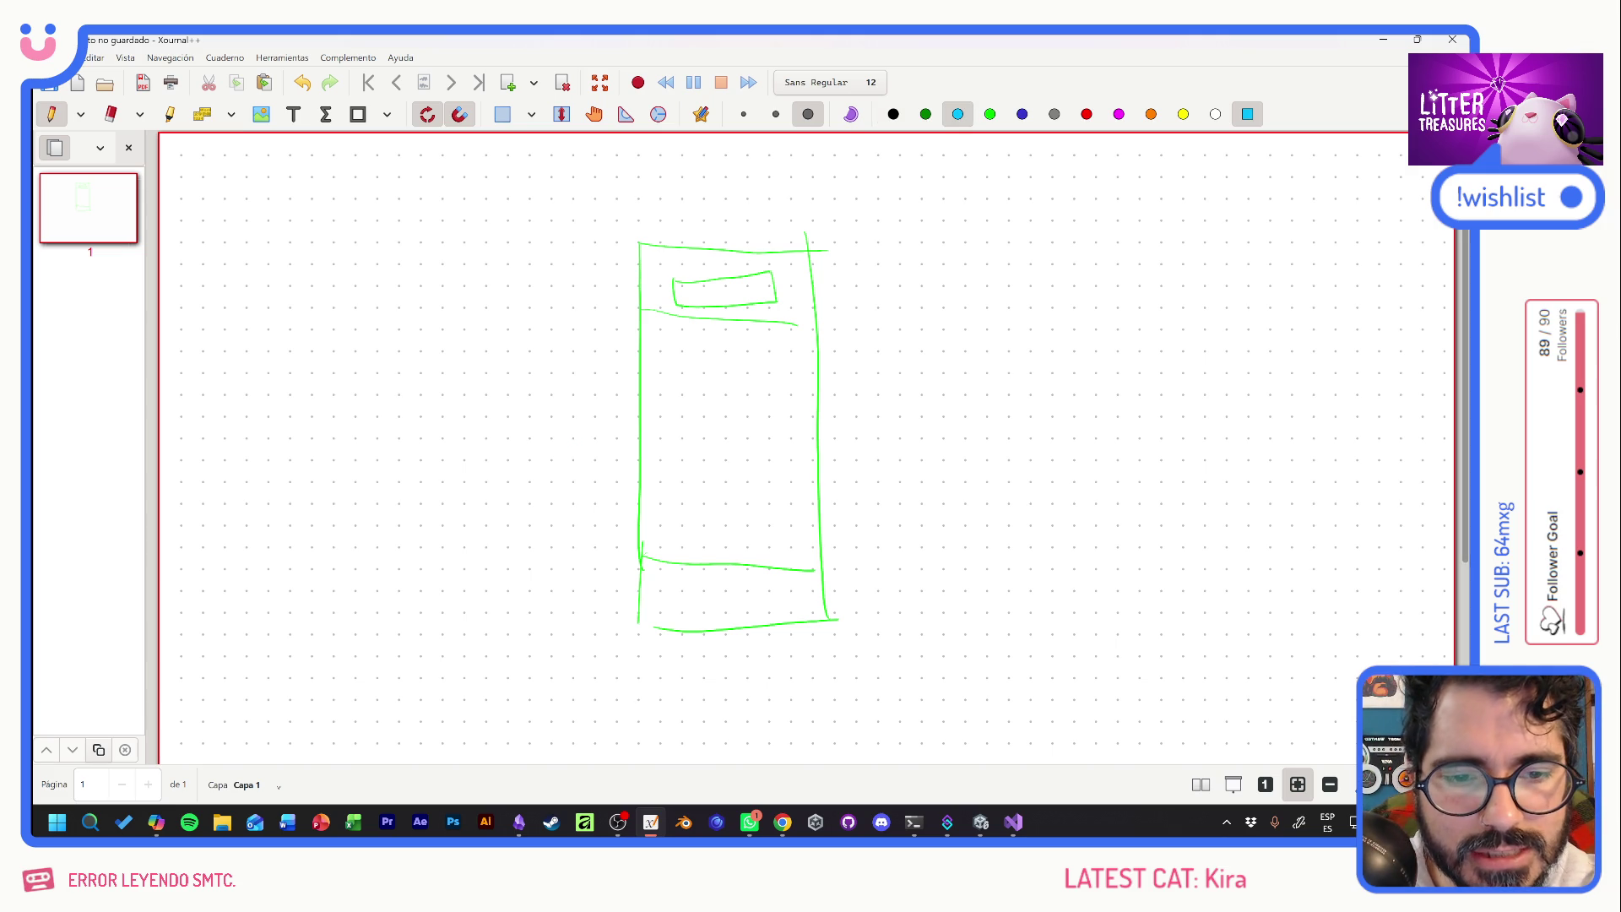
Draw a cyan circle with a small square inside it in the frame.
mouse_move(770, 386)
left_mouse_down()
mouse_move(676, 418)
mouse_move(777, 483)
left_mouse_up()
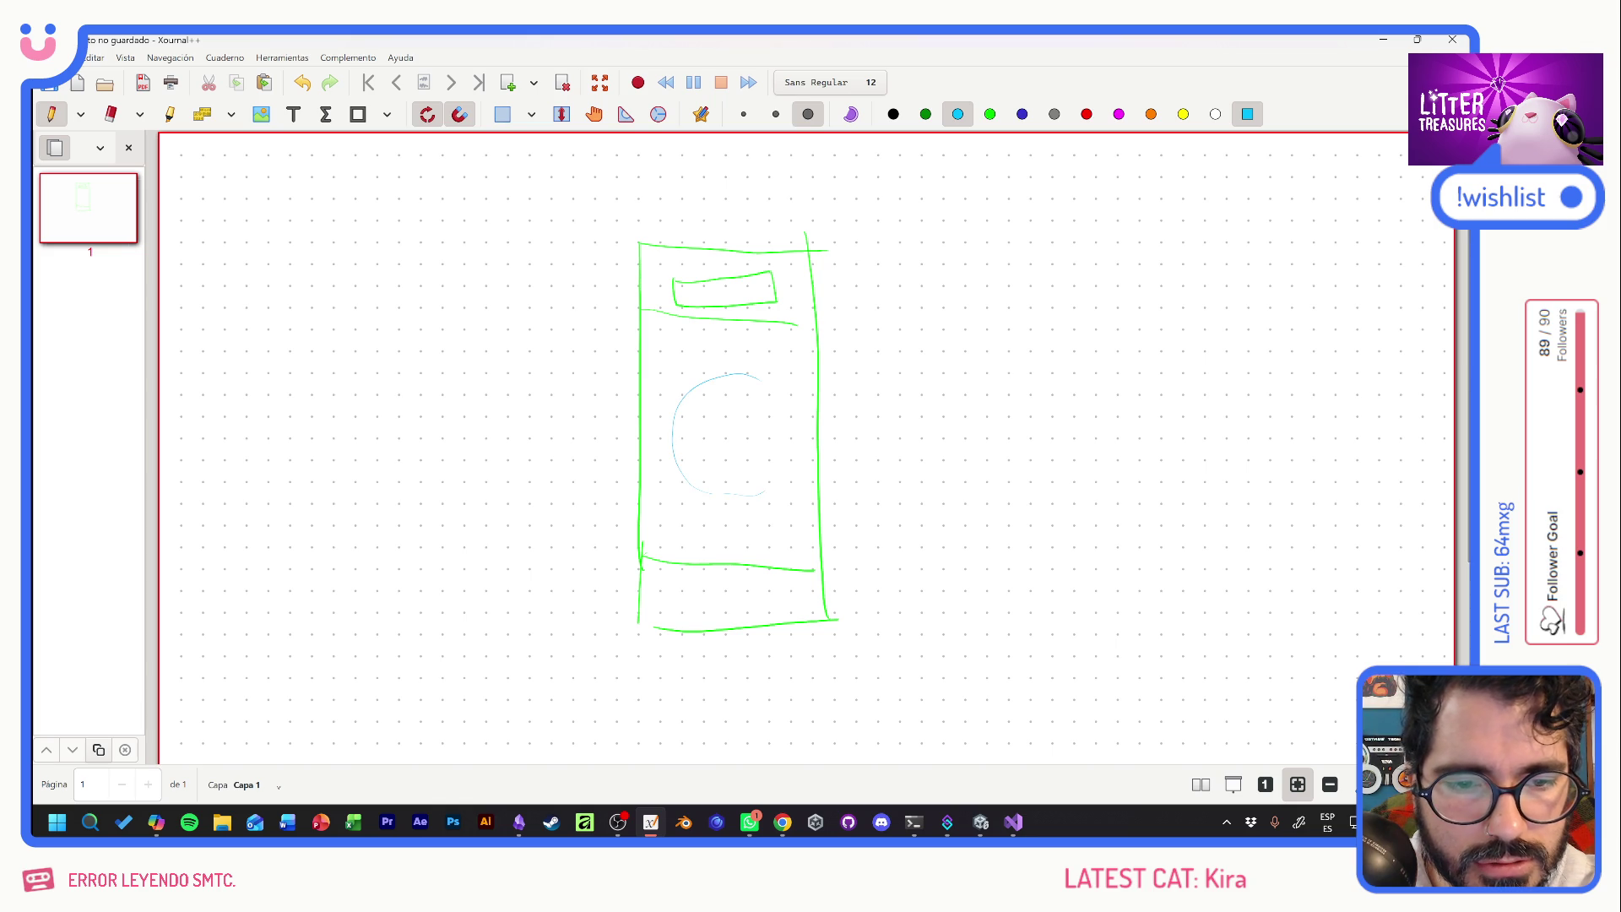
mouse_move(705, 382)
left_mouse_down()
mouse_move(671, 479)
mouse_move(778, 478)
left_mouse_up()
left_click_drag(743, 373, 778, 488)
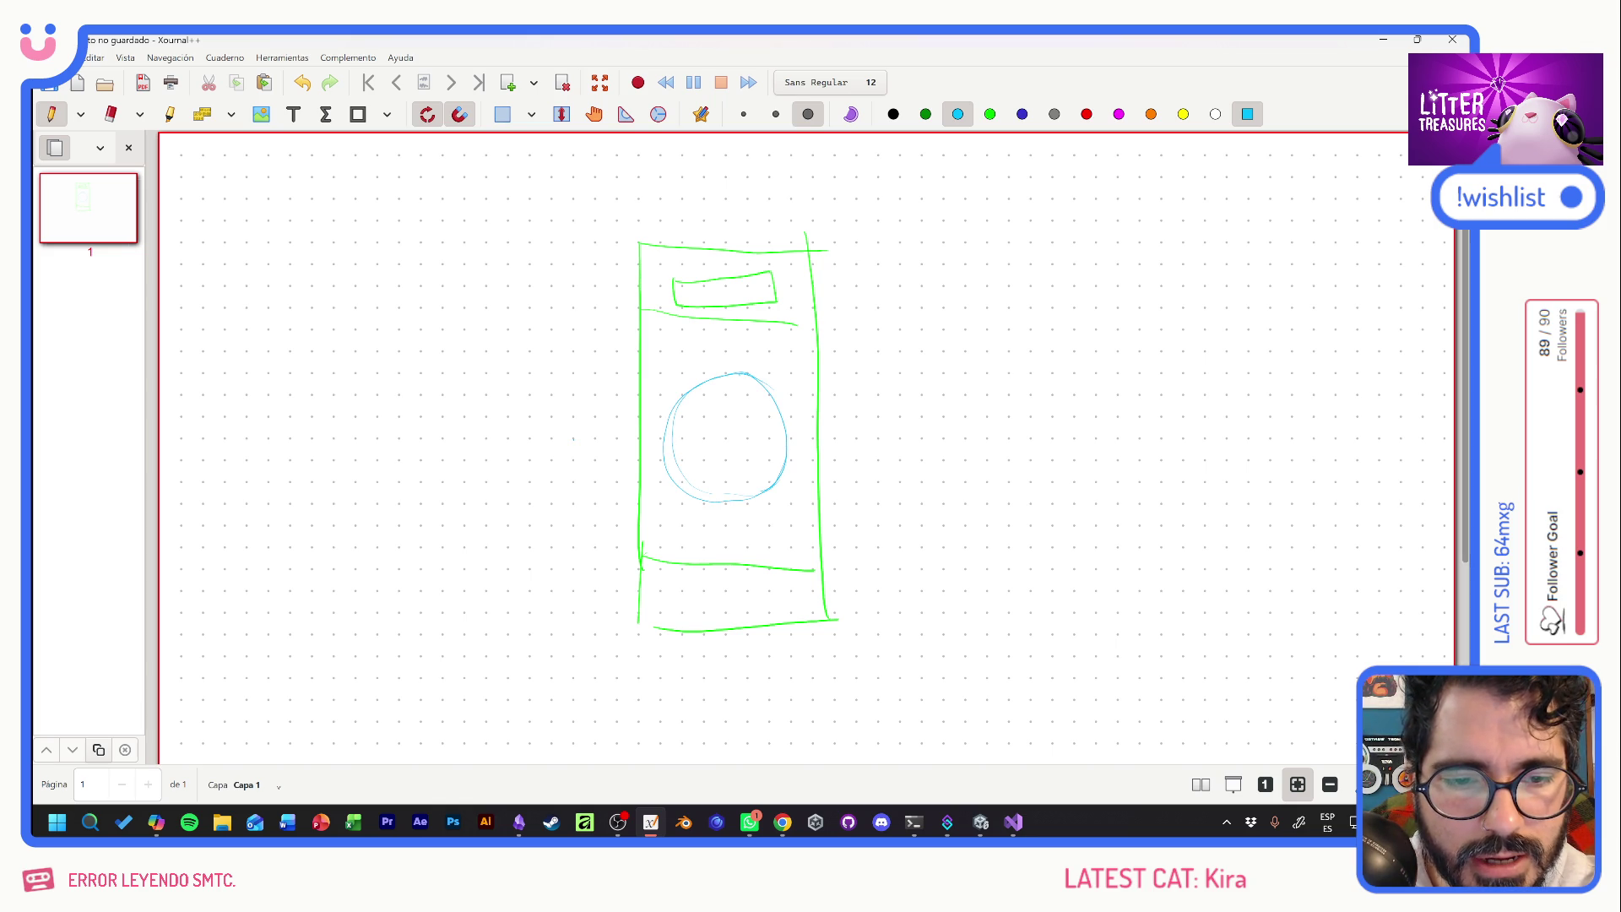
mouse_move(716, 414)
left_mouse_down()
mouse_move(714, 463)
mouse_move(752, 422)
mouse_move(716, 414)
mouse_move(692, 448)
mouse_move(763, 447)
left_mouse_up()
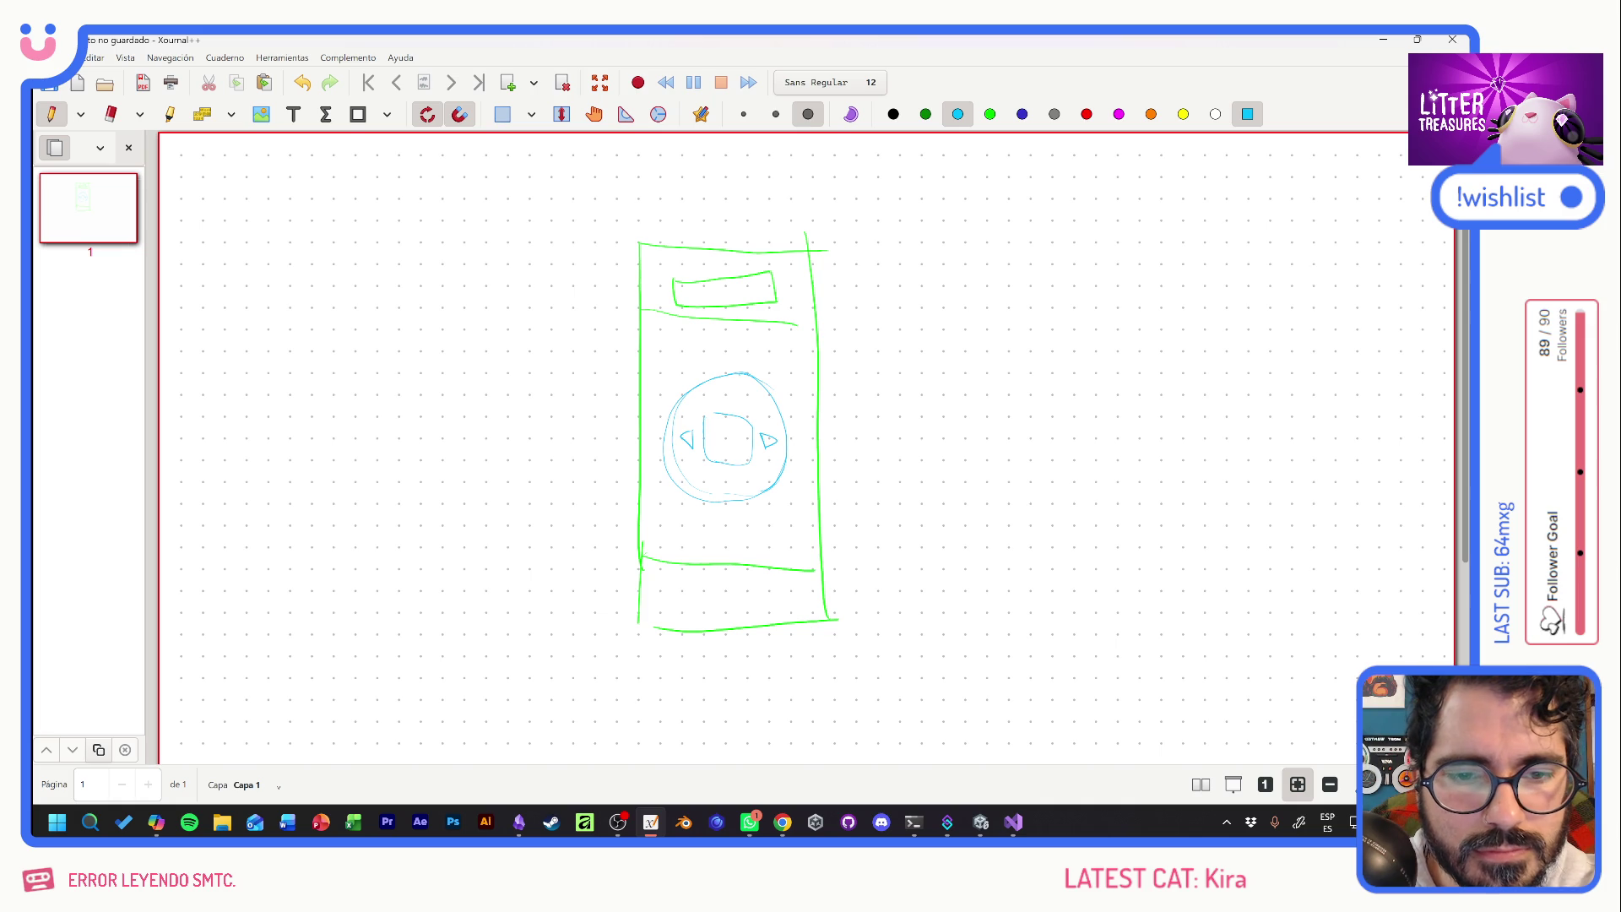
Surround the circle with swirling cyan liquid strokes along the frame's edges.
mouse_move(680, 384)
left_mouse_down()
mouse_move(727, 329)
mouse_move(709, 376)
mouse_move(803, 353)
mouse_move(824, 515)
mouse_move(794, 464)
mouse_move(743, 506)
mouse_move(642, 522)
mouse_move(609, 435)
mouse_move(635, 400)
mouse_move(669, 393)
mouse_move(675, 337)
mouse_move(767, 331)
mouse_move(856, 390)
mouse_move(832, 371)
left_mouse_up()
mouse_move(828, 443)
left_mouse_down()
mouse_move(843, 471)
mouse_move(833, 549)
mouse_move(675, 553)
left_mouse_up()
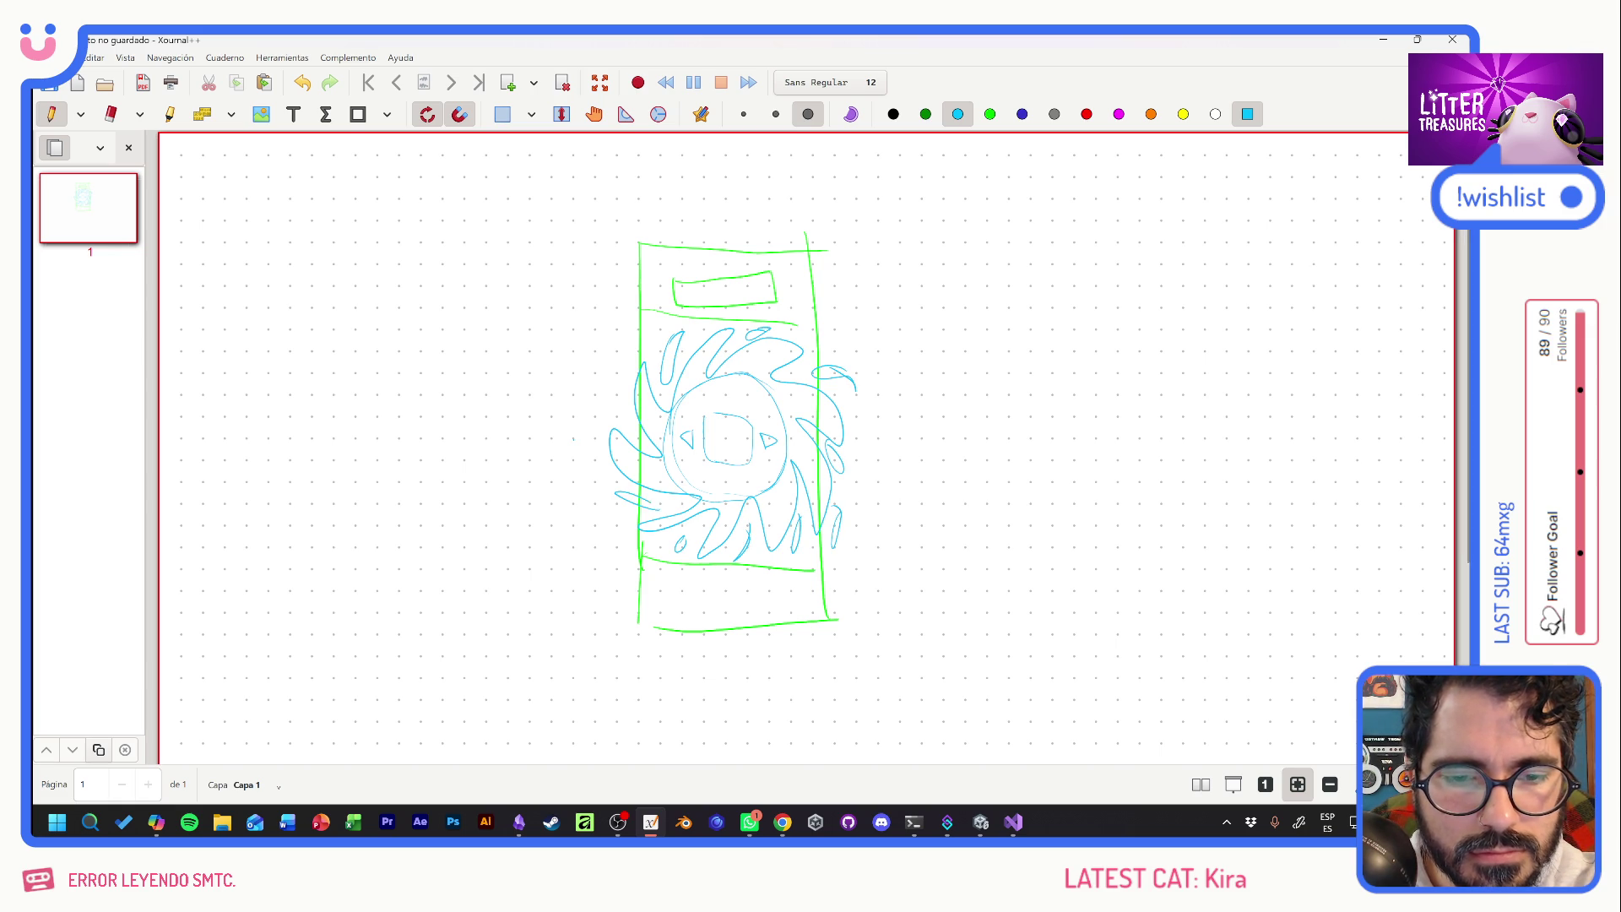
left_click_drag(633, 388, 629, 431)
left_click_drag(663, 312, 652, 341)
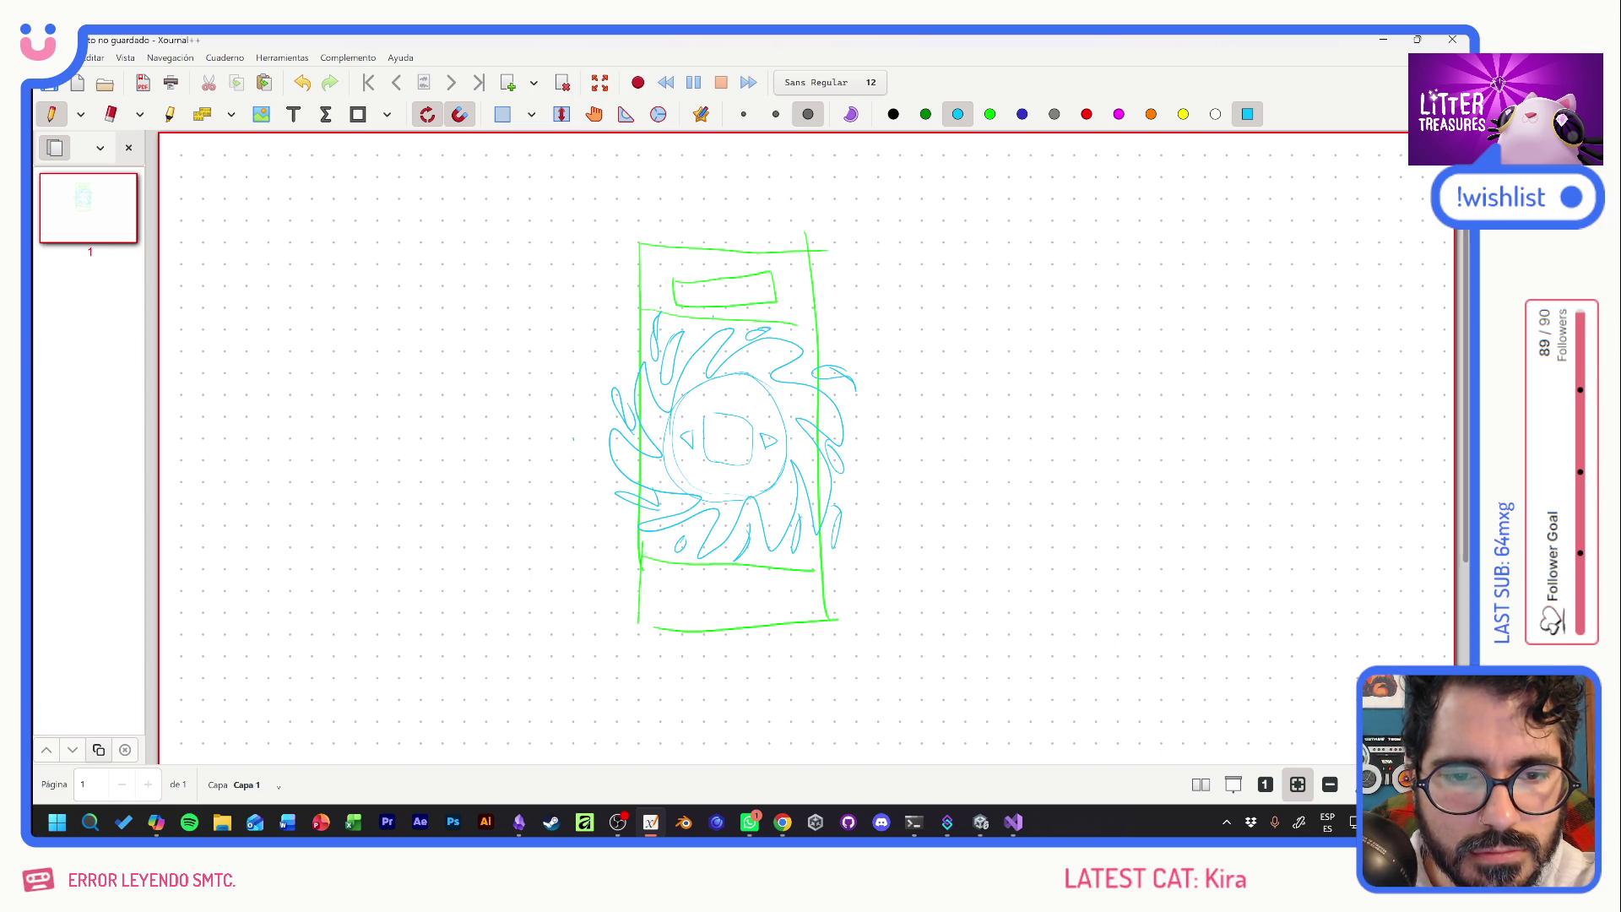
mouse_move(771, 305)
left_mouse_down()
mouse_move(759, 321)
mouse_move(797, 333)
left_mouse_up()
mouse_move(847, 338)
left_mouse_down()
mouse_move(812, 344)
mouse_move(873, 390)
mouse_move(870, 491)
left_mouse_up()
left_click_drag(857, 549, 840, 570)
left_click_drag(812, 553, 805, 569)
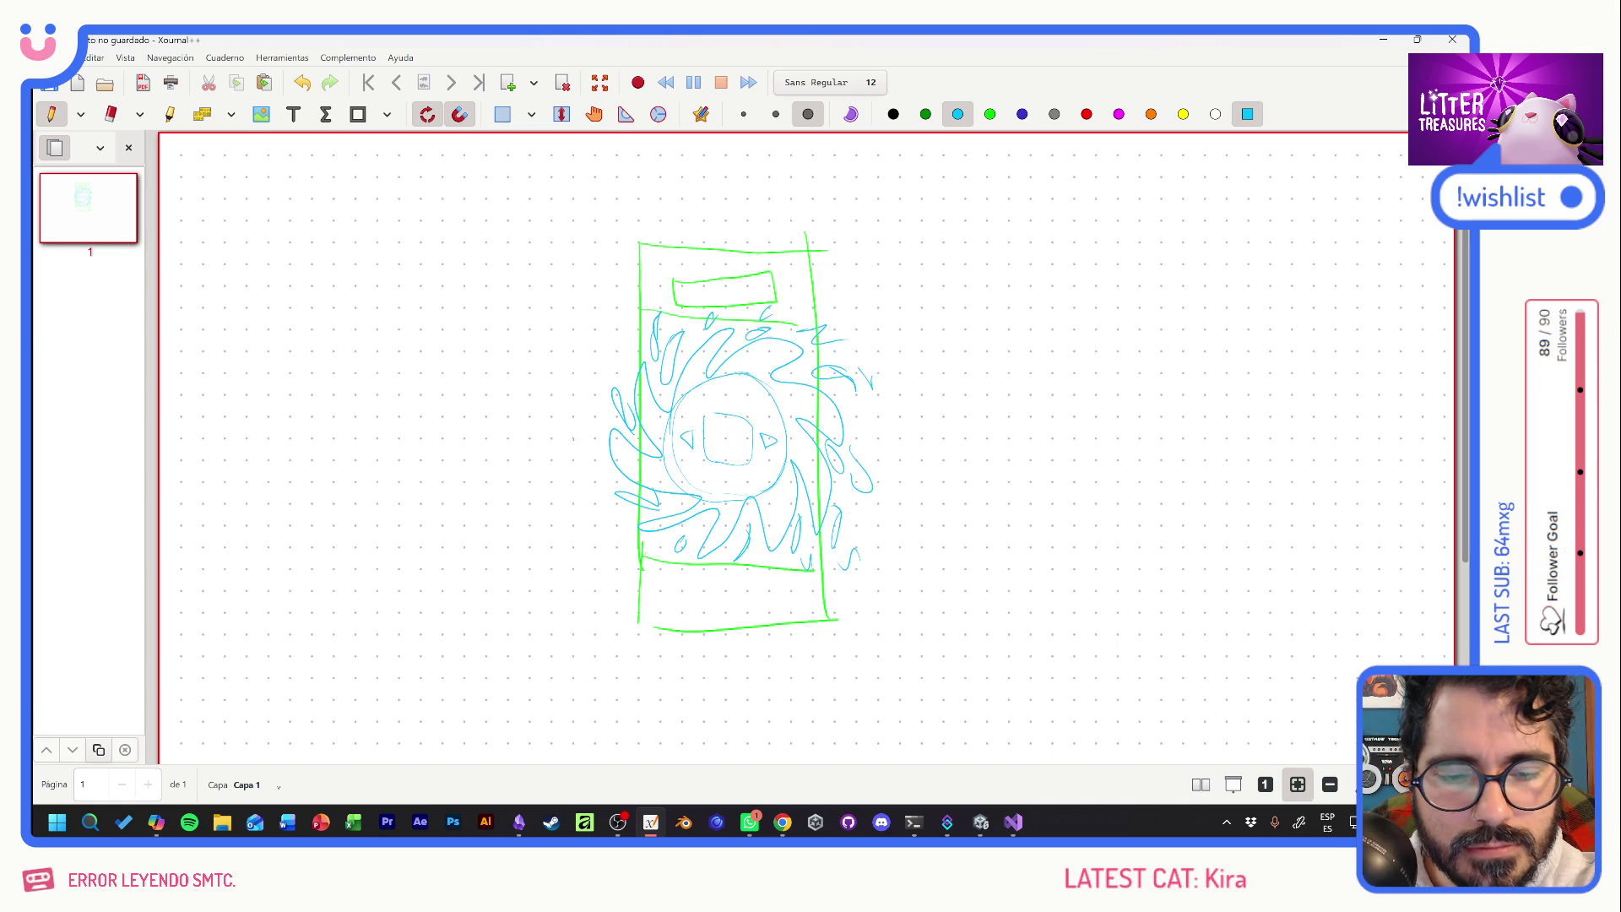
left_click_drag(619, 544, 630, 543)
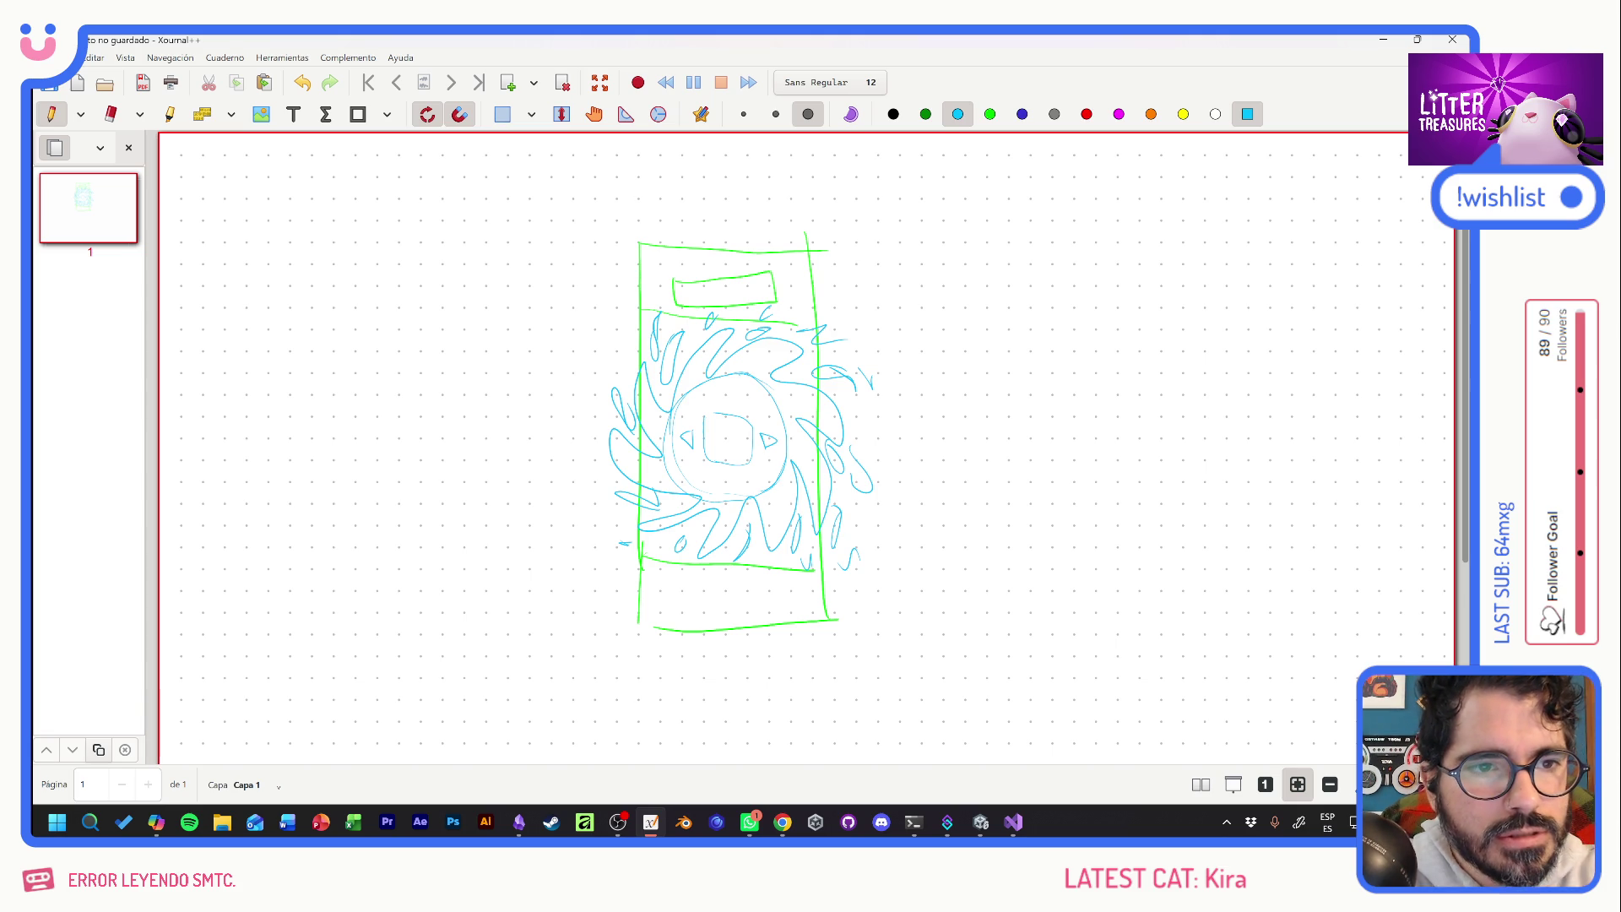
left_click(1022, 114)
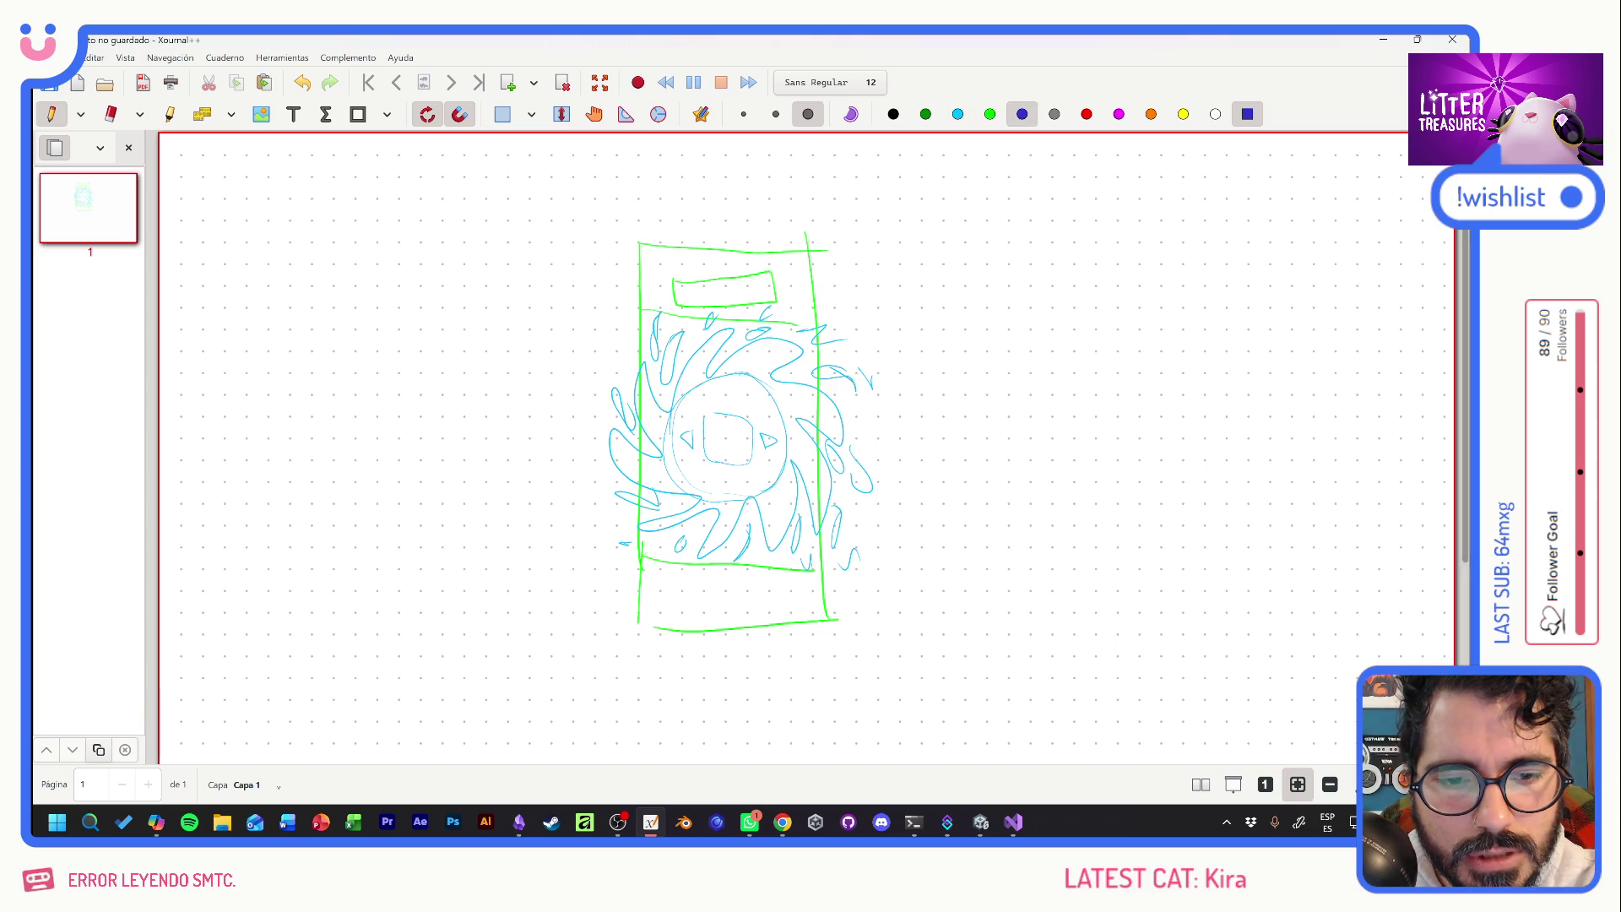
Add dark-blue arcs, outer swirls, top zigzag hatching and inner curls around the circle.
mouse_move(752, 391)
left_mouse_down()
mouse_move(673, 446)
mouse_move(737, 492)
mouse_move(771, 473)
mouse_move(778, 421)
mouse_move(747, 475)
left_mouse_up()
left_click_drag(640, 505, 604, 472)
left_click_drag(595, 390, 615, 438)
left_click_drag(622, 344, 626, 386)
mouse_move(642, 296)
left_mouse_down()
mouse_move(649, 344)
mouse_move(669, 287)
mouse_move(722, 328)
mouse_move(759, 290)
left_mouse_up()
mouse_move(660, 239)
left_mouse_down()
mouse_move(625, 301)
mouse_move(728, 253)
mouse_move(843, 283)
left_mouse_up()
mouse_move(640, 567)
left_mouse_down()
mouse_move(625, 606)
mouse_move(699, 574)
mouse_move(828, 591)
mouse_move(829, 619)
left_mouse_up()
mouse_move(809, 353)
left_mouse_down()
mouse_move(858, 328)
mouse_move(826, 344)
mouse_move(866, 411)
mouse_move(875, 470)
mouse_move(836, 596)
mouse_move(798, 473)
mouse_move(817, 467)
left_mouse_up()
mouse_move(793, 404)
left_mouse_down()
mouse_move(813, 412)
mouse_move(796, 348)
left_mouse_up()
left_click_drag(663, 369, 651, 441)
mouse_move(645, 465)
left_mouse_down()
mouse_move(632, 480)
mouse_move(676, 525)
left_mouse_up()
Finish dark-blue strokes along the lower left and handwrite ROYAL FLUSH in black at the top.
left_click_drag(724, 537, 706, 556)
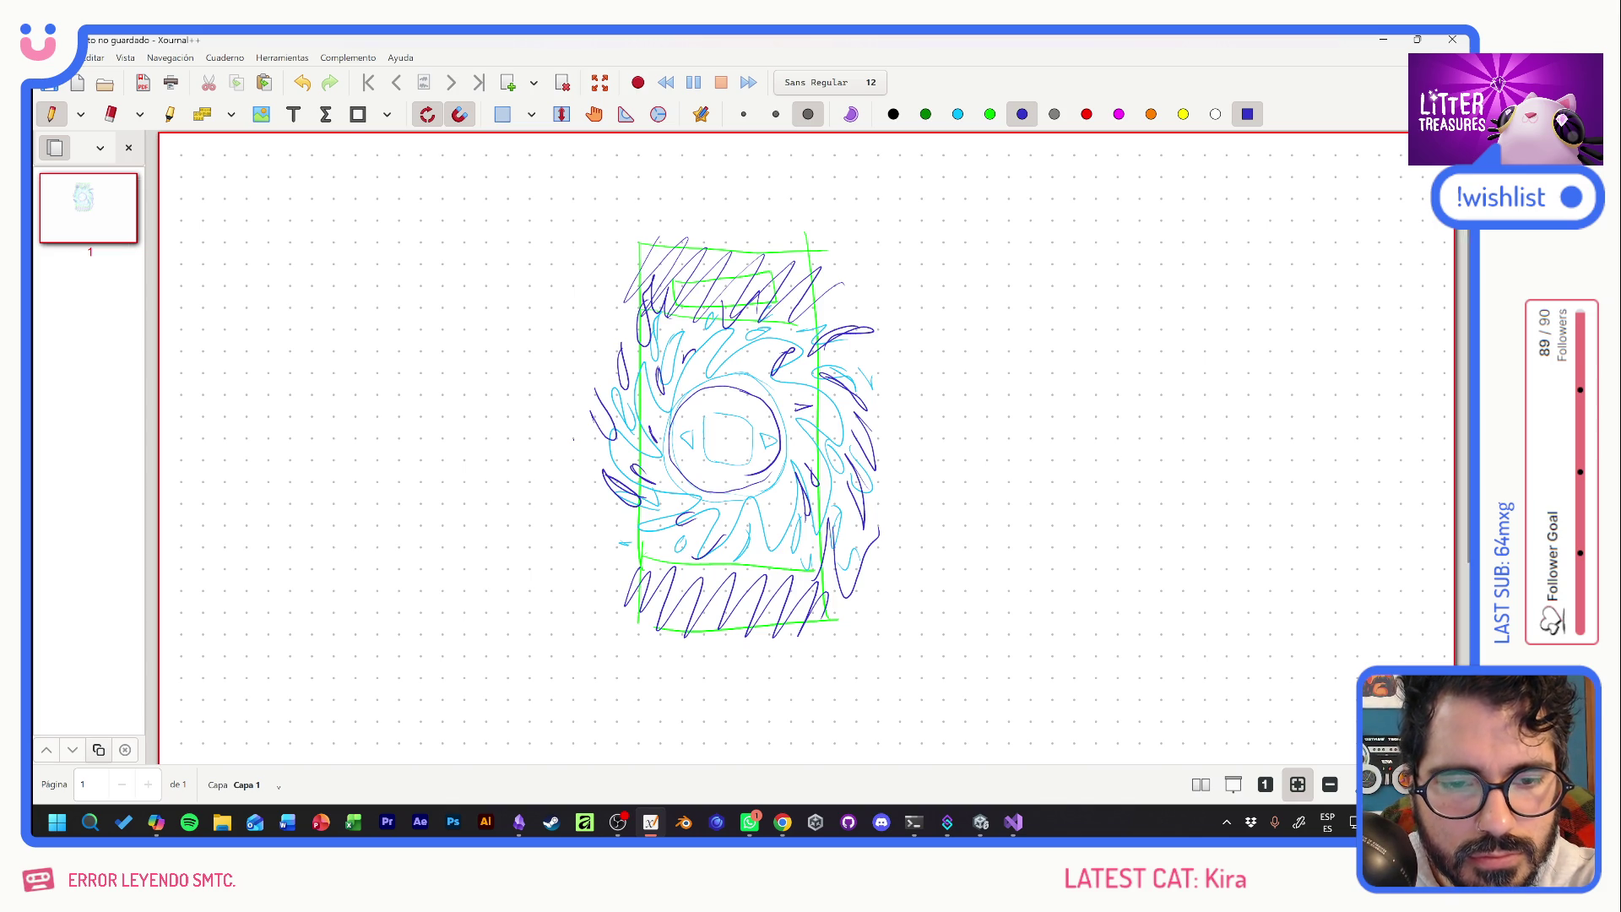
left_click_drag(599, 519, 646, 544)
left_click_drag(595, 422, 572, 463)
left_click_drag(586, 404, 576, 421)
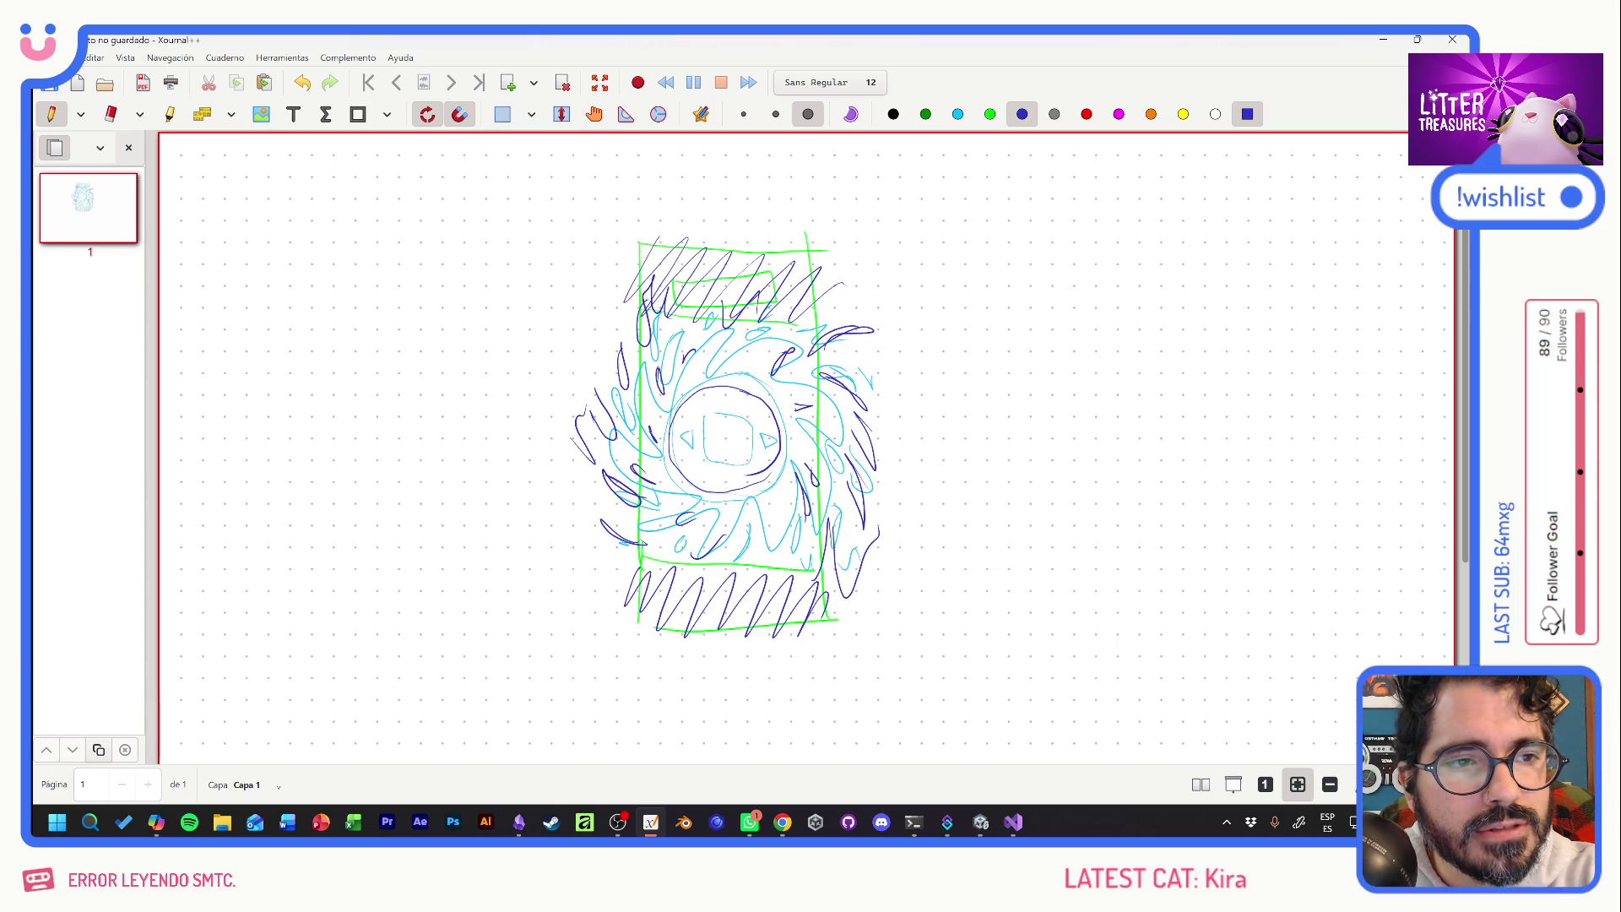
left_click(893, 114)
mouse_move(666, 303)
left_mouse_down()
mouse_move(718, 276)
mouse_move(738, 303)
mouse_move(772, 279)
mouse_move(770, 299)
mouse_move(792, 272)
left_mouse_up()
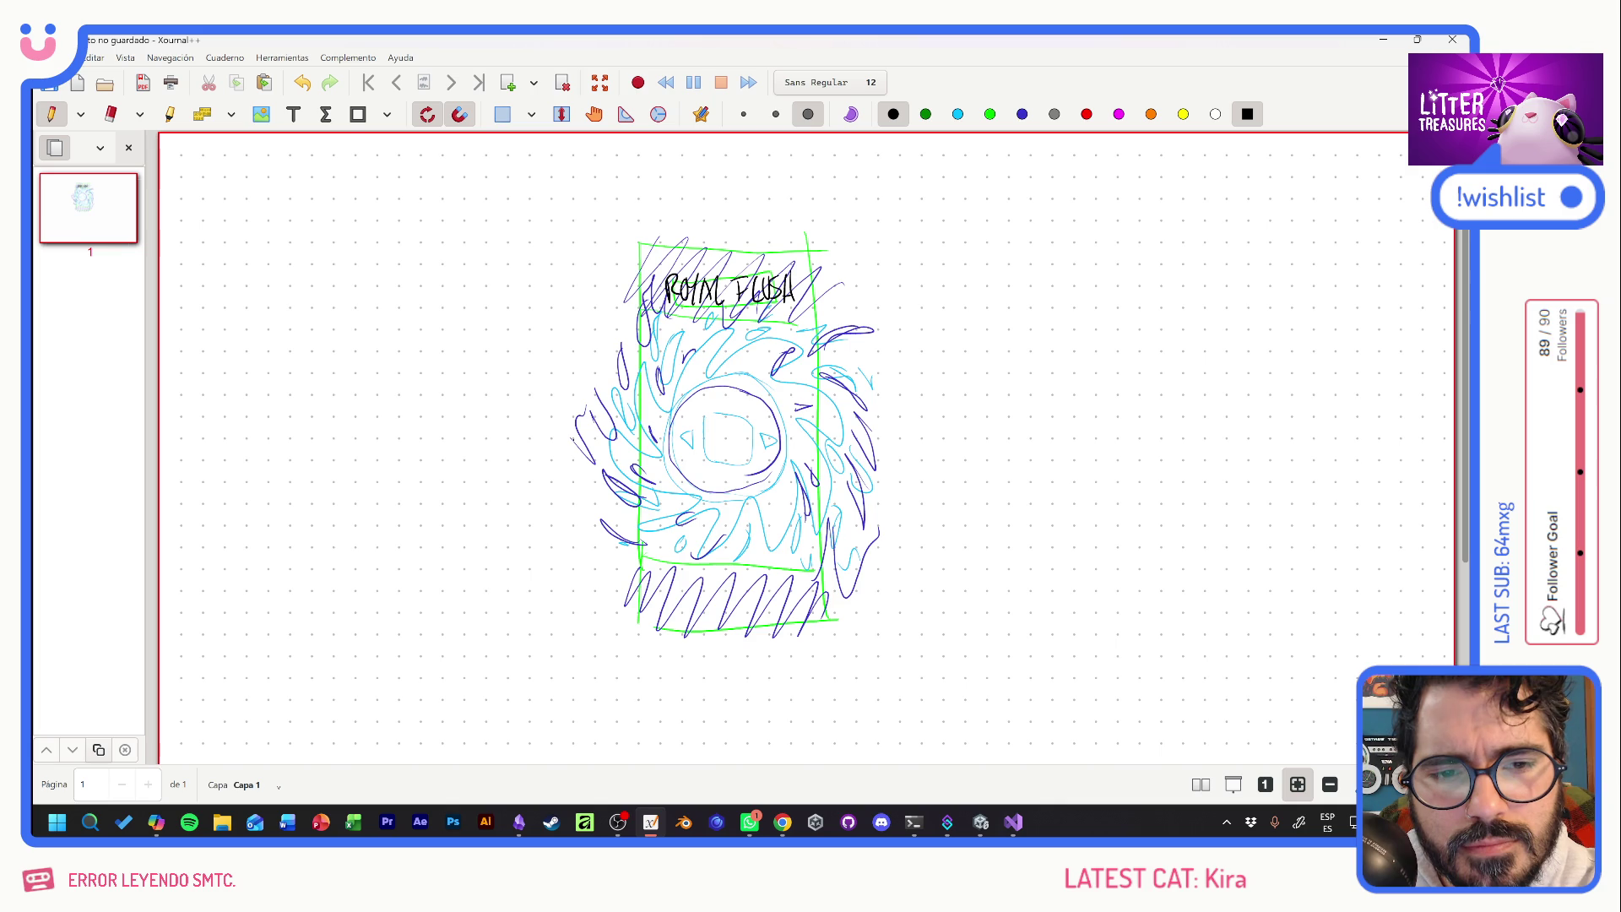
Write a small ARTIFACT label above the title and dark-blue notes POOPER and SCOOP A TREASURE.
left_click_drag(703, 272, 753, 264)
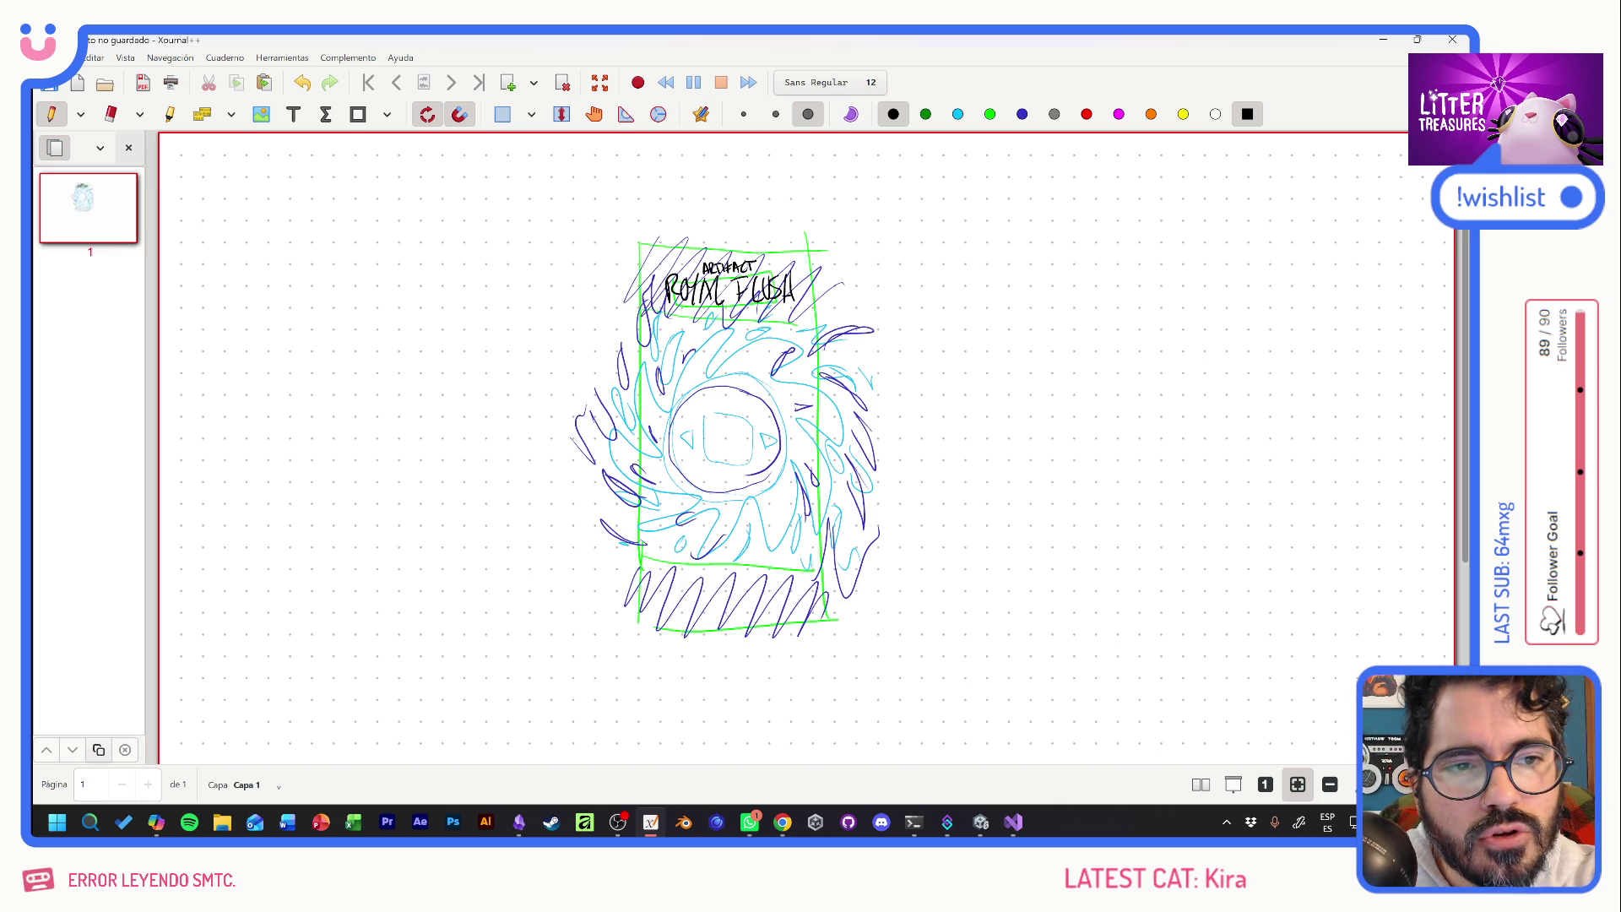
left_click(1022, 114)
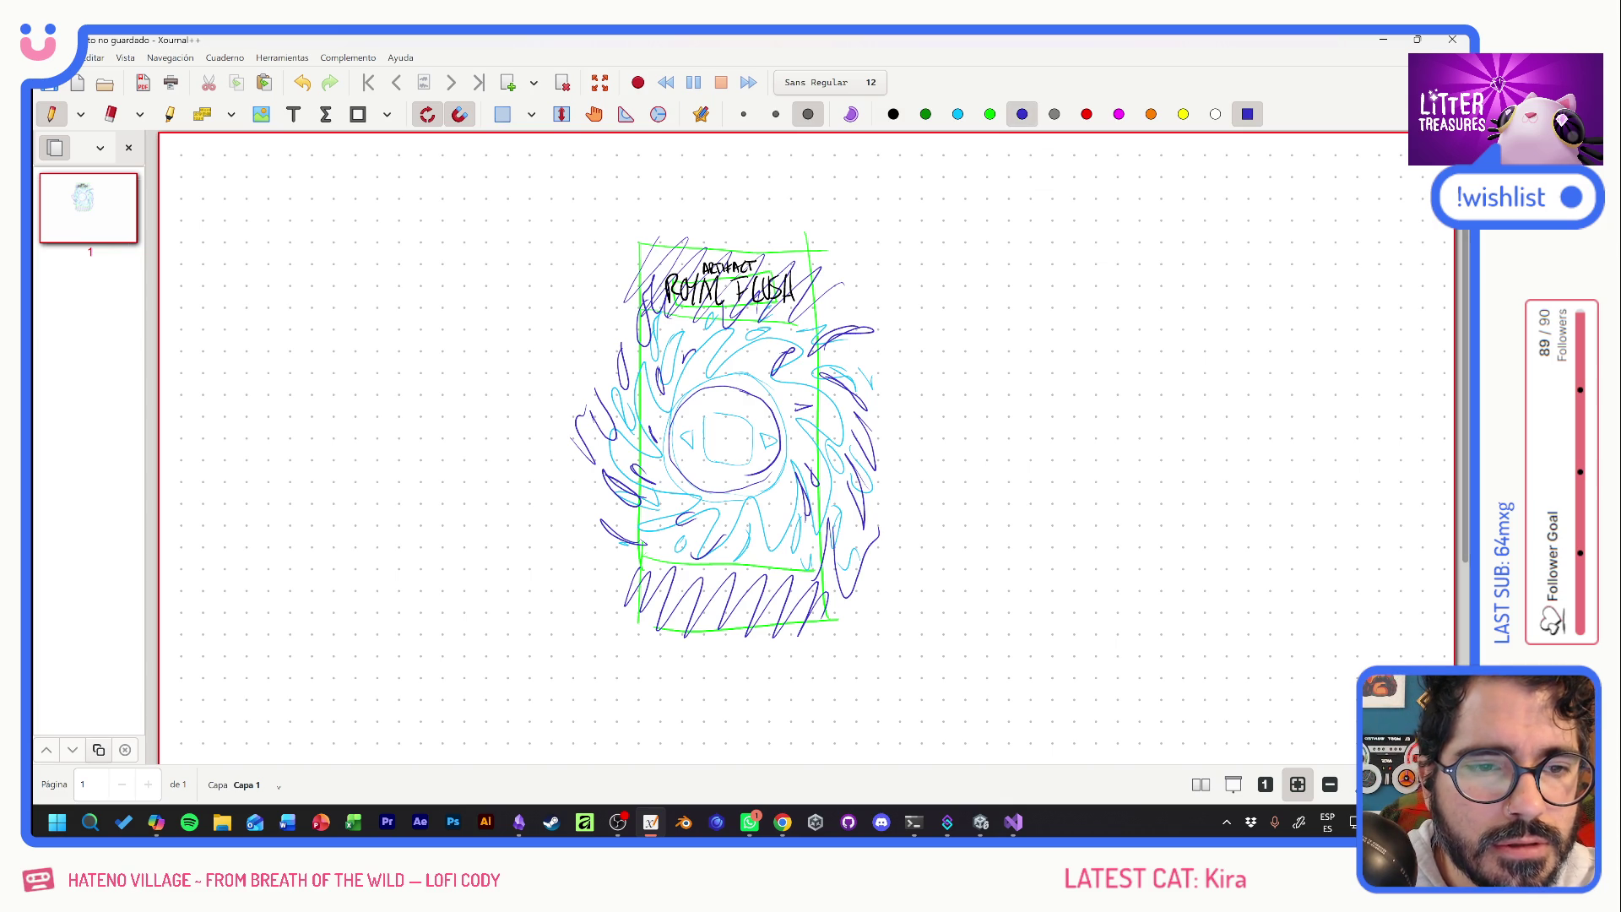
mouse_move(923, 271)
left_mouse_down()
mouse_move(980, 270)
mouse_move(892, 305)
mouse_move(993, 283)
left_mouse_up()
mouse_move(990, 306)
left_mouse_down()
mouse_move(1006, 284)
mouse_move(1018, 304)
left_mouse_up()
left_click_drag(1018, 284, 1022, 280)
mouse_move(1034, 285)
left_mouse_down()
mouse_move(1025, 304)
mouse_move(1049, 281)
mouse_move(1066, 304)
mouse_move(1074, 280)
left_mouse_up()
left_click_drag(1064, 302, 1074, 301)
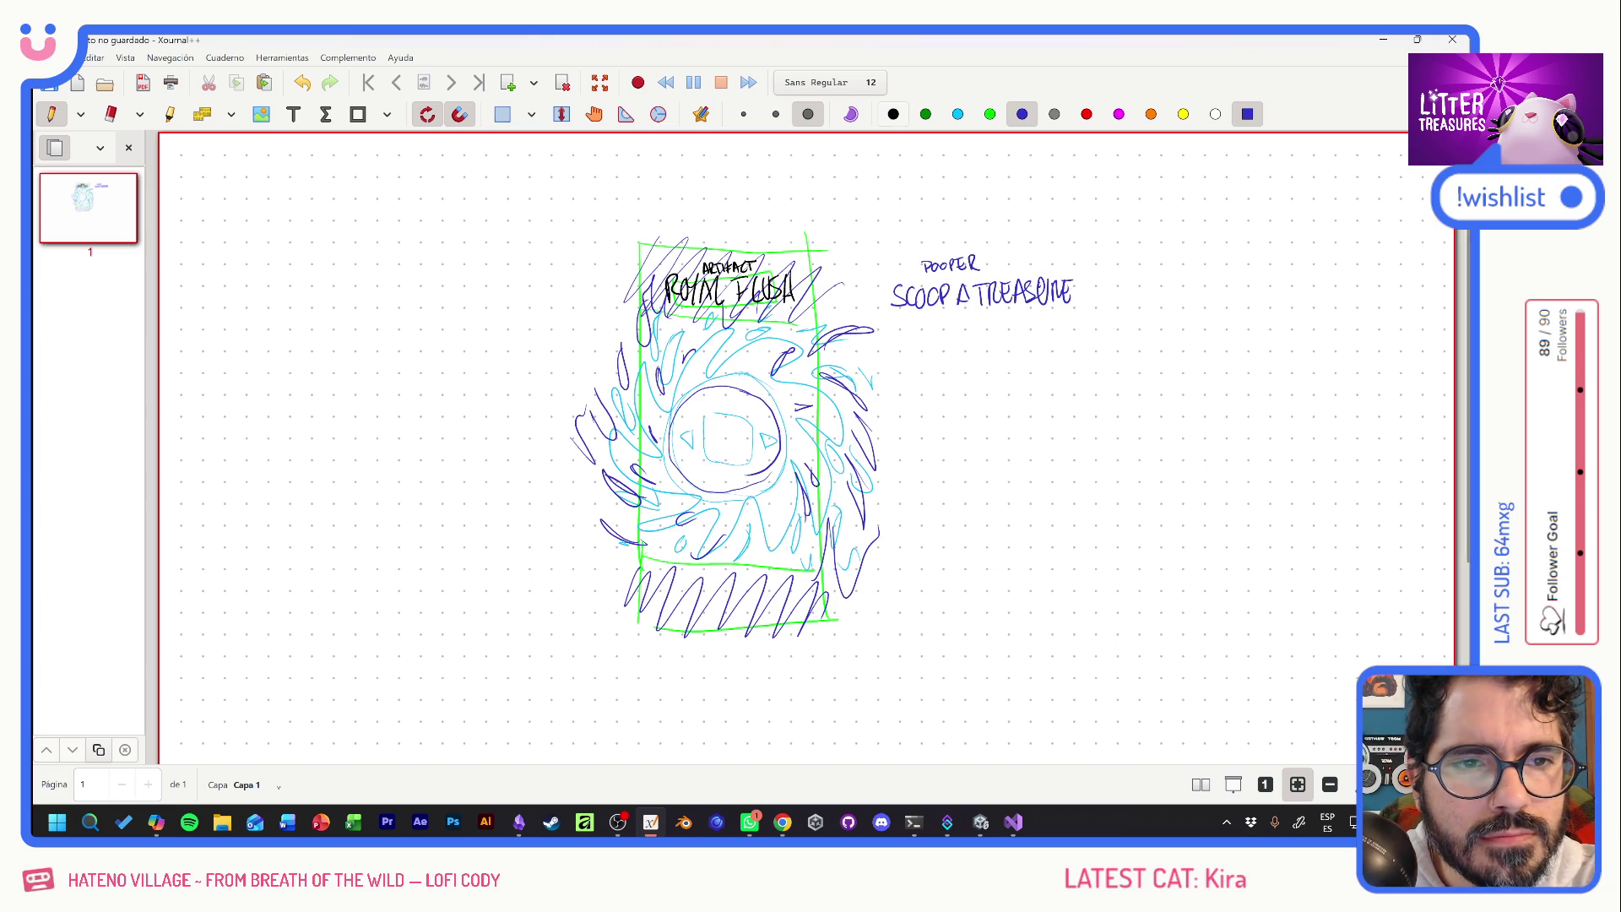
Draw double black horizontal lines across the card's lower part.
left_click(893, 114)
mouse_move(681, 555)
left_mouse_down()
mouse_move(786, 551)
mouse_move(676, 555)
mouse_move(812, 569)
left_mouse_up()
mouse_move(808, 570)
left_mouse_down()
mouse_move(680, 571)
mouse_move(796, 571)
mouse_move(755, 592)
left_mouse_up()
left_click_drag(685, 591, 776, 587)
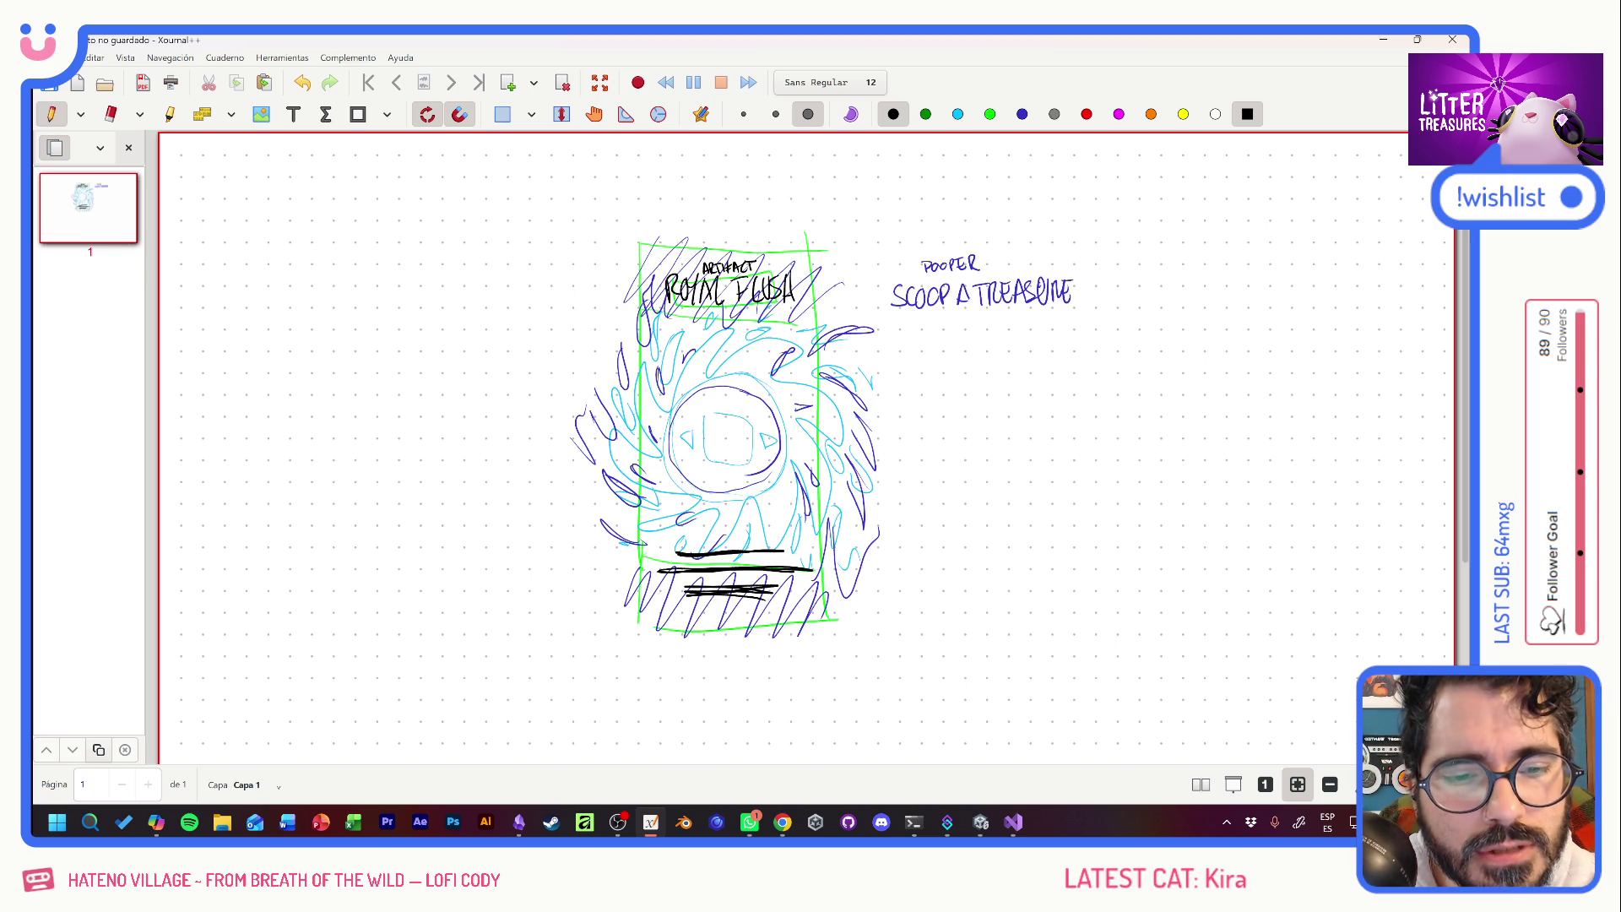
Draw side buttons, a face in a central square, and a small top-right box in black.
left_click_drag(772, 424, 774, 454)
mouse_move(771, 421)
left_mouse_down()
mouse_move(792, 422)
mouse_move(792, 447)
left_mouse_up()
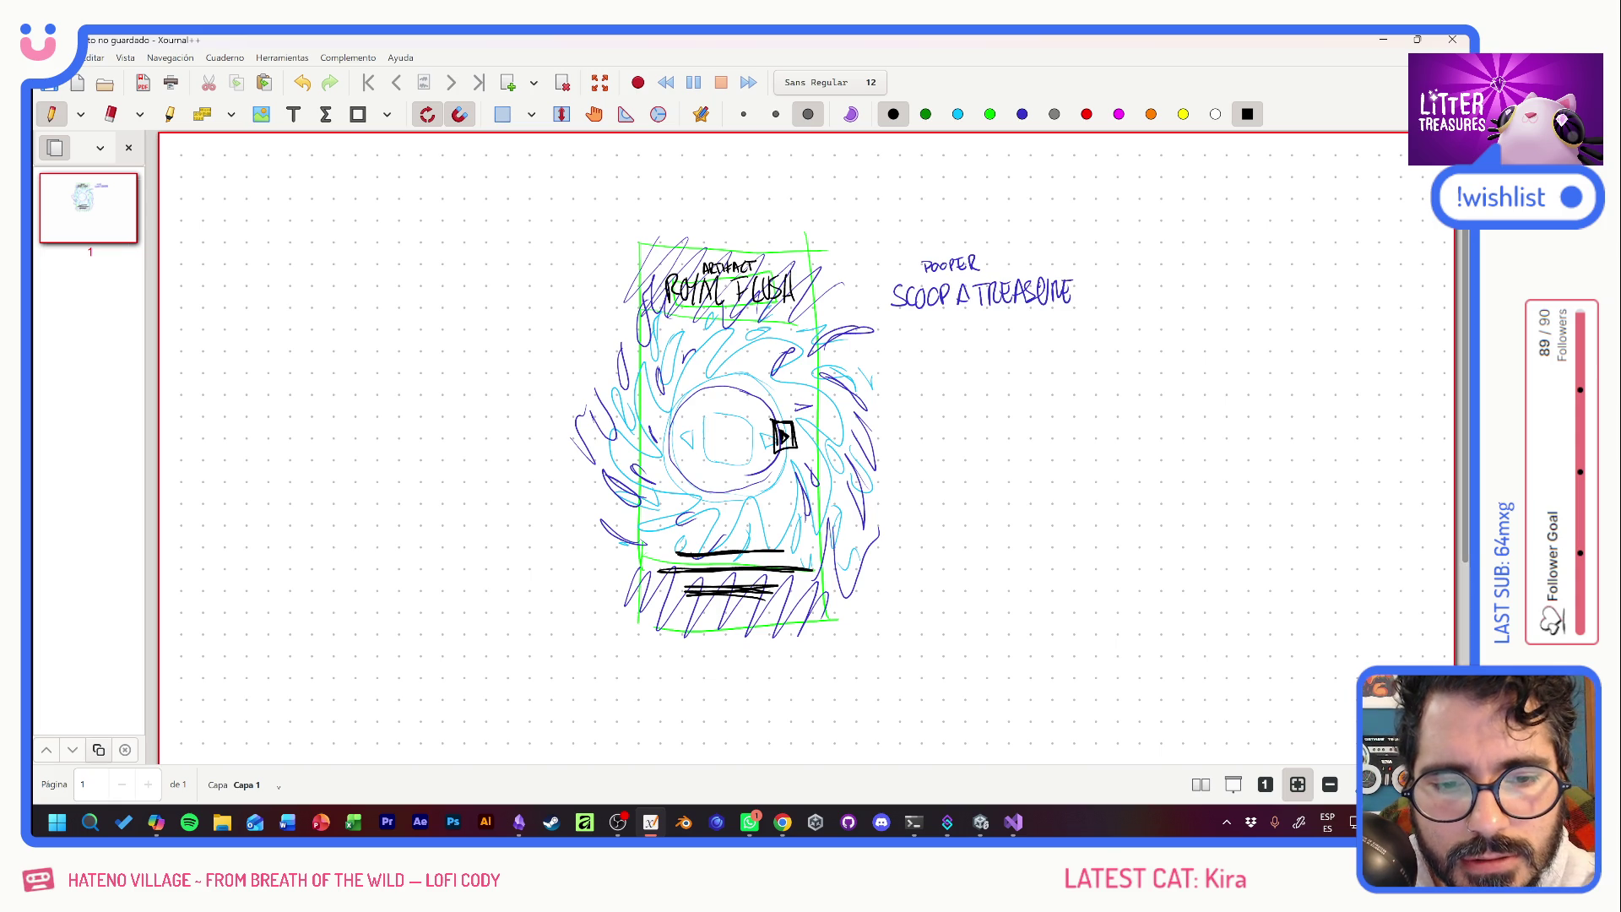
mouse_move(673, 454)
left_mouse_down()
mouse_move(653, 420)
mouse_move(672, 452)
mouse_move(661, 440)
left_mouse_up()
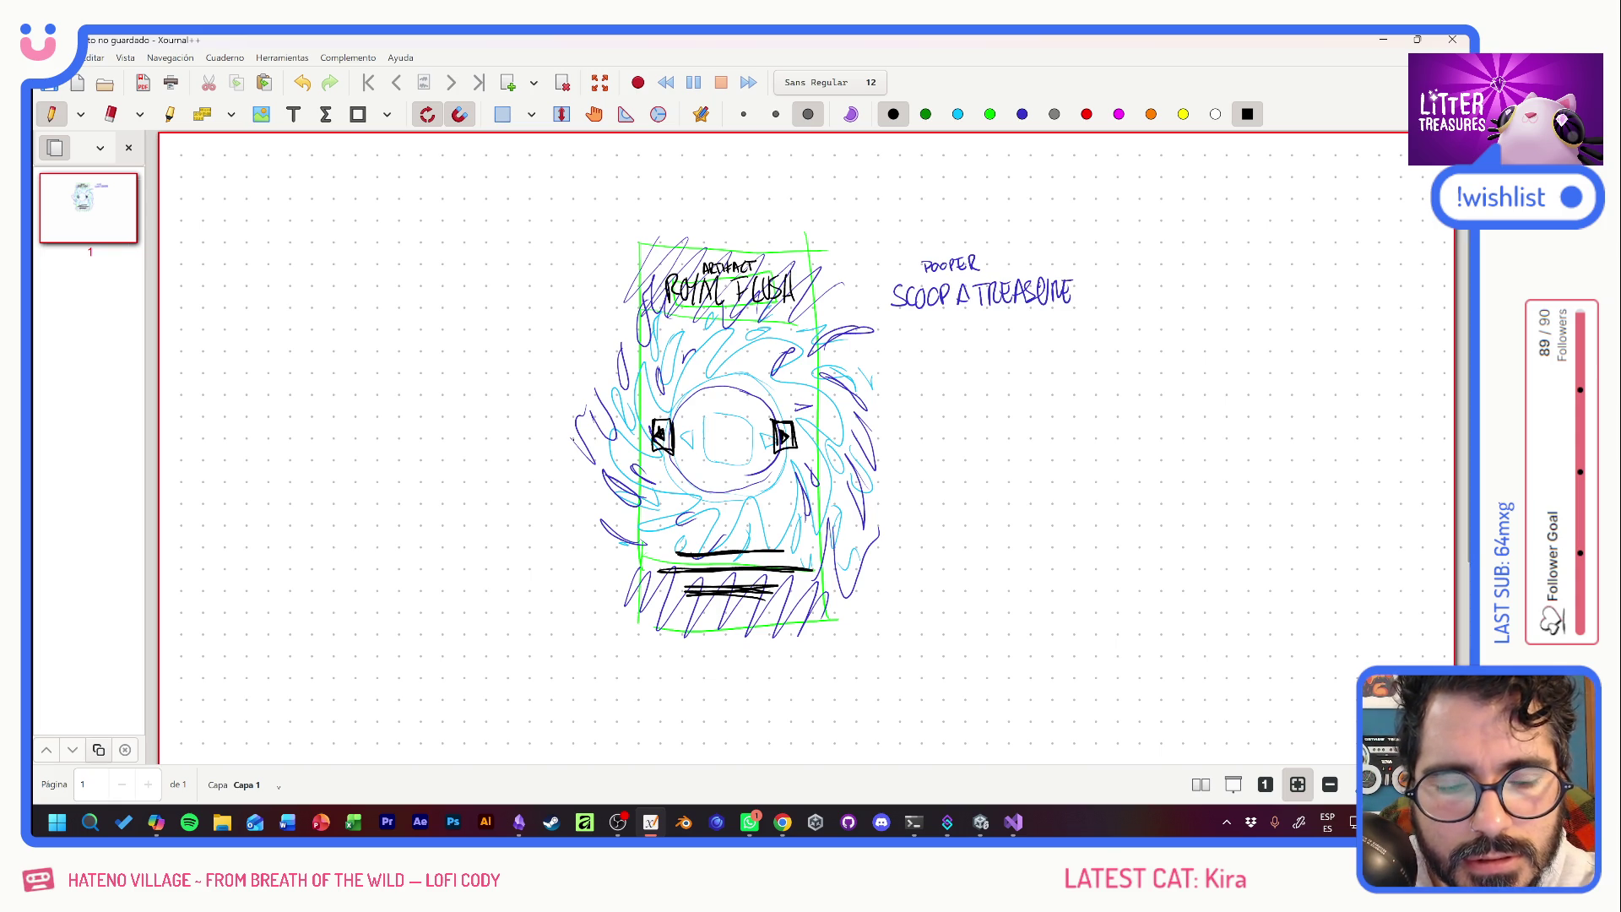
mouse_move(700, 402)
left_mouse_down()
mouse_move(760, 405)
mouse_move(760, 469)
mouse_move(715, 477)
mouse_move(691, 401)
mouse_move(691, 464)
mouse_move(739, 478)
mouse_move(762, 435)
mouse_move(719, 395)
mouse_move(734, 397)
left_mouse_up()
mouse_move(759, 451)
left_mouse_down()
mouse_move(749, 472)
mouse_move(690, 419)
left_mouse_up()
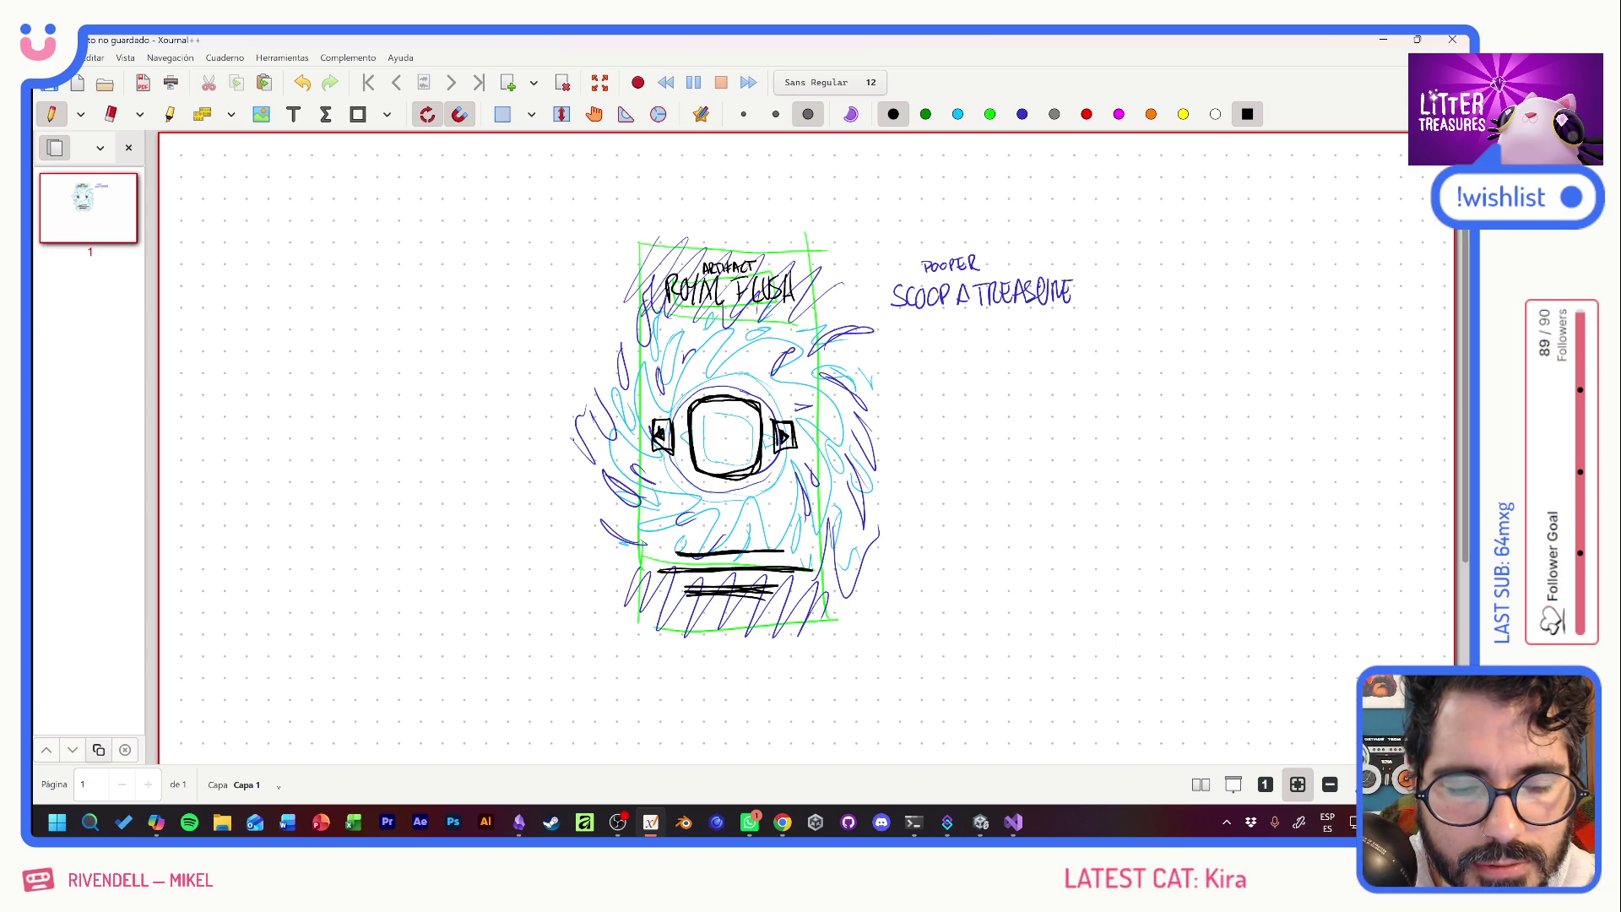
mouse_move(710, 423)
left_mouse_down()
mouse_move(709, 453)
mouse_move(740, 453)
mouse_move(742, 422)
mouse_move(708, 421)
mouse_move(737, 438)
left_mouse_up()
left_click_drag(719, 439, 728, 439)
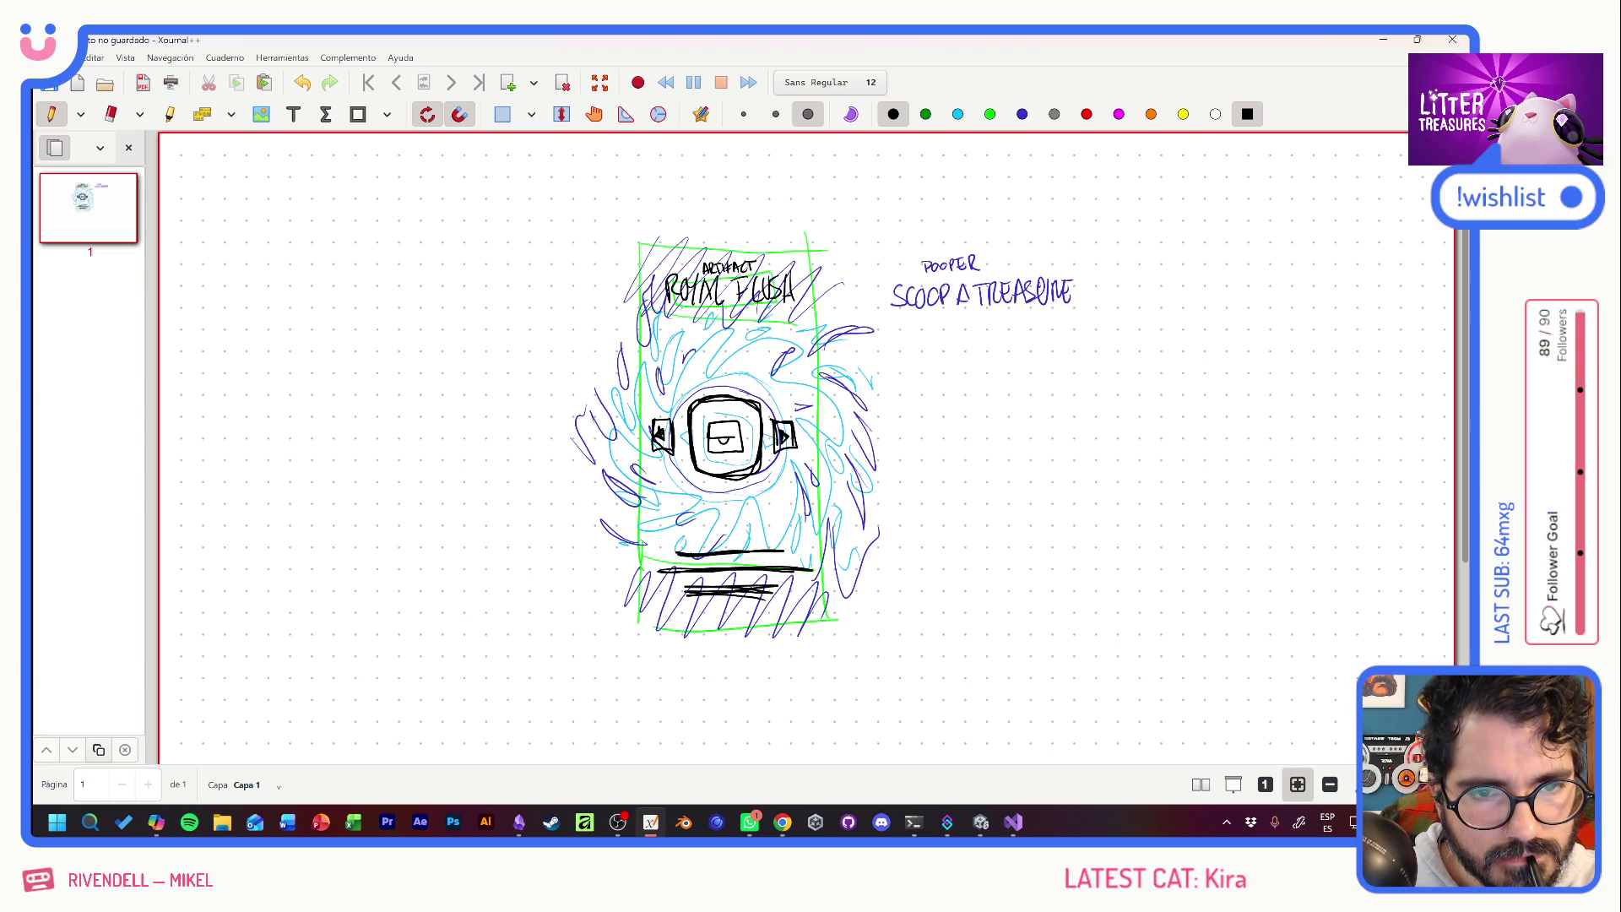
mouse_move(778, 239)
left_mouse_down()
mouse_move(800, 258)
mouse_move(777, 236)
mouse_move(781, 255)
left_mouse_up()
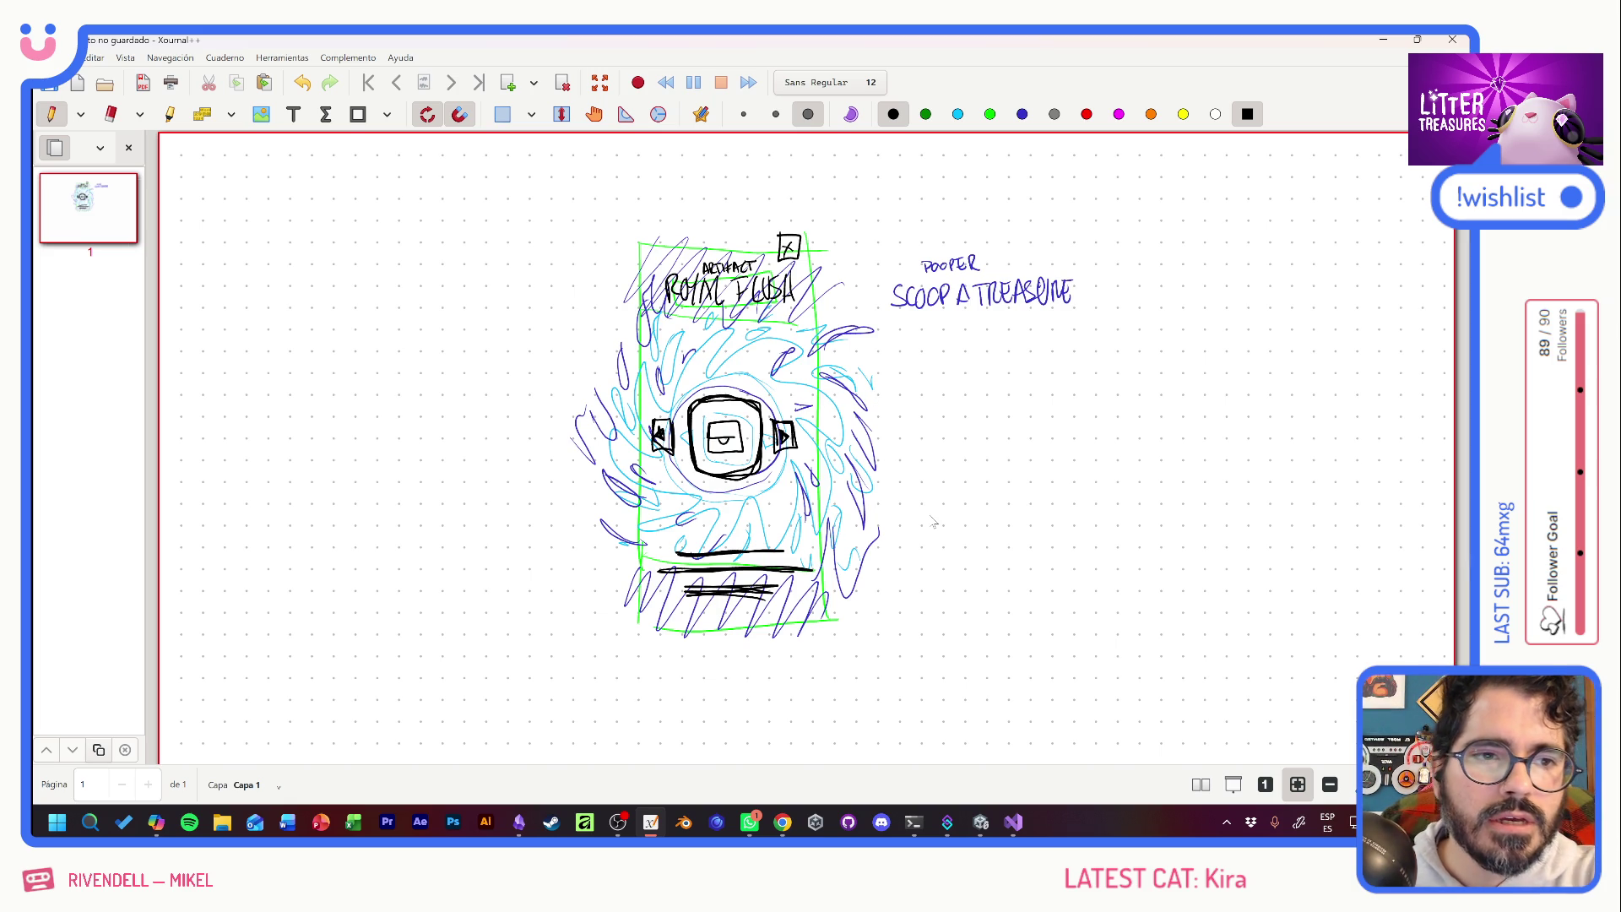
Draw a hatched red circle to the left of the card.
left_click(1087, 114)
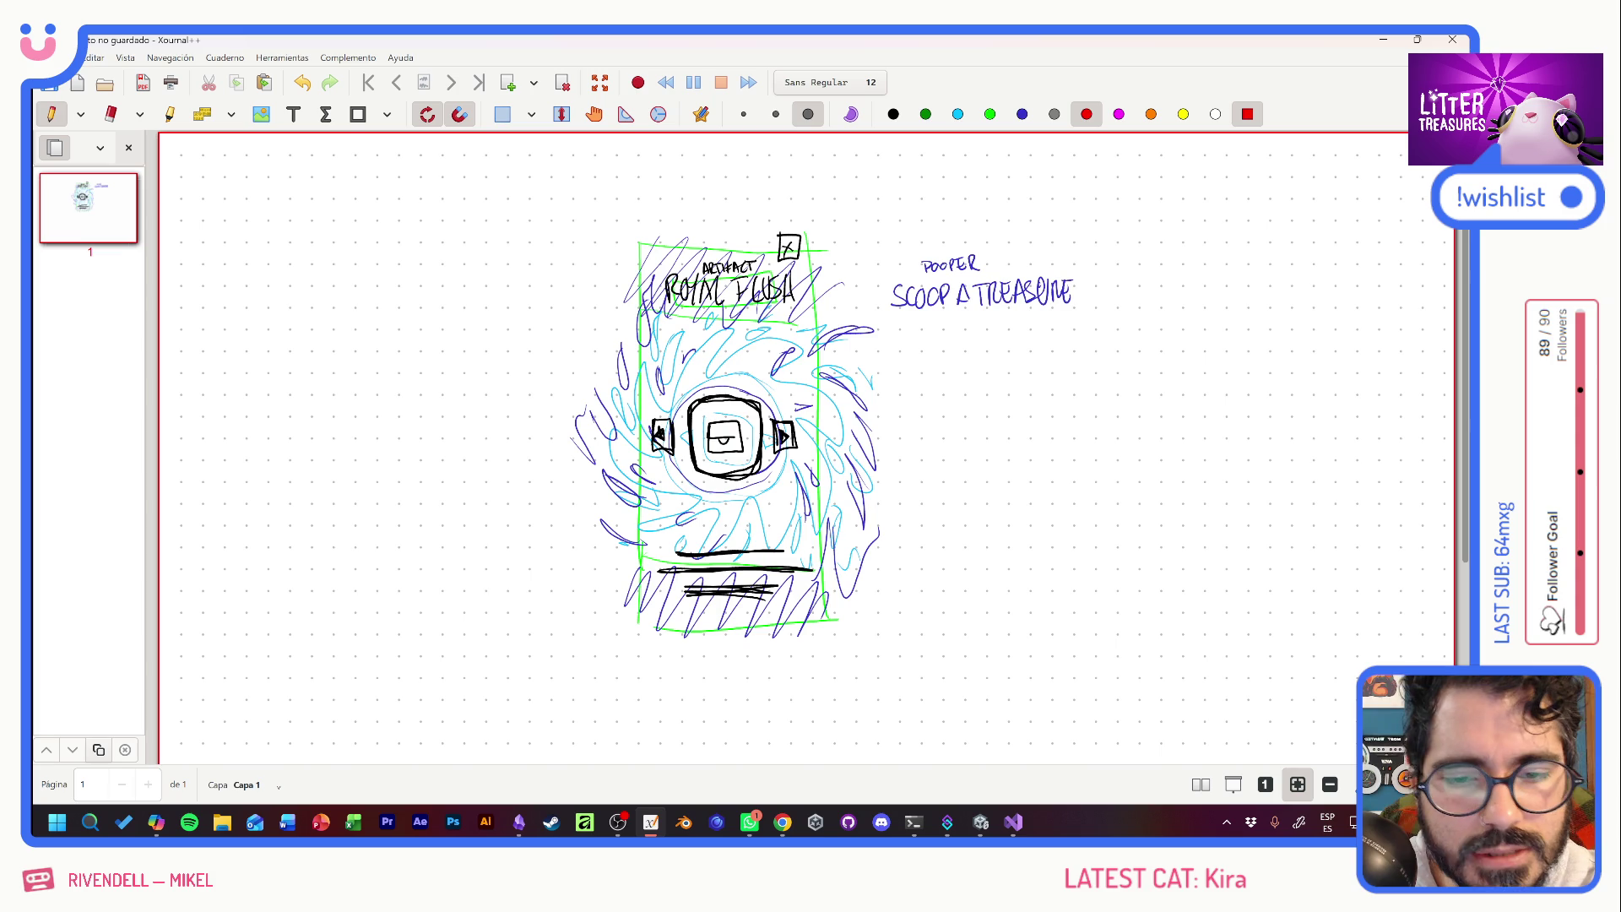
mouse_move(544, 420)
left_mouse_down()
mouse_move(523, 433)
mouse_move(563, 431)
mouse_move(537, 419)
mouse_move(553, 461)
left_mouse_up()
mouse_move(532, 422)
left_mouse_down()
mouse_move(557, 463)
mouse_move(538, 443)
left_mouse_up()
mouse_move(538, 434)
left_mouse_down()
mouse_move(544, 450)
mouse_move(561, 437)
mouse_move(544, 419)
left_mouse_up()
mouse_move(526, 436)
left_mouse_down()
mouse_move(534, 424)
mouse_move(529, 448)
left_mouse_up()
left_click_drag(525, 434, 536, 463)
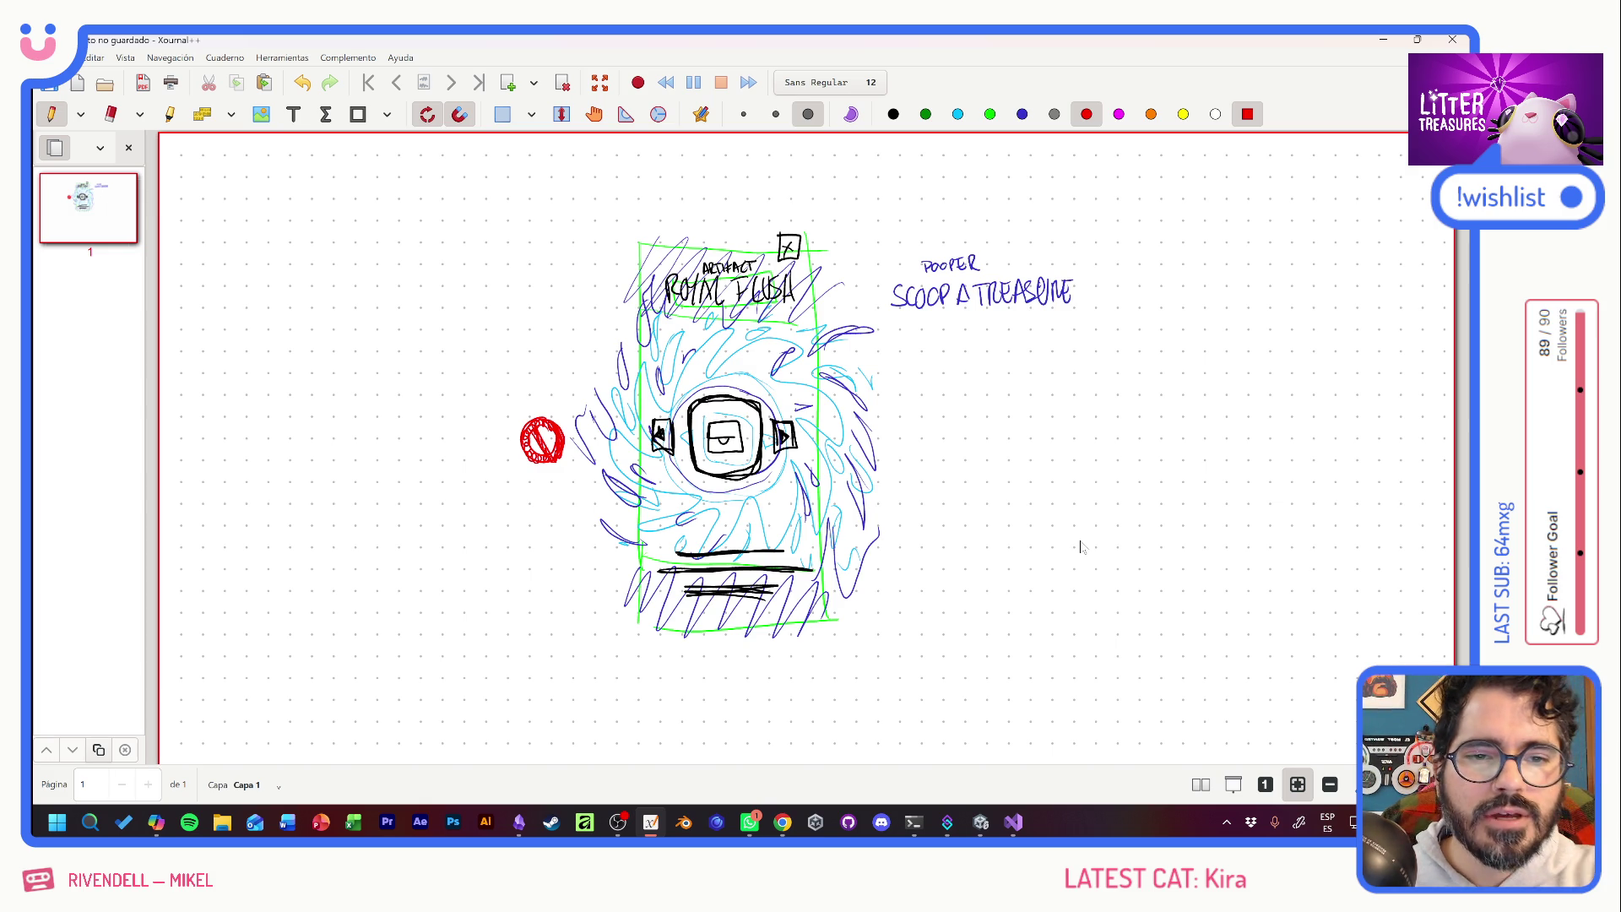
Strike through ARTIFACT in red, write ROYAL FLUSH above it, and undo a stray stroke.
mouse_move(703, 270)
left_mouse_down()
mouse_move(752, 266)
mouse_move(694, 247)
left_mouse_up()
mouse_move(697, 238)
left_mouse_down()
mouse_move(724, 245)
mouse_move(736, 226)
left_mouse_up()
mouse_move(730, 228)
left_mouse_down()
mouse_move(729, 245)
mouse_move(766, 215)
left_mouse_up()
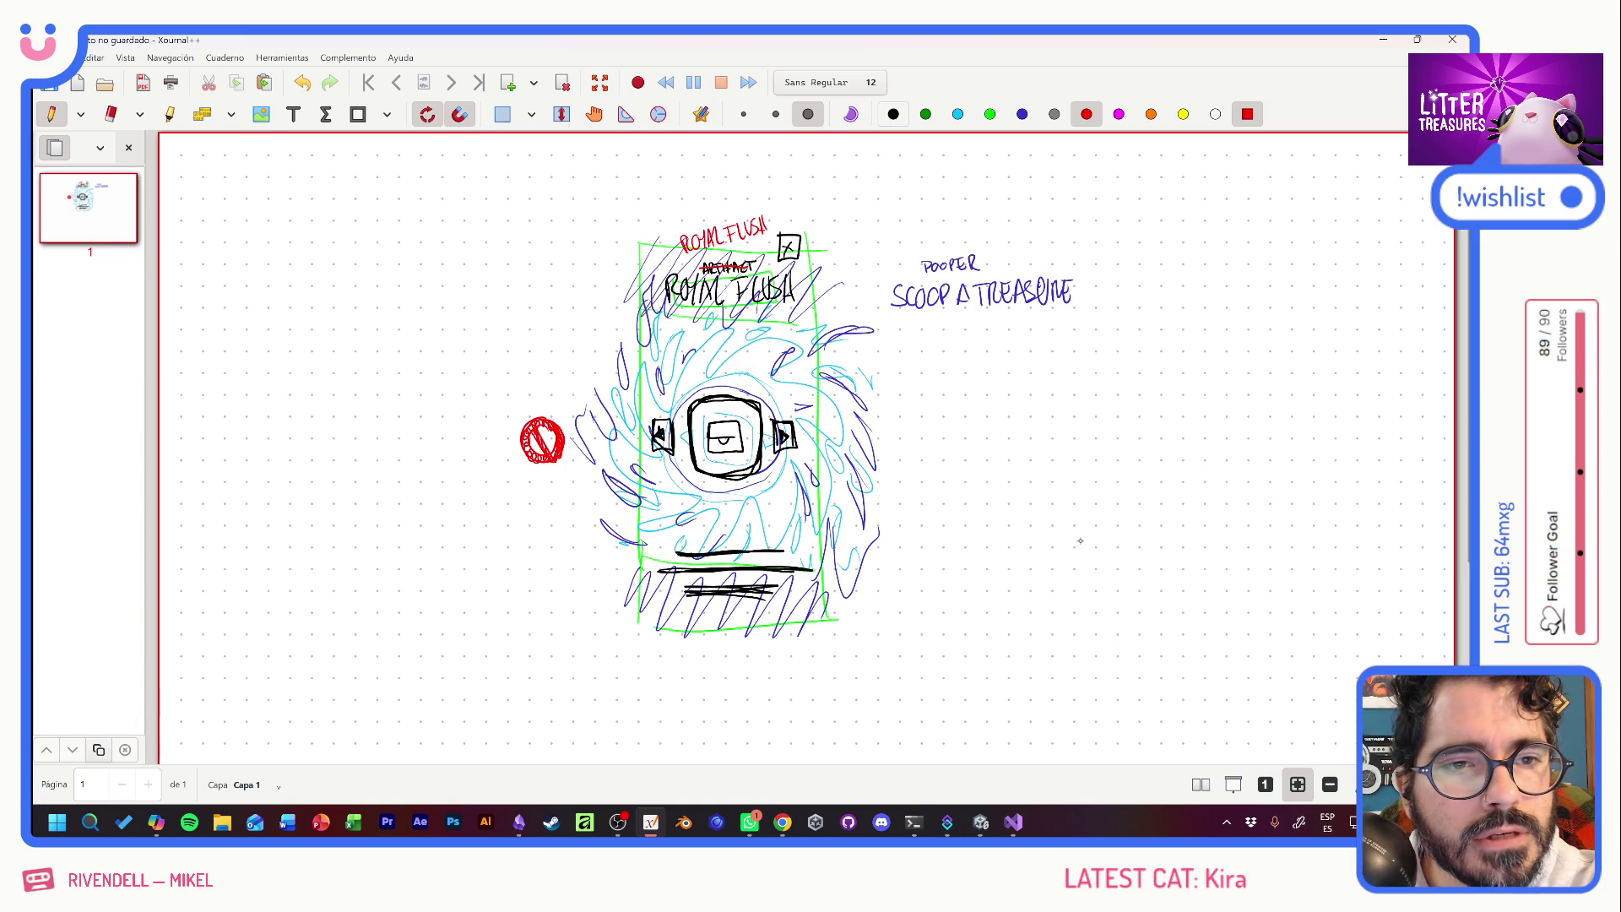
key("1")
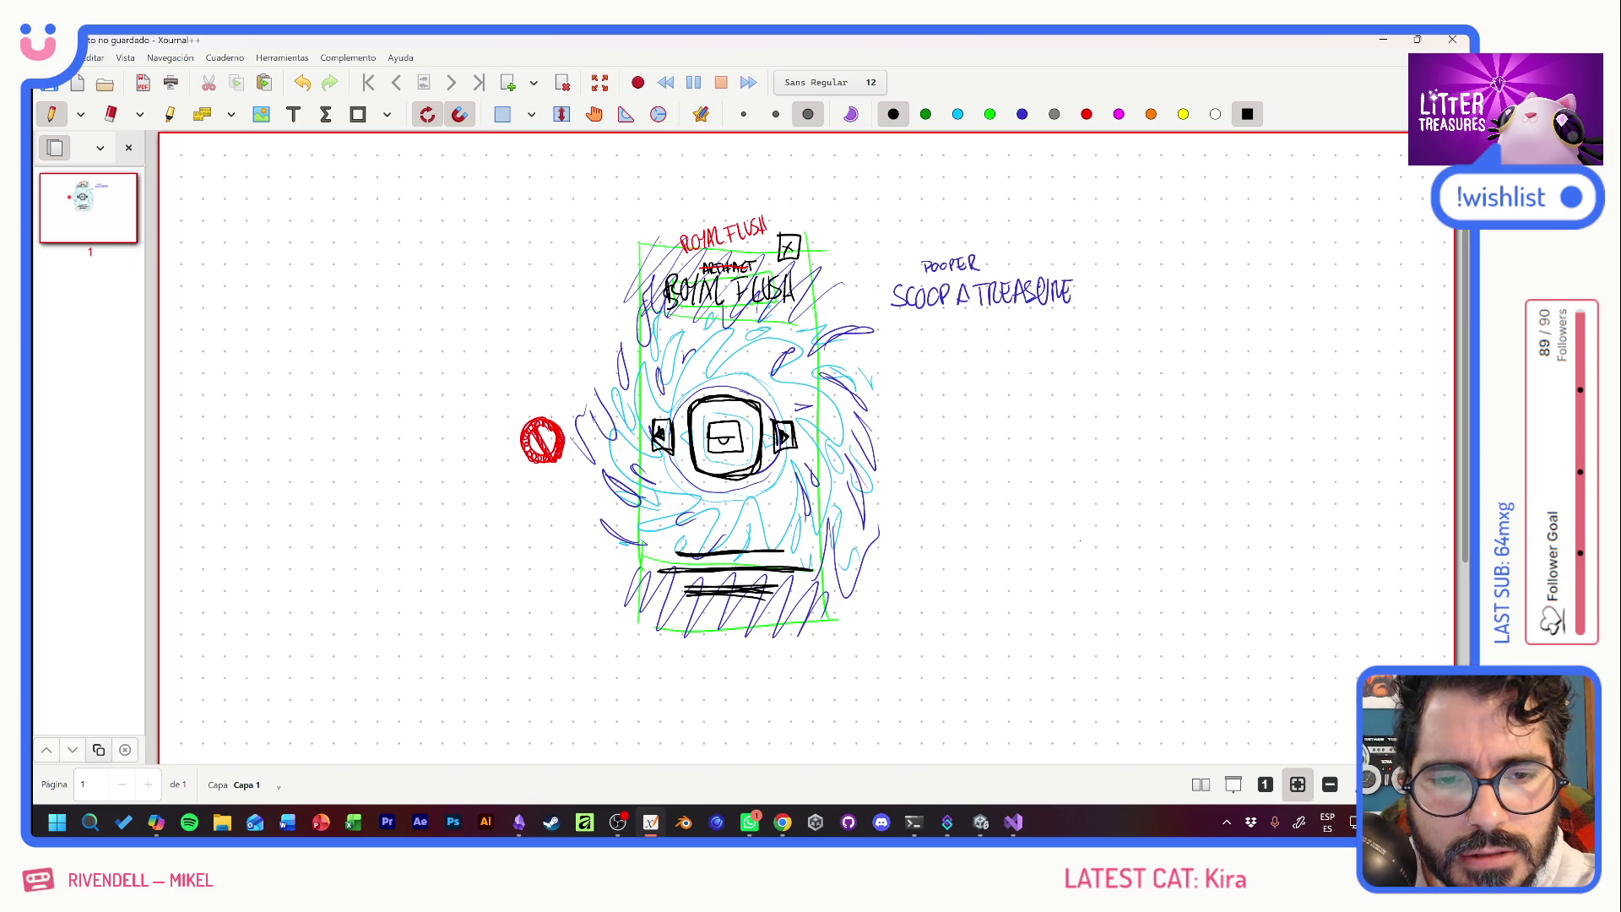
key("ctrl+z")
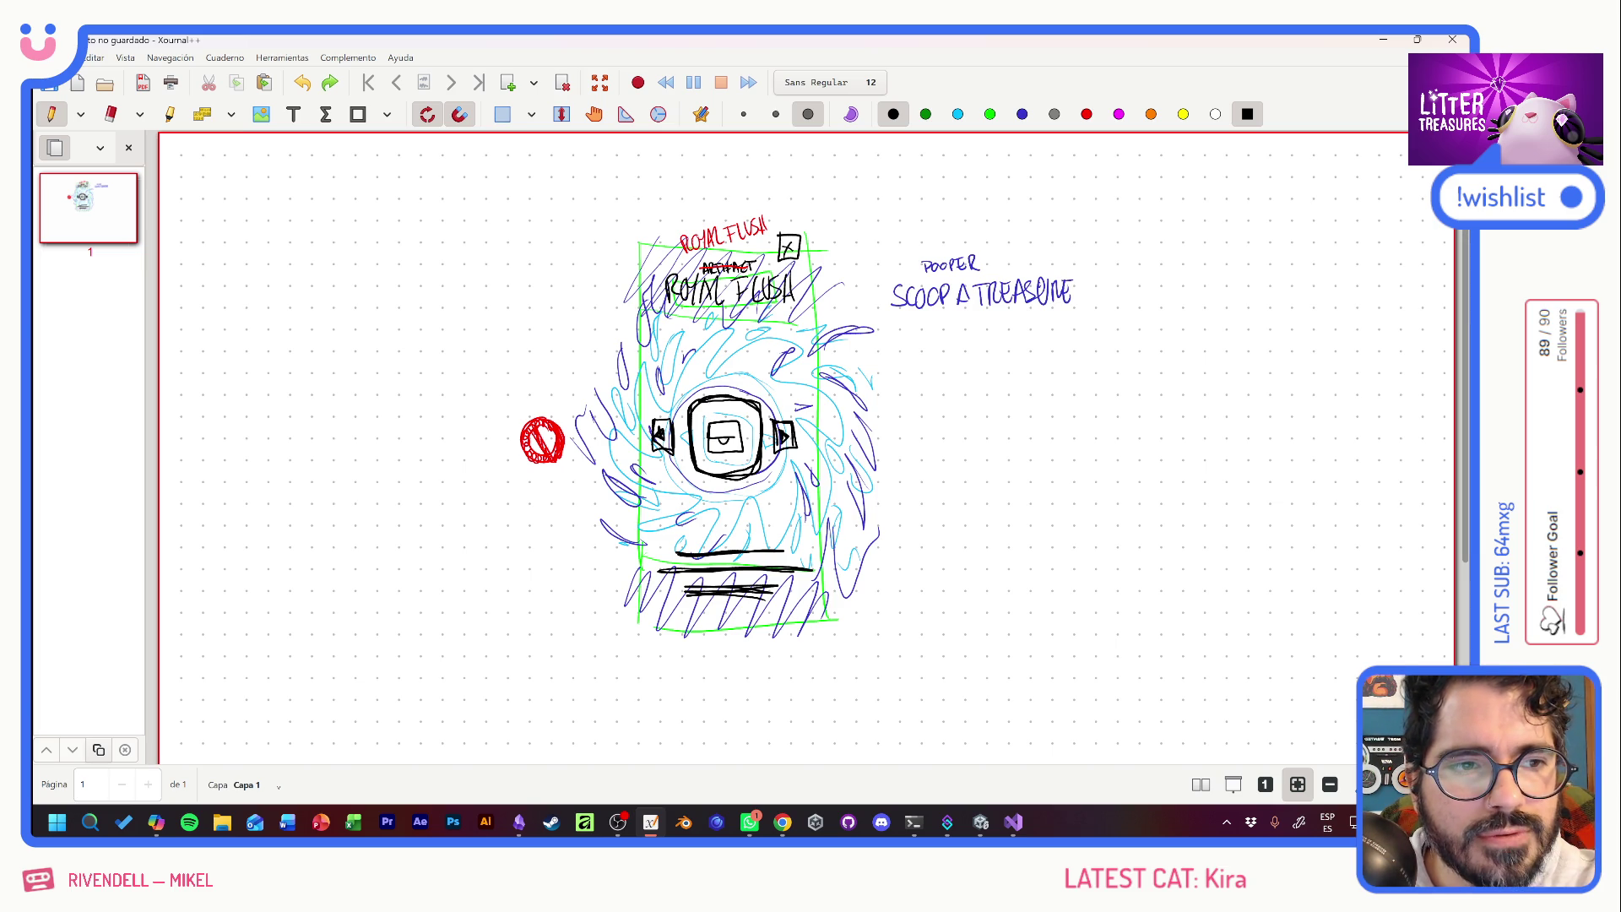
left_click(1151, 114)
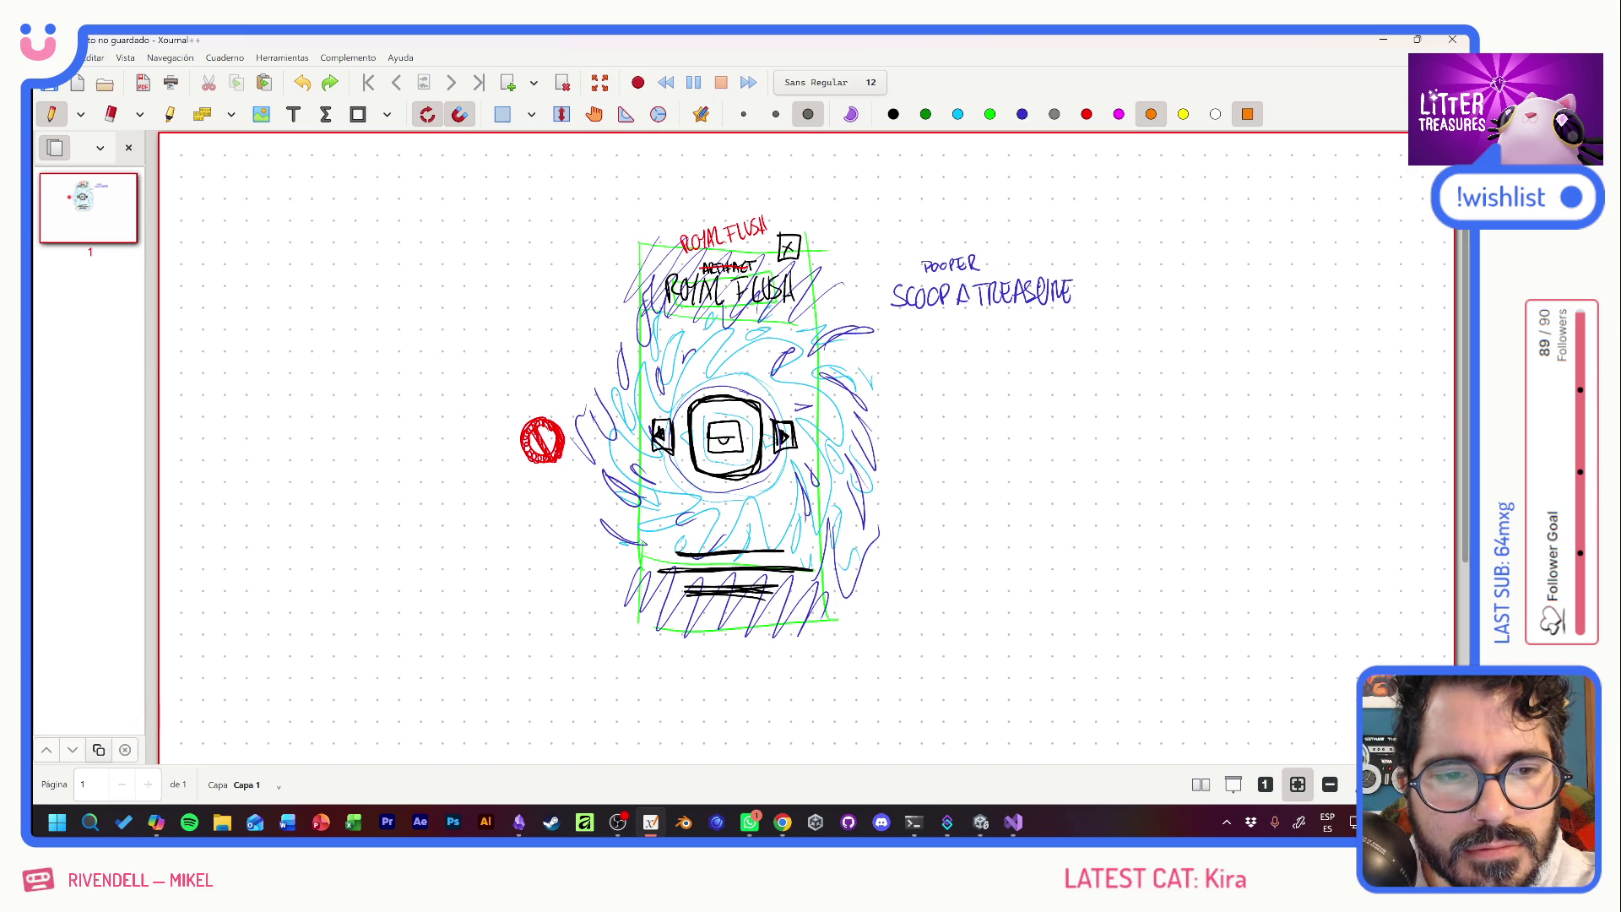
Write the orange heading AUTO-REFILL POOPERS: and give it a wavy underline.
mouse_move(846, 213)
left_mouse_down()
mouse_move(869, 191)
mouse_move(874, 211)
left_mouse_up()
left_click_drag(865, 189, 981, 207)
left_click(964, 202)
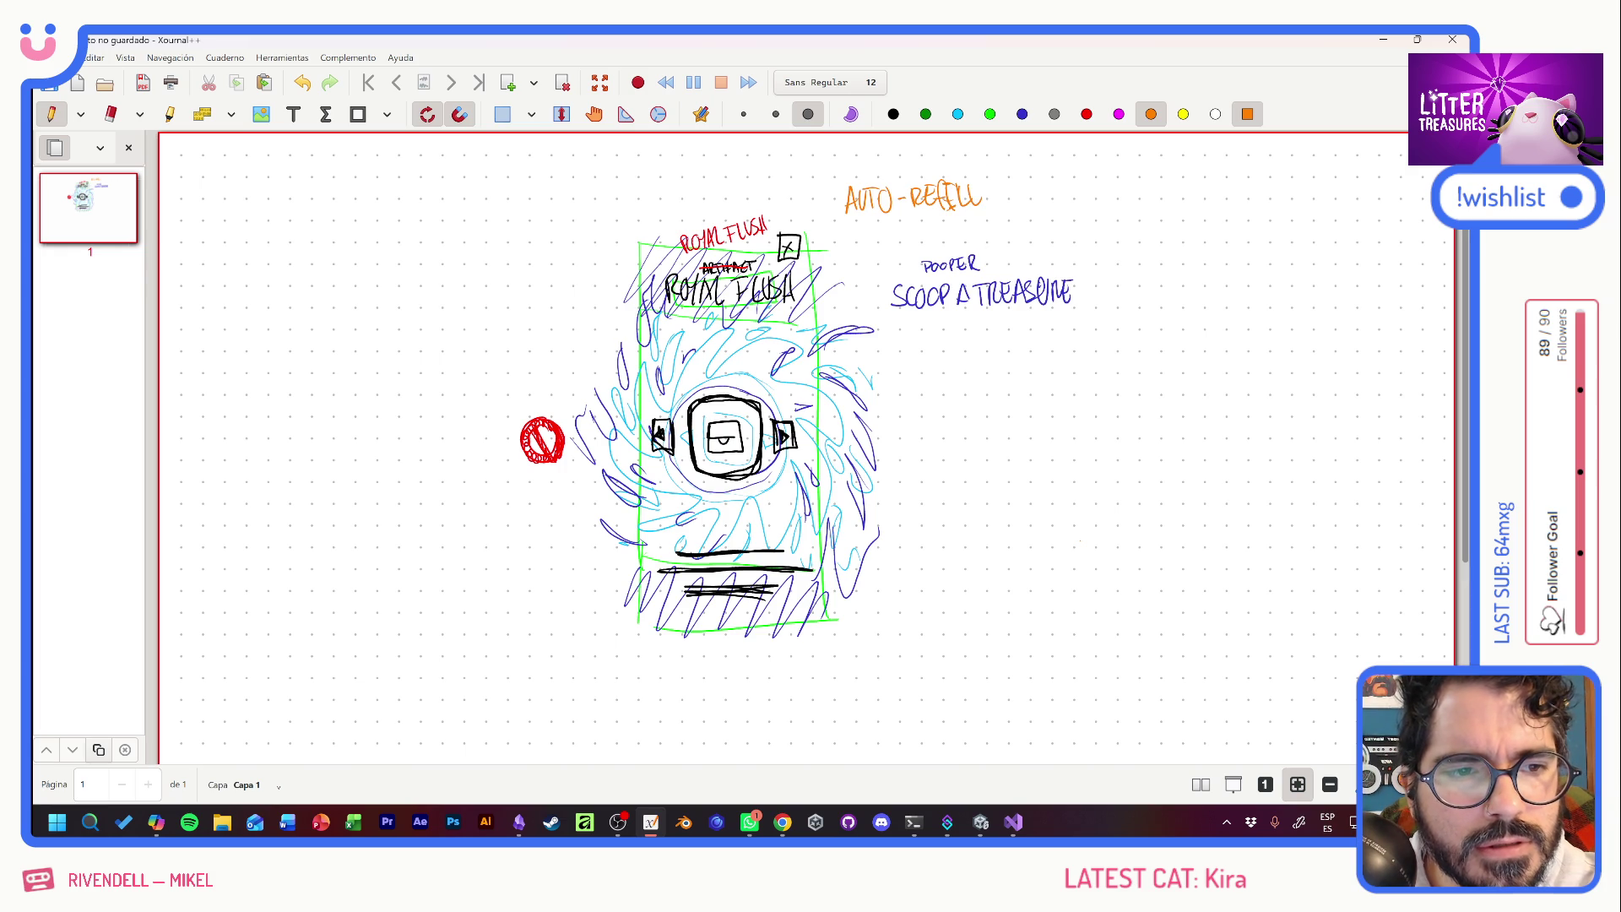
mouse_move(1001, 209)
left_mouse_down()
mouse_move(1025, 189)
mouse_move(1044, 201)
left_mouse_up()
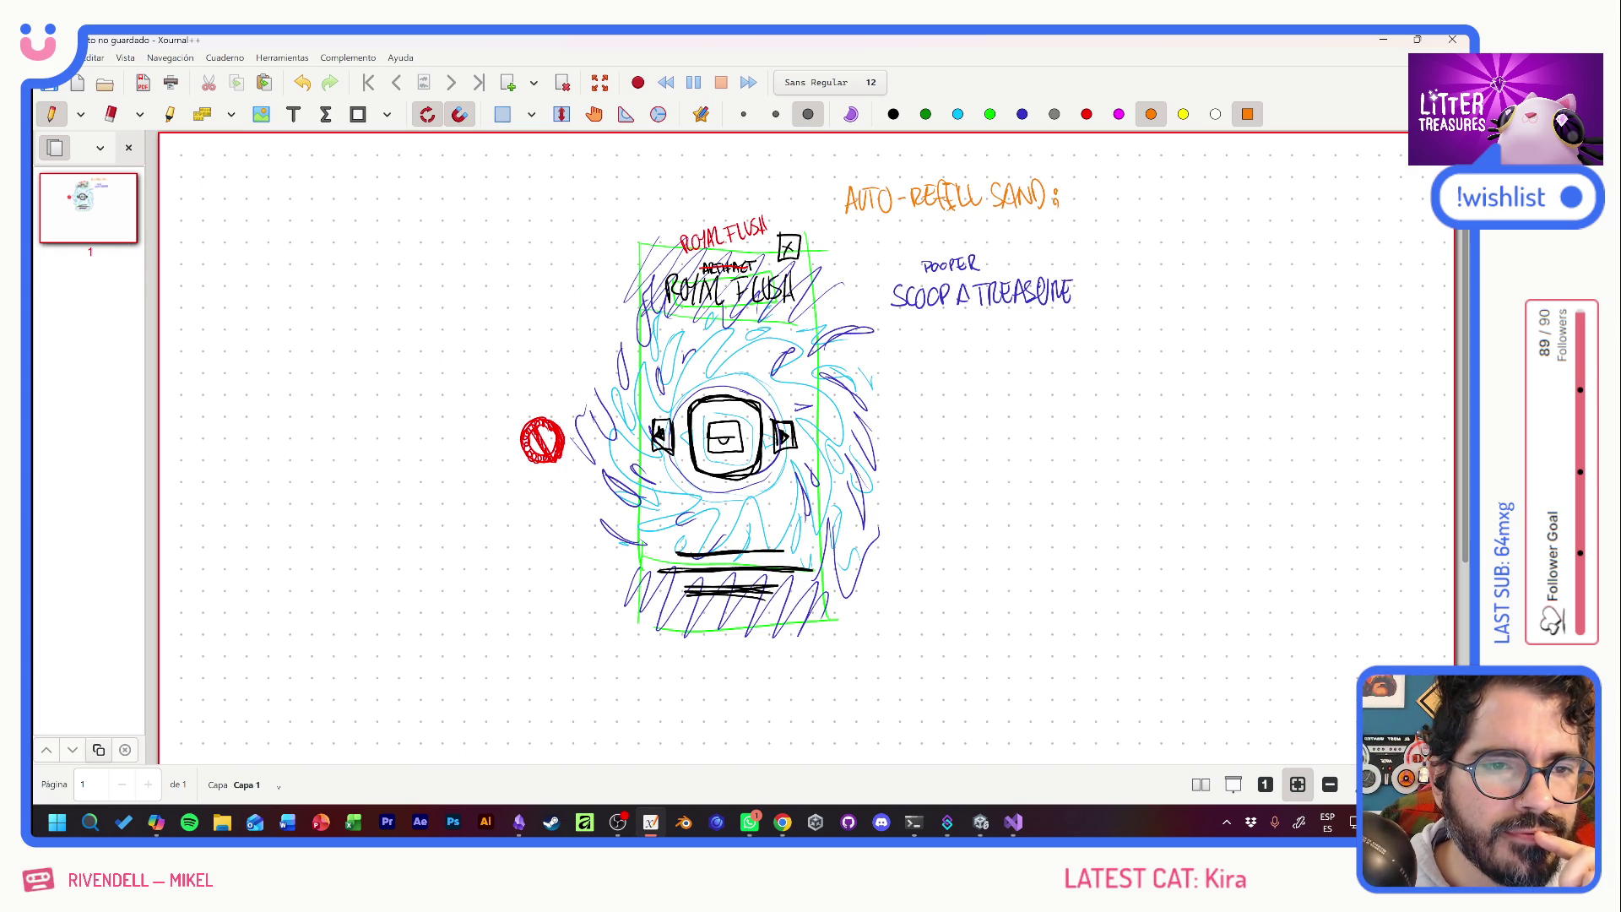
key("ctrl+z")
key("ctrl+z")
key("ctrl+z")
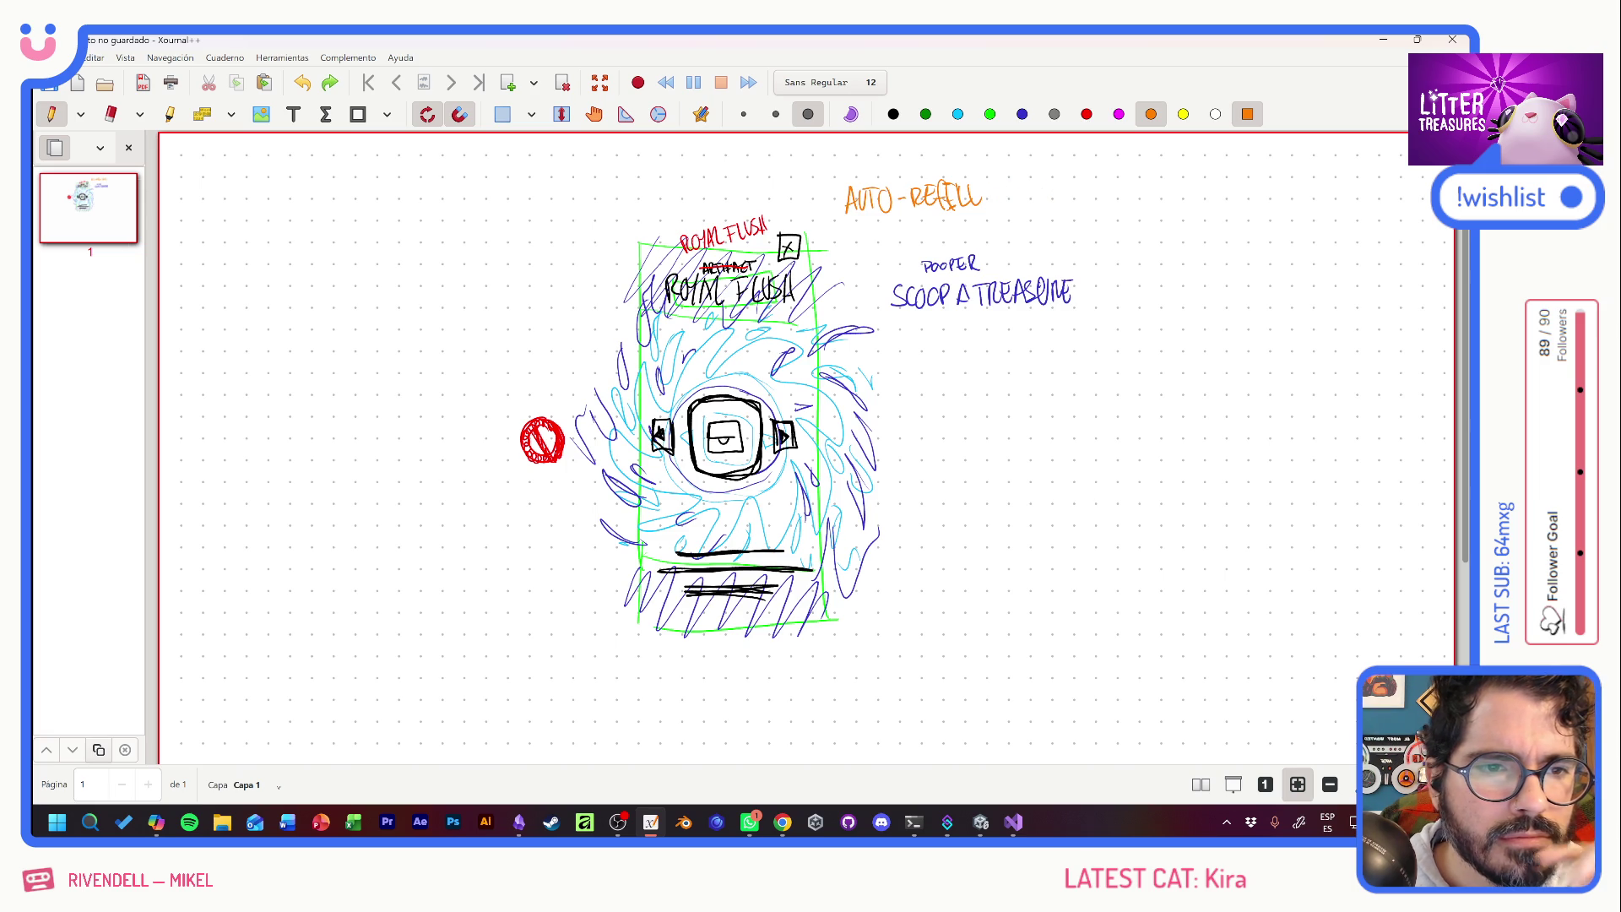
mouse_move(996, 210)
left_mouse_down()
mouse_move(1015, 192)
mouse_move(1056, 210)
left_mouse_up()
left_click_drag(1059, 208, 1069, 208)
left_click(1086, 194)
left_click(1087, 203)
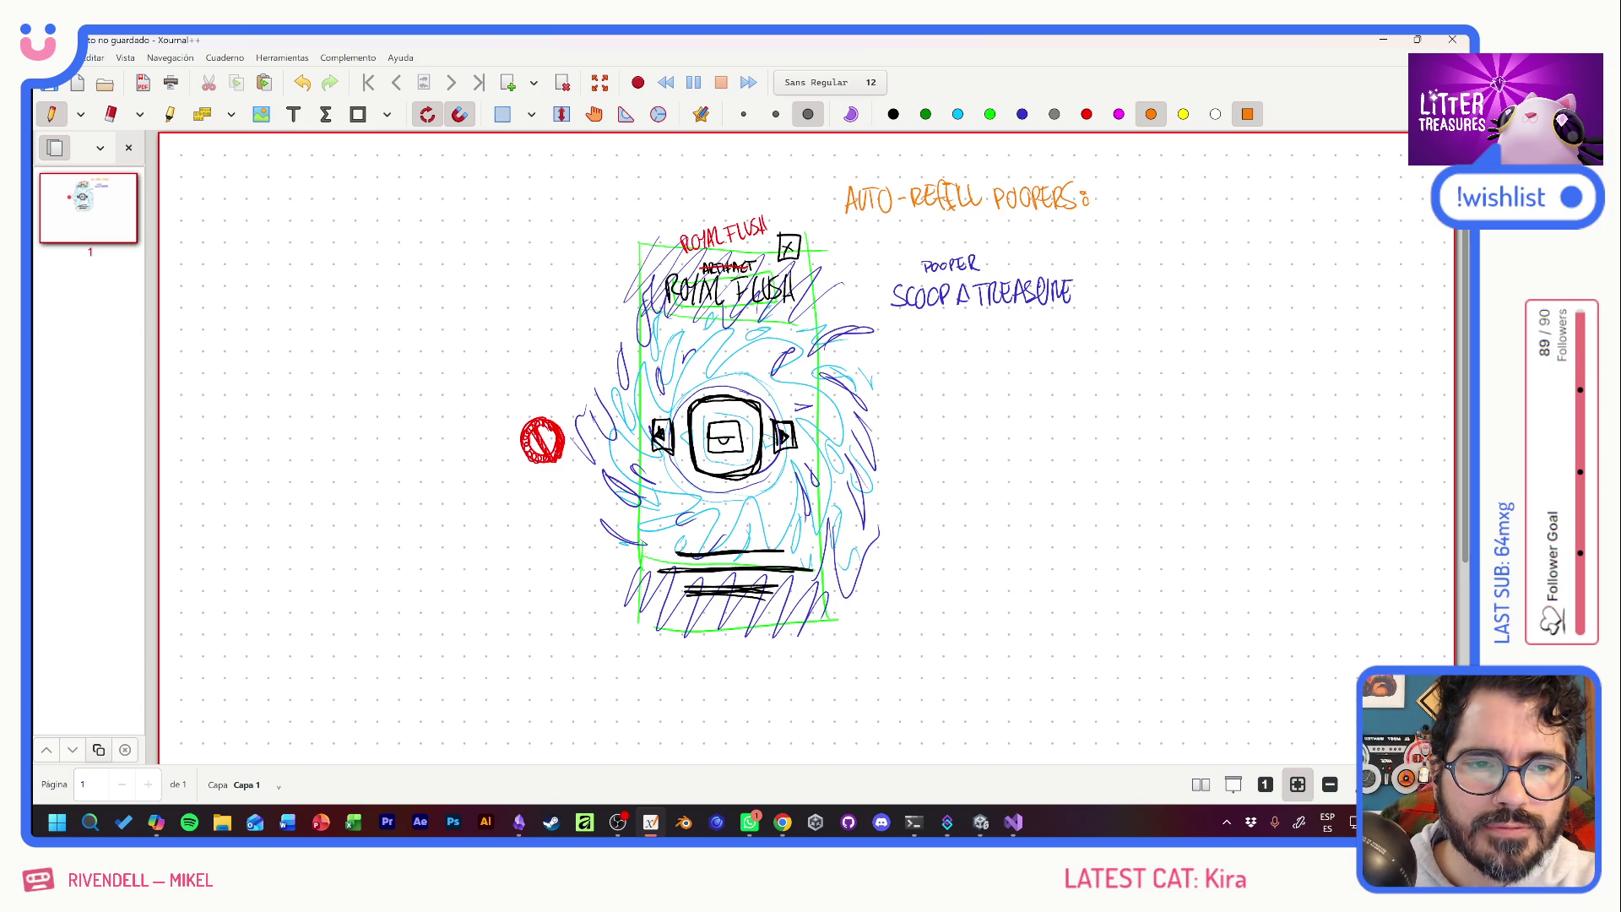
left_click_drag(871, 222, 1075, 214)
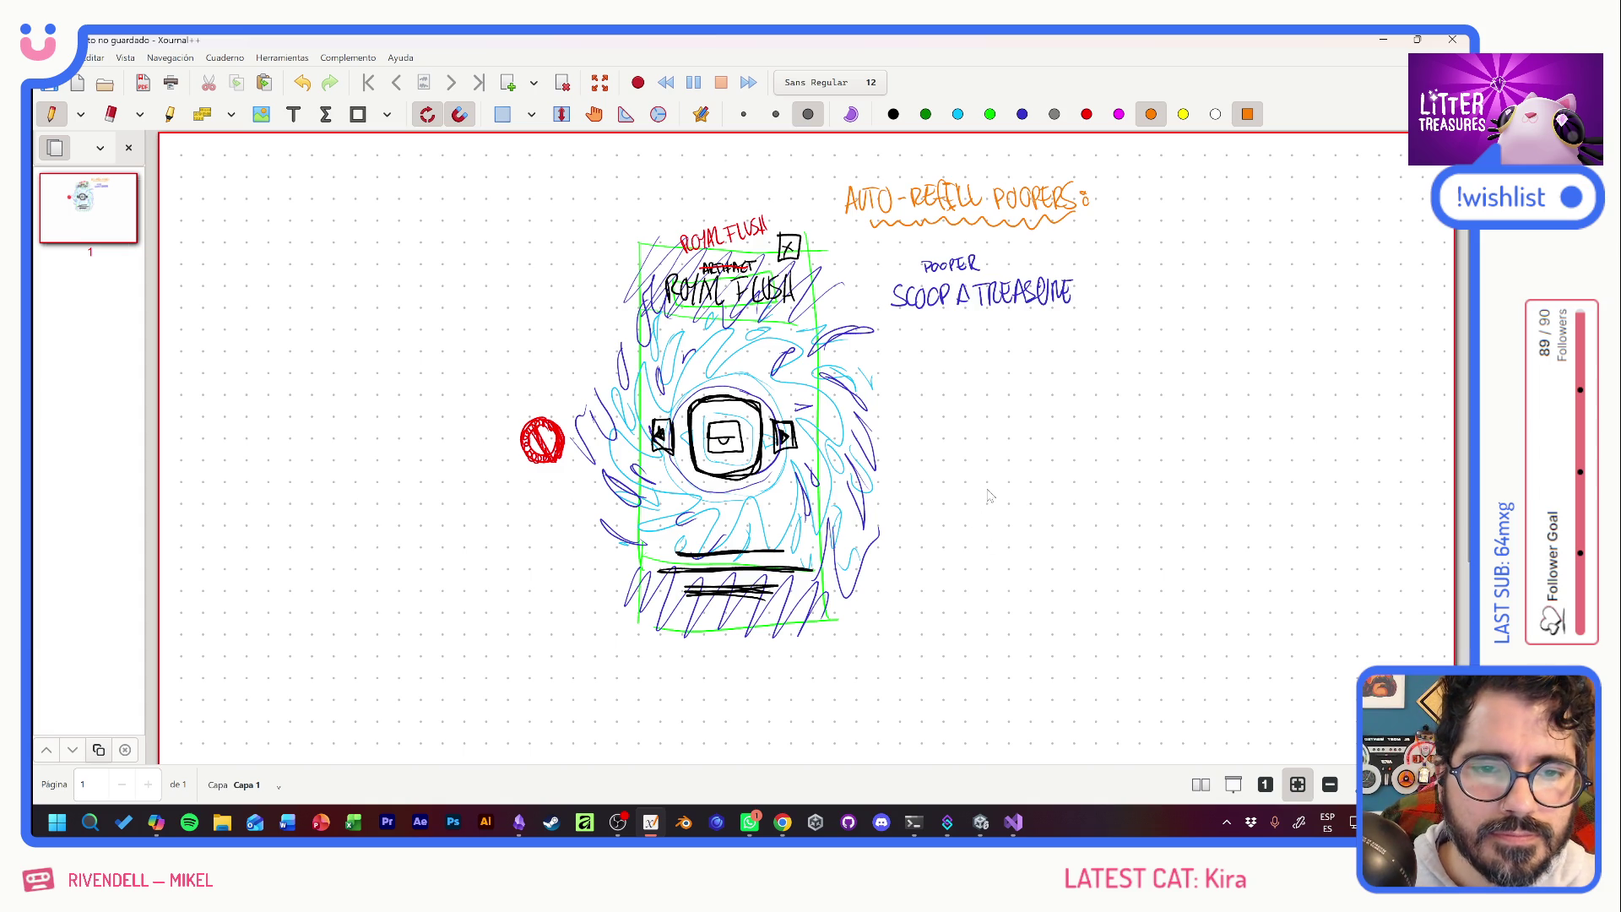
Screenshot the drawing with Win+Shift+S and bring up Obsidian's 0_ToDo board.
key("super+shift+s")
mouse_move(499, 156)
left_mouse_down()
mouse_move(1016, 493)
mouse_move(1115, 649)
left_mouse_up()
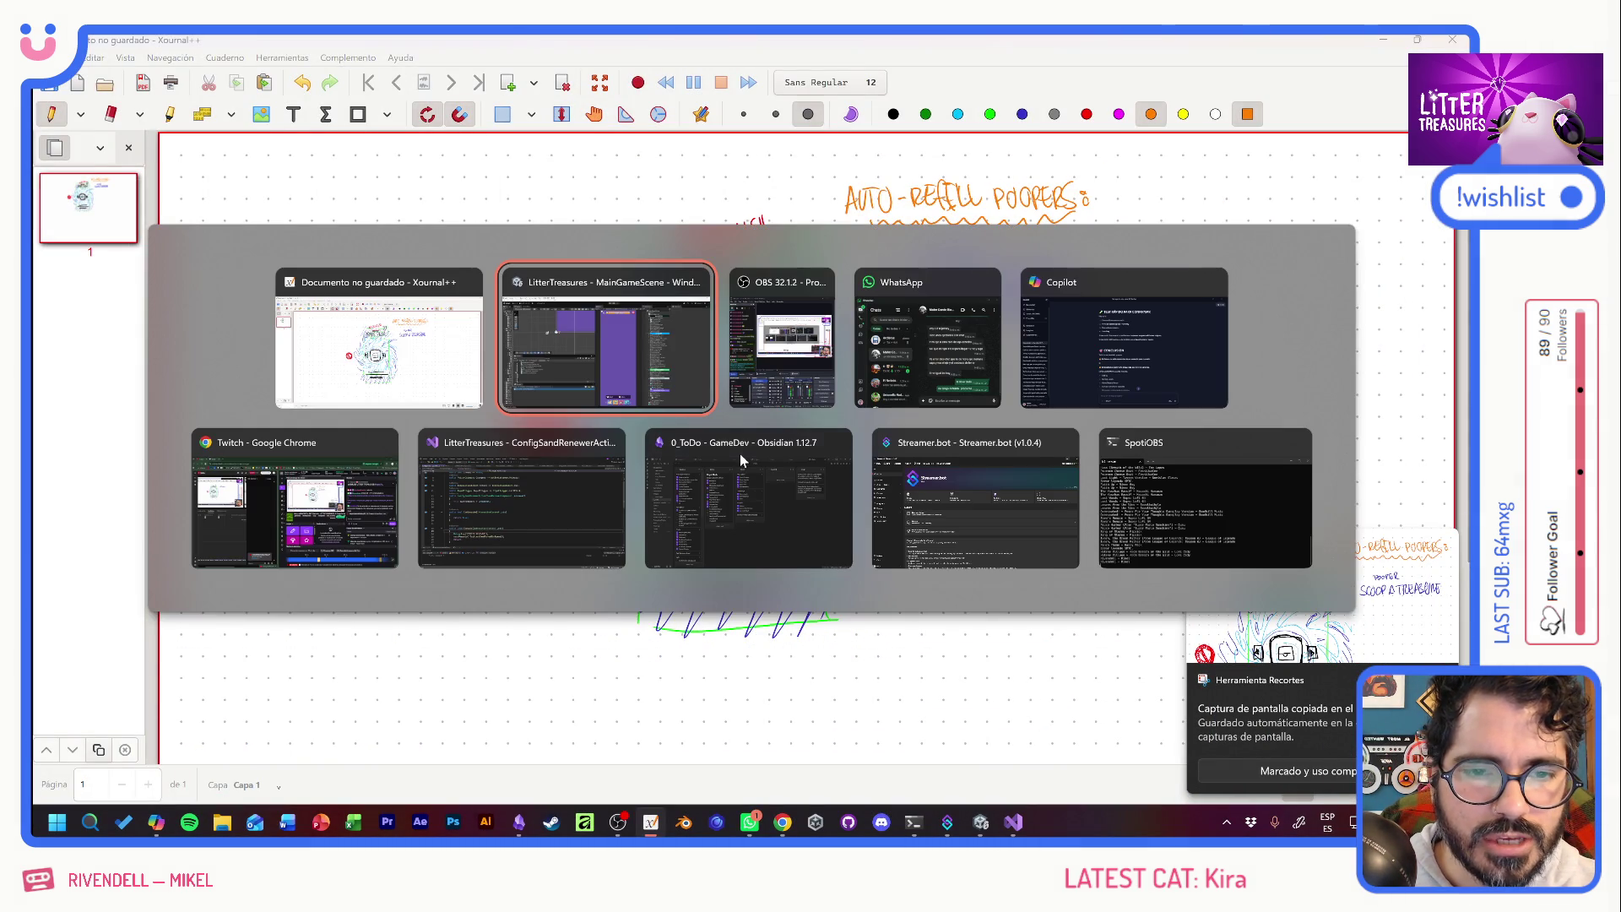
key("alt+Tab")
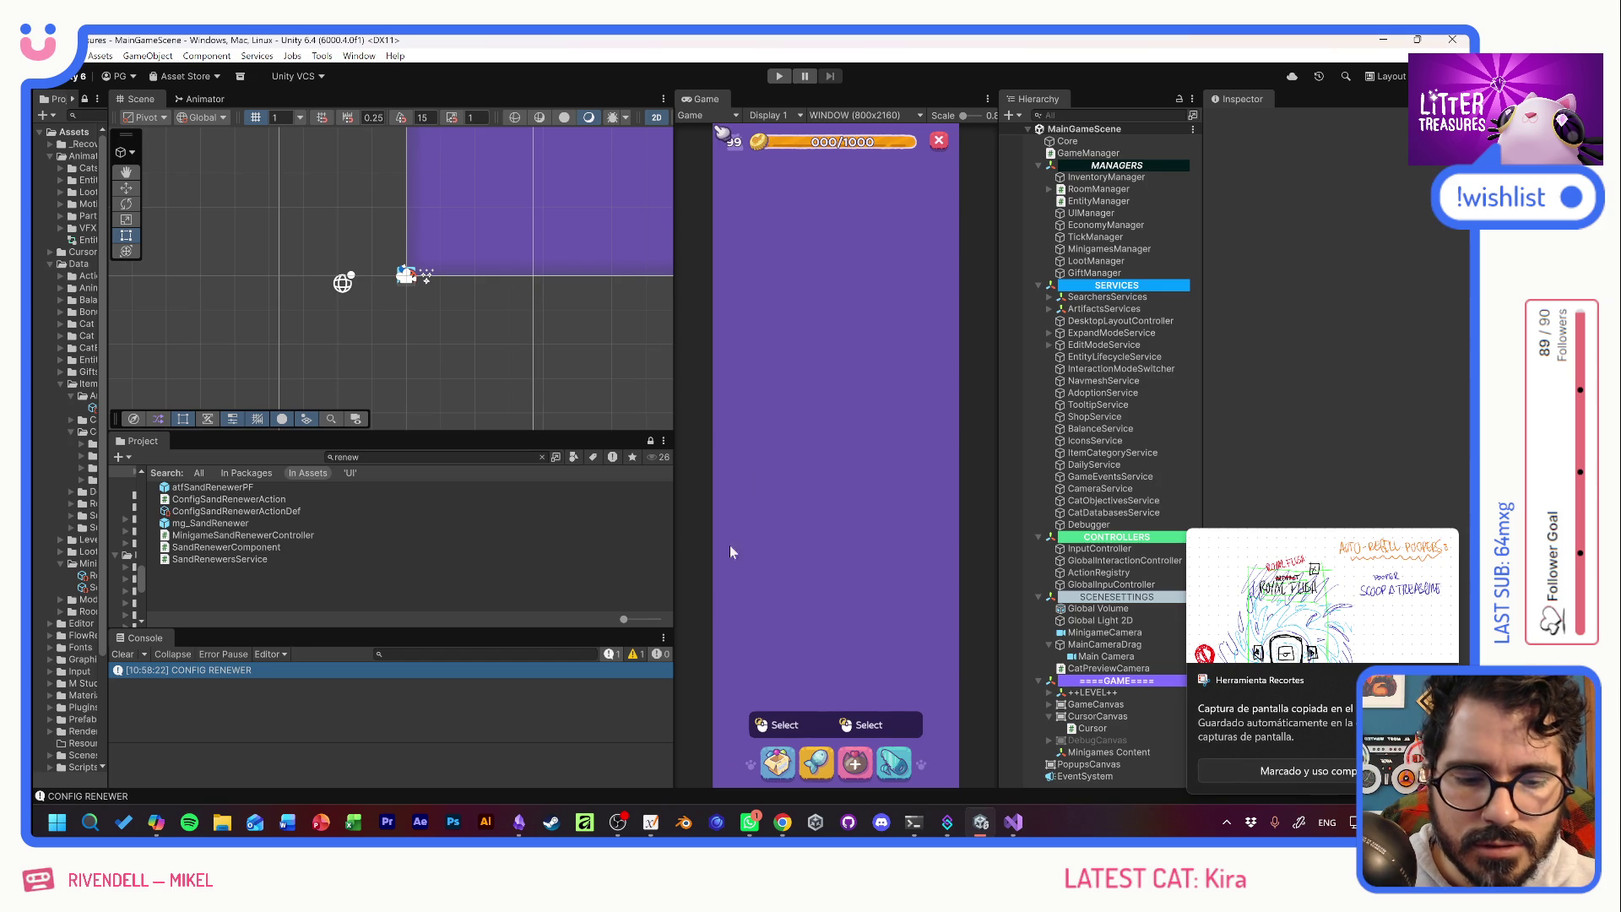
left_click(520, 821)
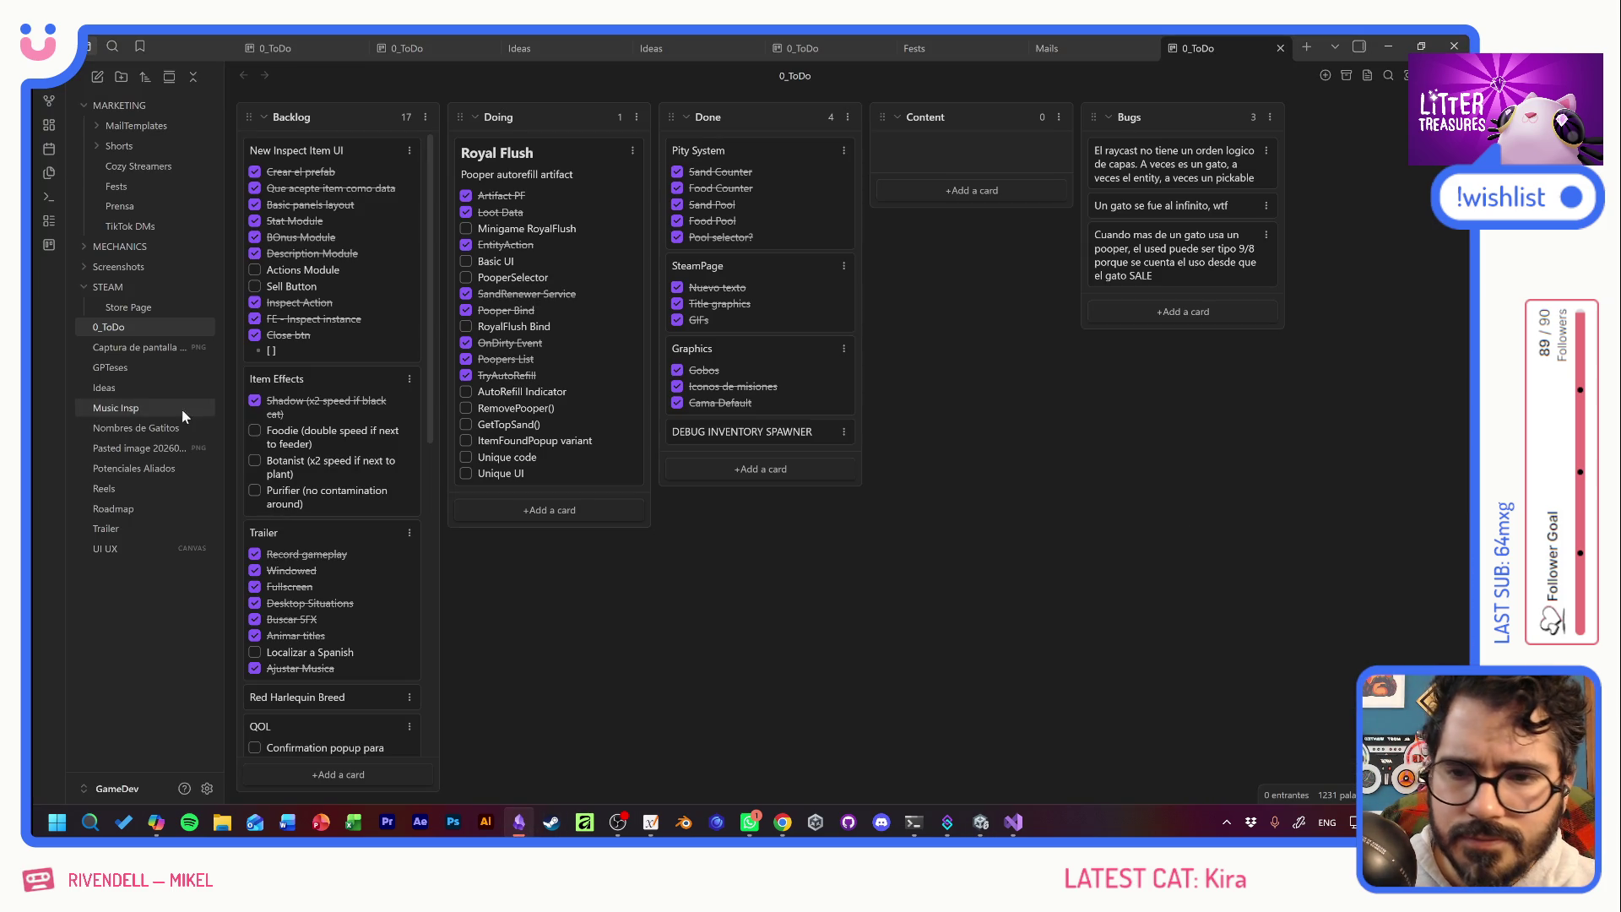
Paste the screenshot onto the UI UX canvas and move it down-left.
left_click(127, 550)
key("ctrl+v")
mouse_move(912, 517)
left_mouse_down()
mouse_move(826, 669)
mouse_move(740, 688)
left_mouse_up()
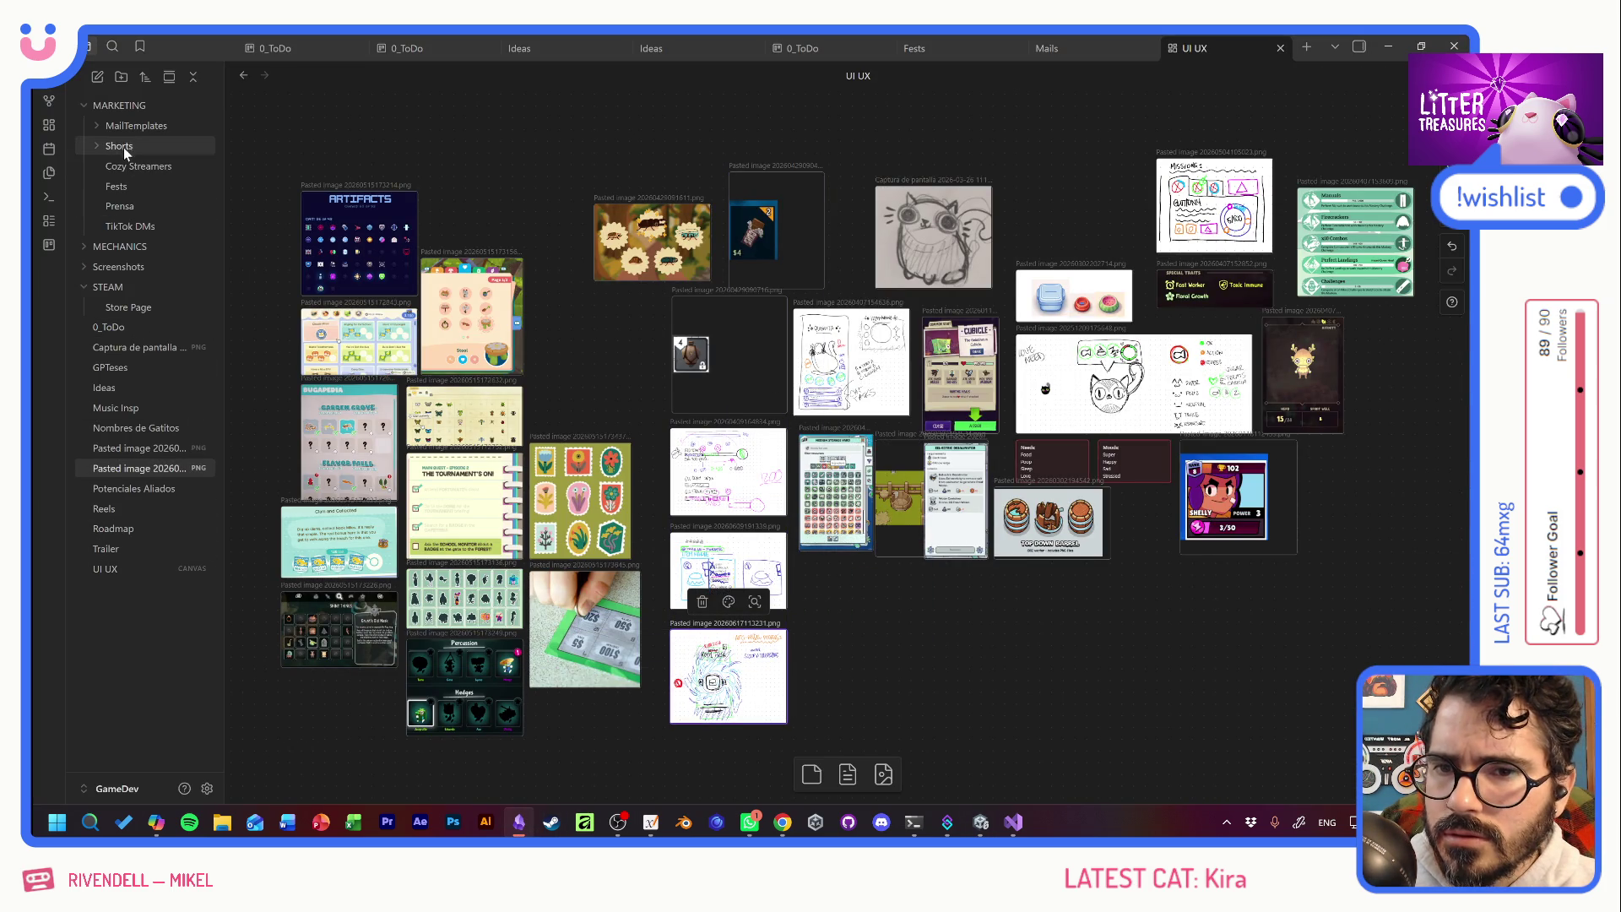
Tick Minigame RoyalFlush and GetTopSand() on the 0_ToDo board, with a brief WhatsApp check.
left_click(108, 327)
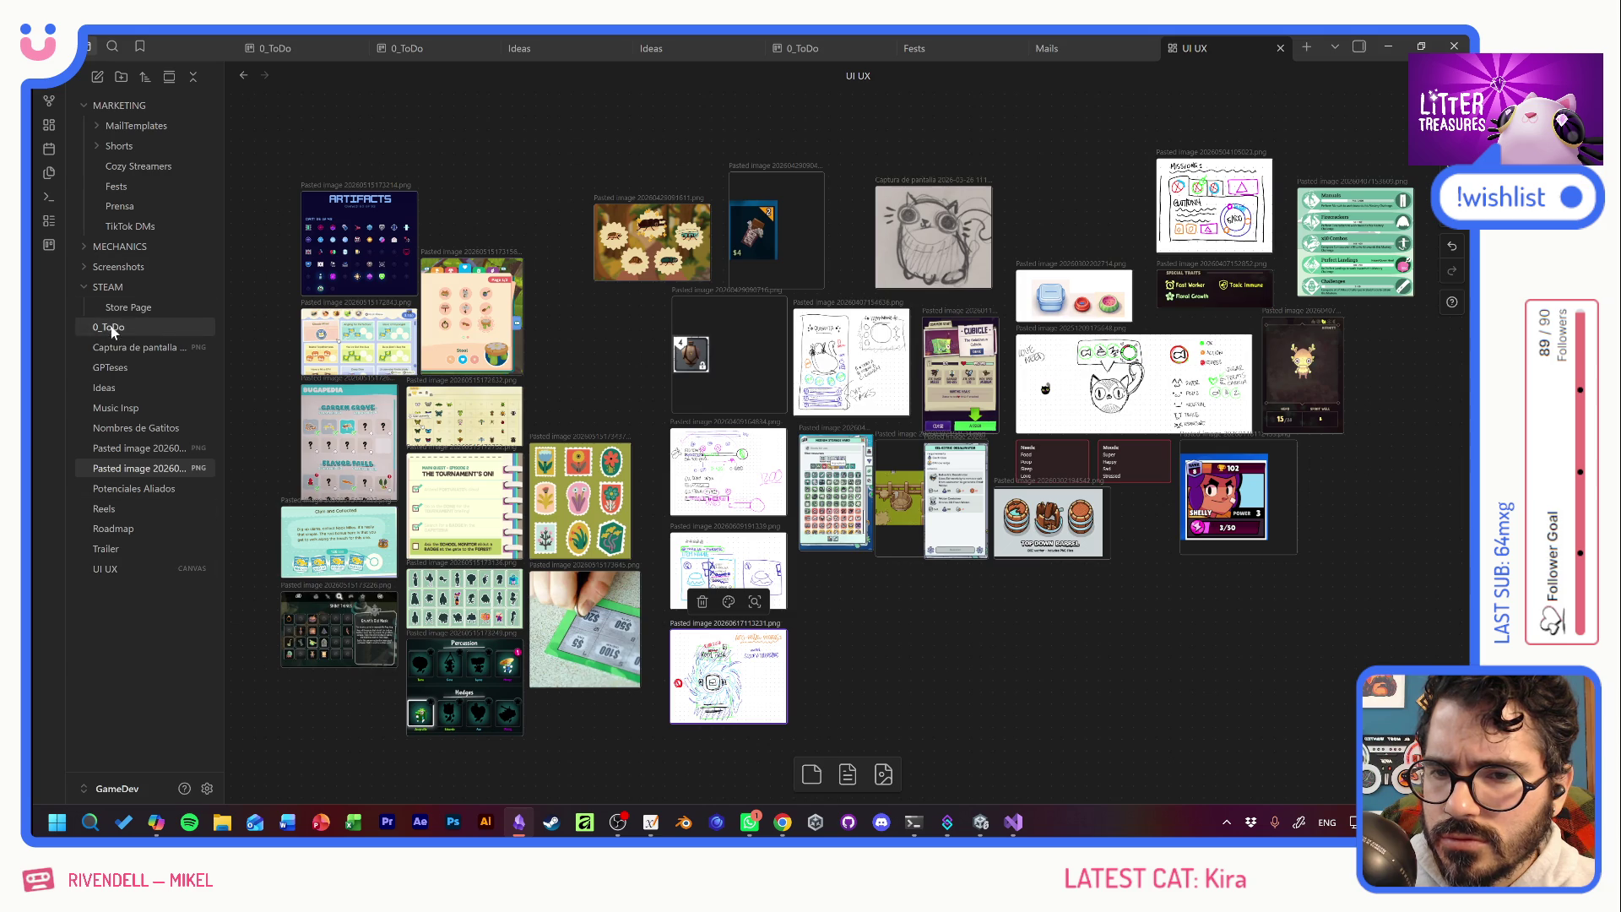
left_click(466, 229)
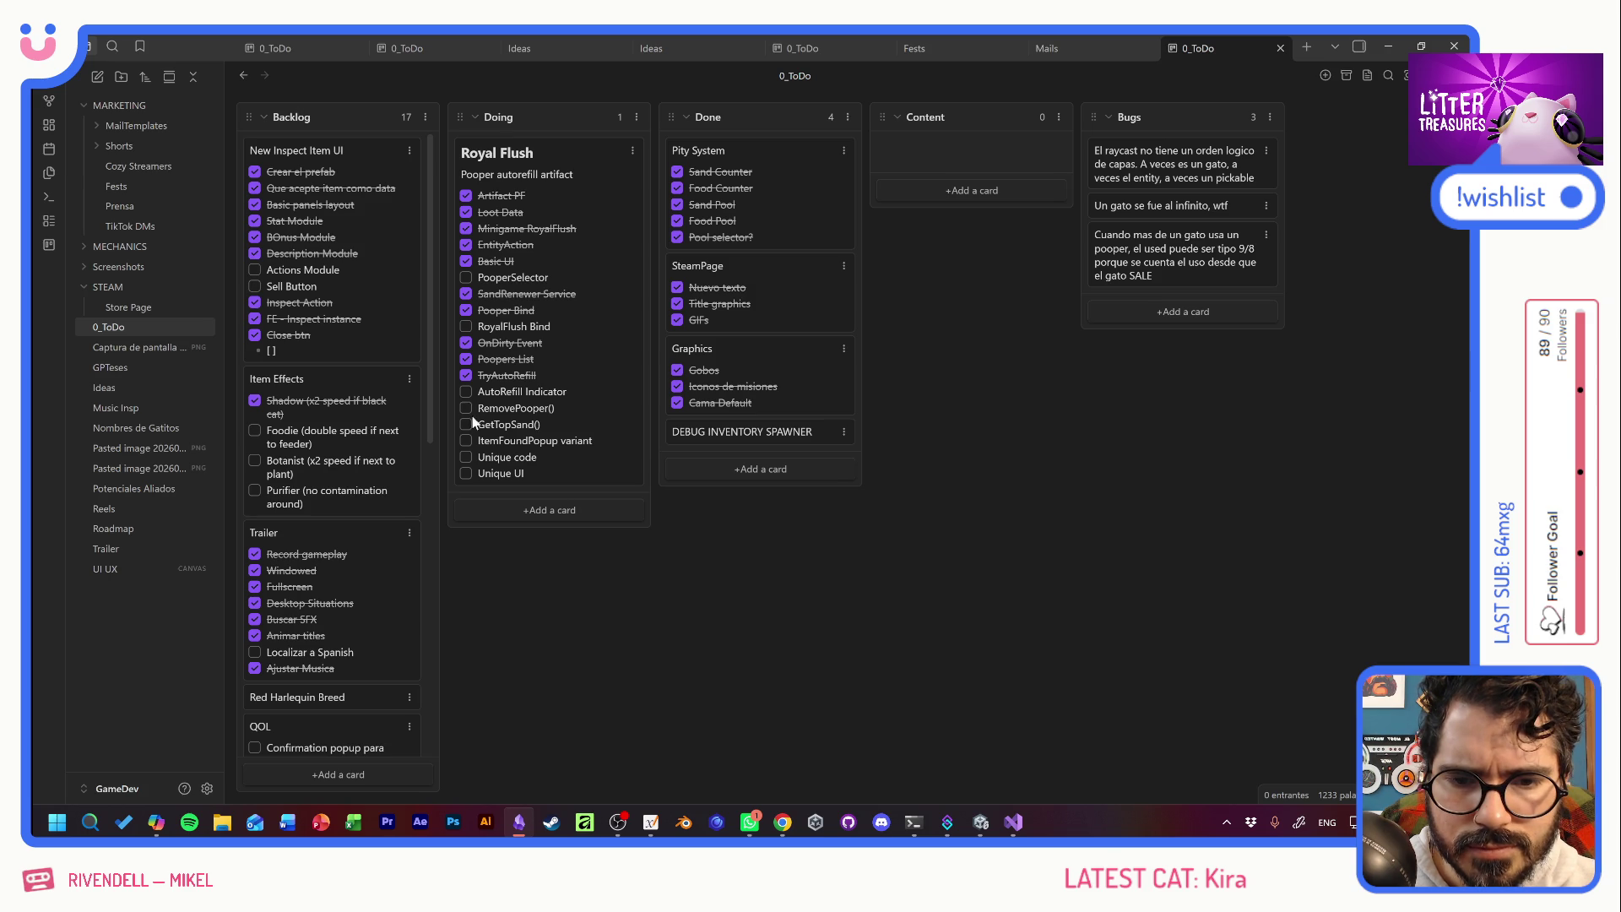
left_click(466, 425)
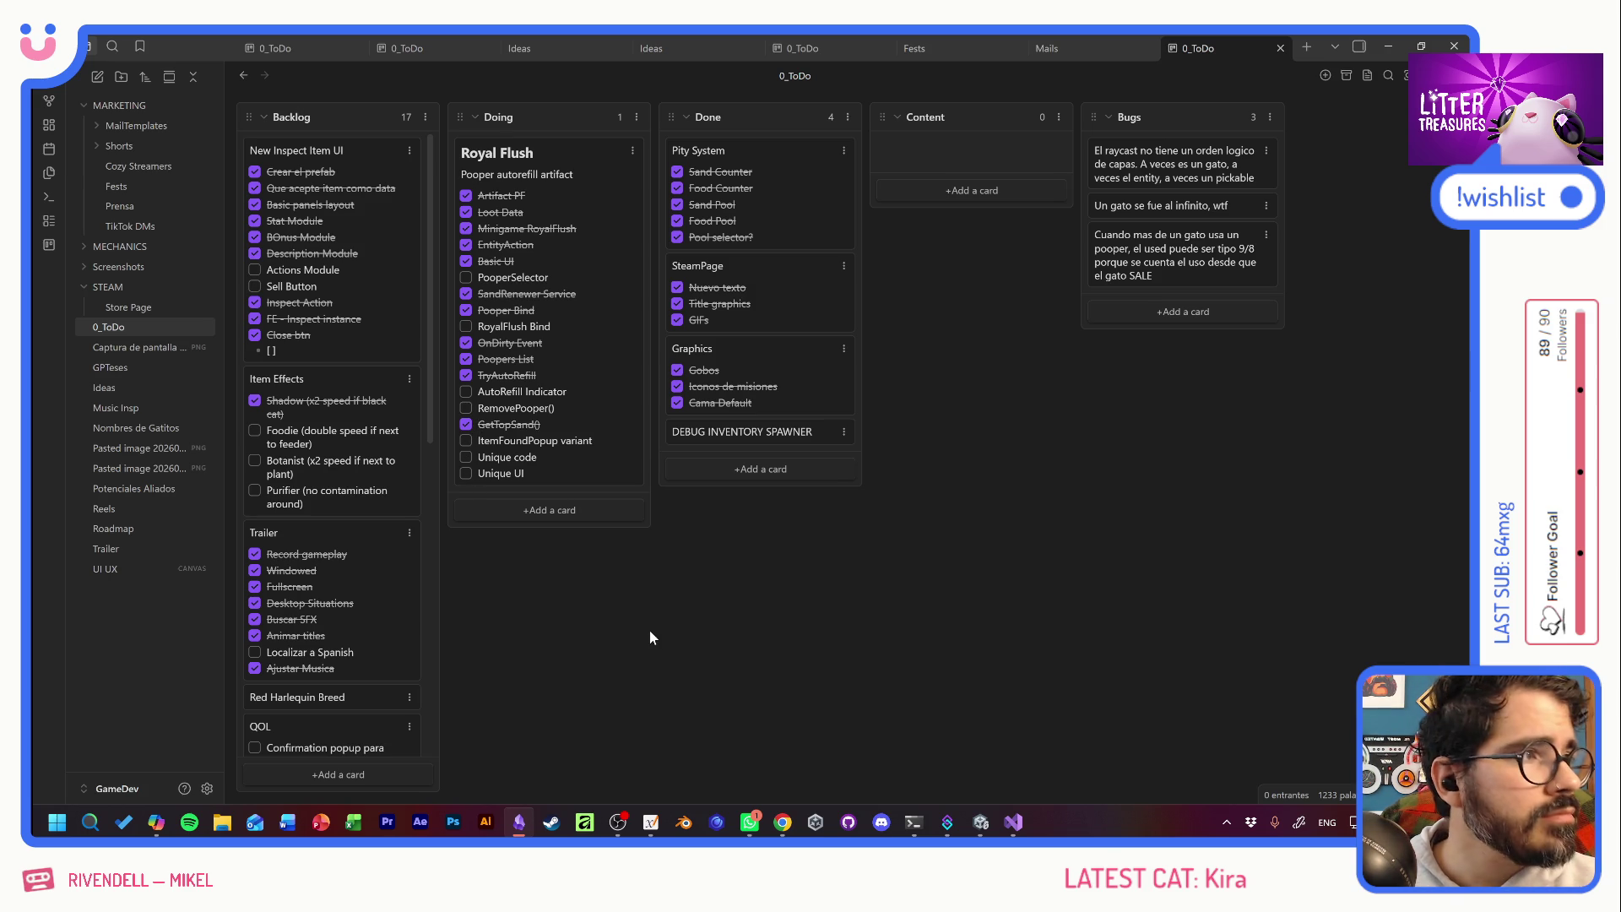
left_click(750, 821)
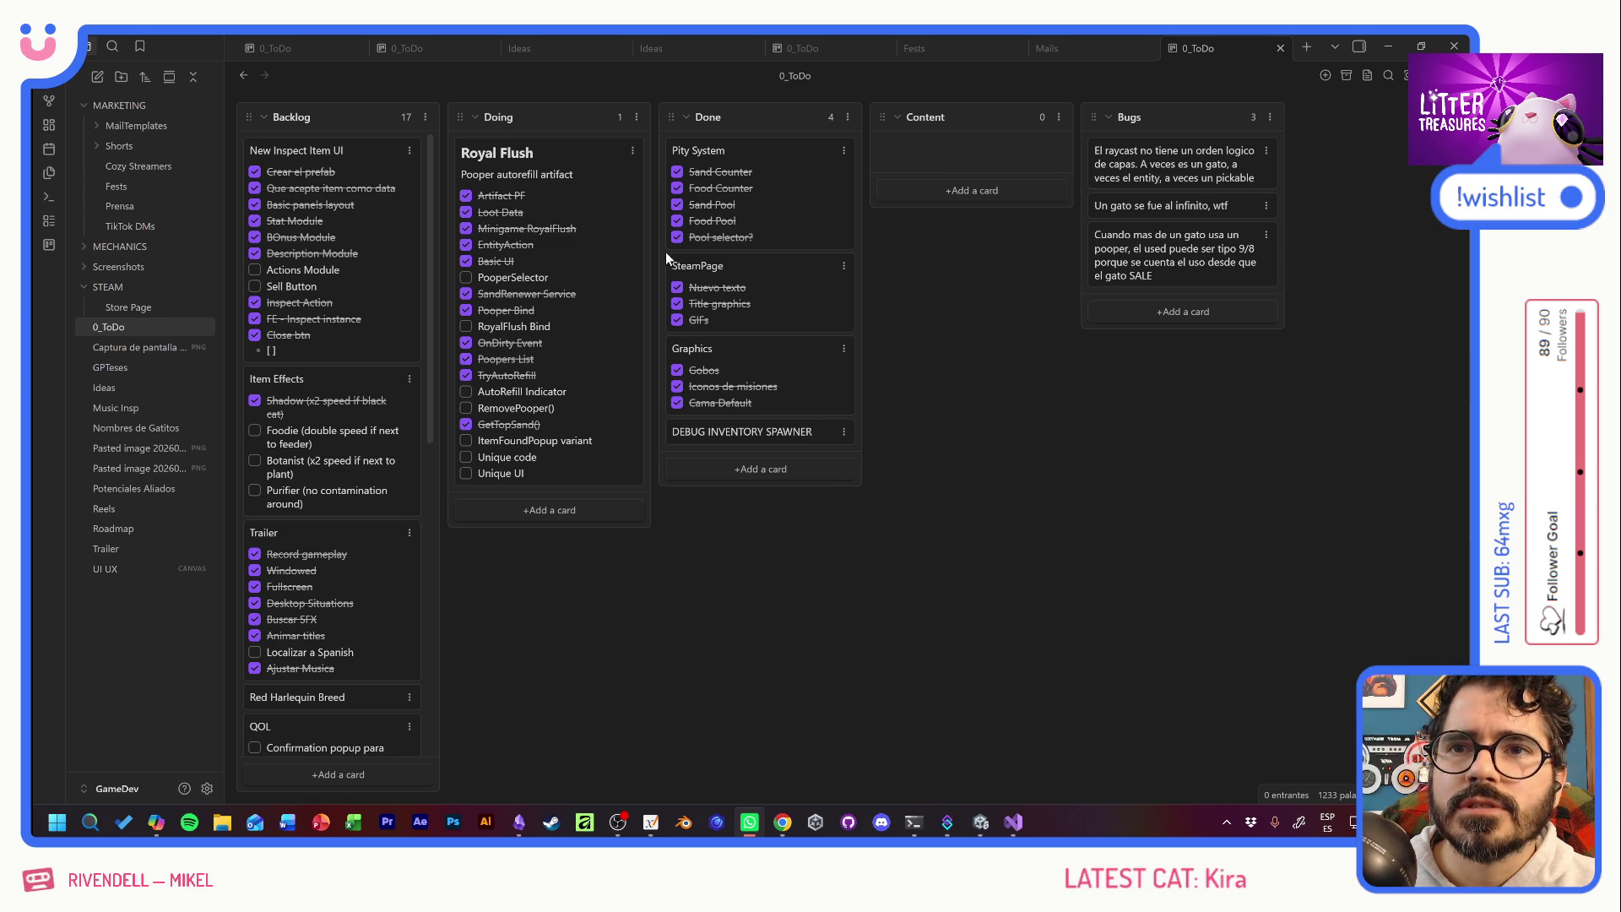
left_click(754, 551)
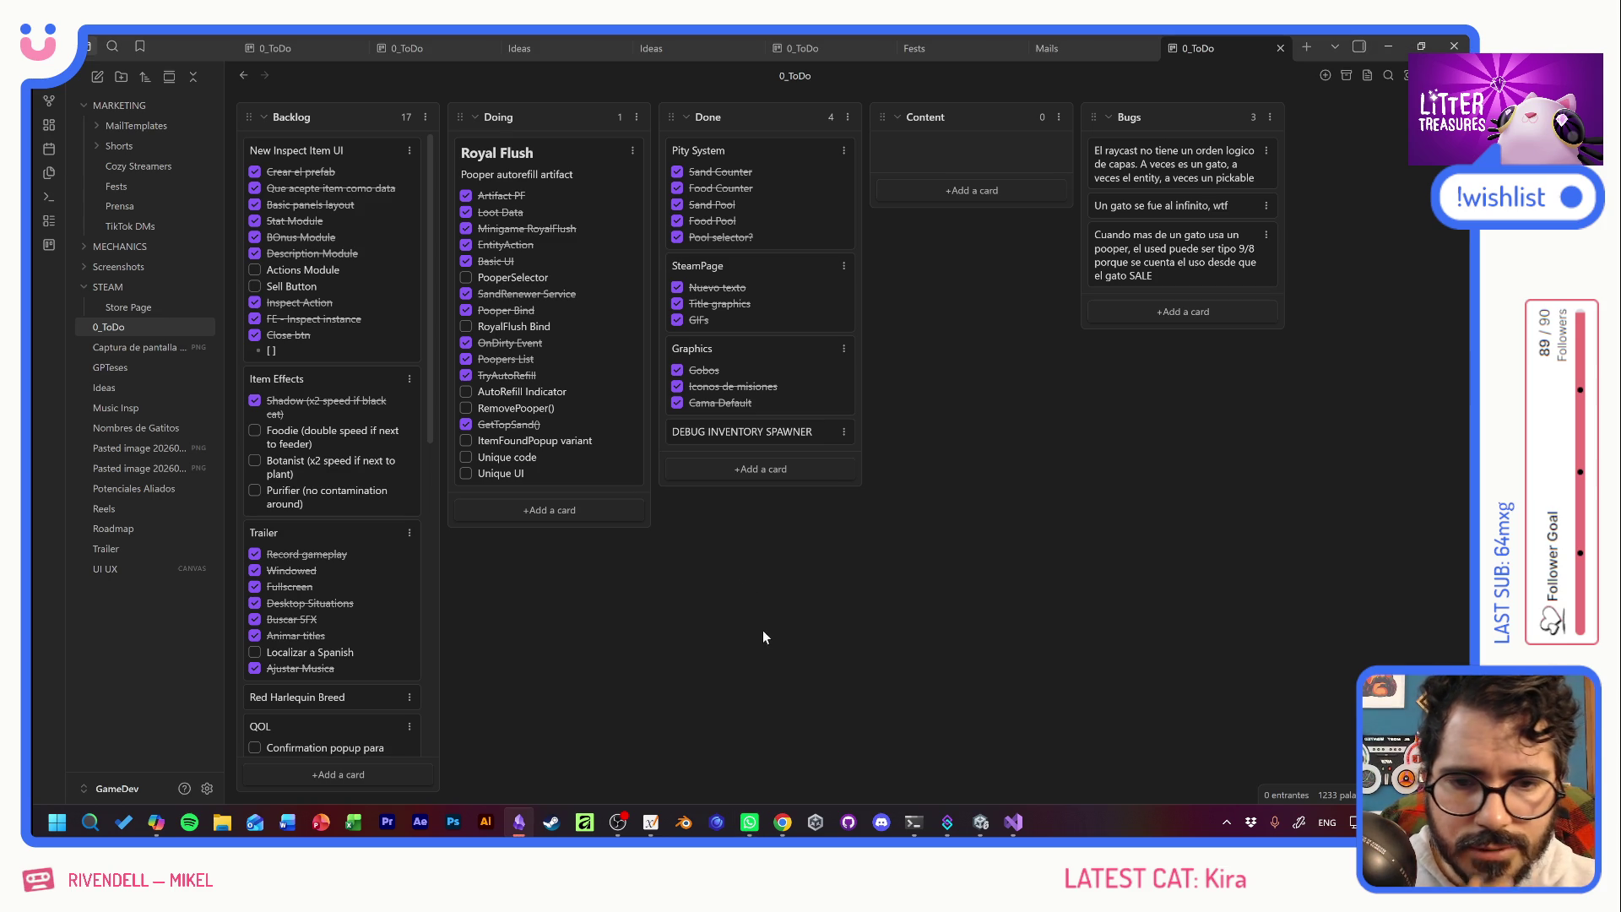
Draft a Copilot prompt describing the Royal Flush minigame as a flat, non-blurry toilet-vortex selector.
mouse_move(782, 822)
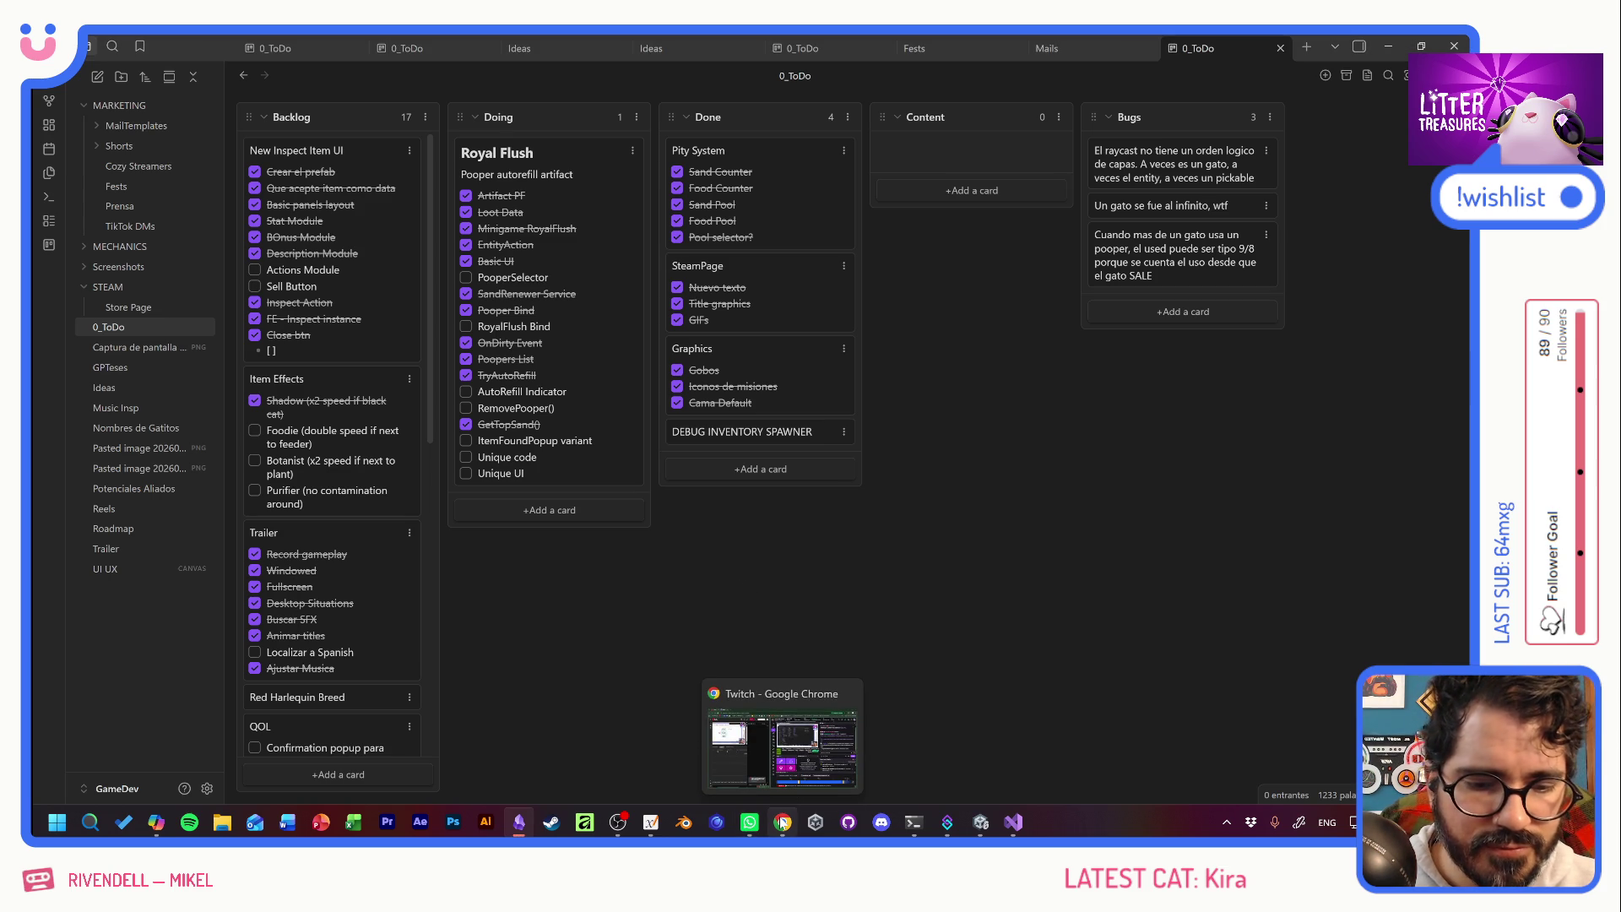
key("alt+Tab")
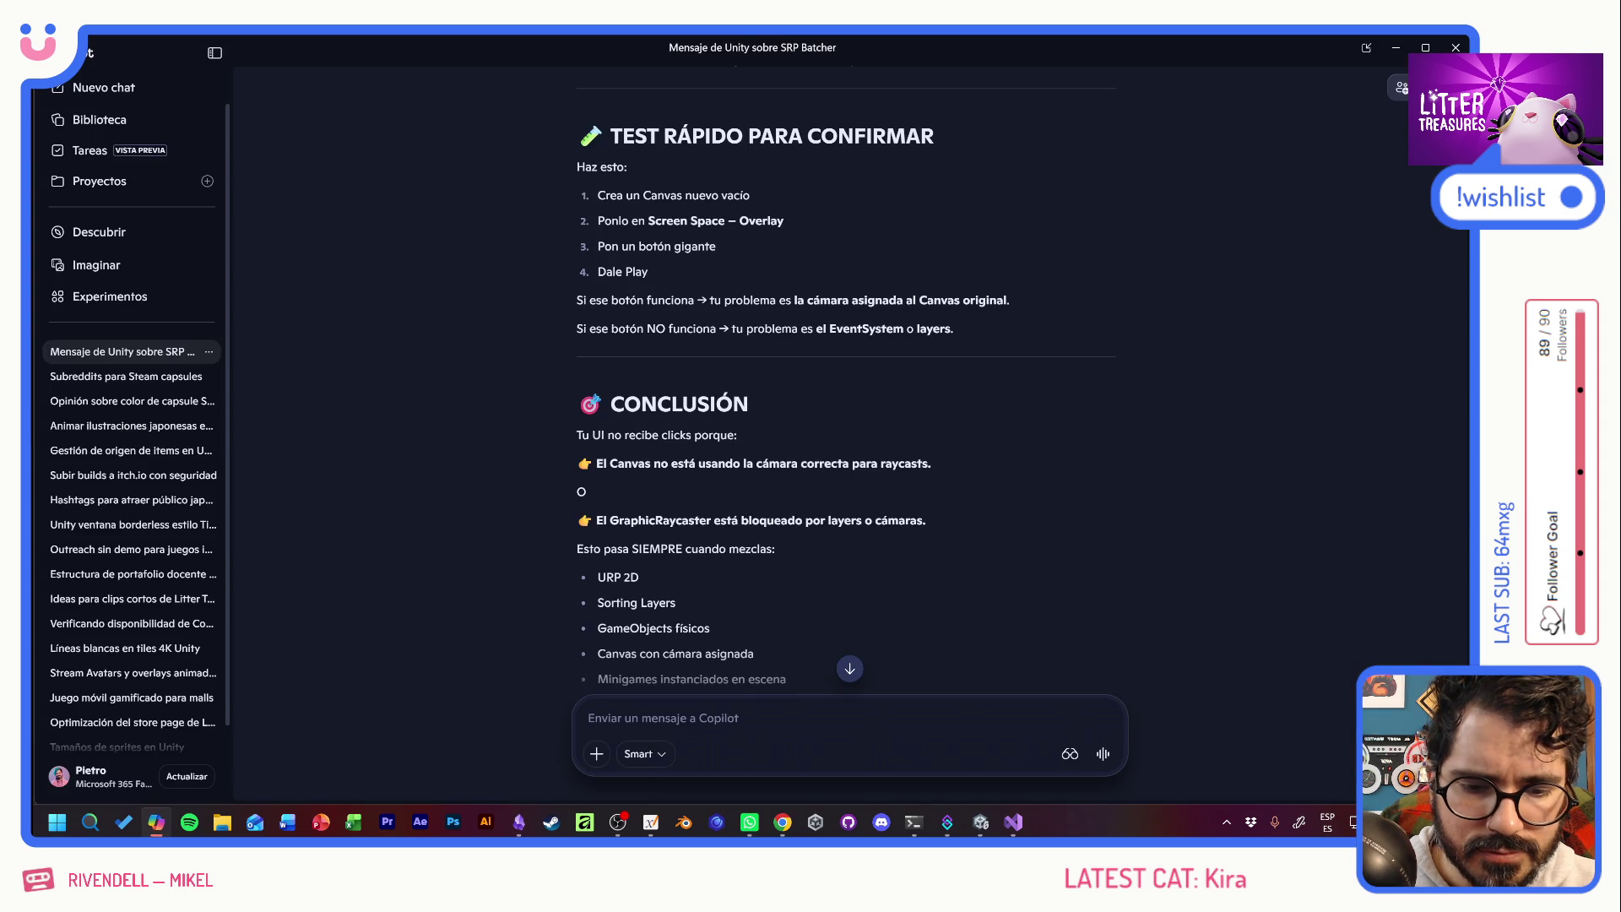
type("chato quiero ")
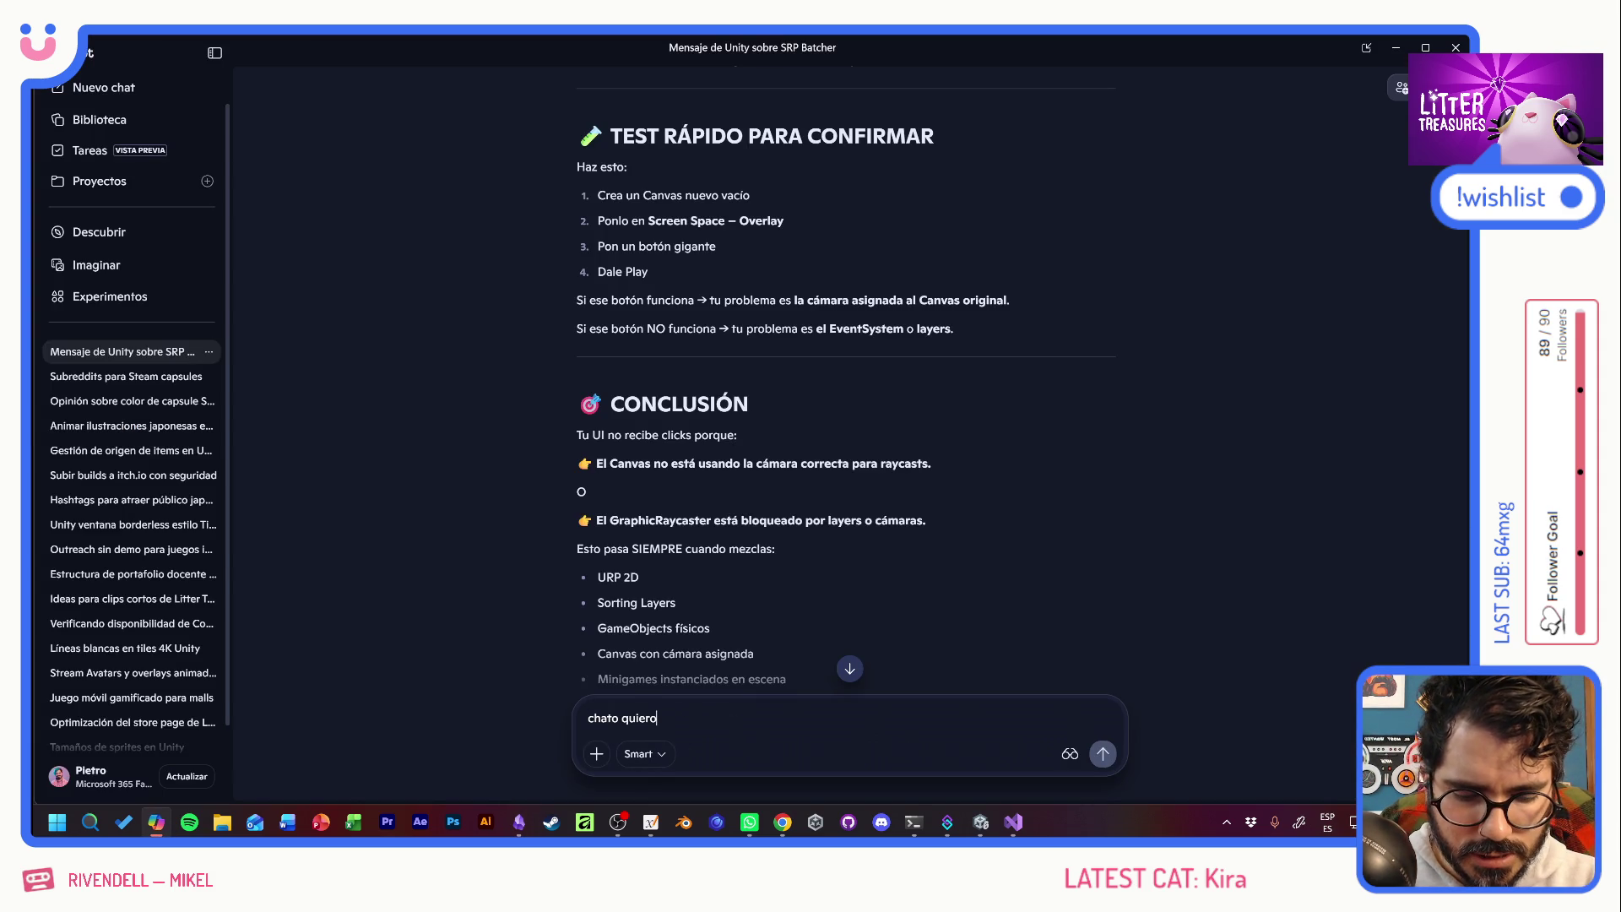
type("que mi mini")
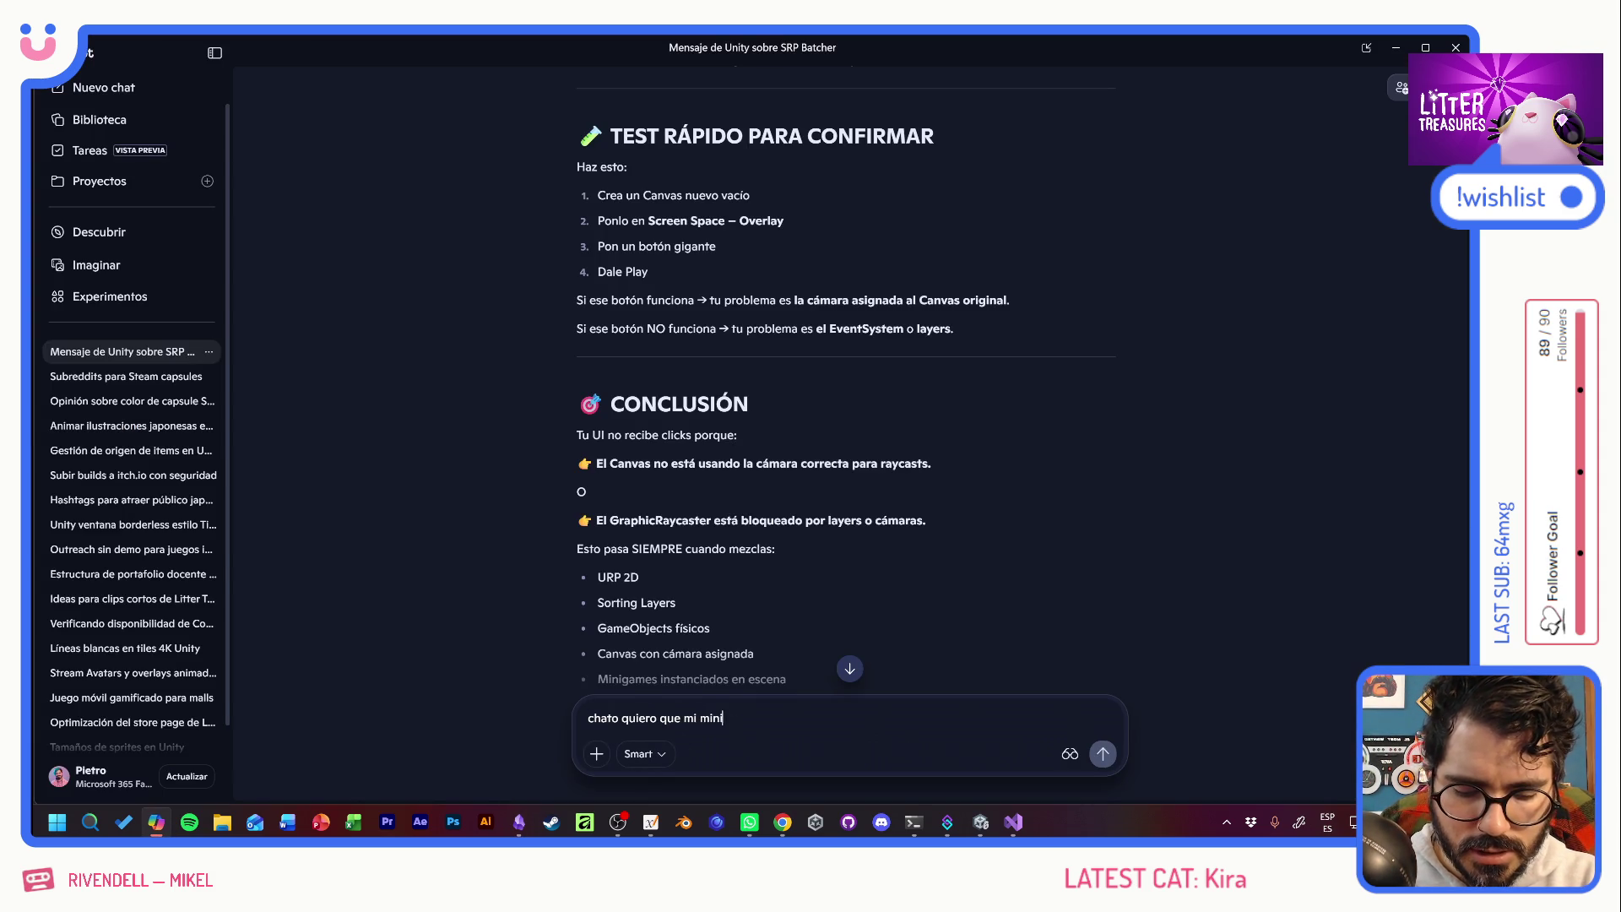
type("game de ")
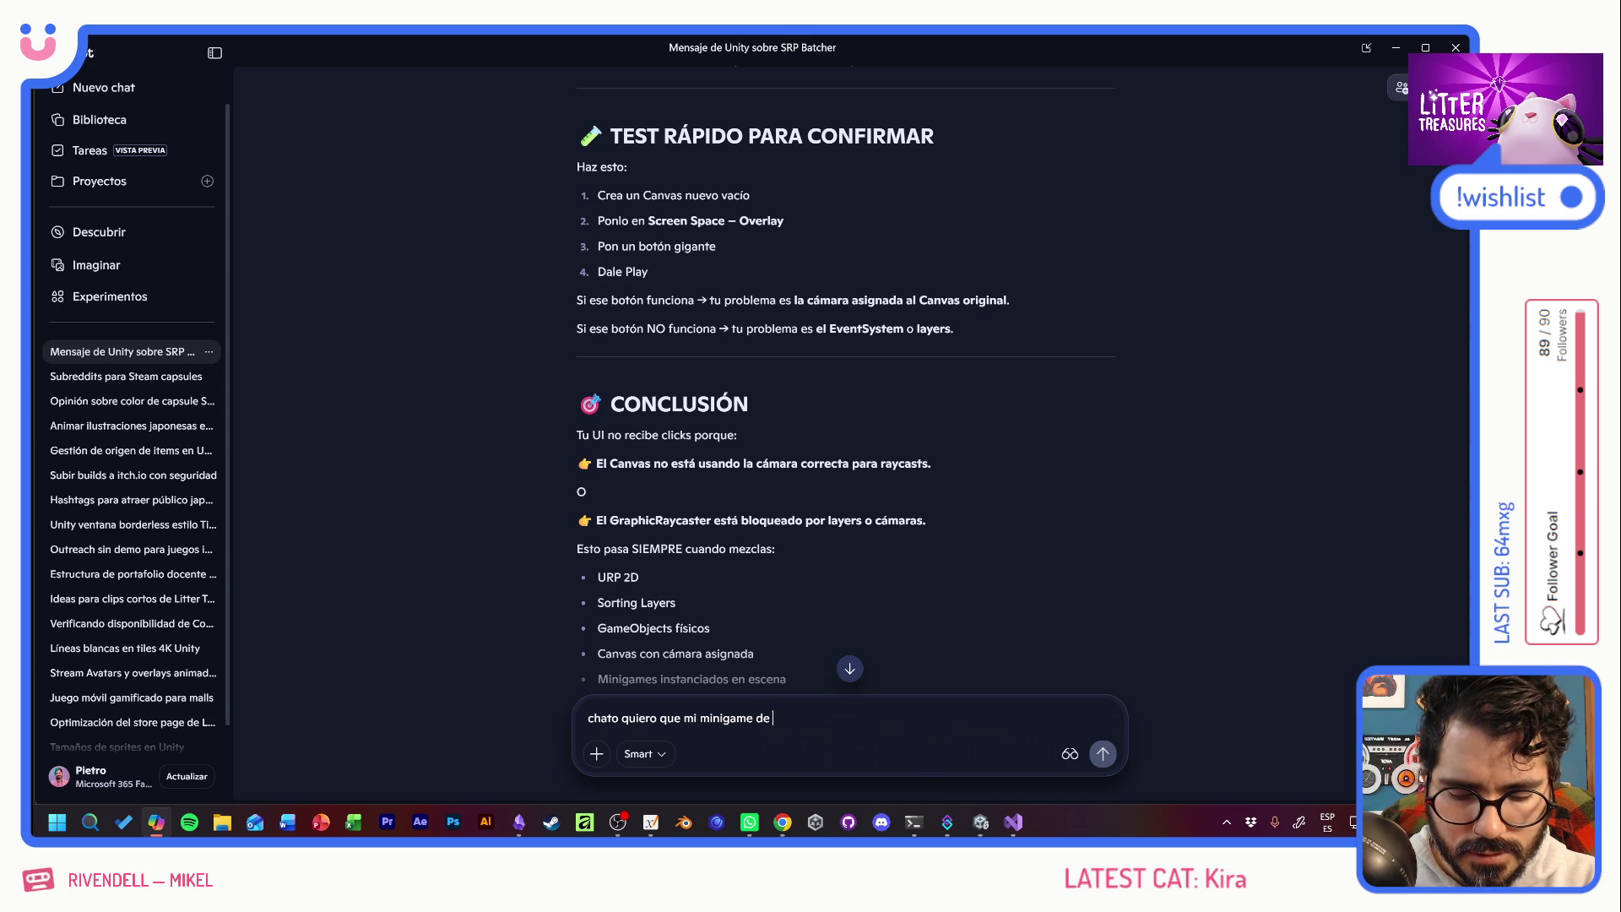
type("el sand ")
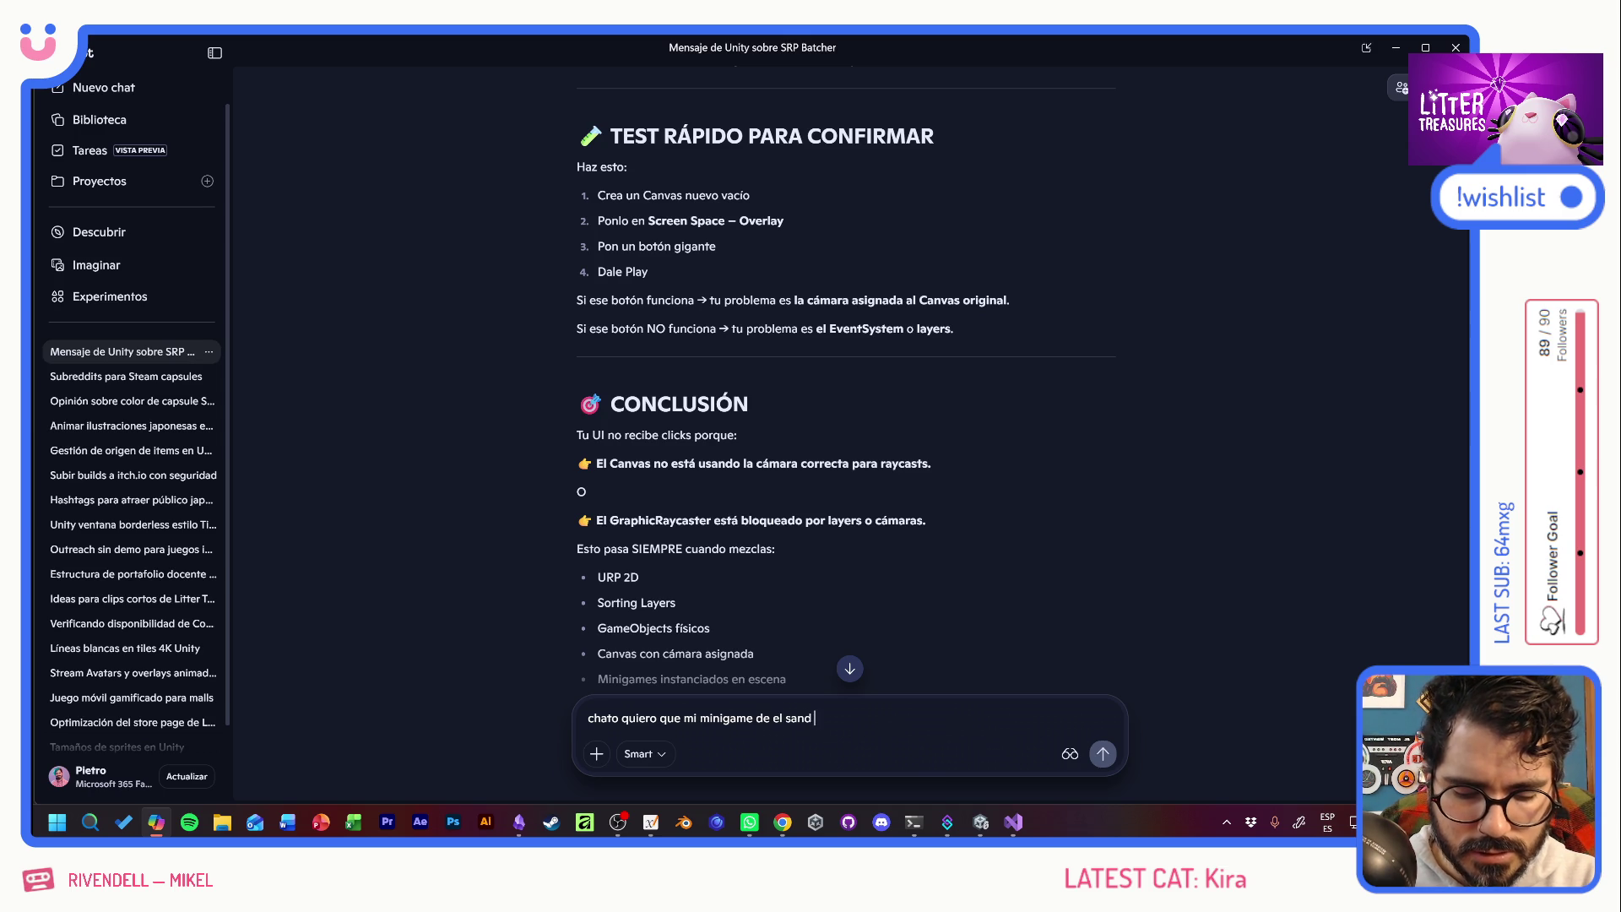
type("autorenewe")
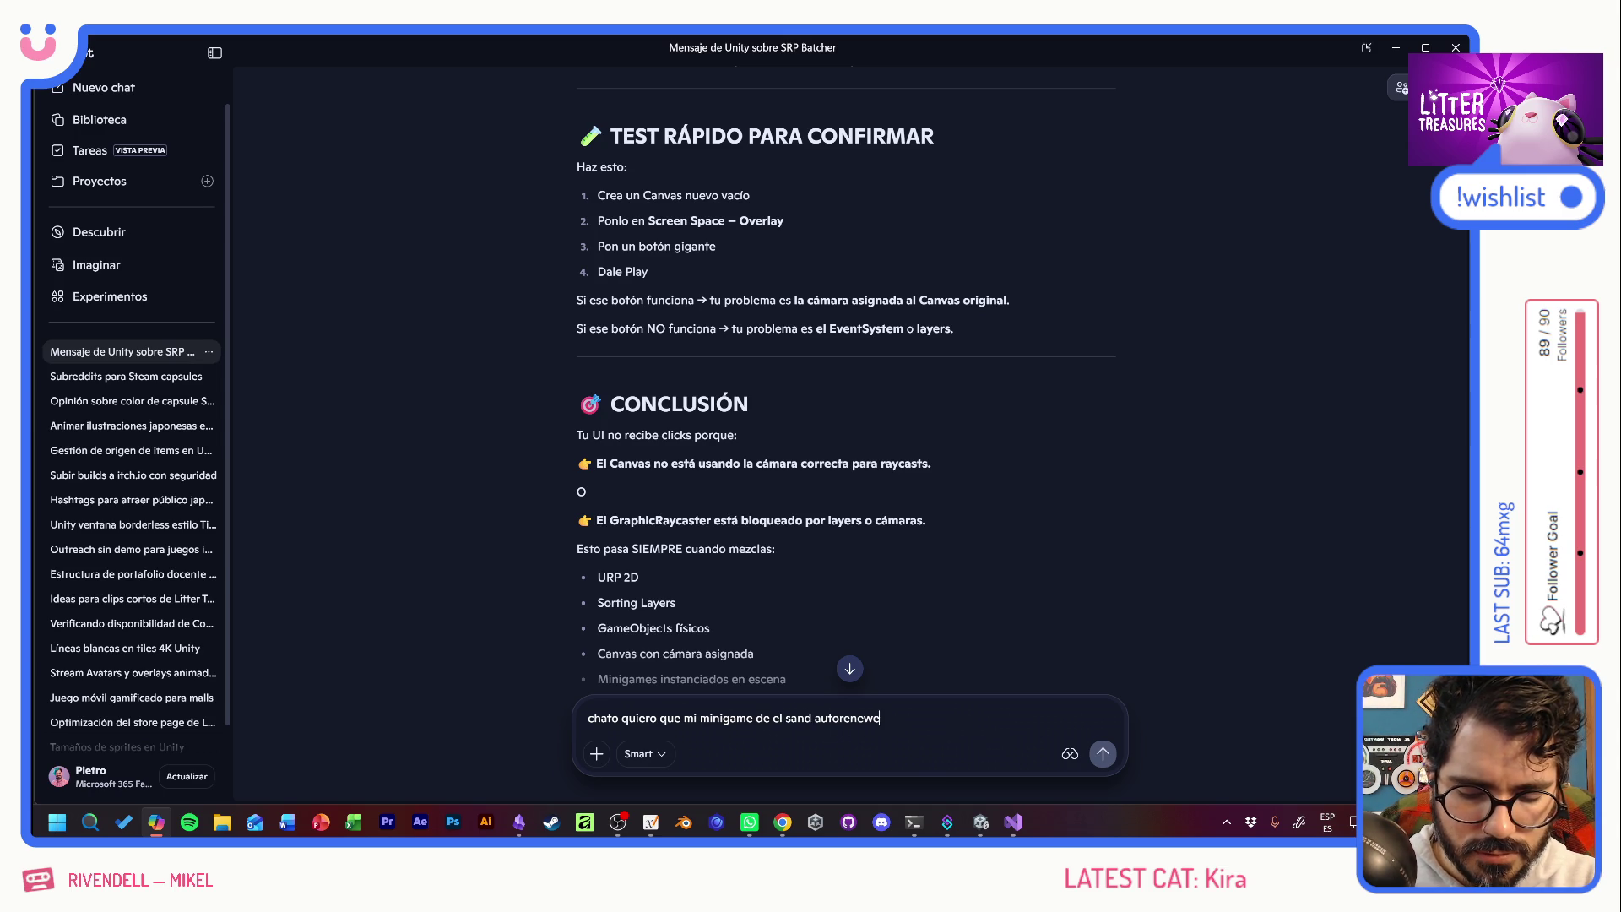
type("r, que sale conceptul")
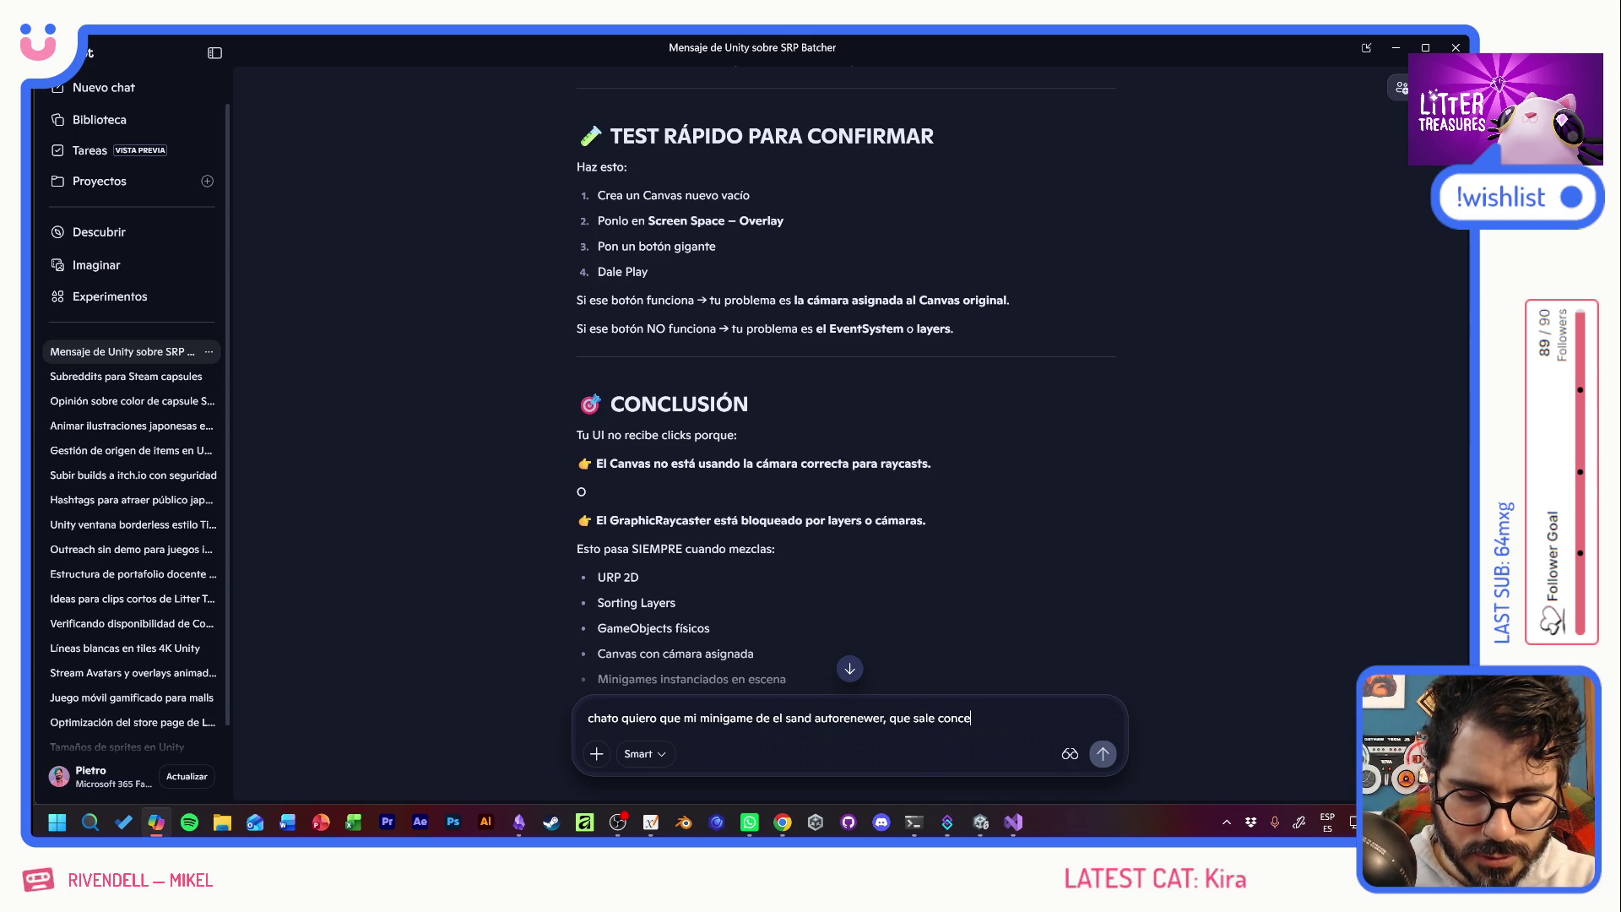
key("BackSpace")
key("BackSpace")
key("BackSpace")
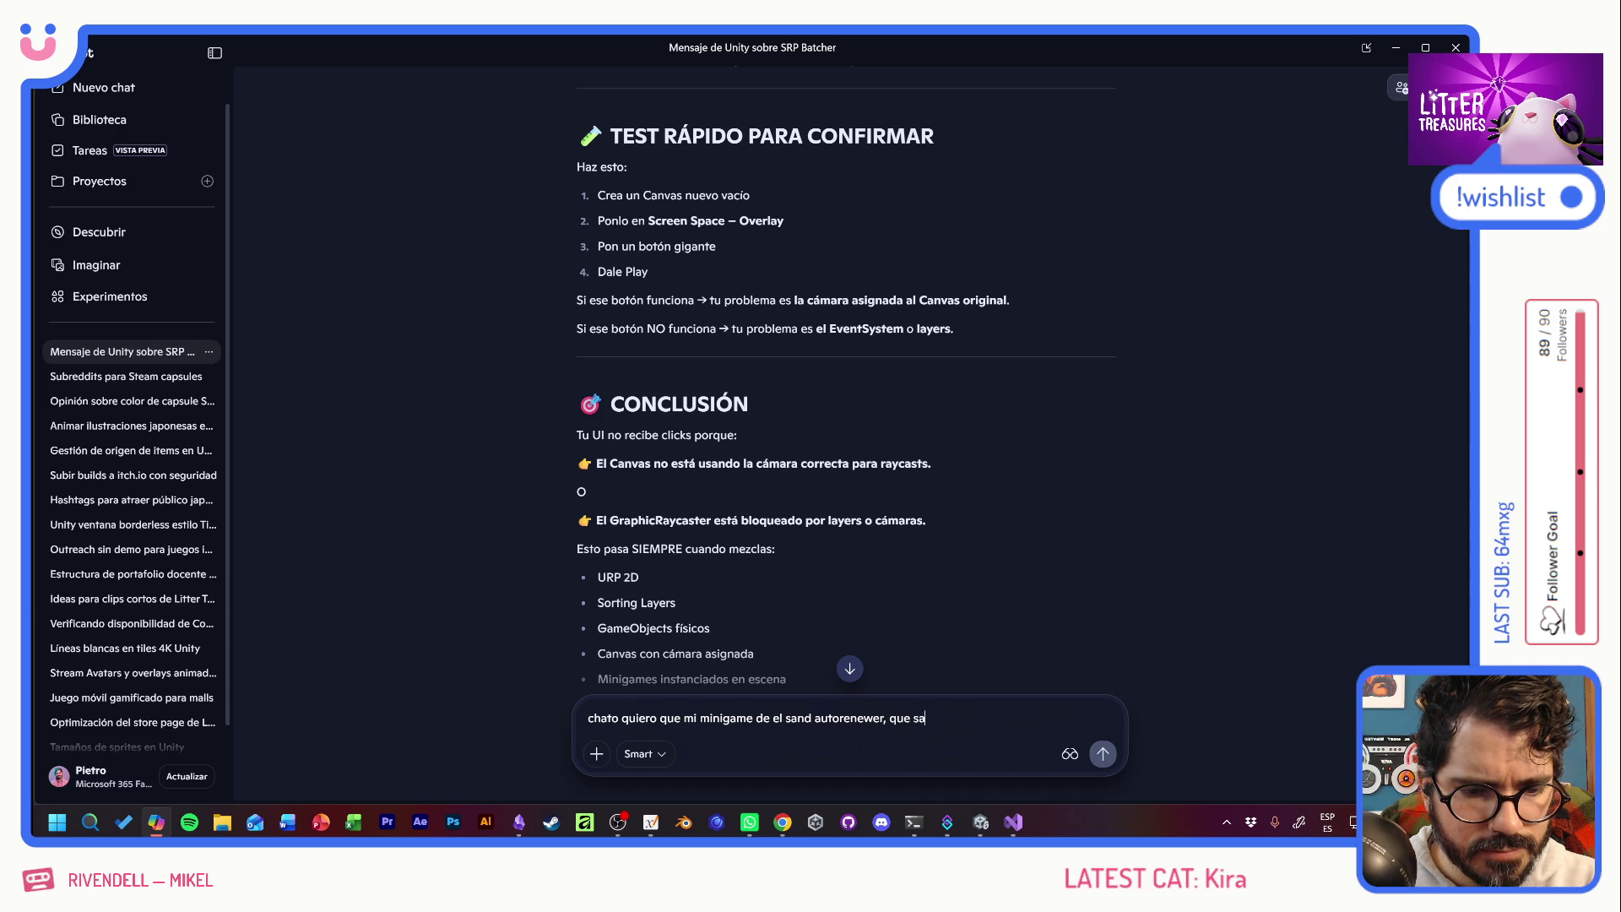
type("e llama roy")
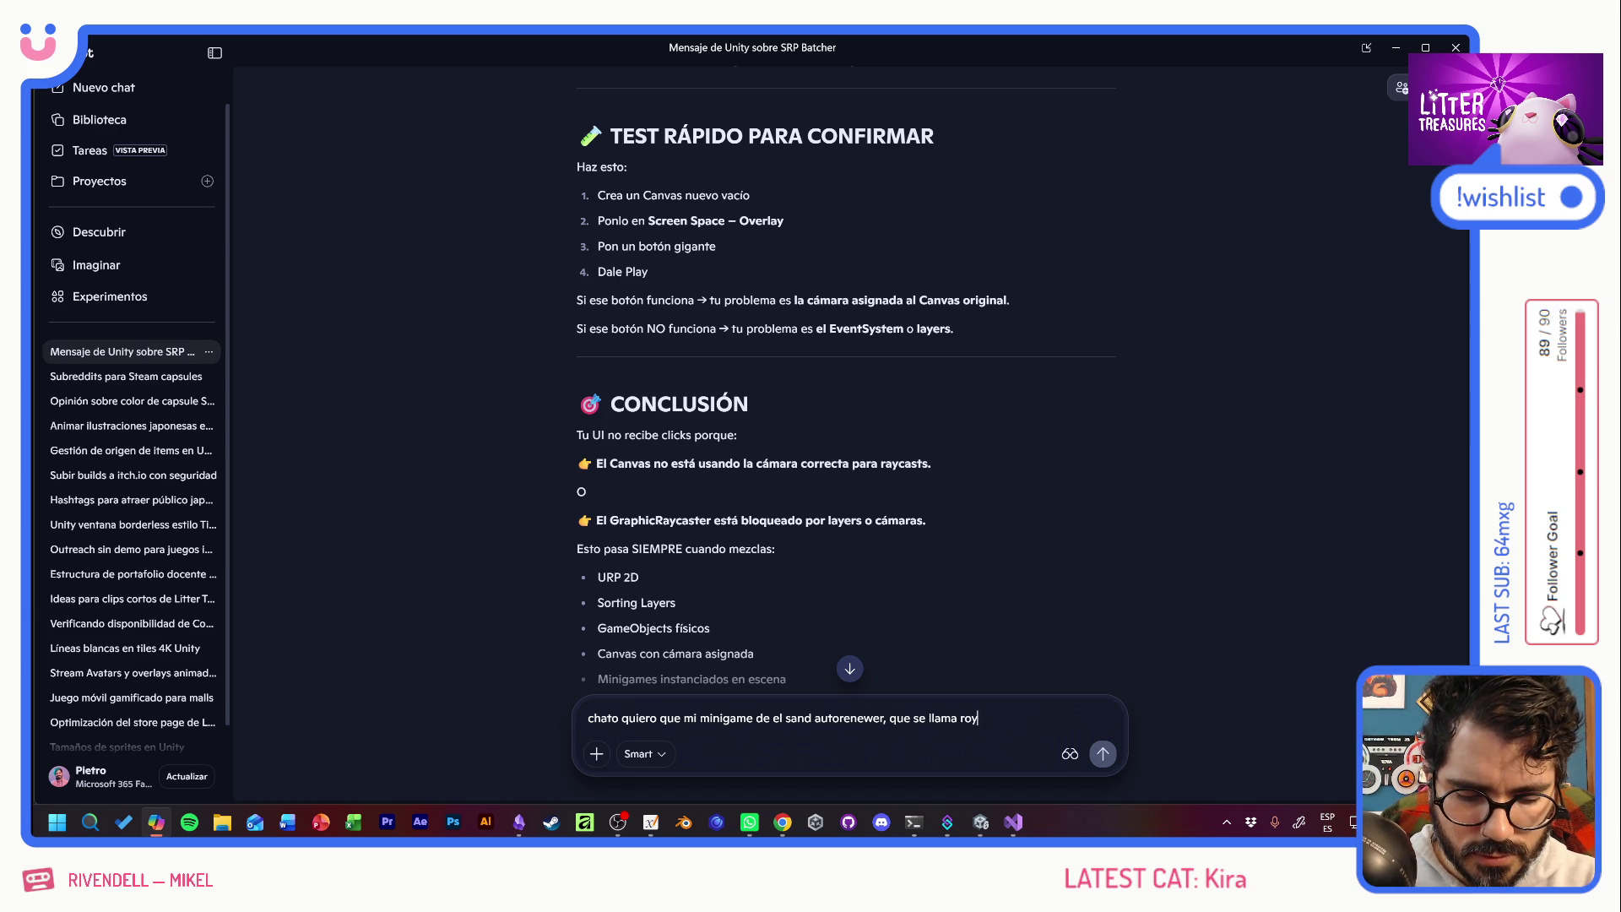
type("al flush")
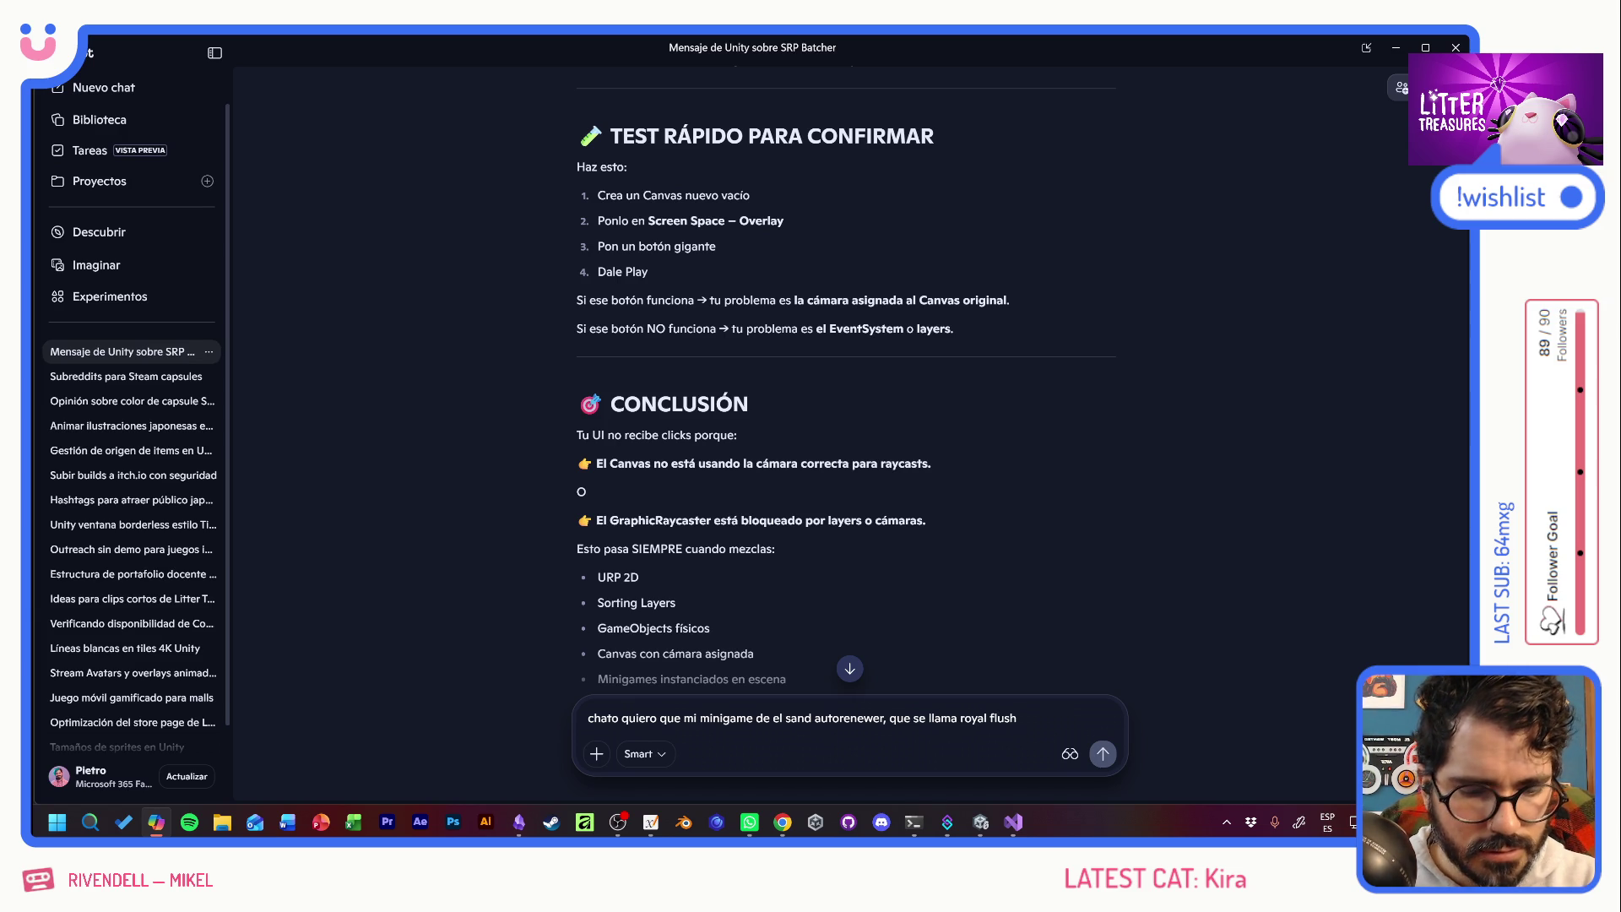
type("c sale conce")
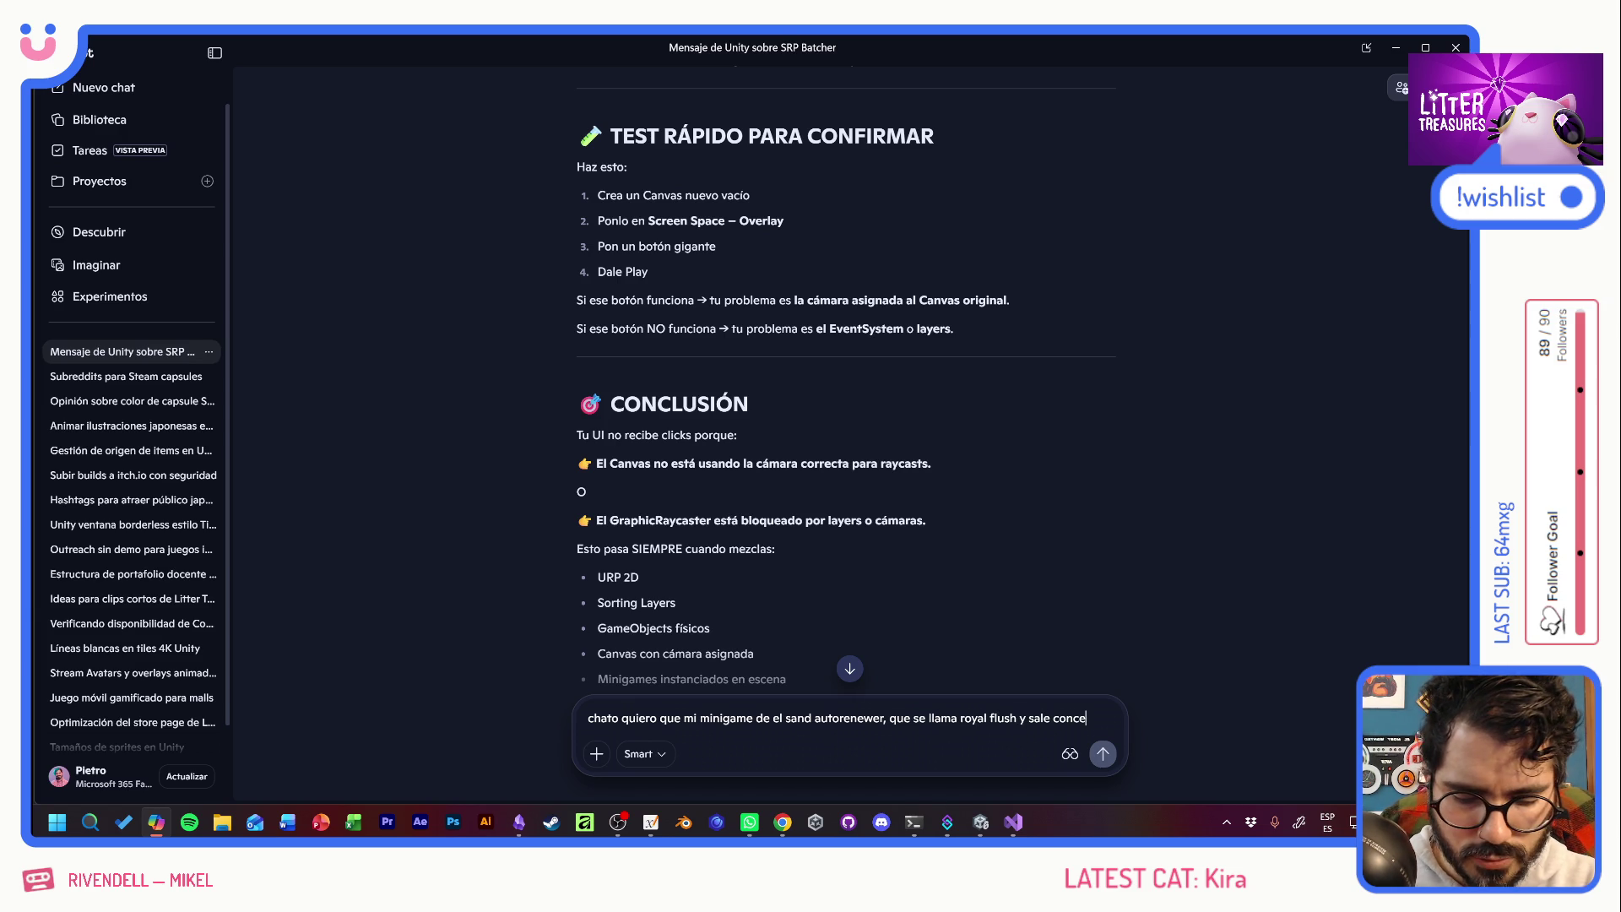
type("ptualmente de un indoro, sea bas")
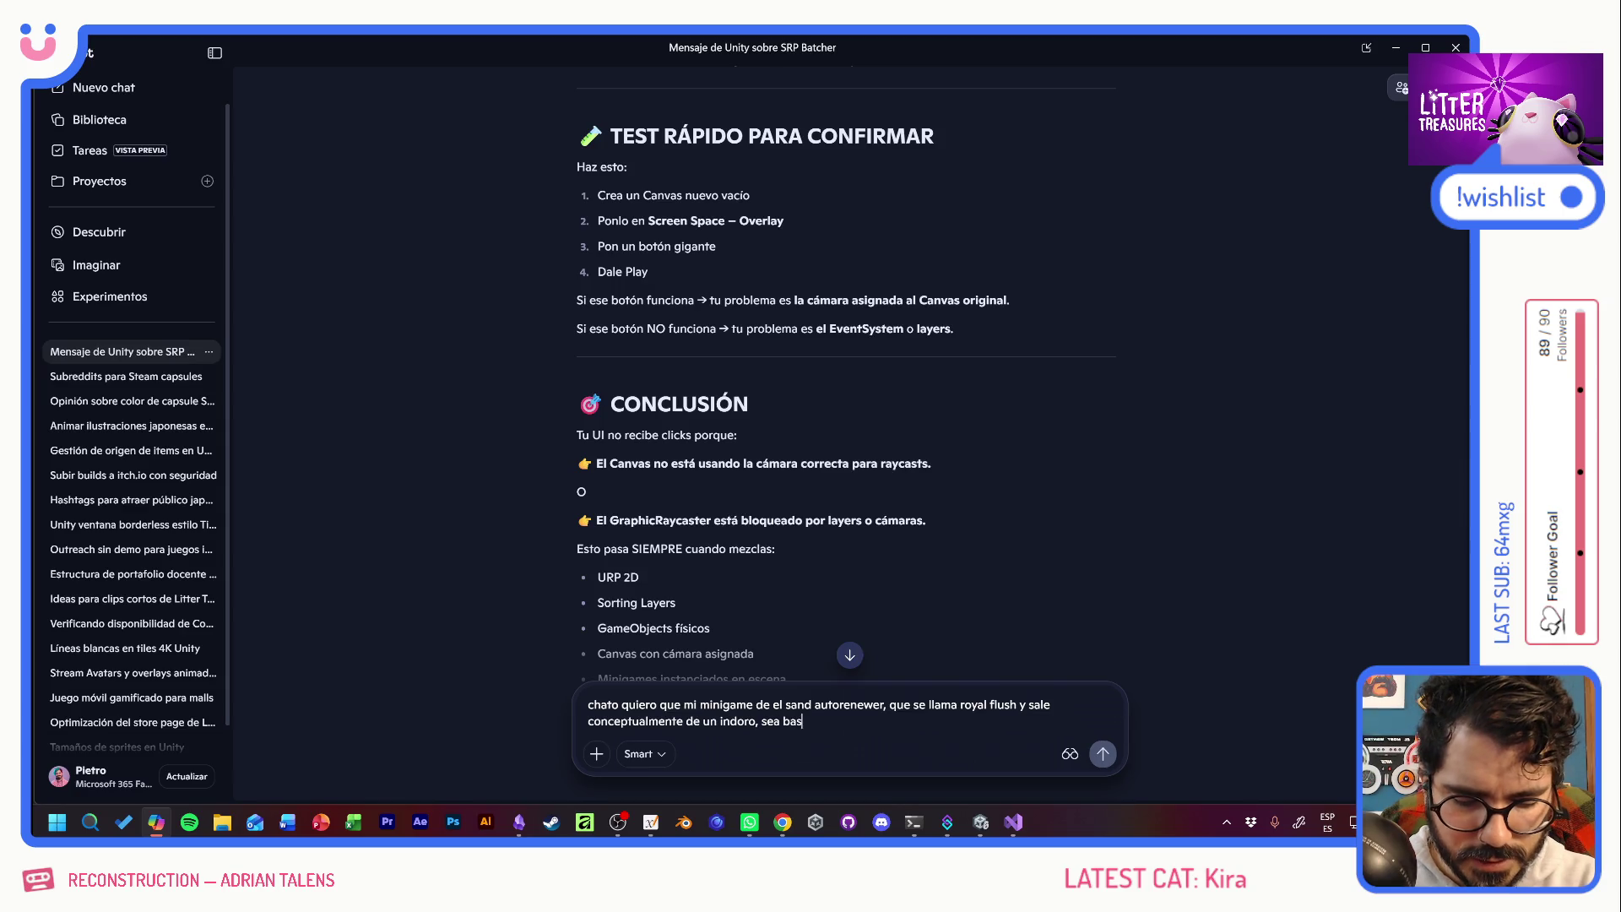
type("icamente unselector")
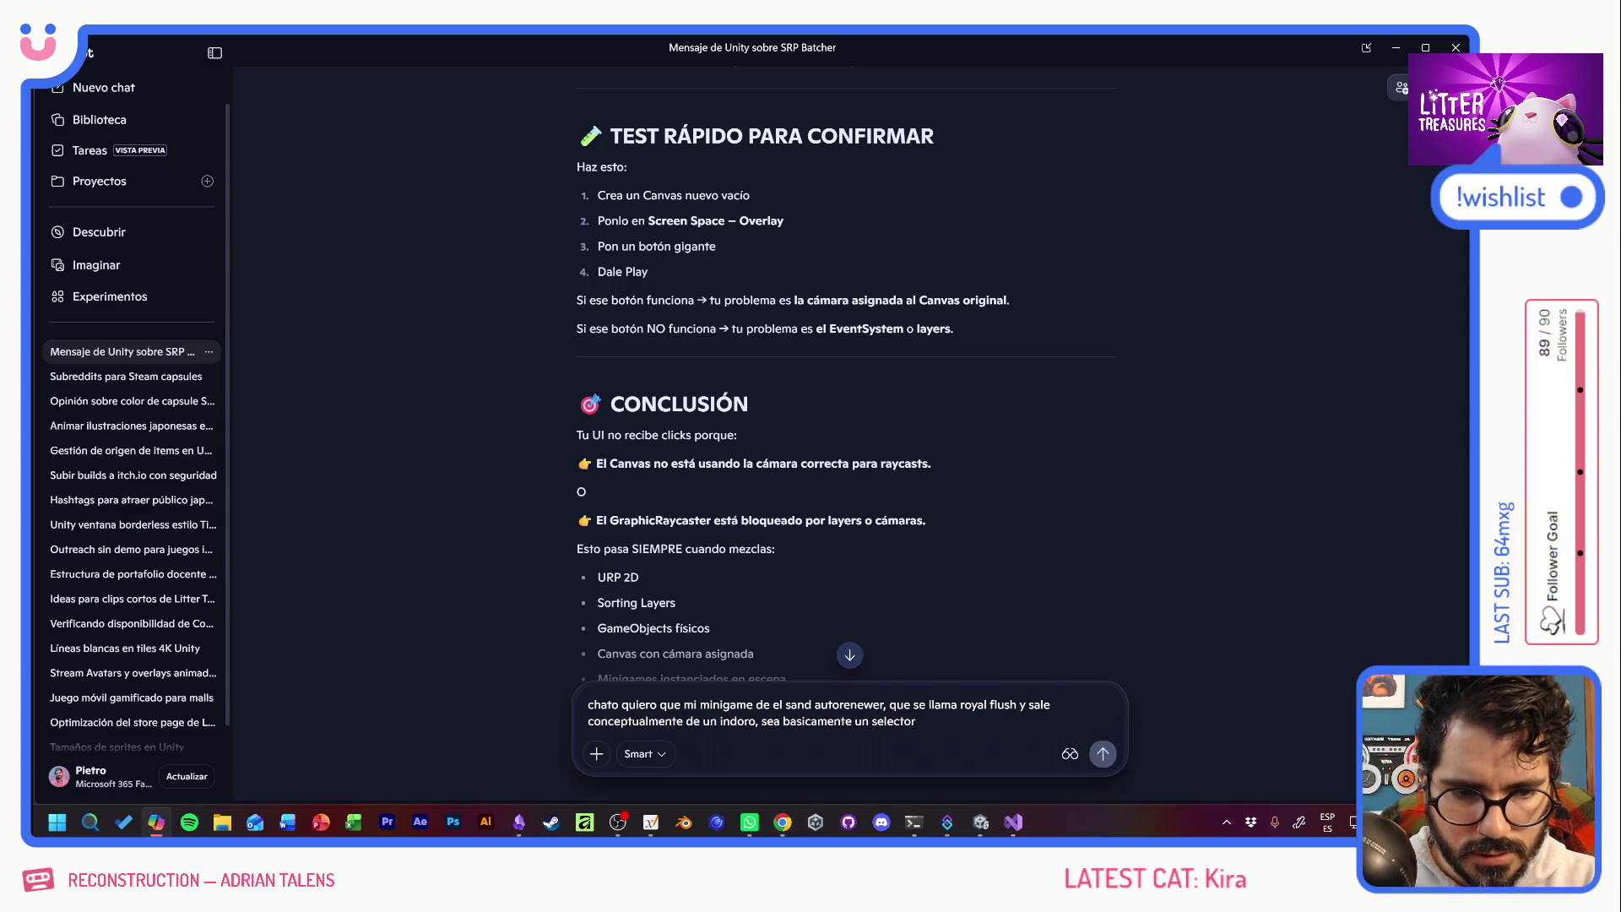
type("de")
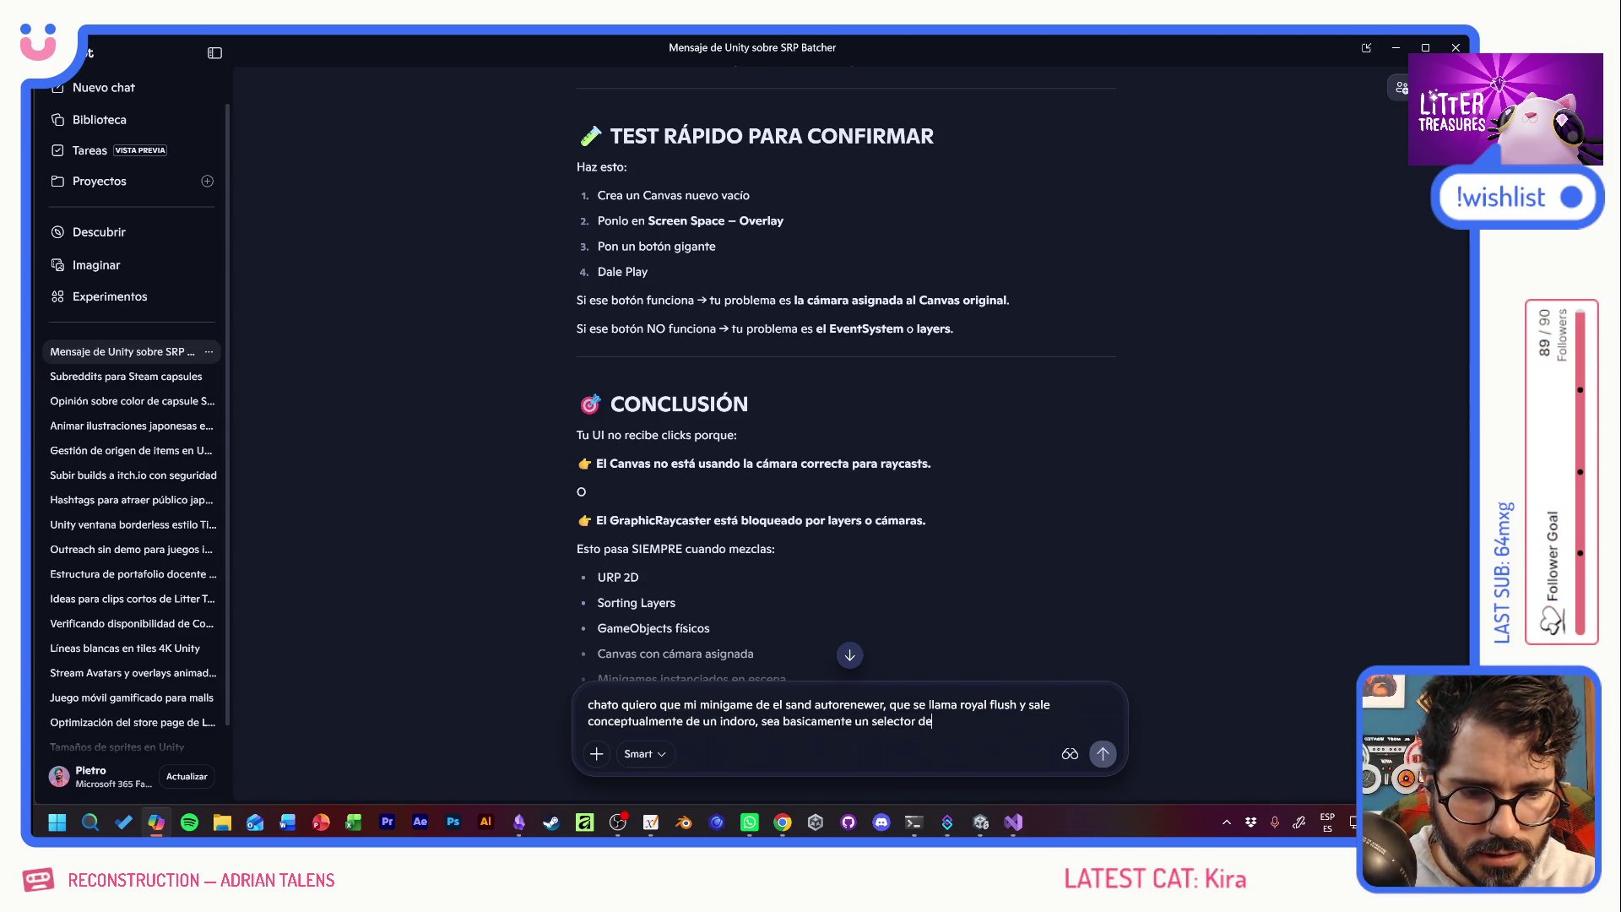
type(" litterboxes")
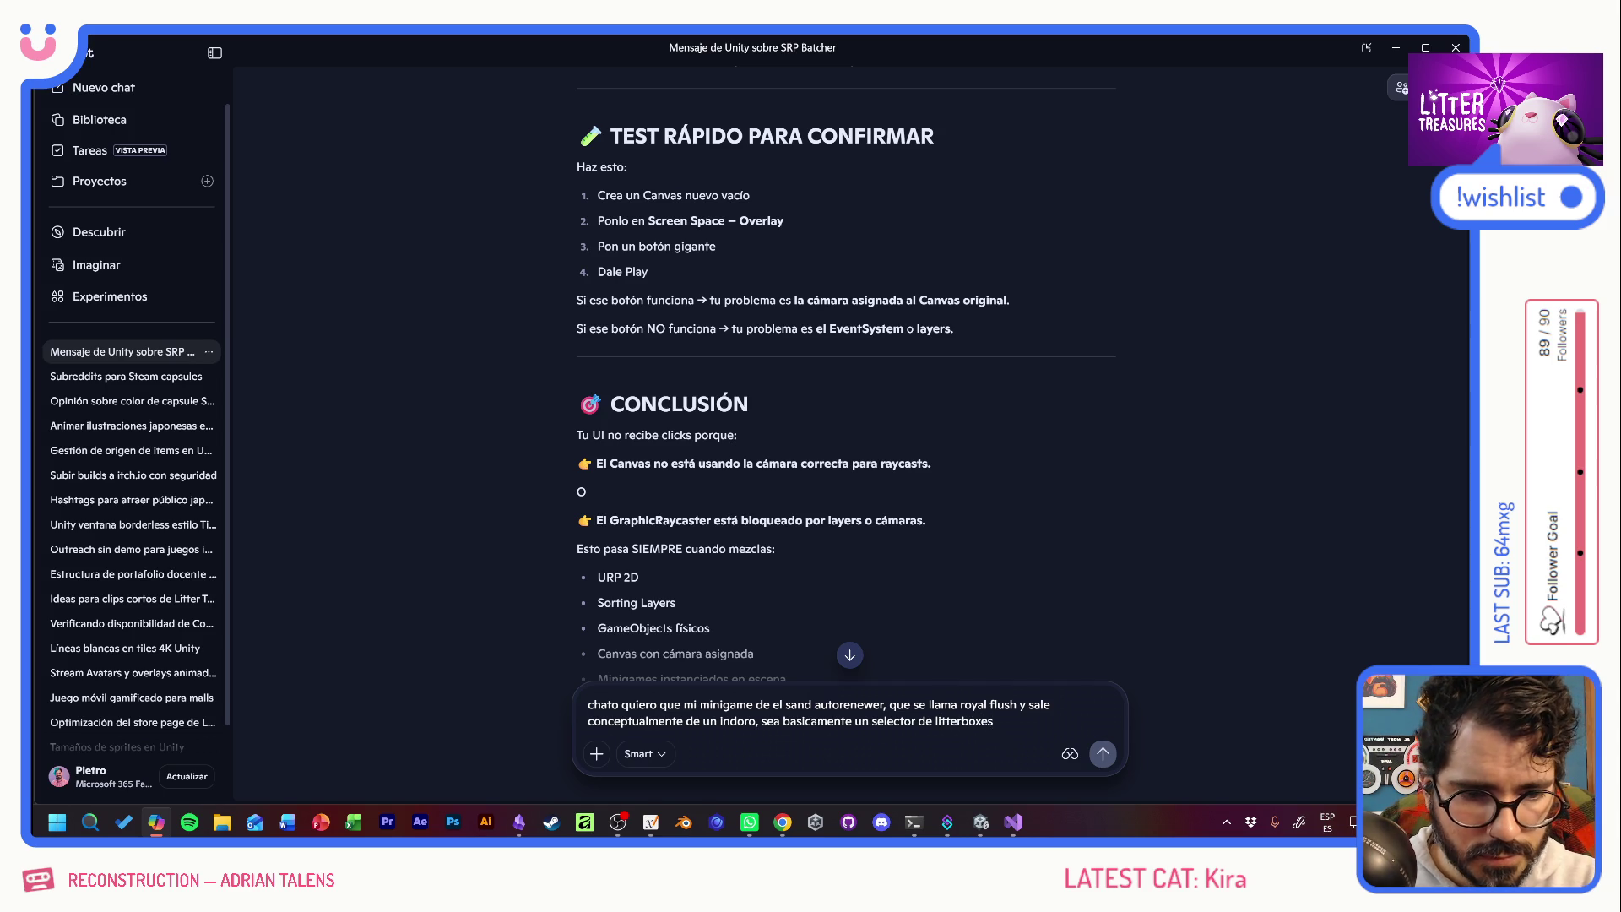
type(" al centro, sim")
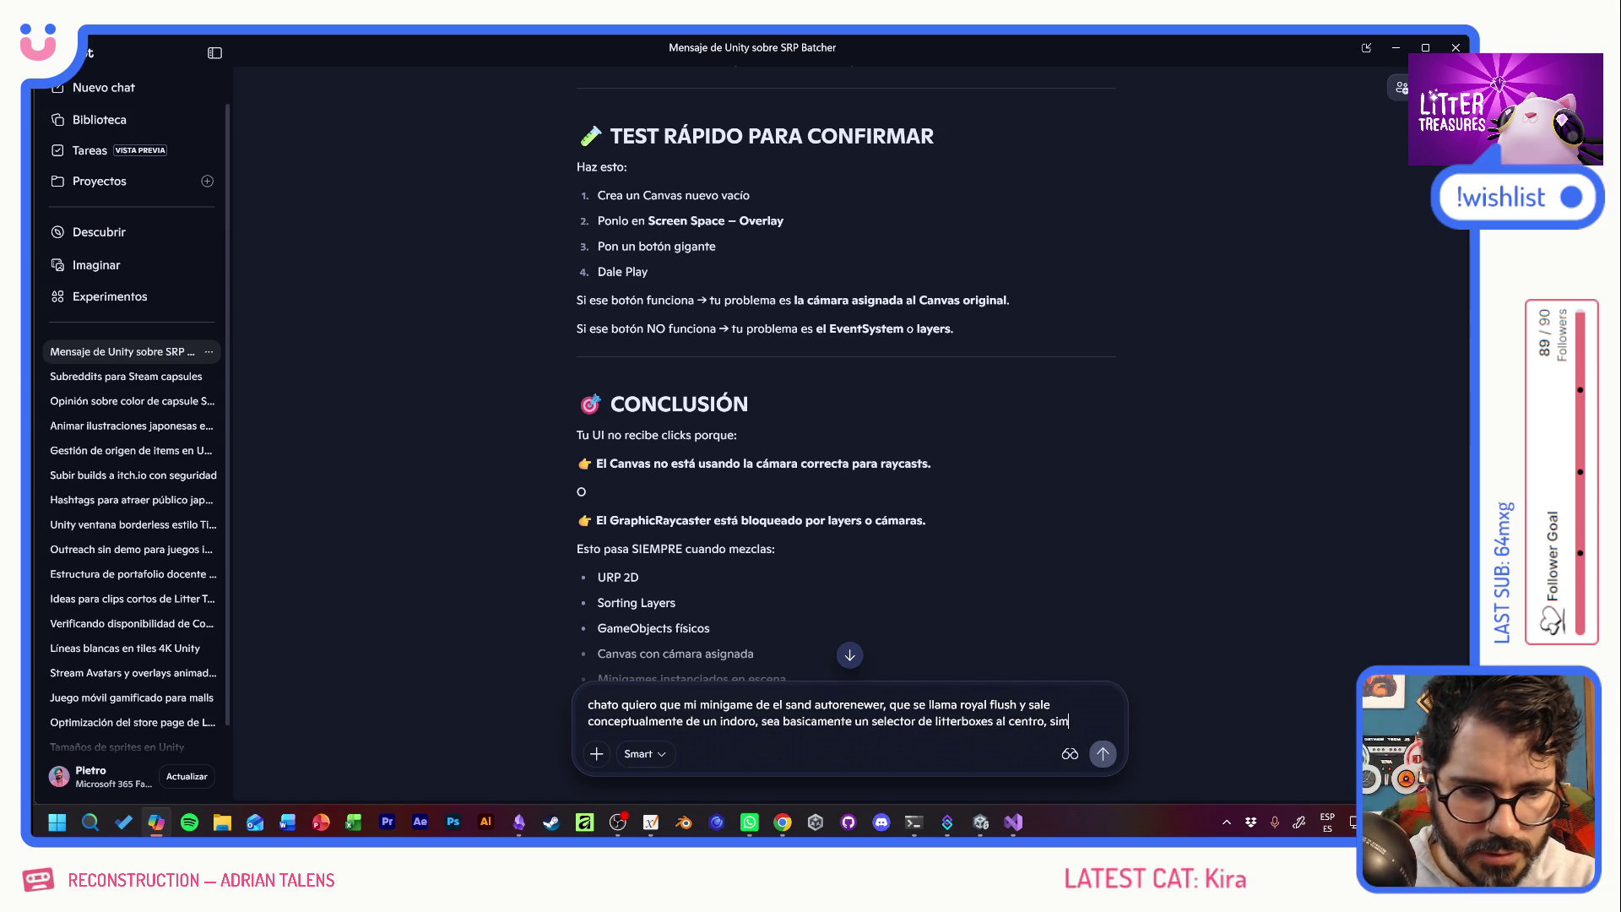
type("ple pero que el fondo")
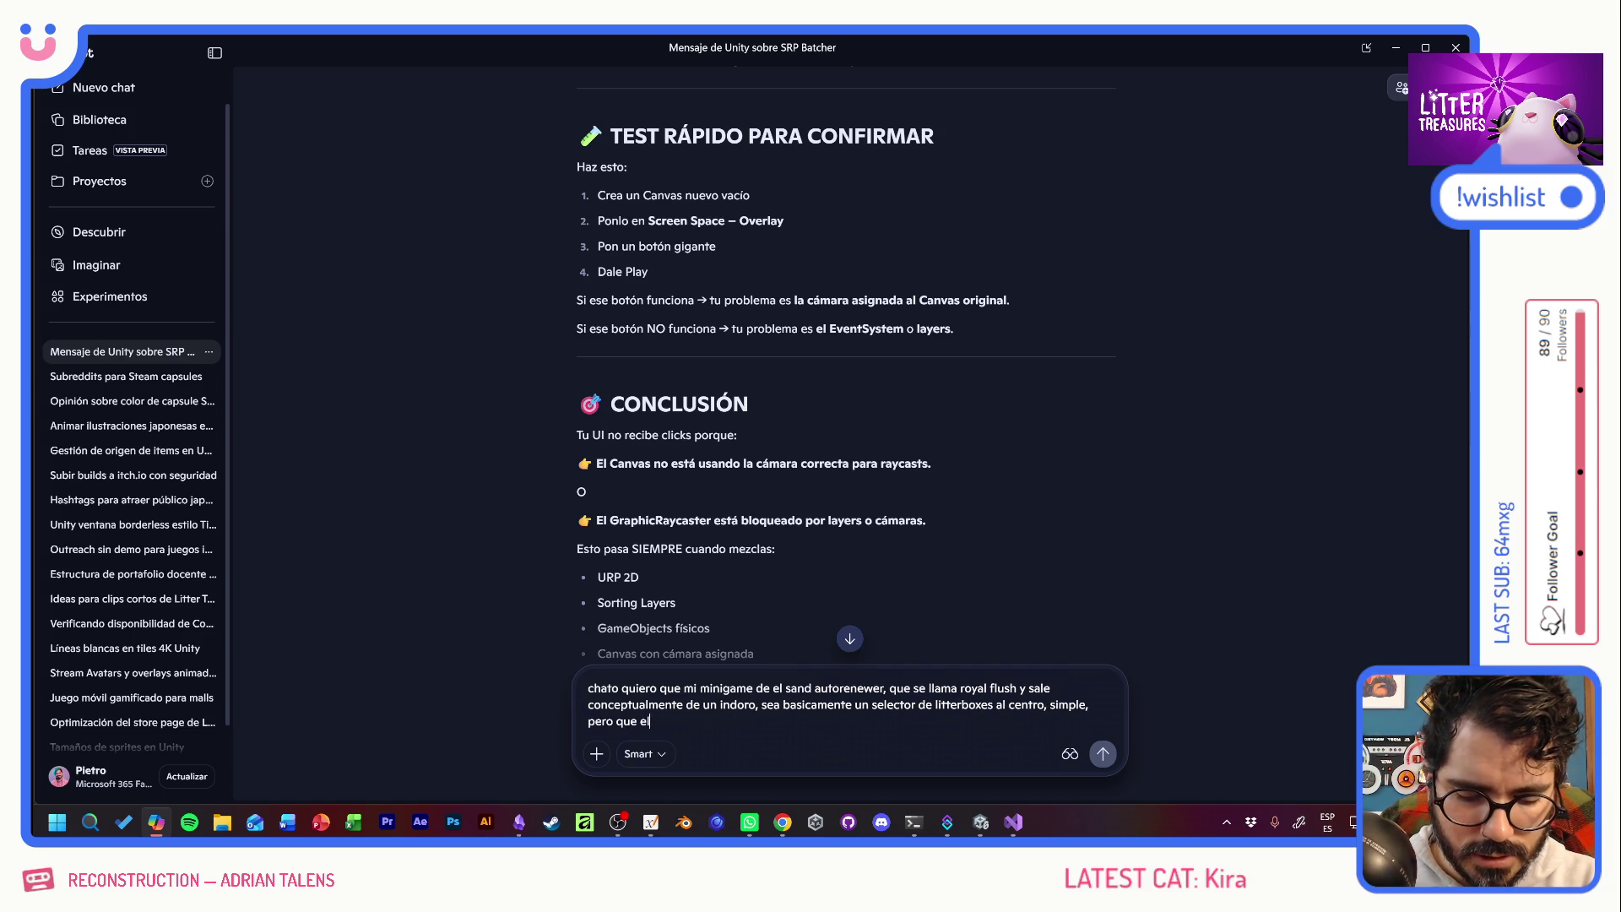
type(" se")
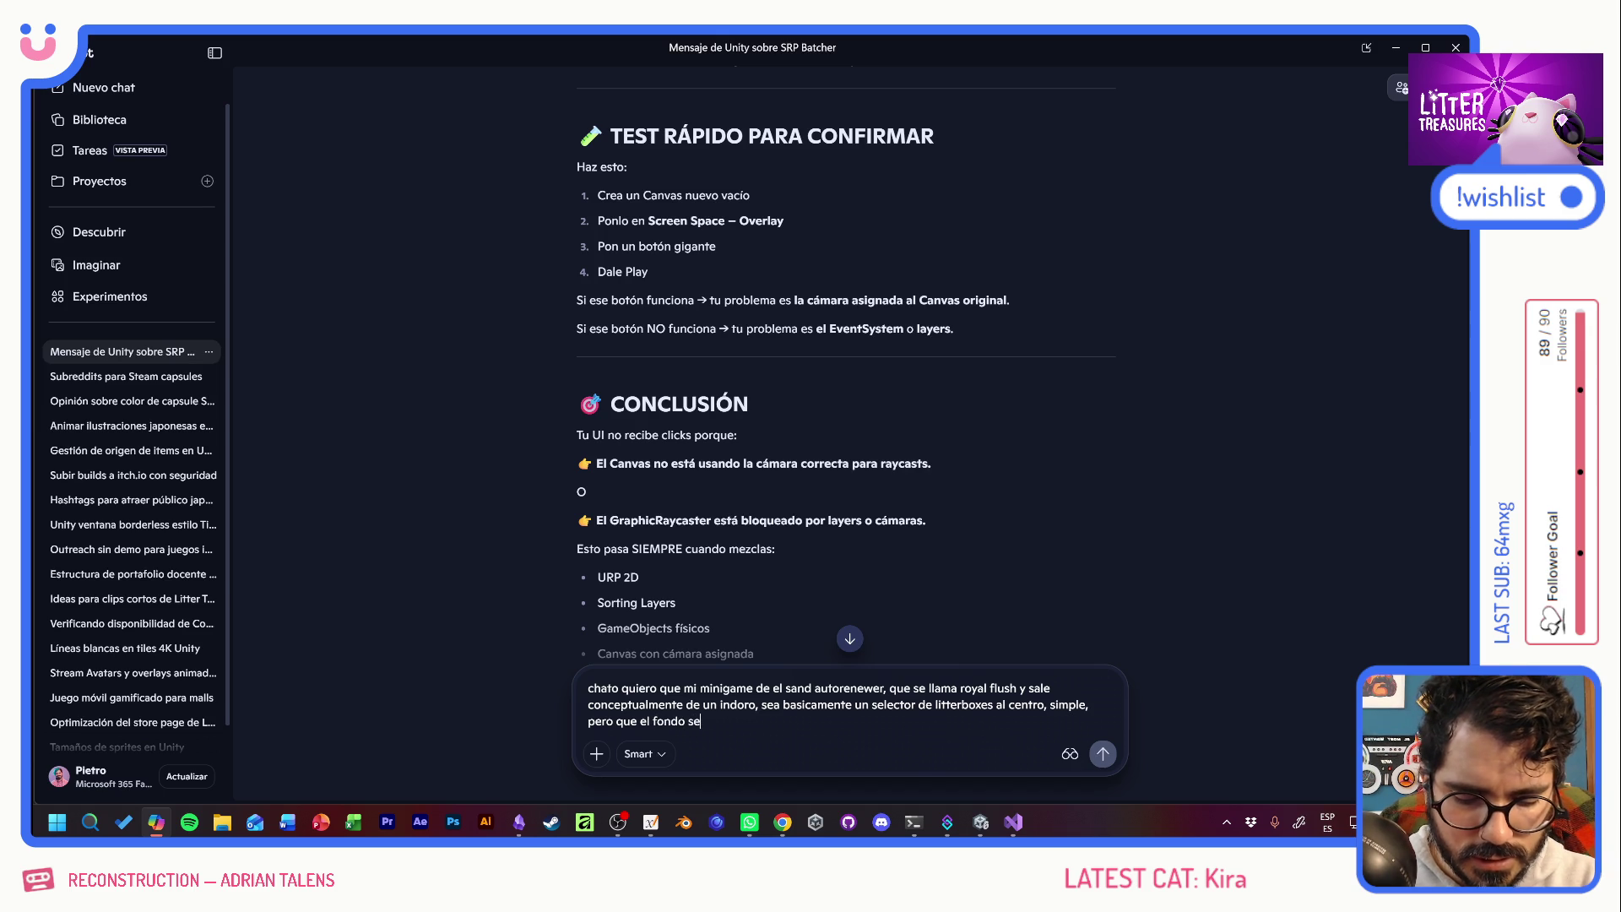
type("a como un vort")
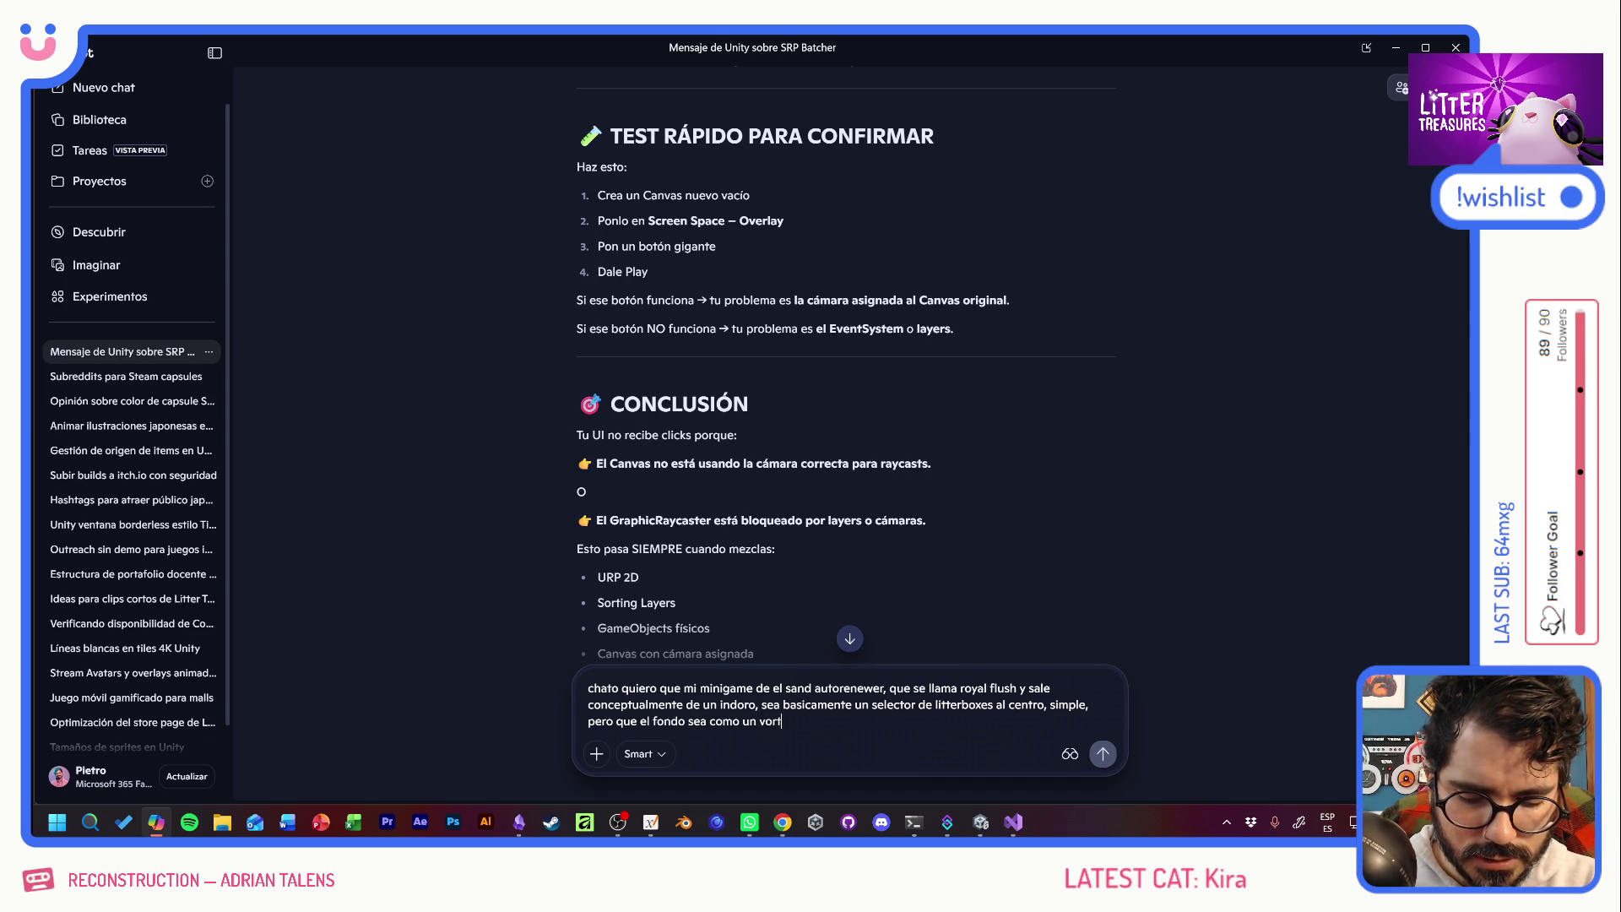
type("ex o cic")
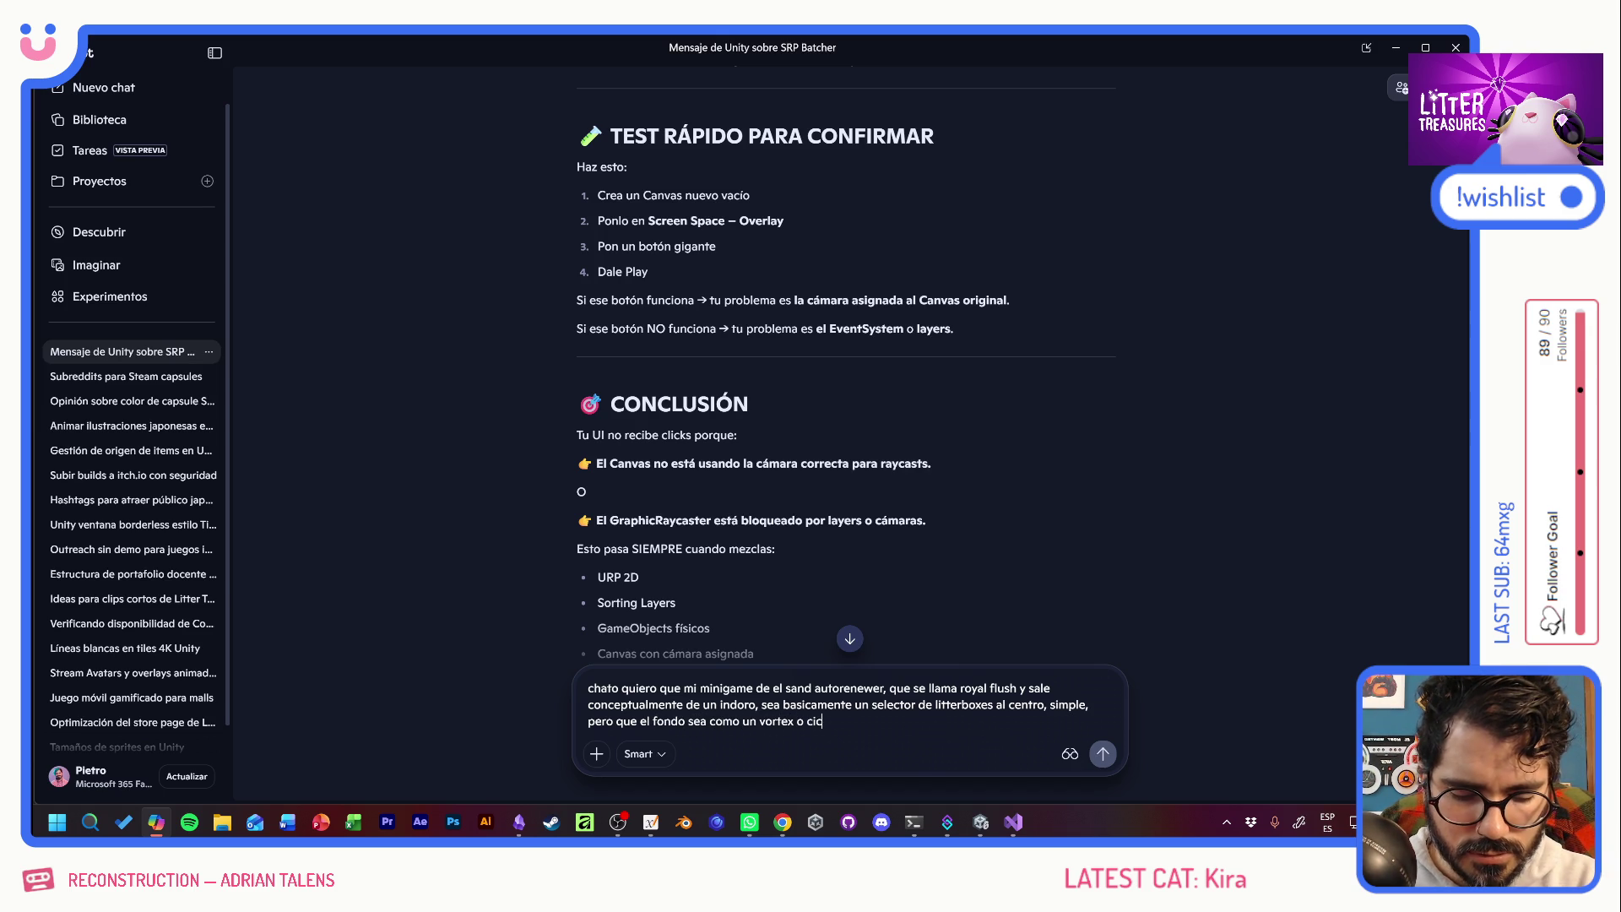
type("lon de agua, como cuando")
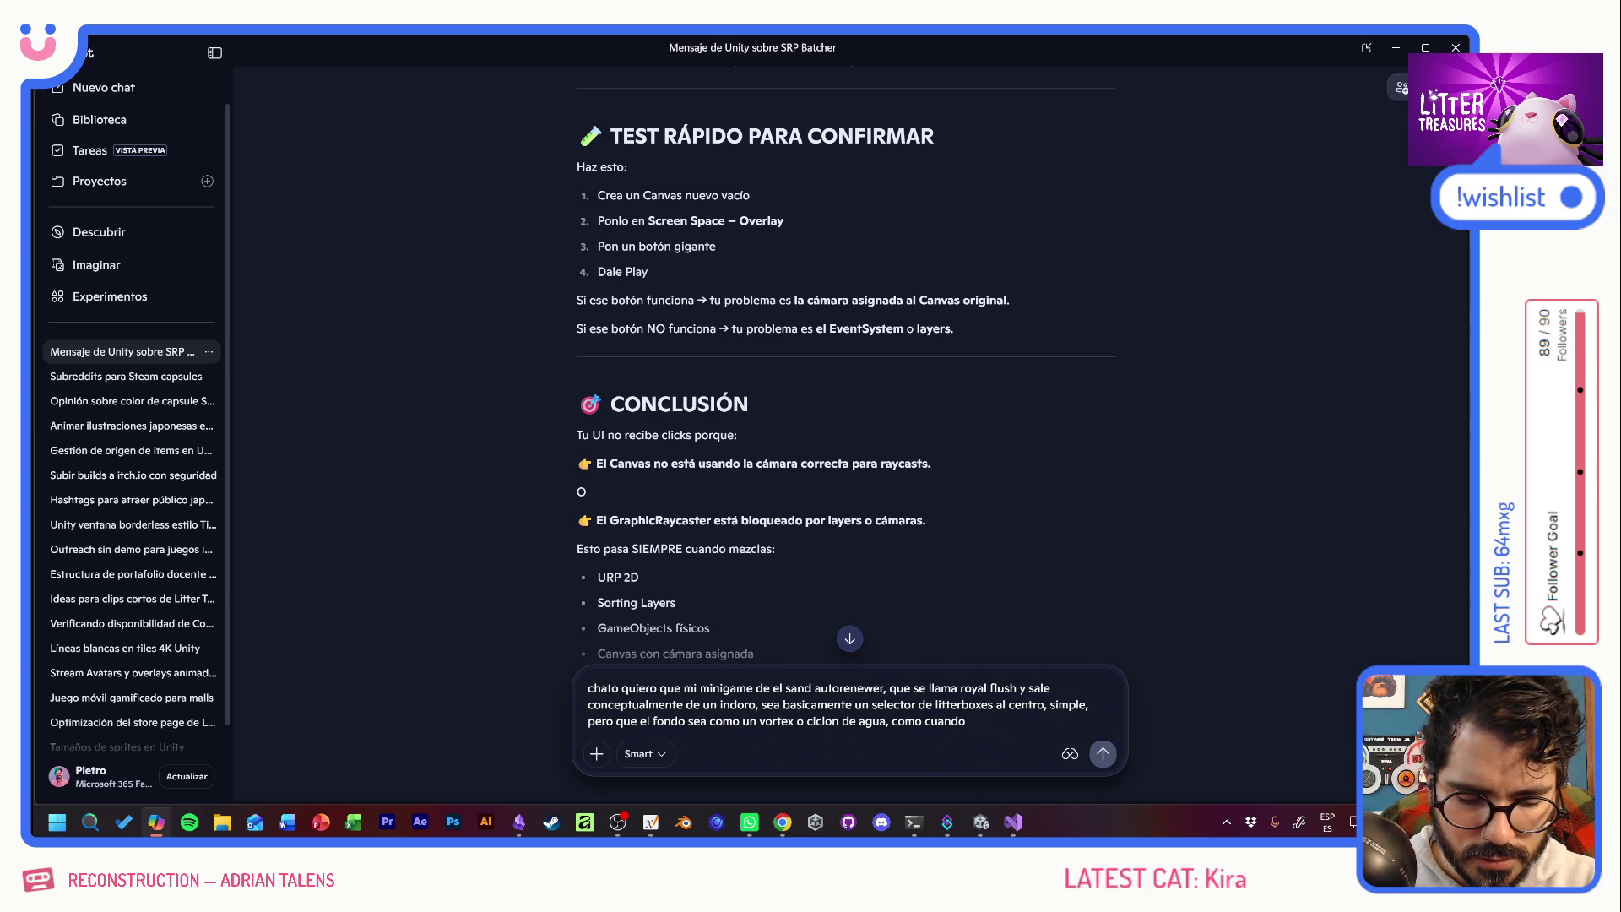
type(" haces fl")
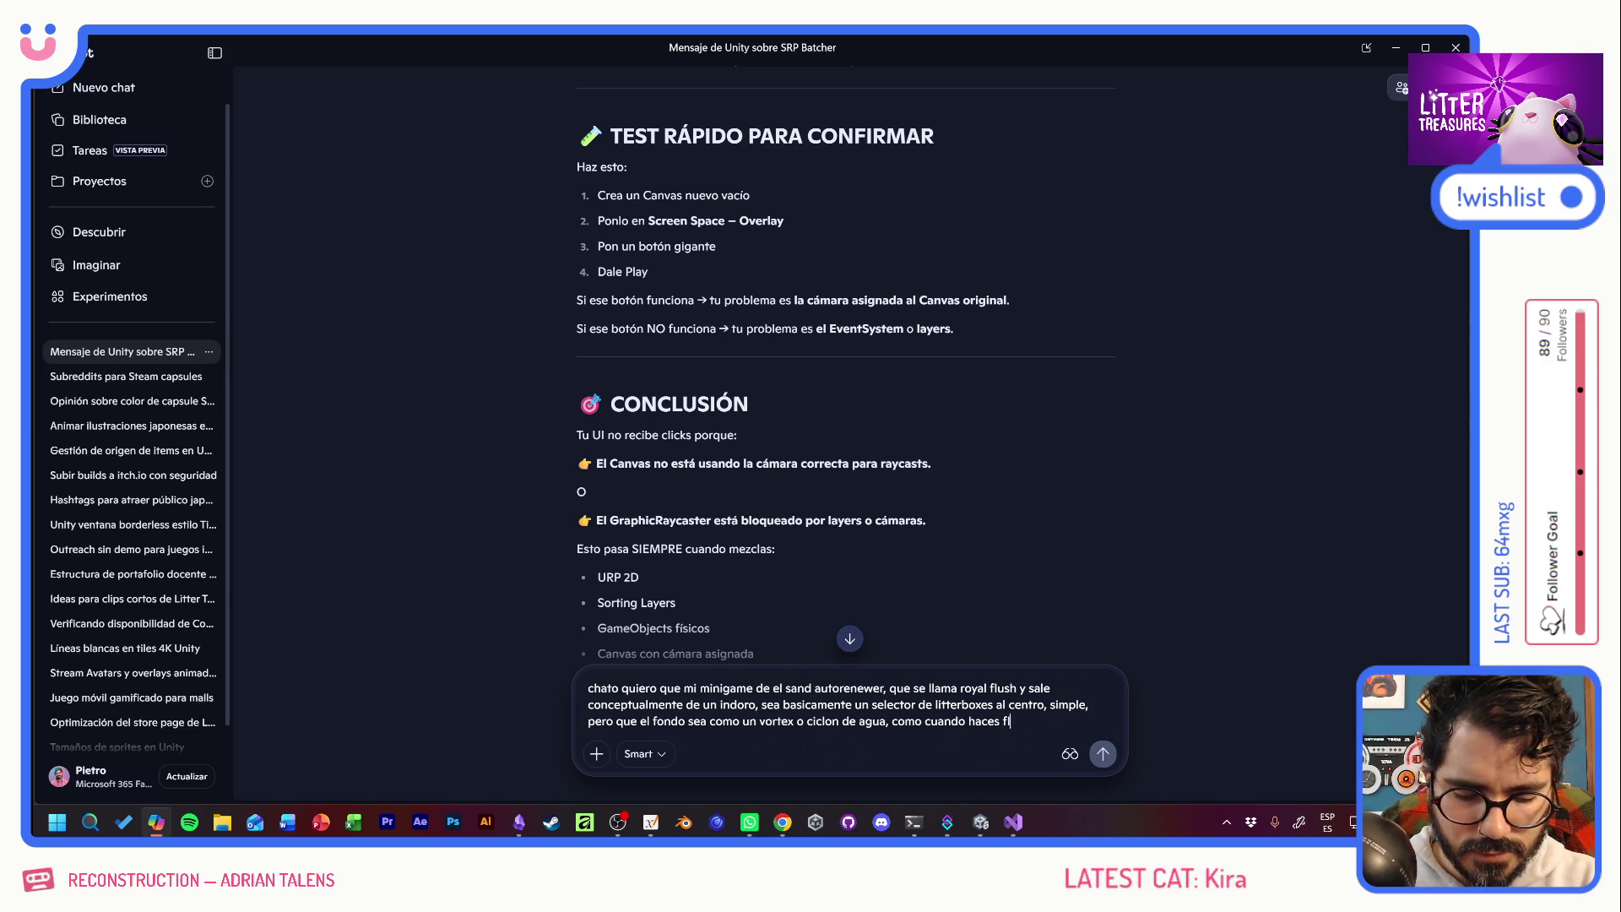
type("ushNo si")
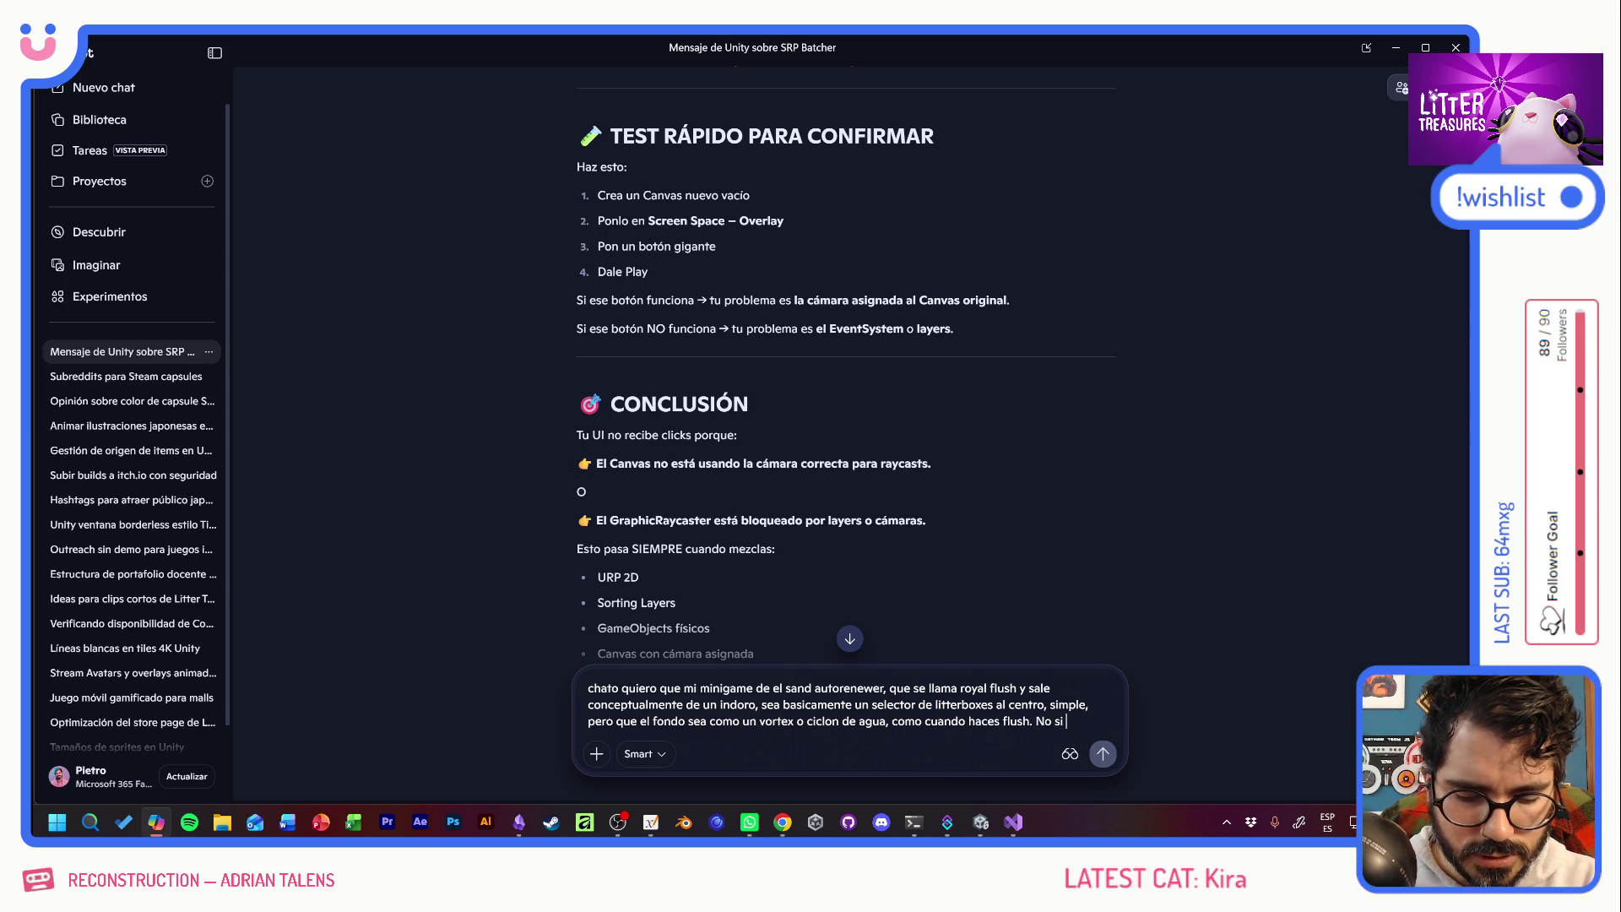
type("e si con")
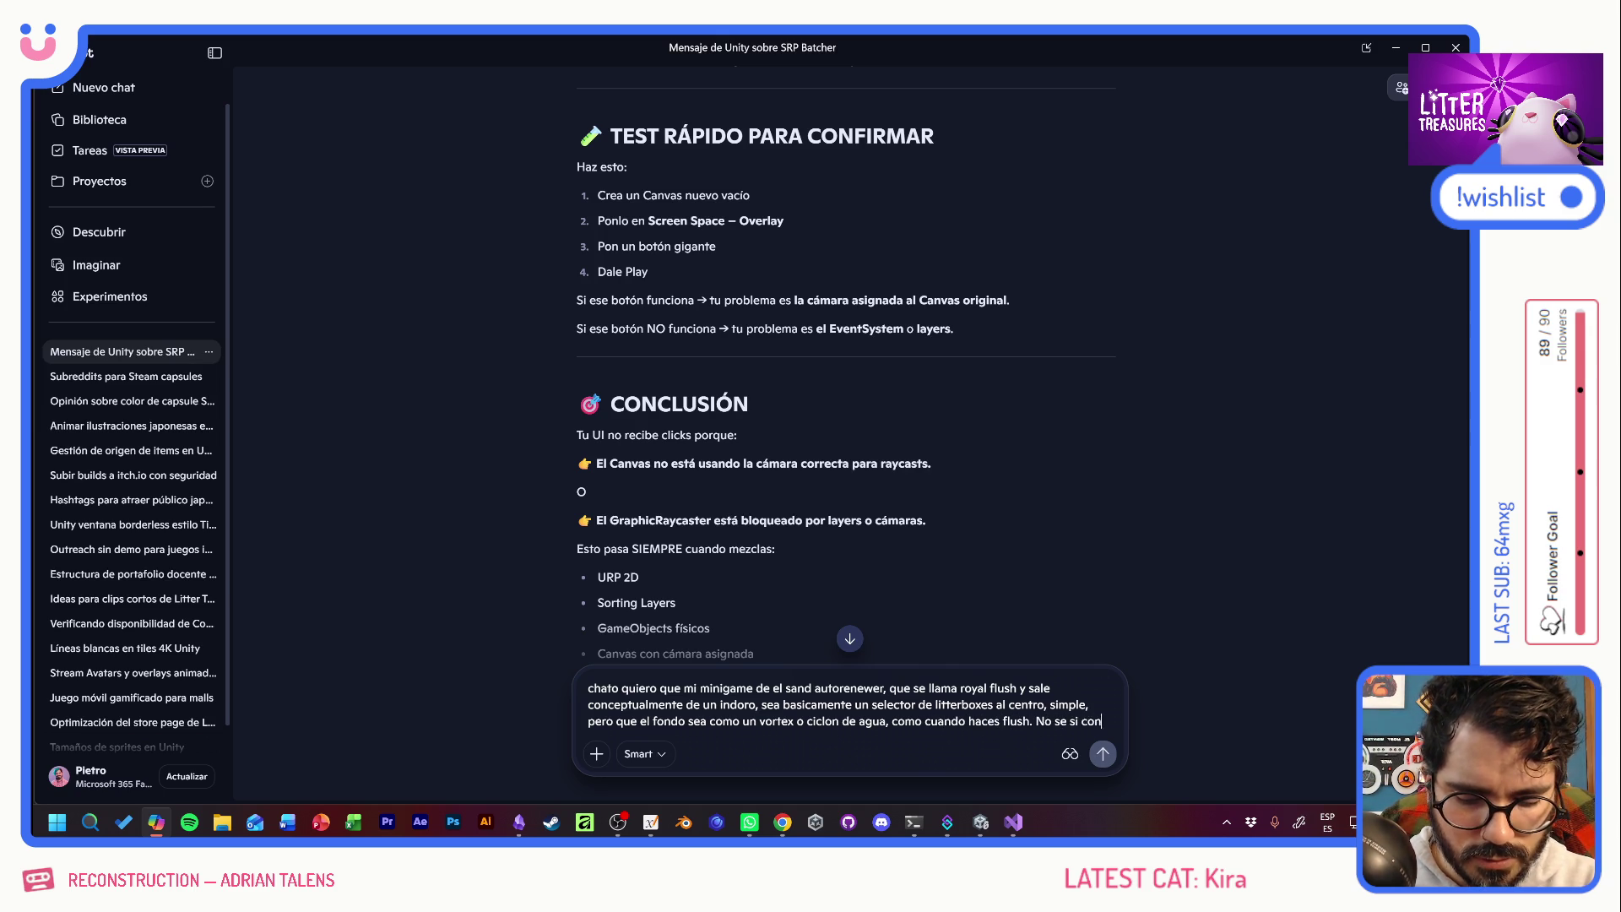
type("viene un sprite")
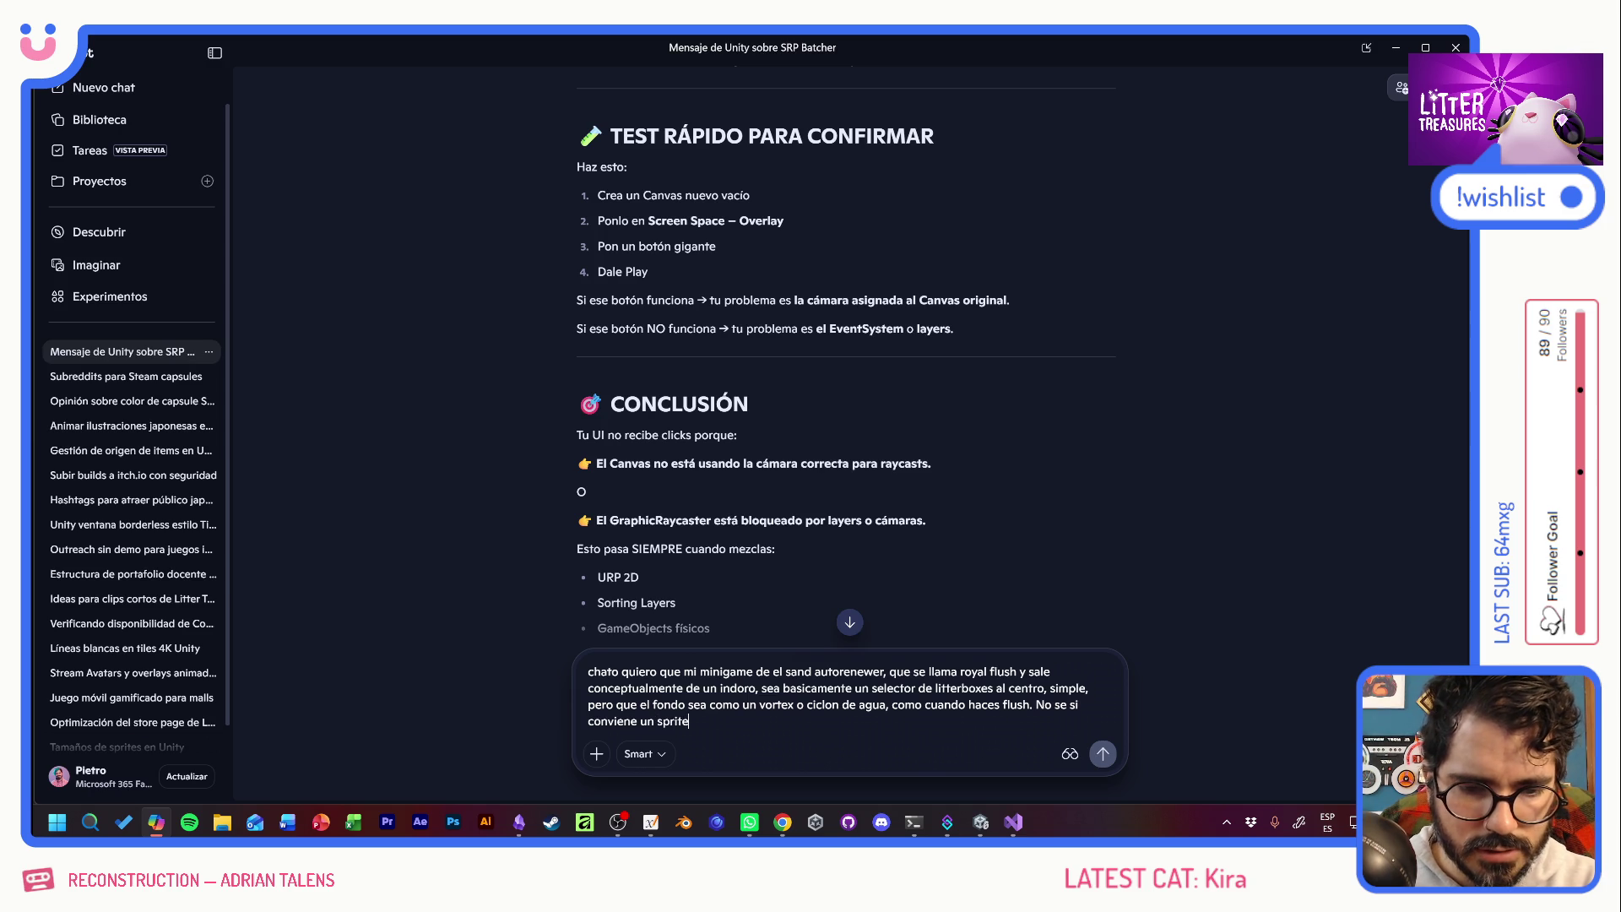
type(" con un shader ")
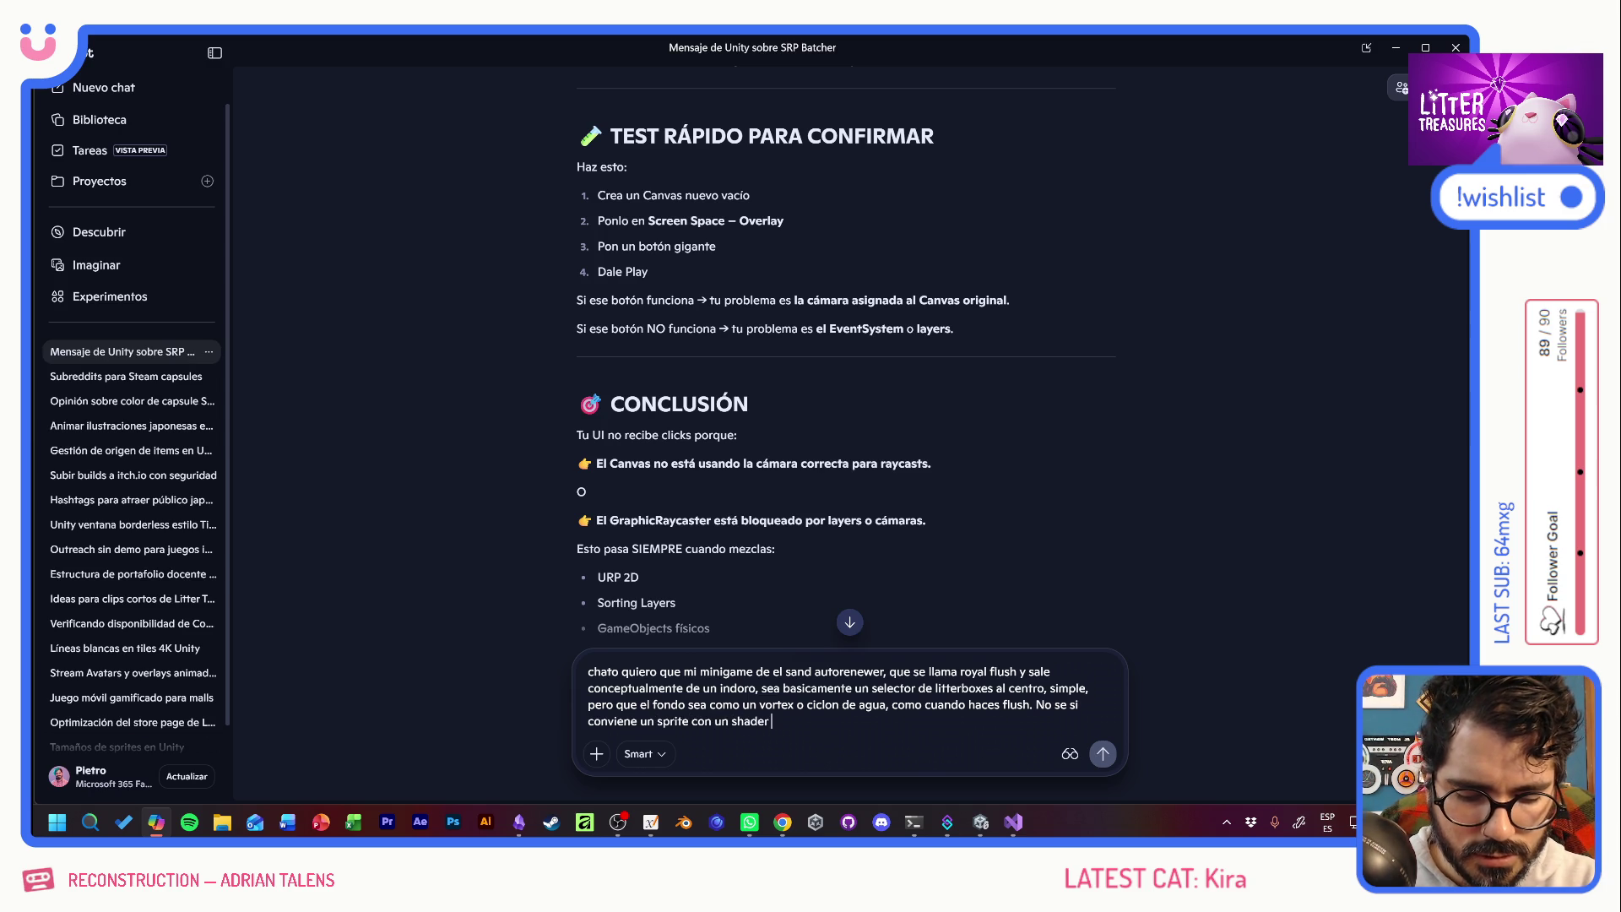
type("que hace todo,")
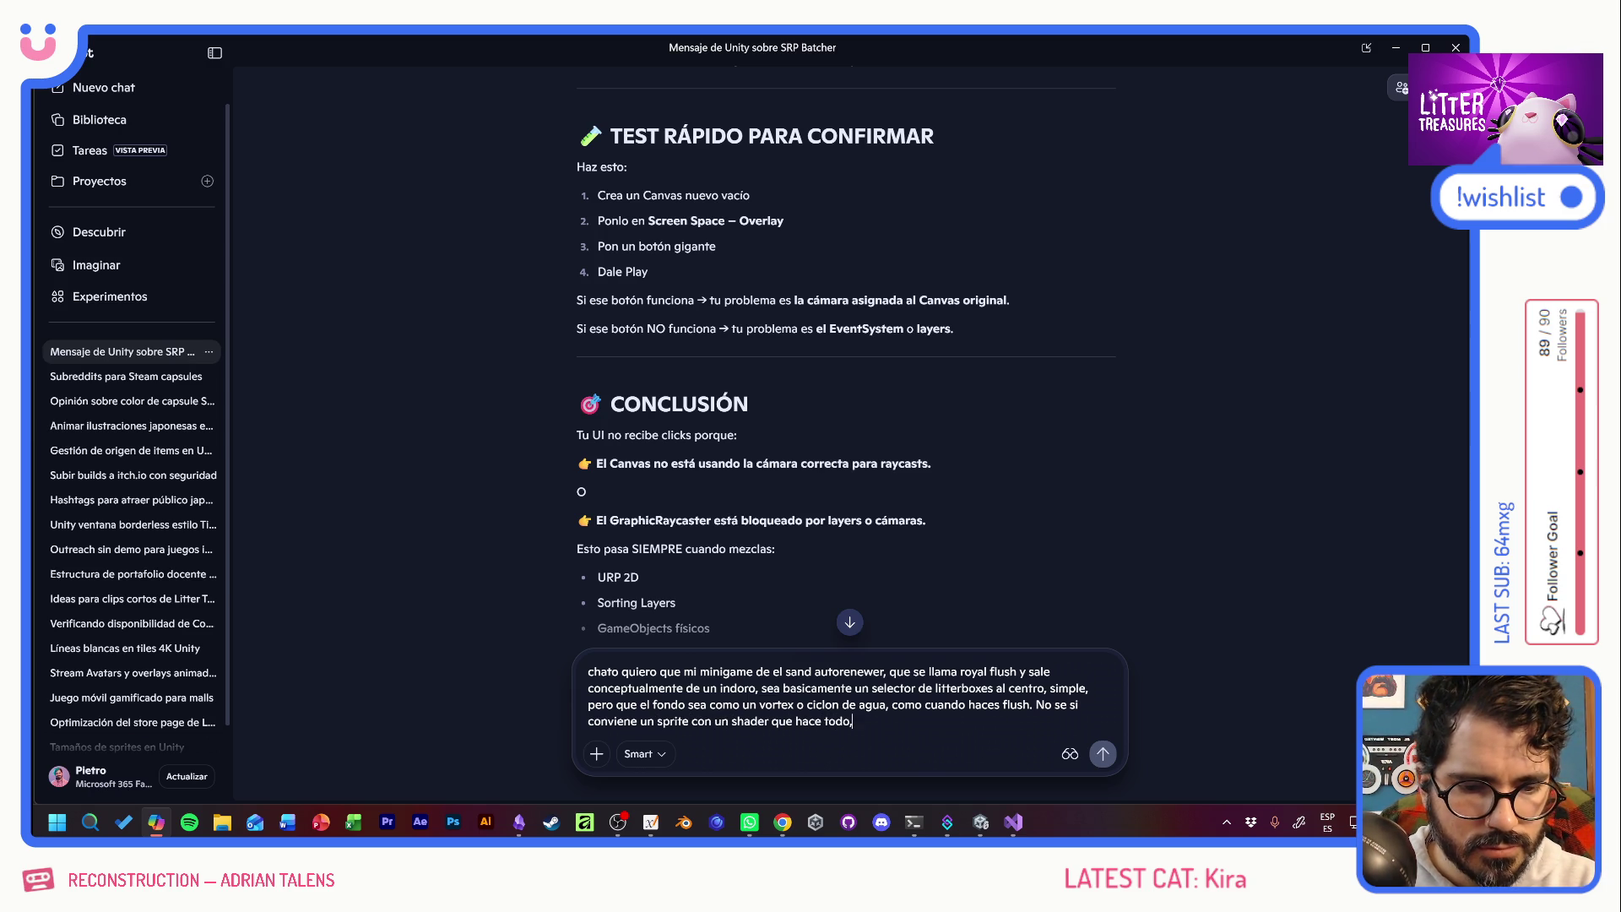
type(" oparti")
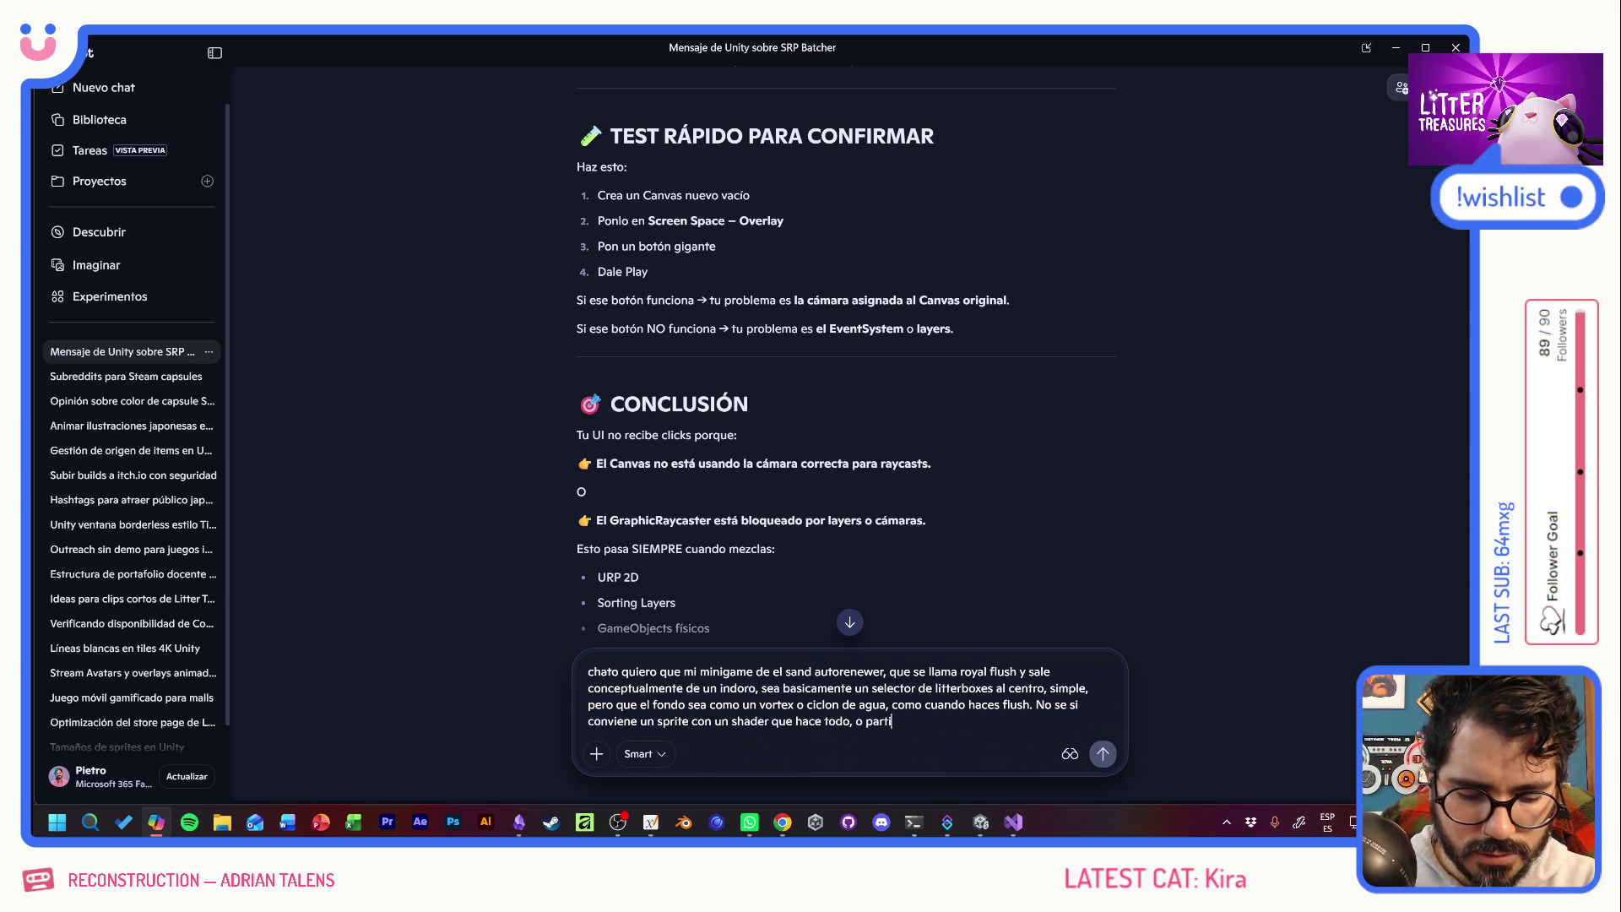
type("cle system. Mi")
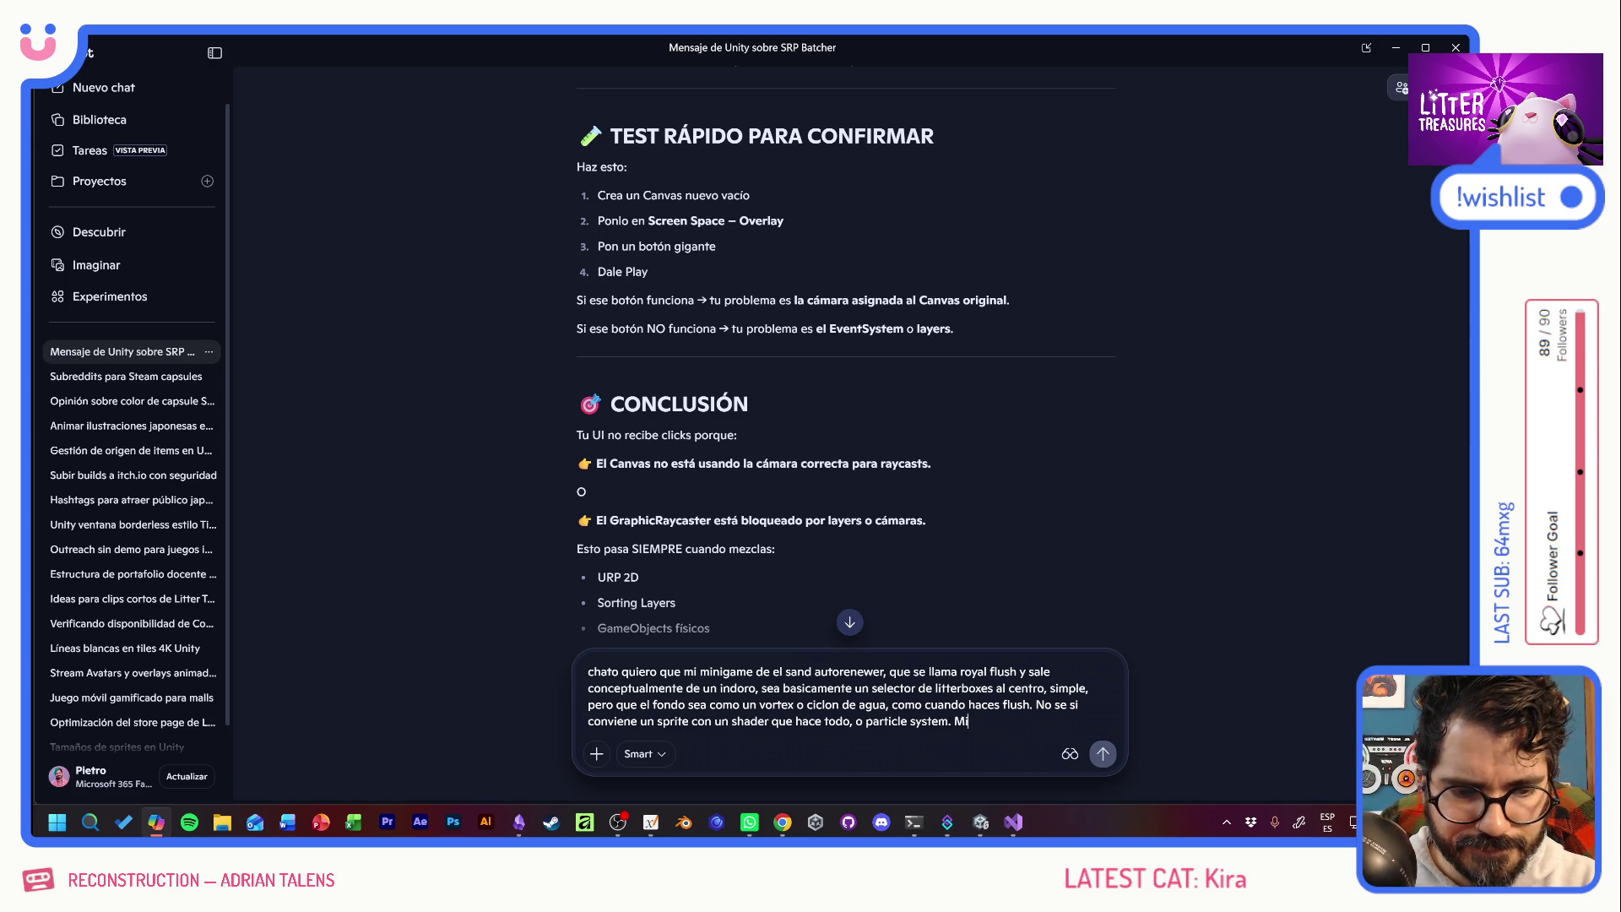
type(" estilo ")
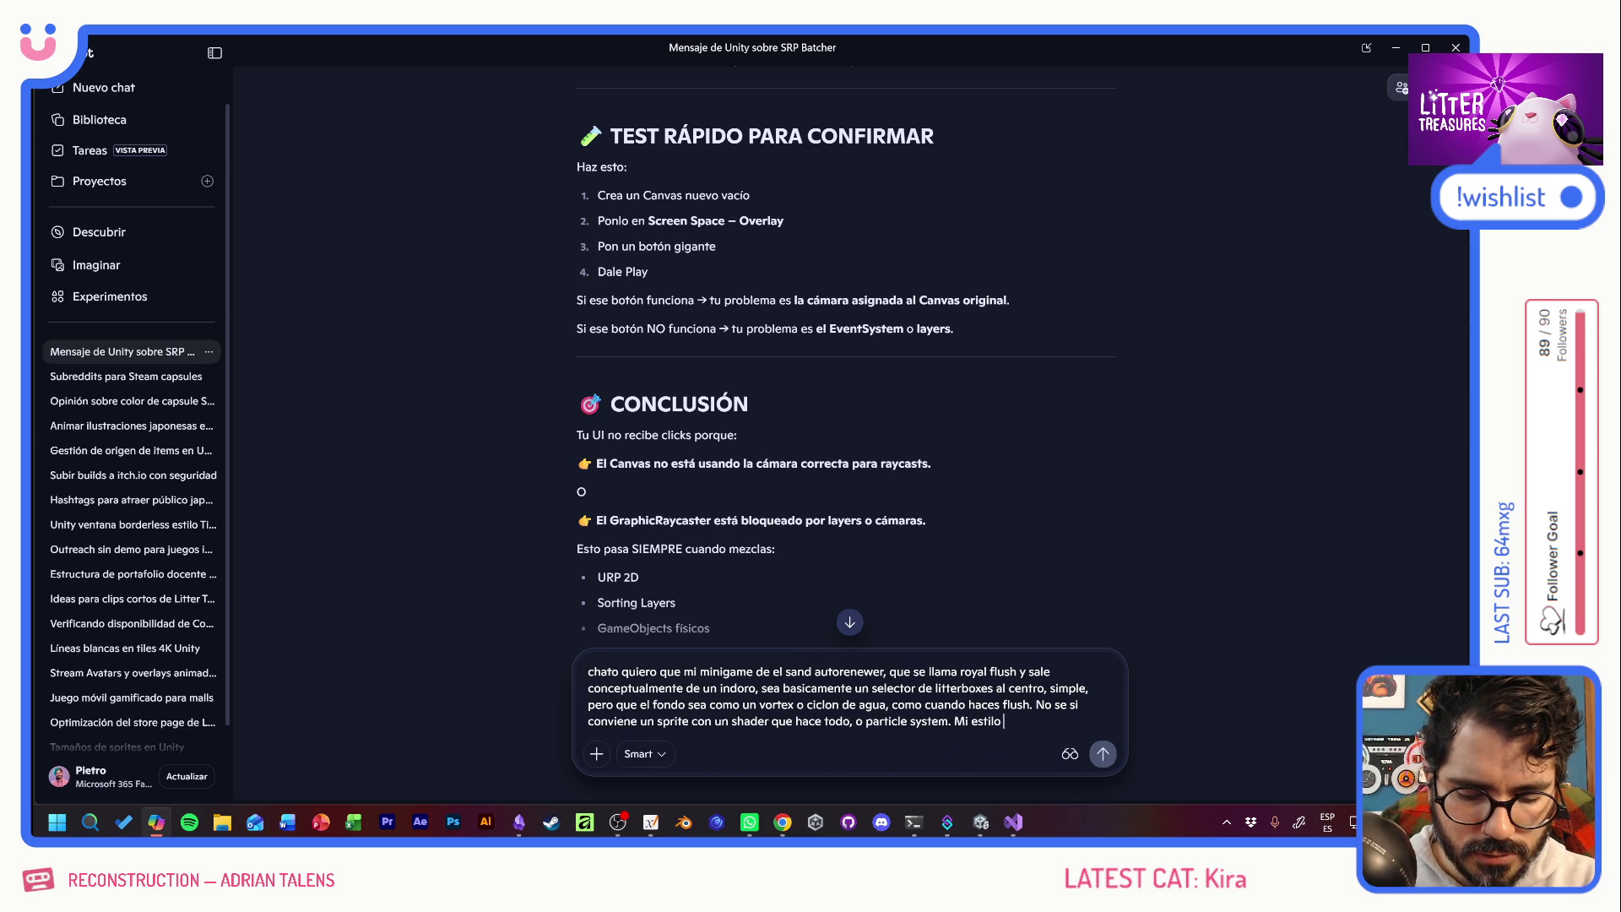
type("es bien flat y")
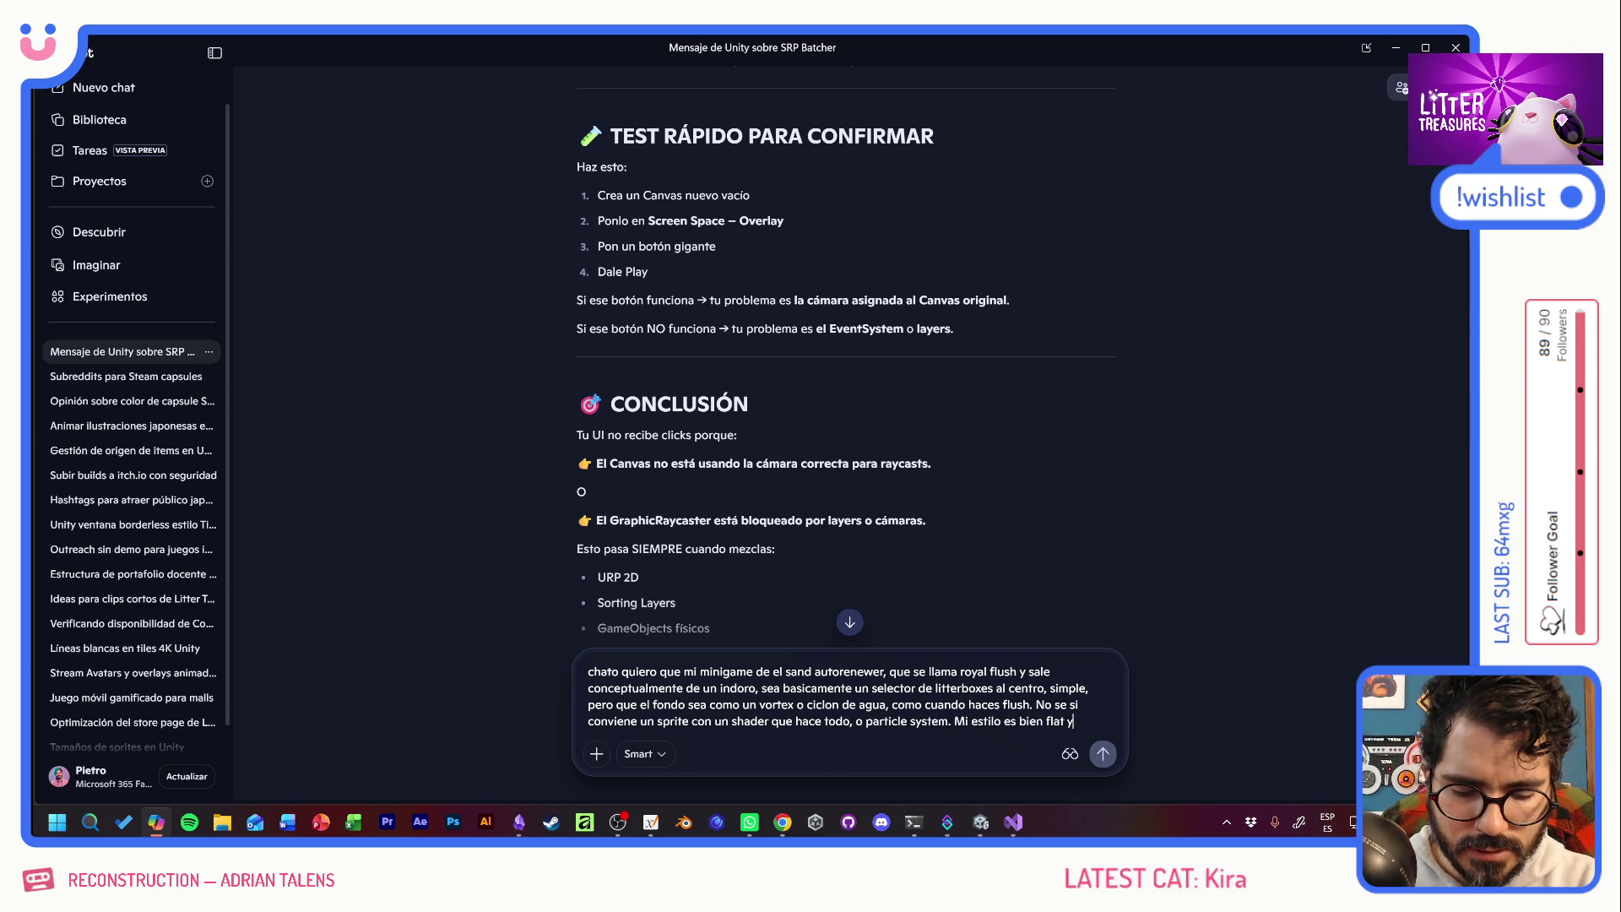
type("minimal, no ")
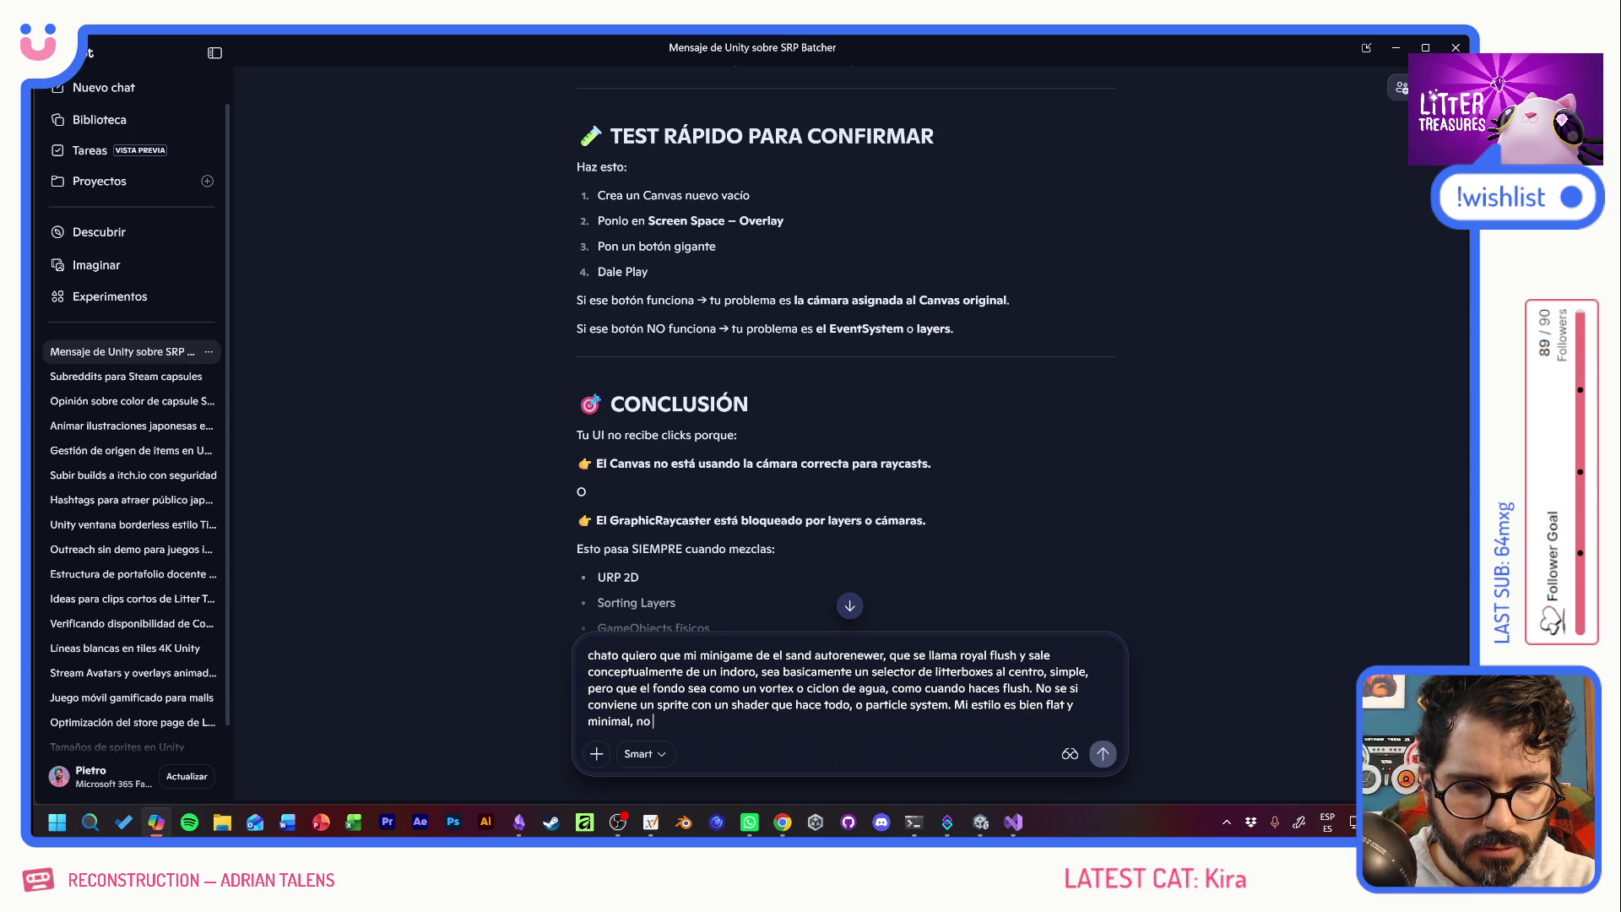
type("quioer")
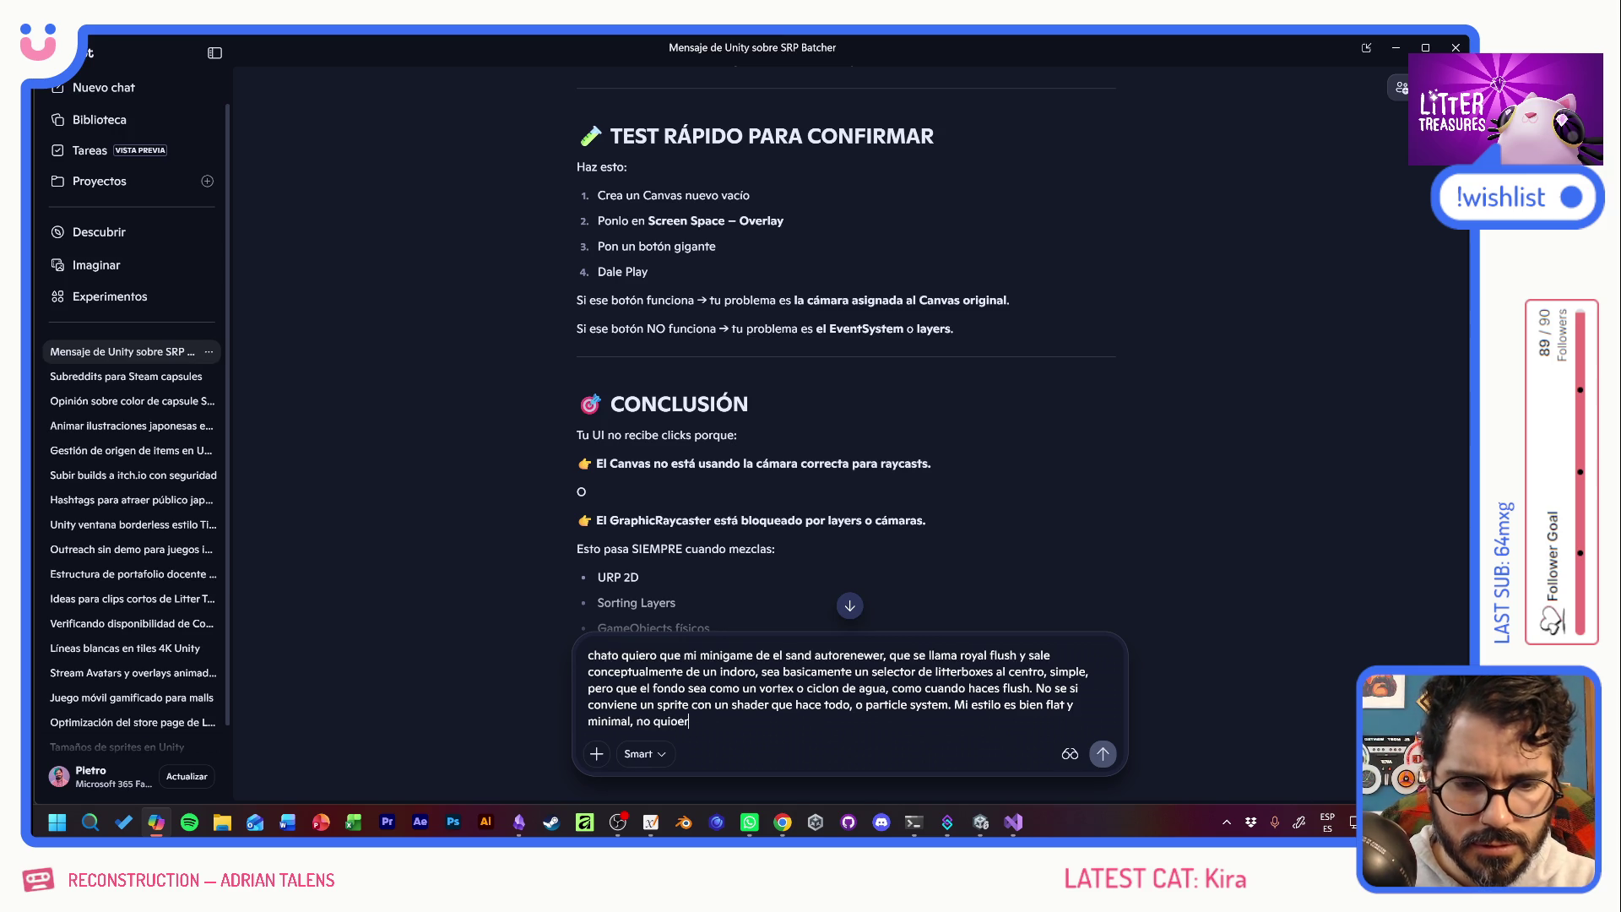
key("BackSpace")
key("BackSpace")
type("o")
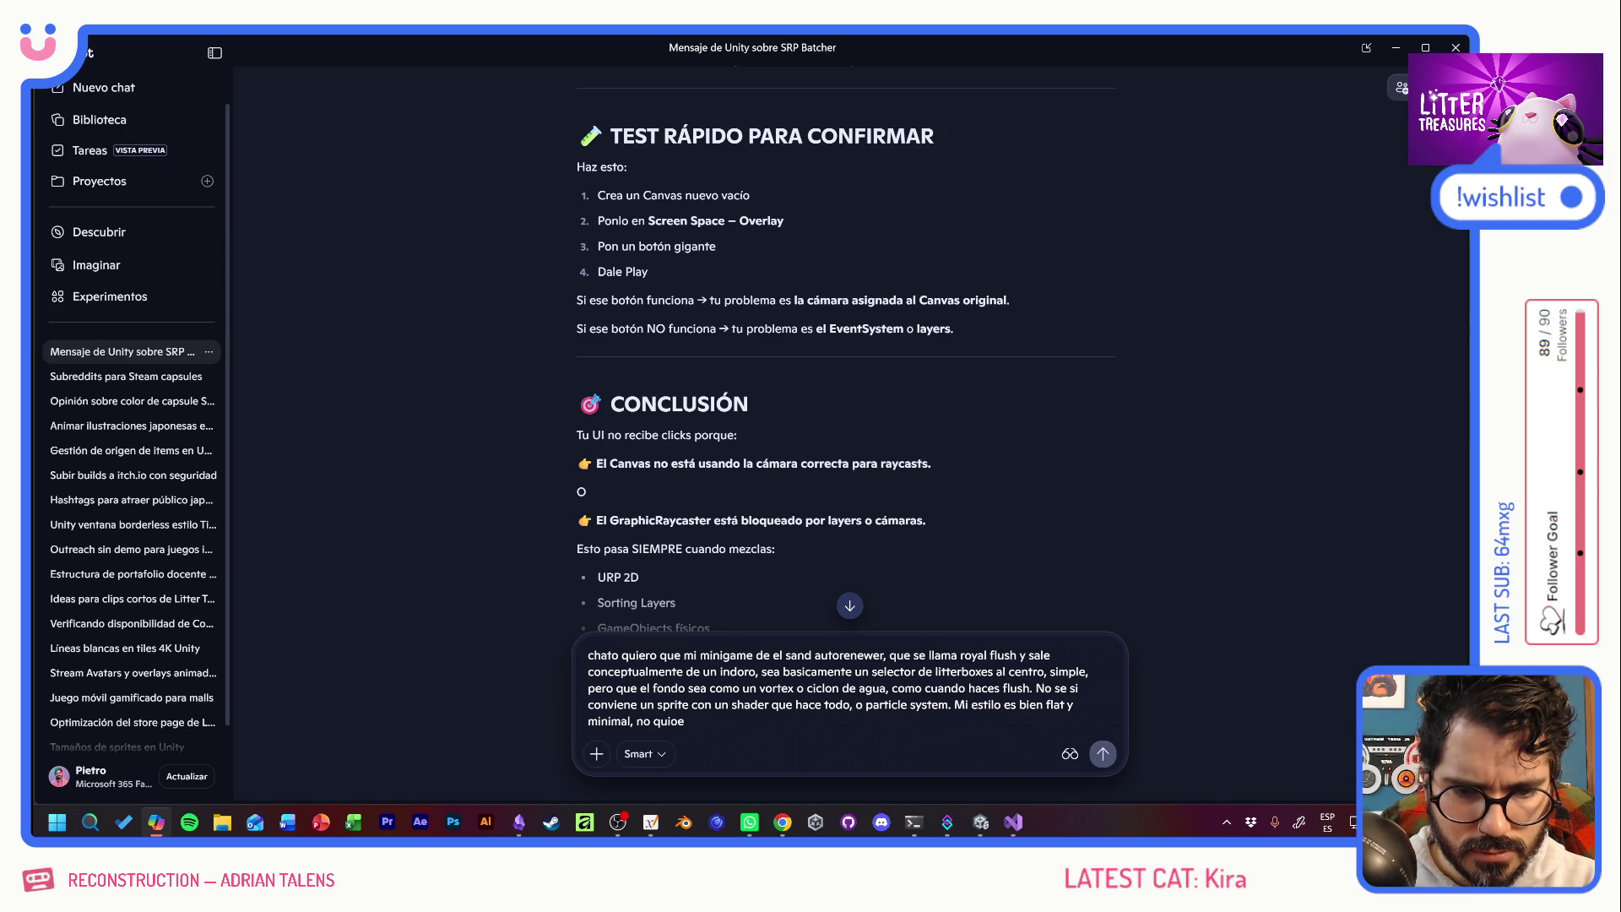
key("BackSpace")
type("ero q")
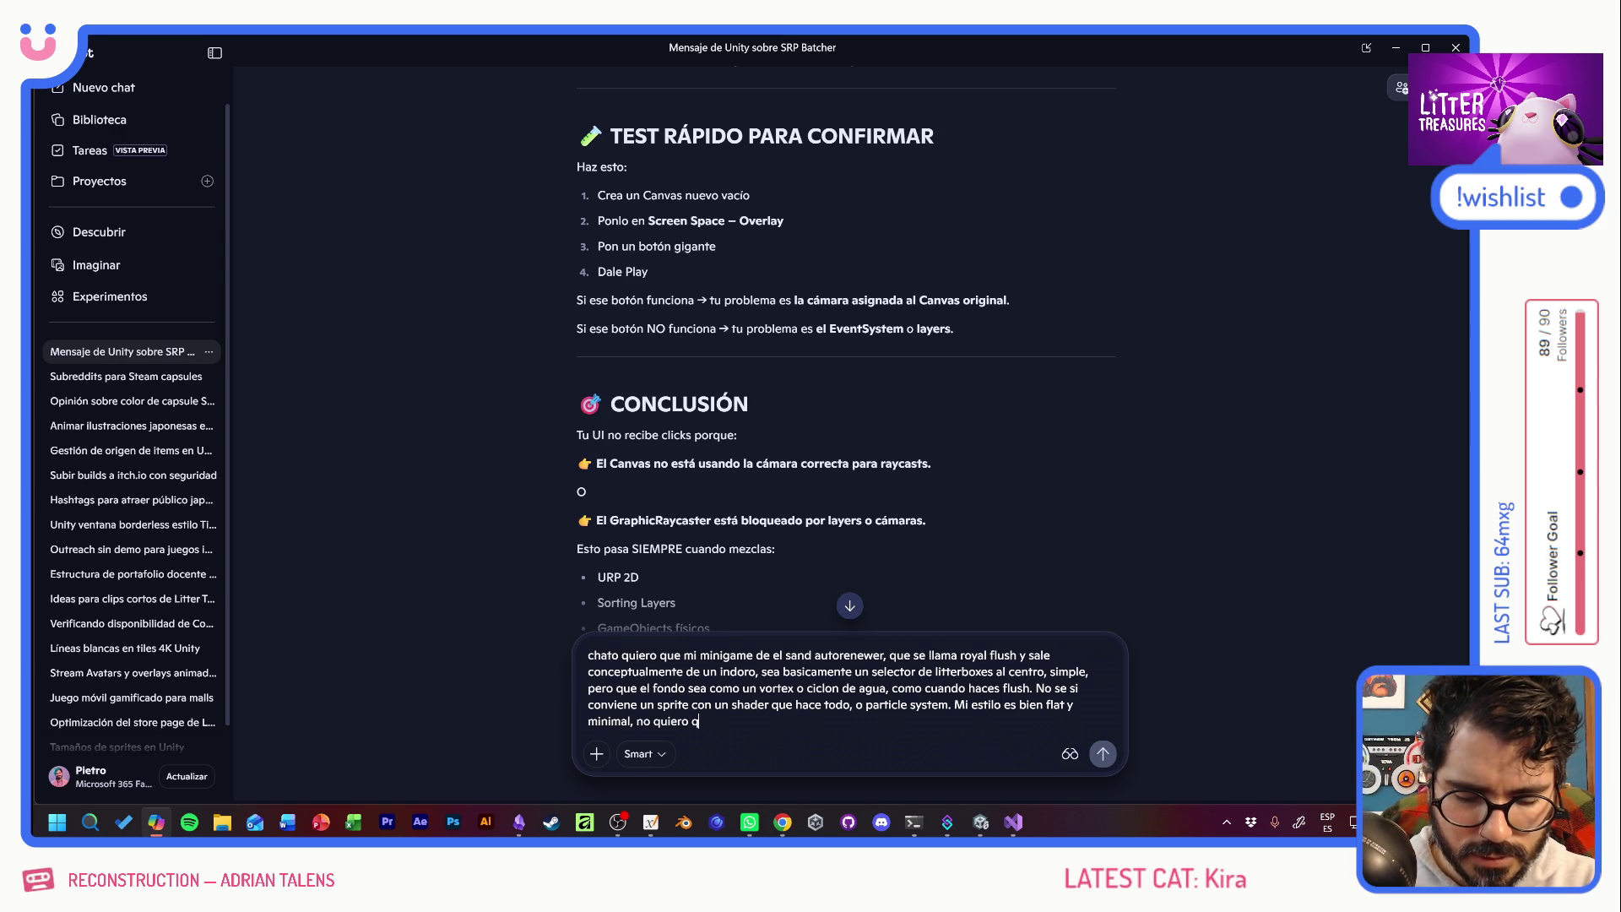
type("ue se vea tridime")
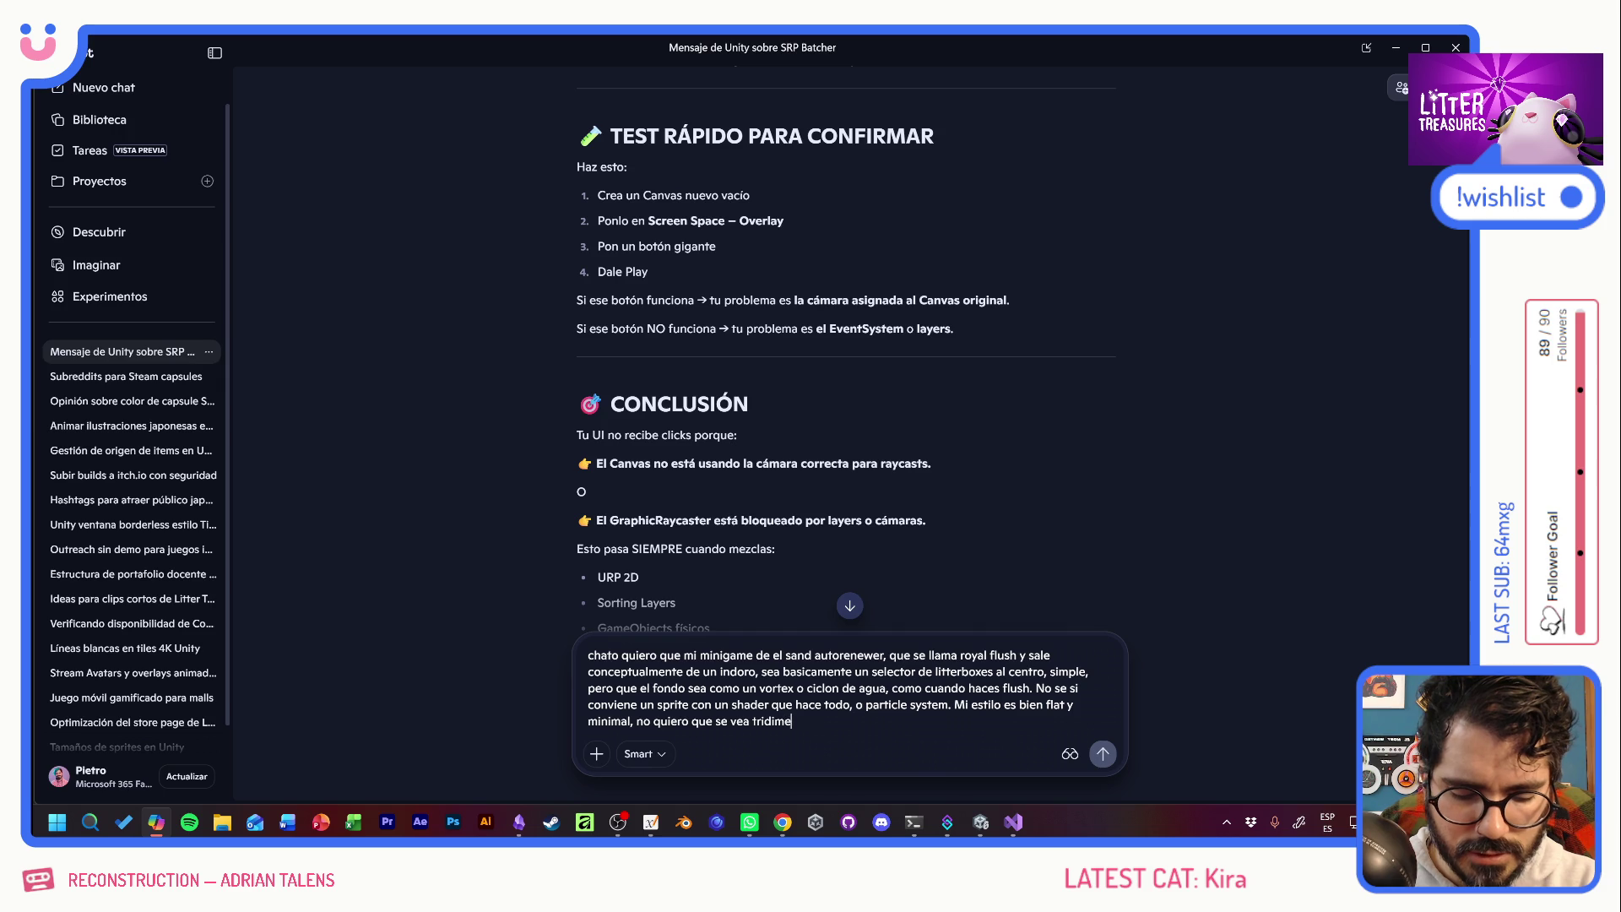
type("ncionaly")
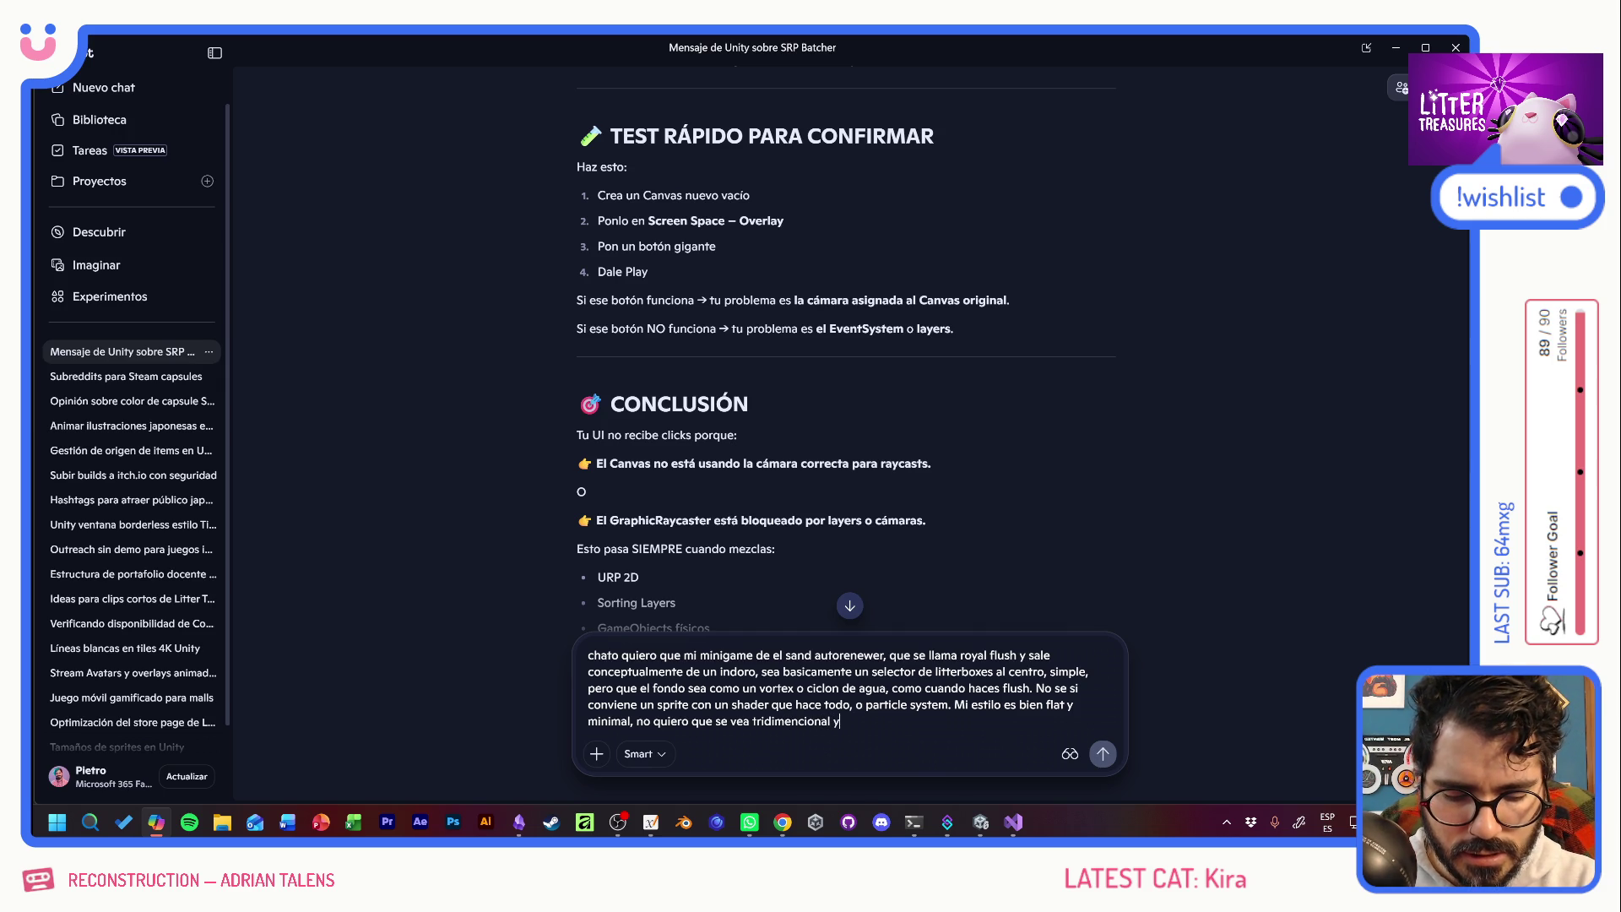
key("BackSpace")
type("ni con g")
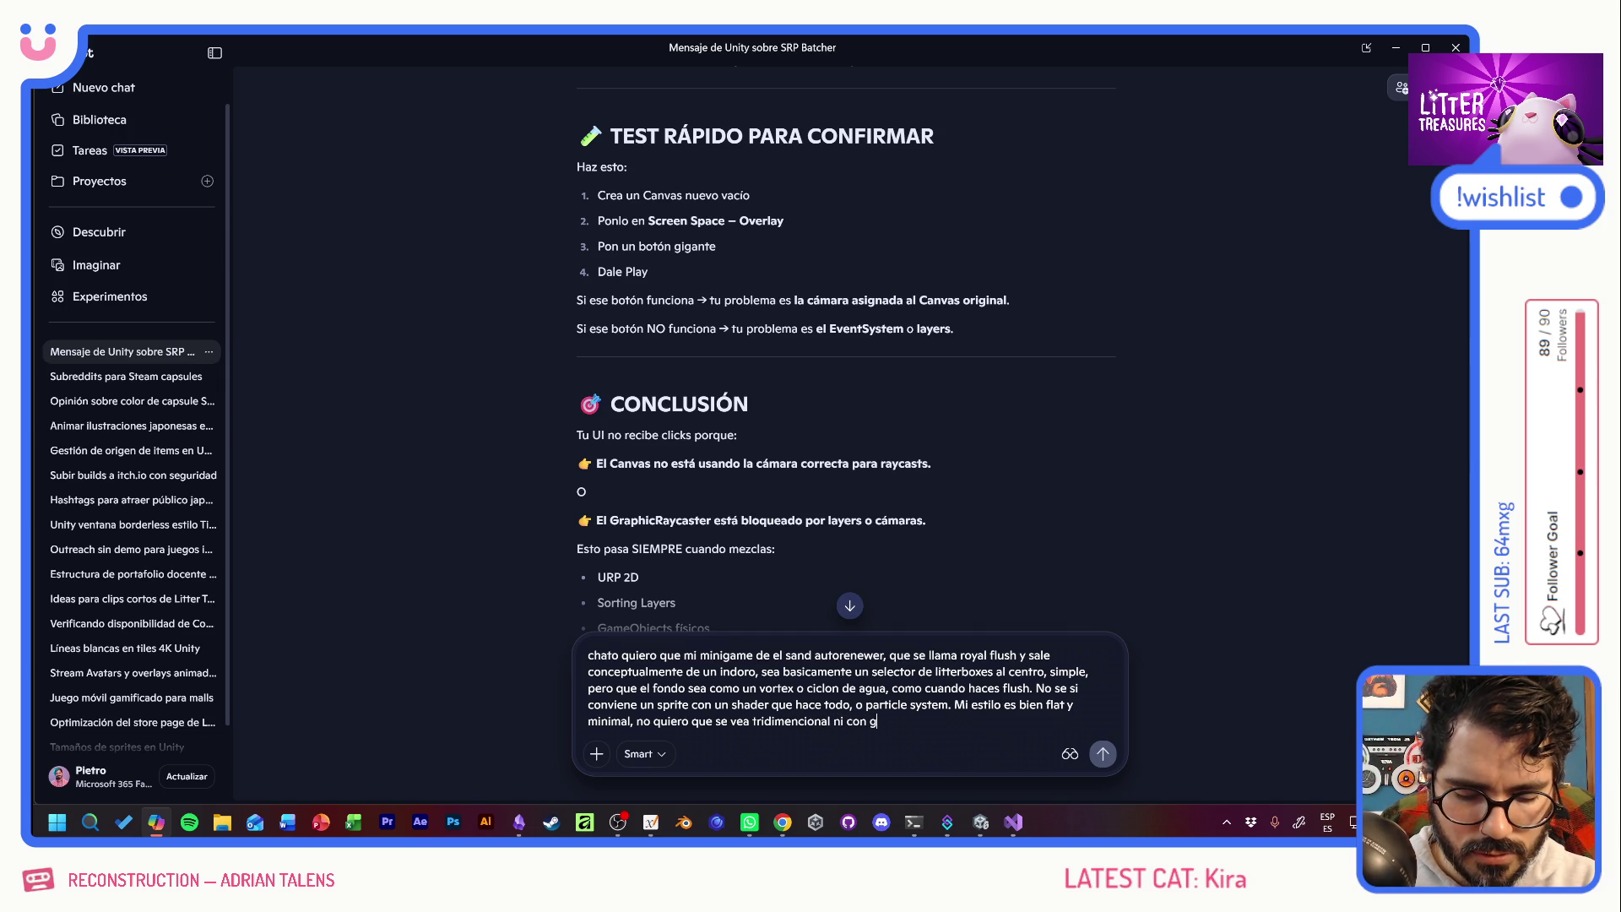
type("otitas blur")
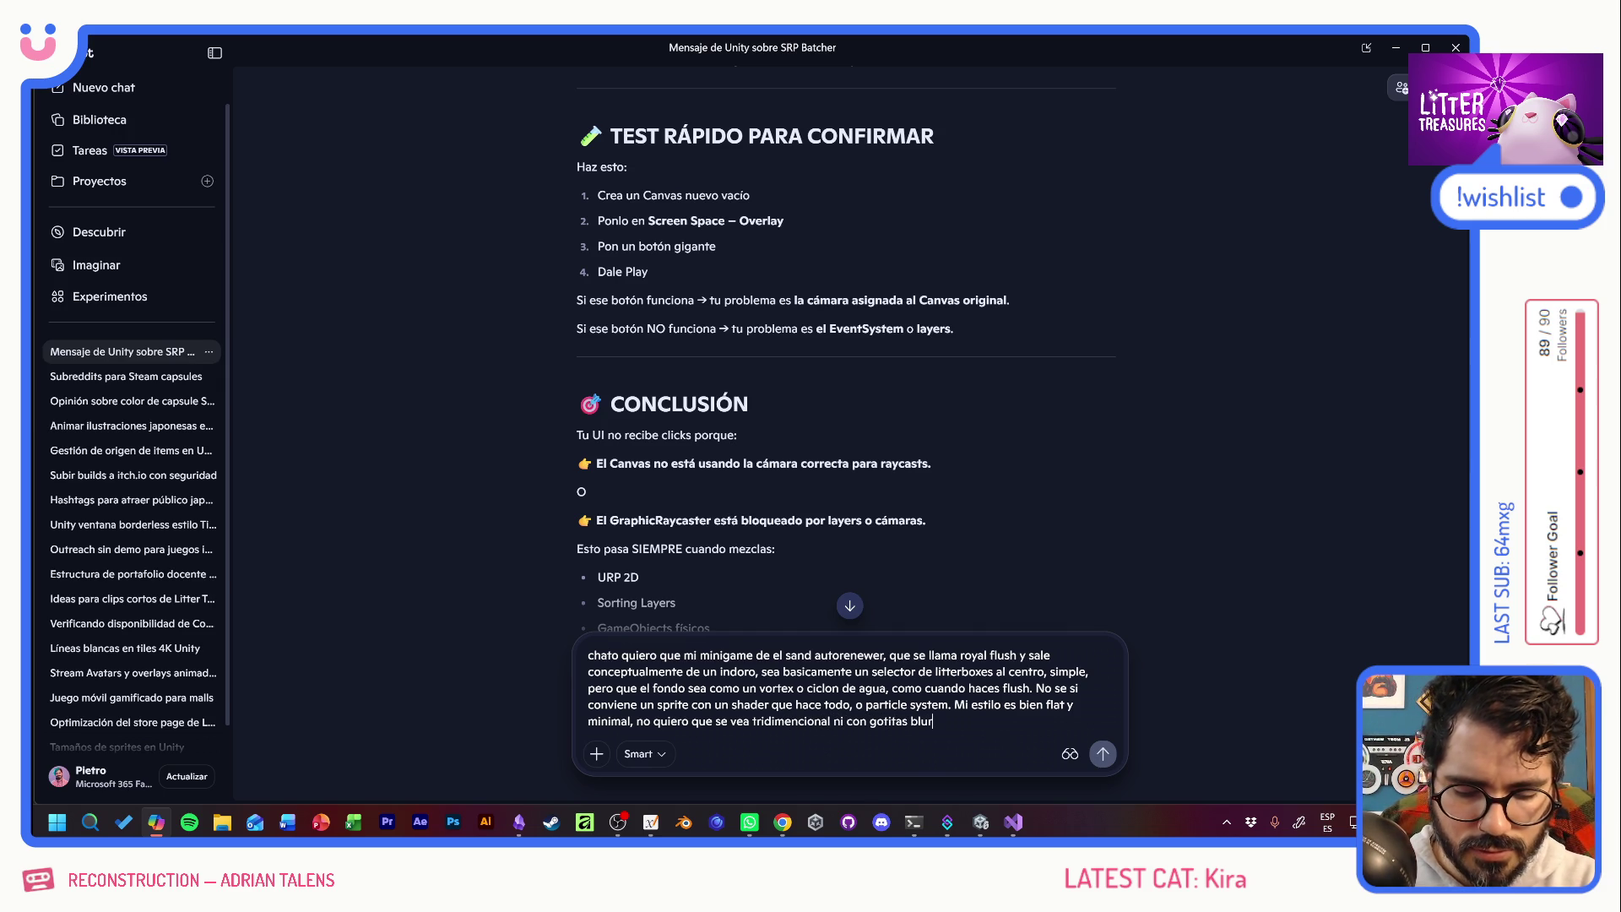
type("readas")
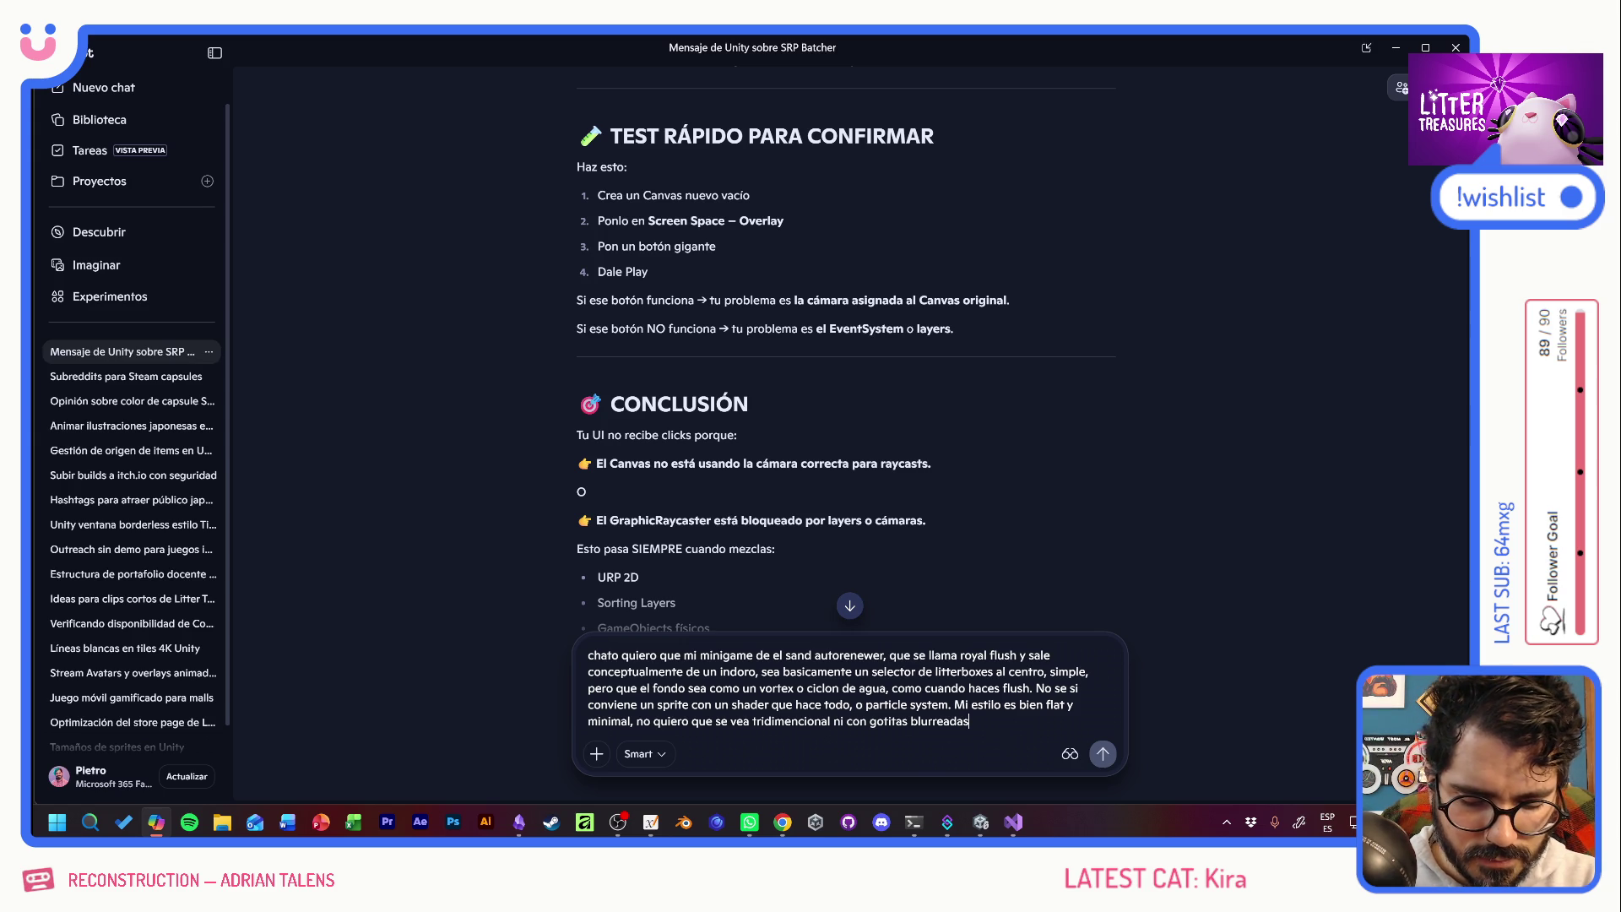
type(", me imagi")
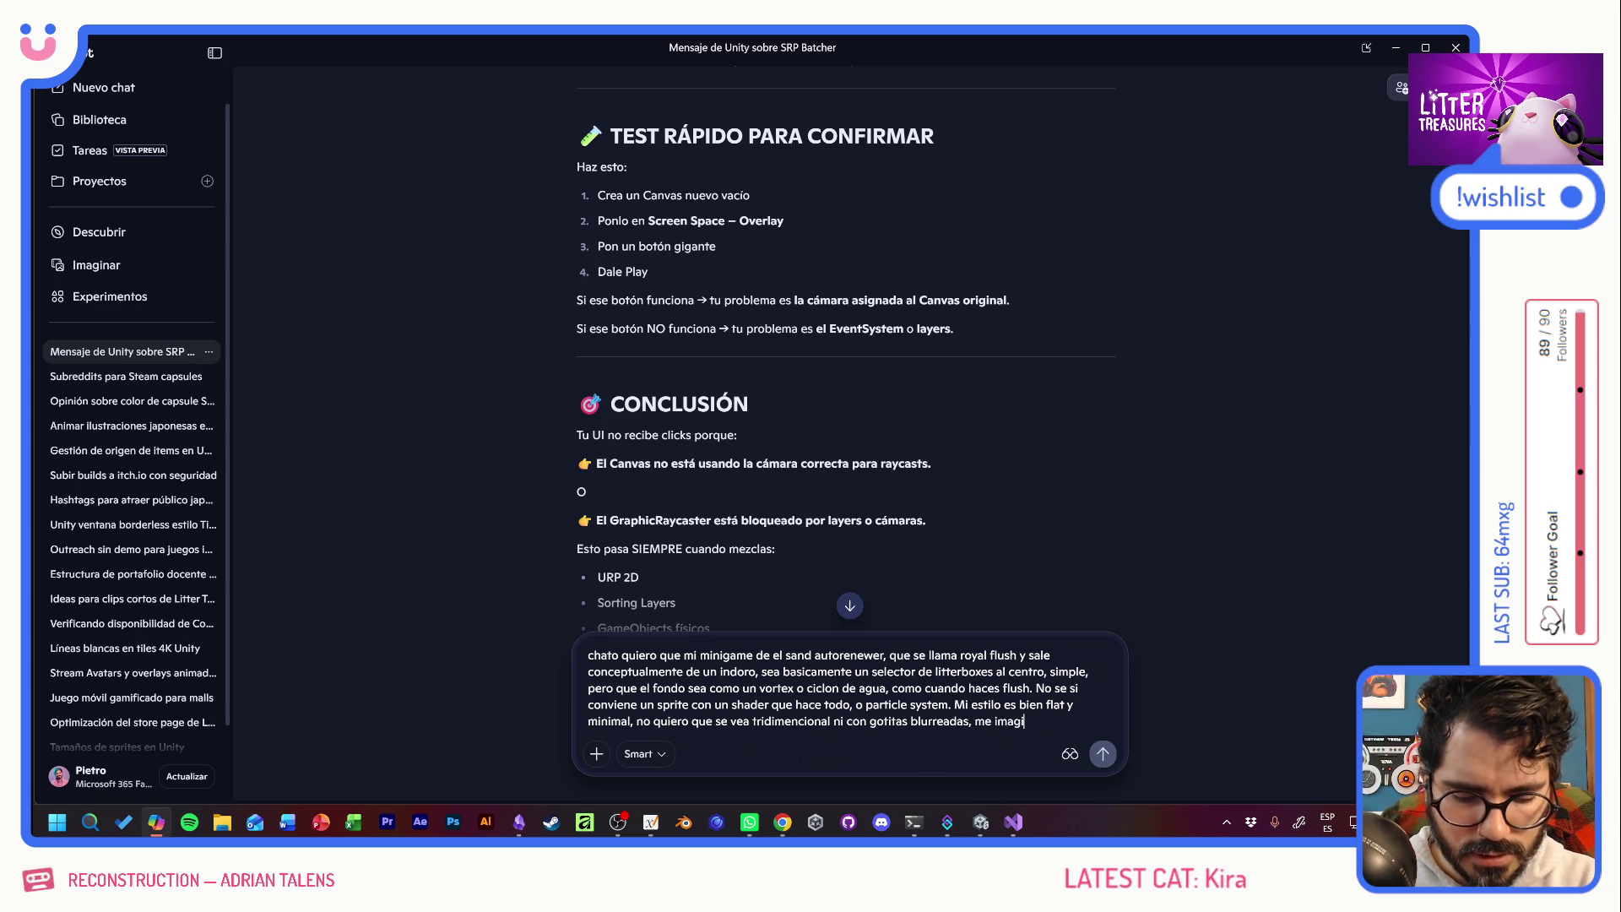
type("no algo asi:")
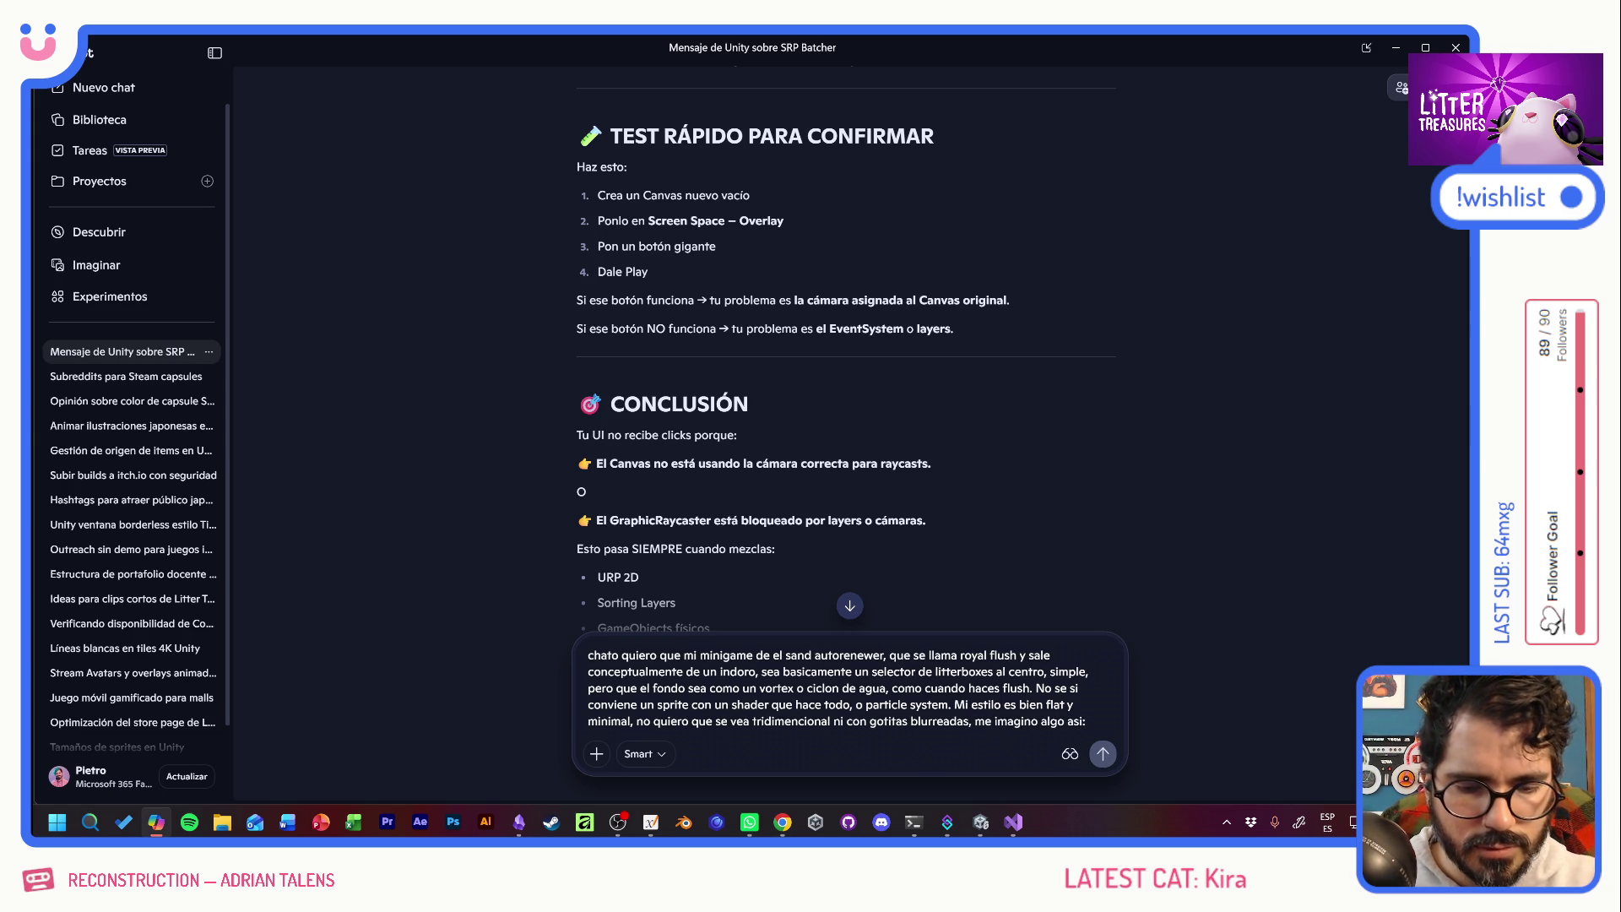
Bring the 'toilet flush illustration' image search into view and maximize it.
left_click(783, 821)
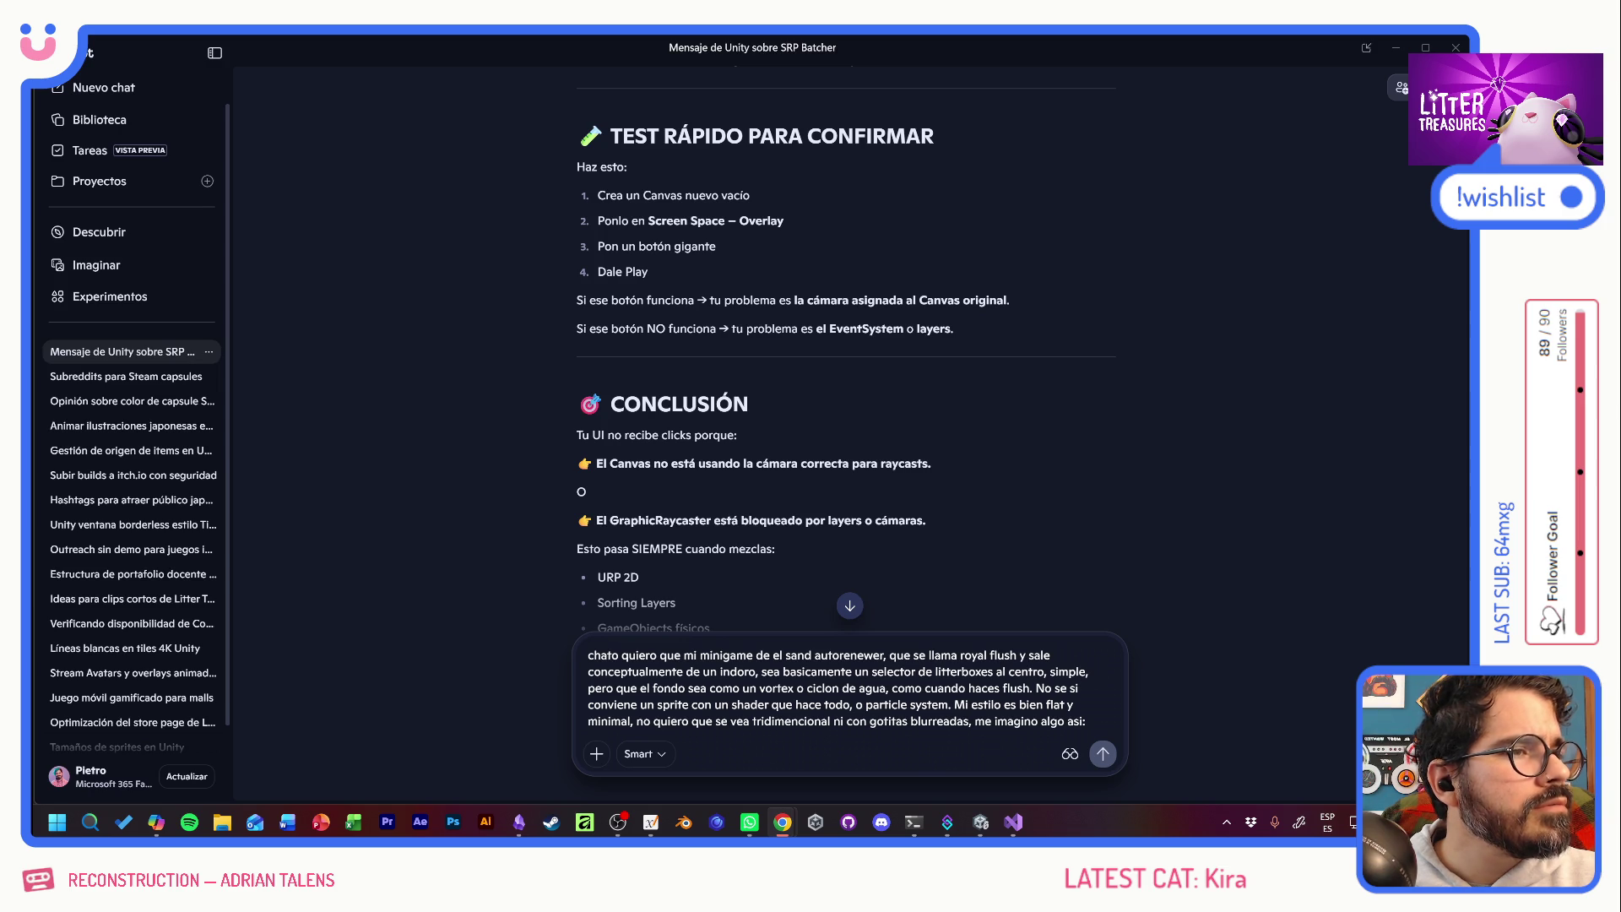
mouse_move(1617, 203)
left_mouse_down()
mouse_move(1394, 197)
mouse_move(469, 376)
left_mouse_up()
double_click(625, 365)
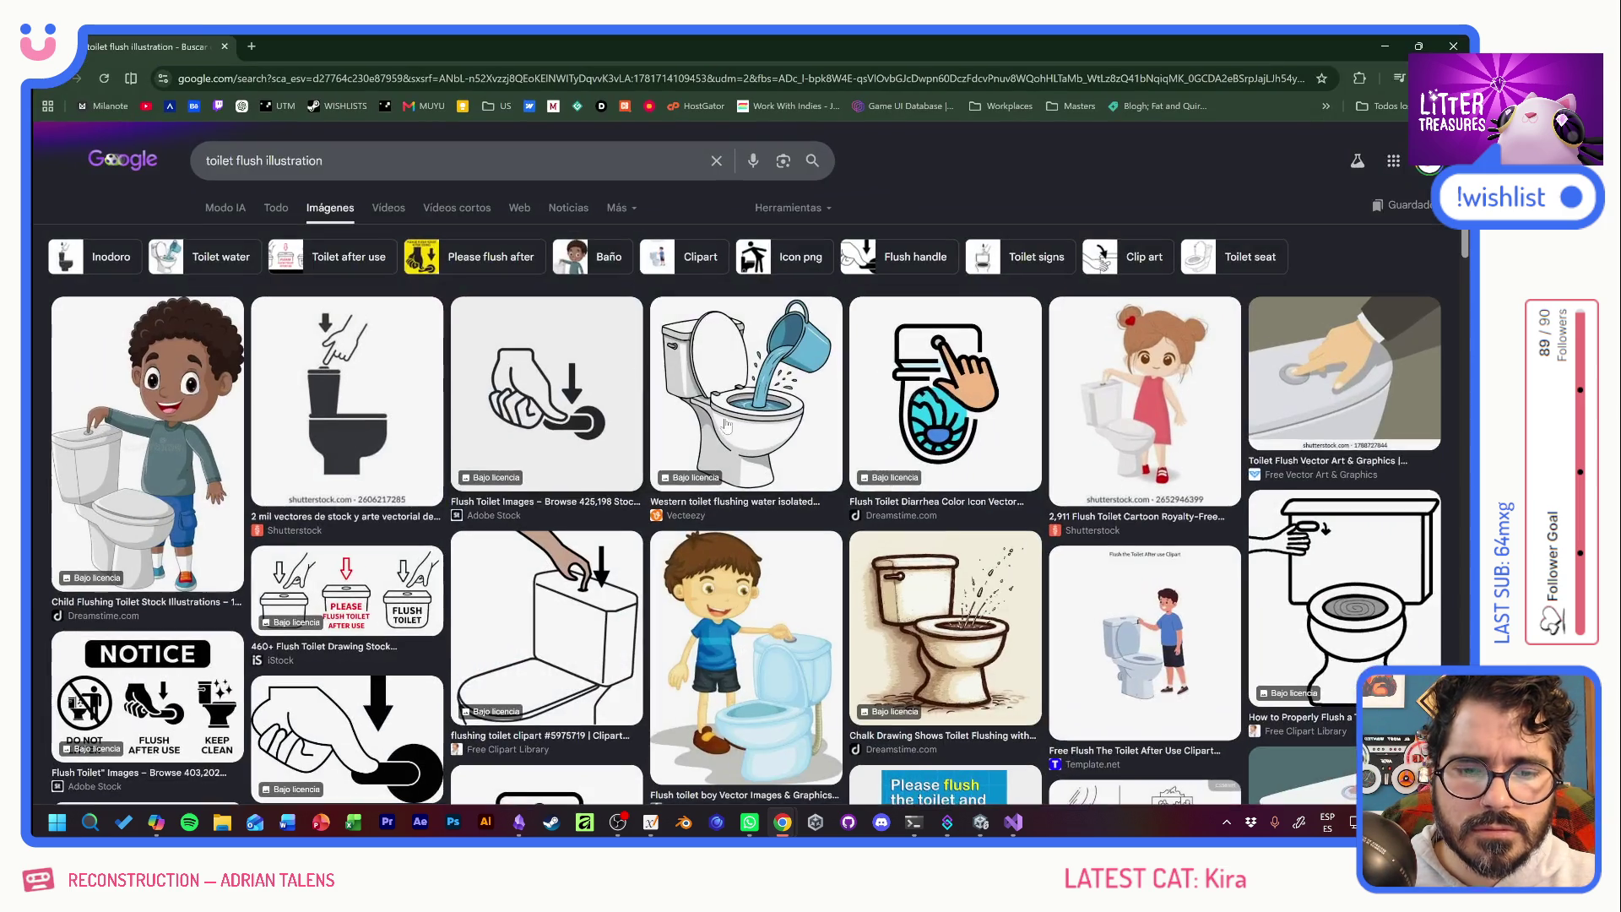
Browse the flush results and open the toilet swirl image in the preview panel.
scroll(1035, 551, "down", 5)
scroll(1034, 551, "up", 5)
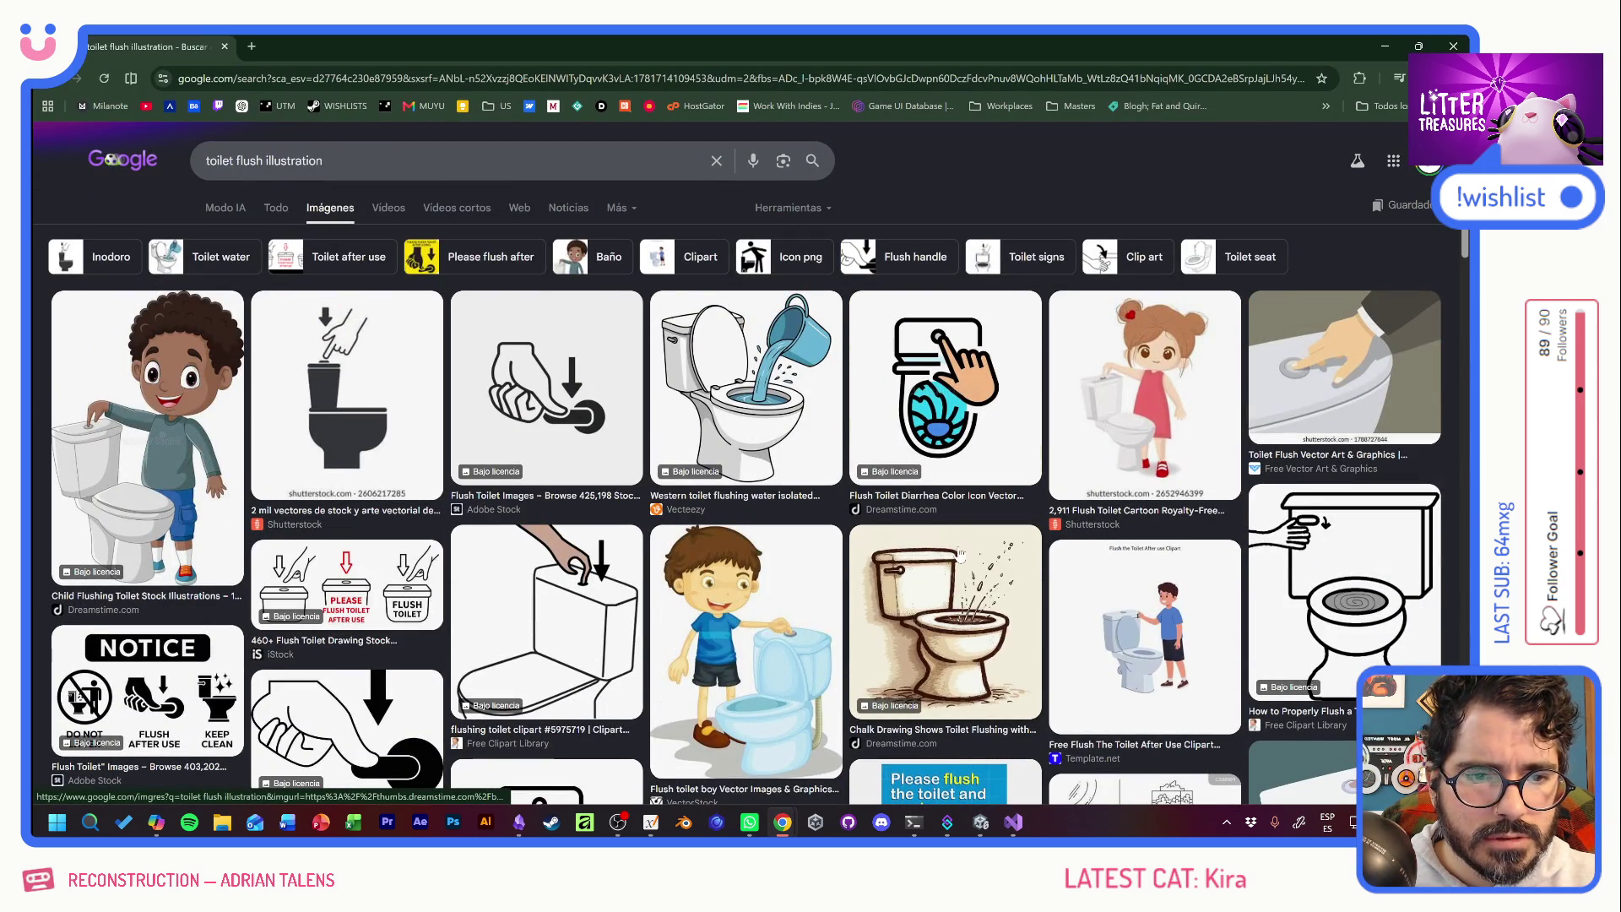
scroll(771, 547, "down", 8)
scroll(771, 547, "up", 3)
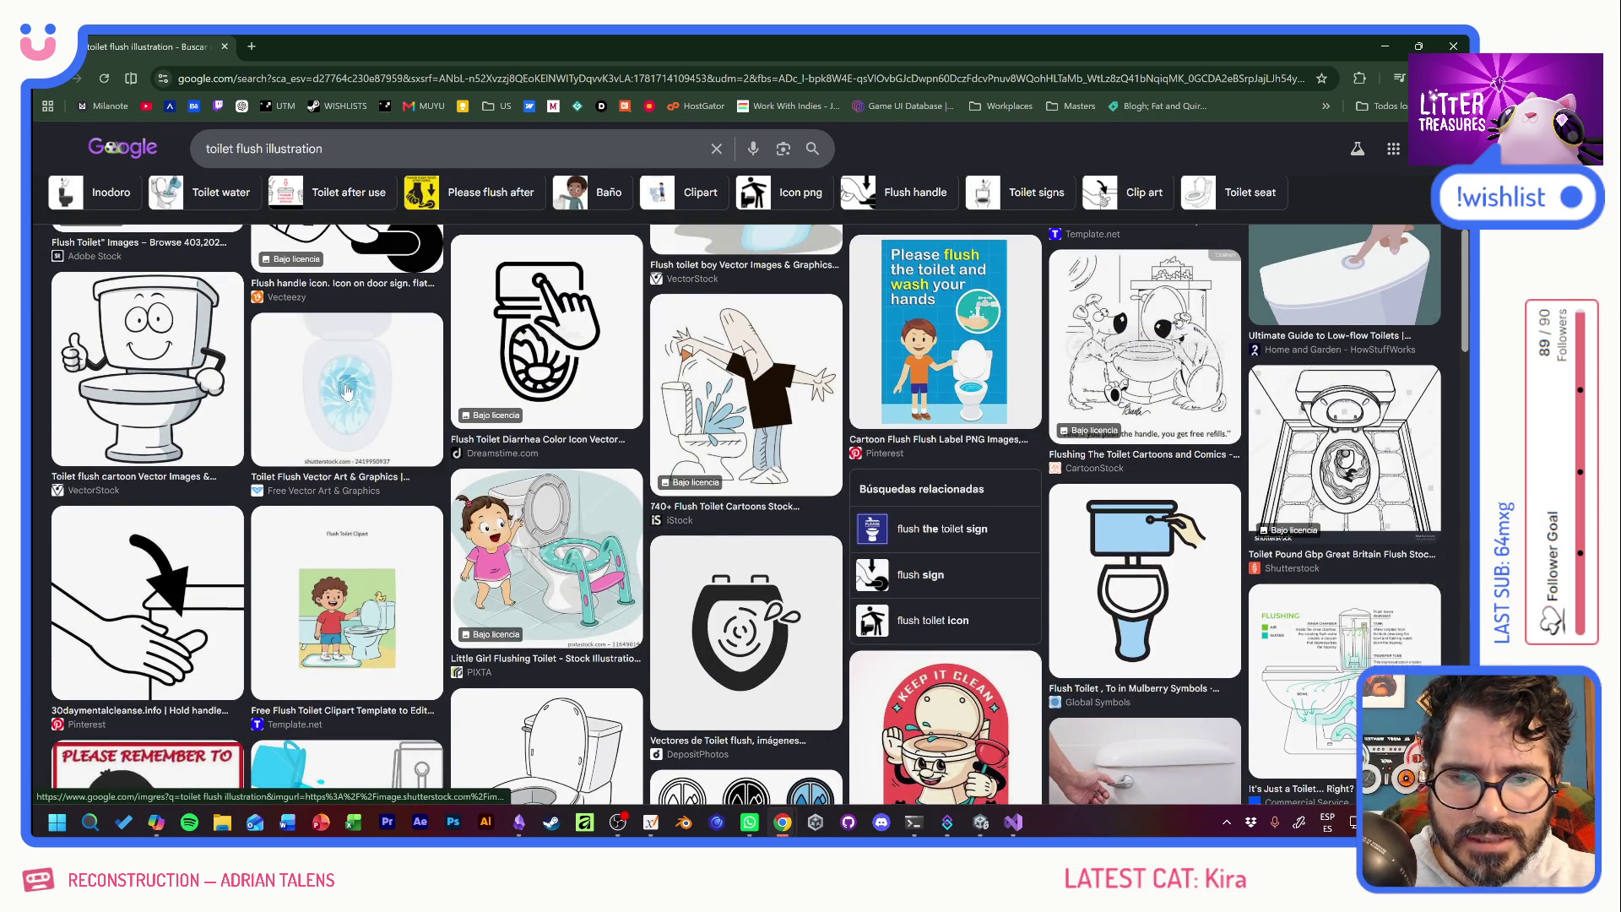
scroll(904, 547, "down", 8)
scroll(904, 547, "down", 4)
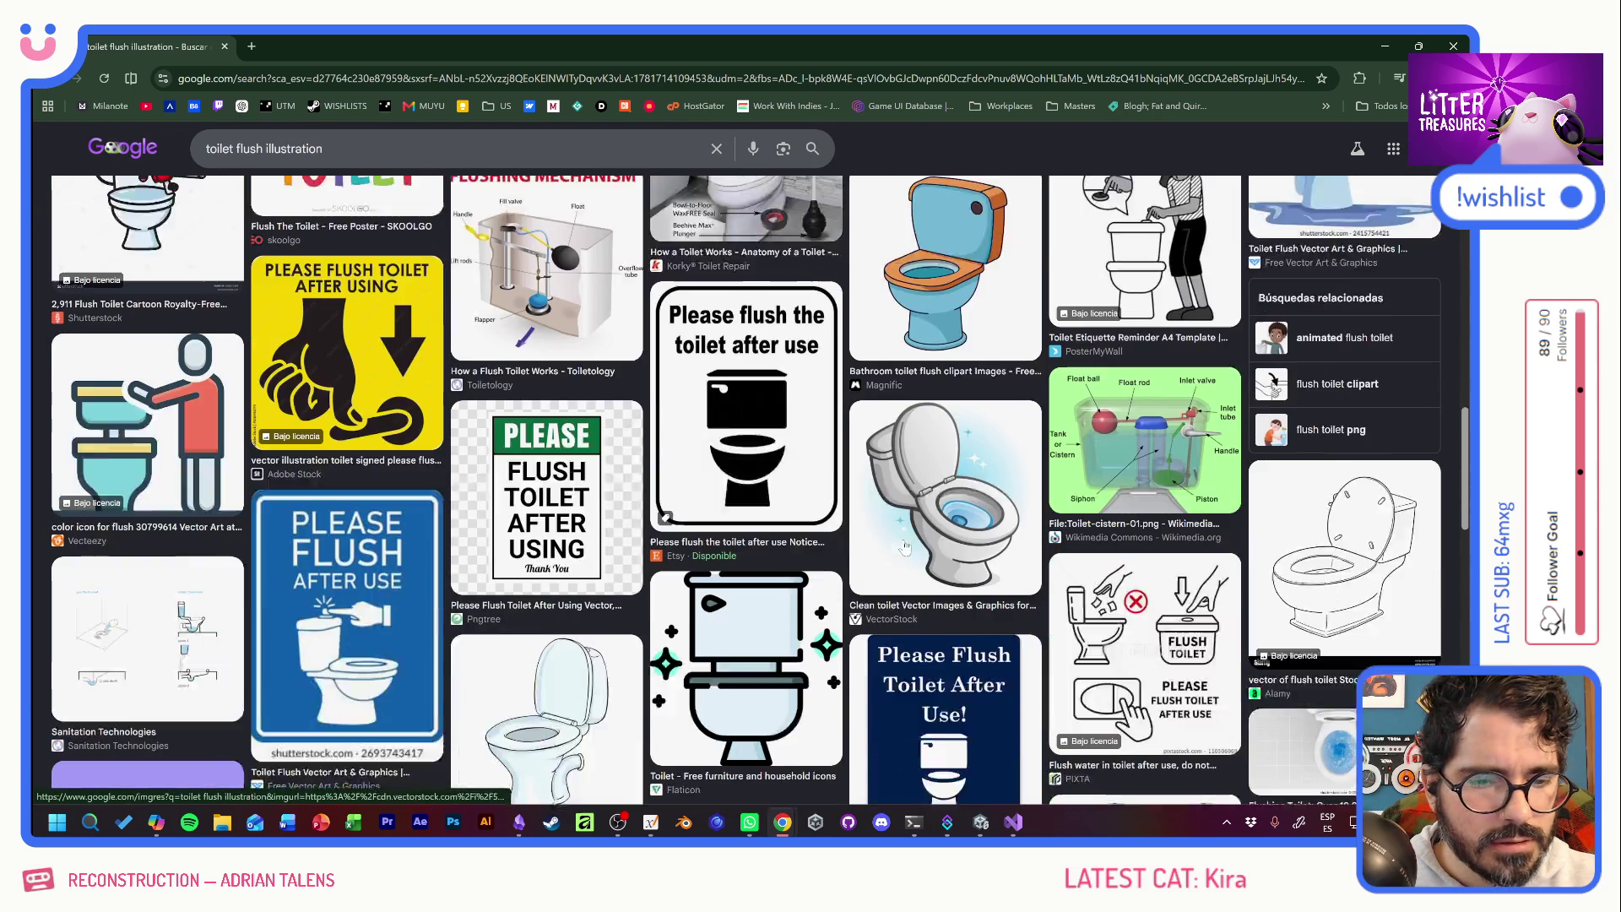
scroll(352, 358, "up", 10)
left_click(353, 358)
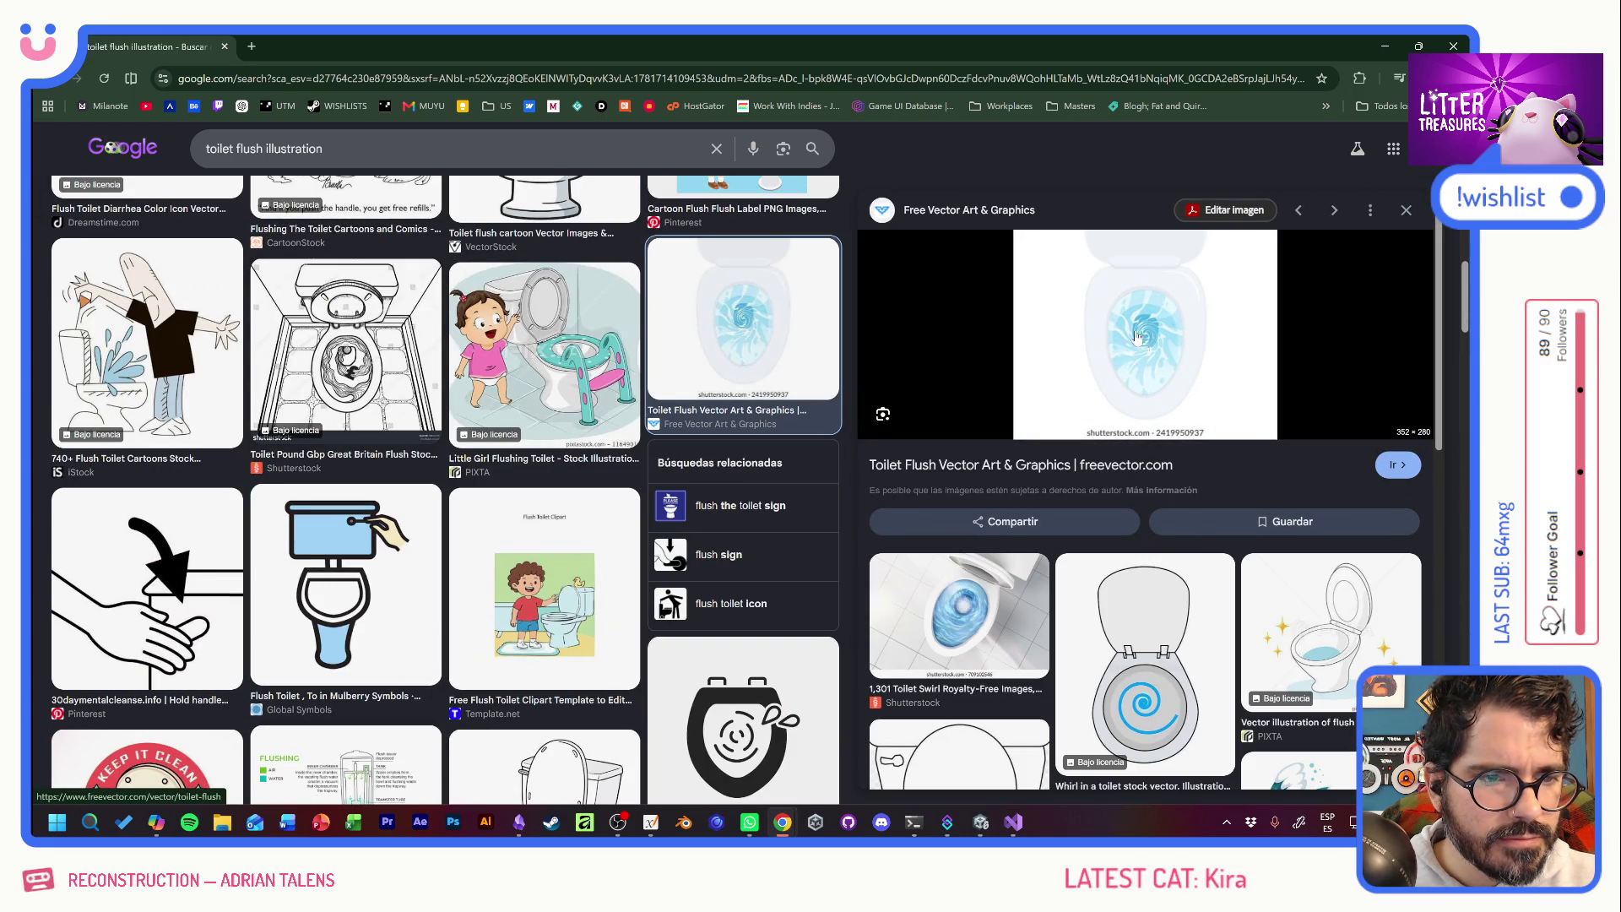
Snip just the blue swirl from the preview with Win+Shift+S.
scroll(1122, 603, "down", 10)
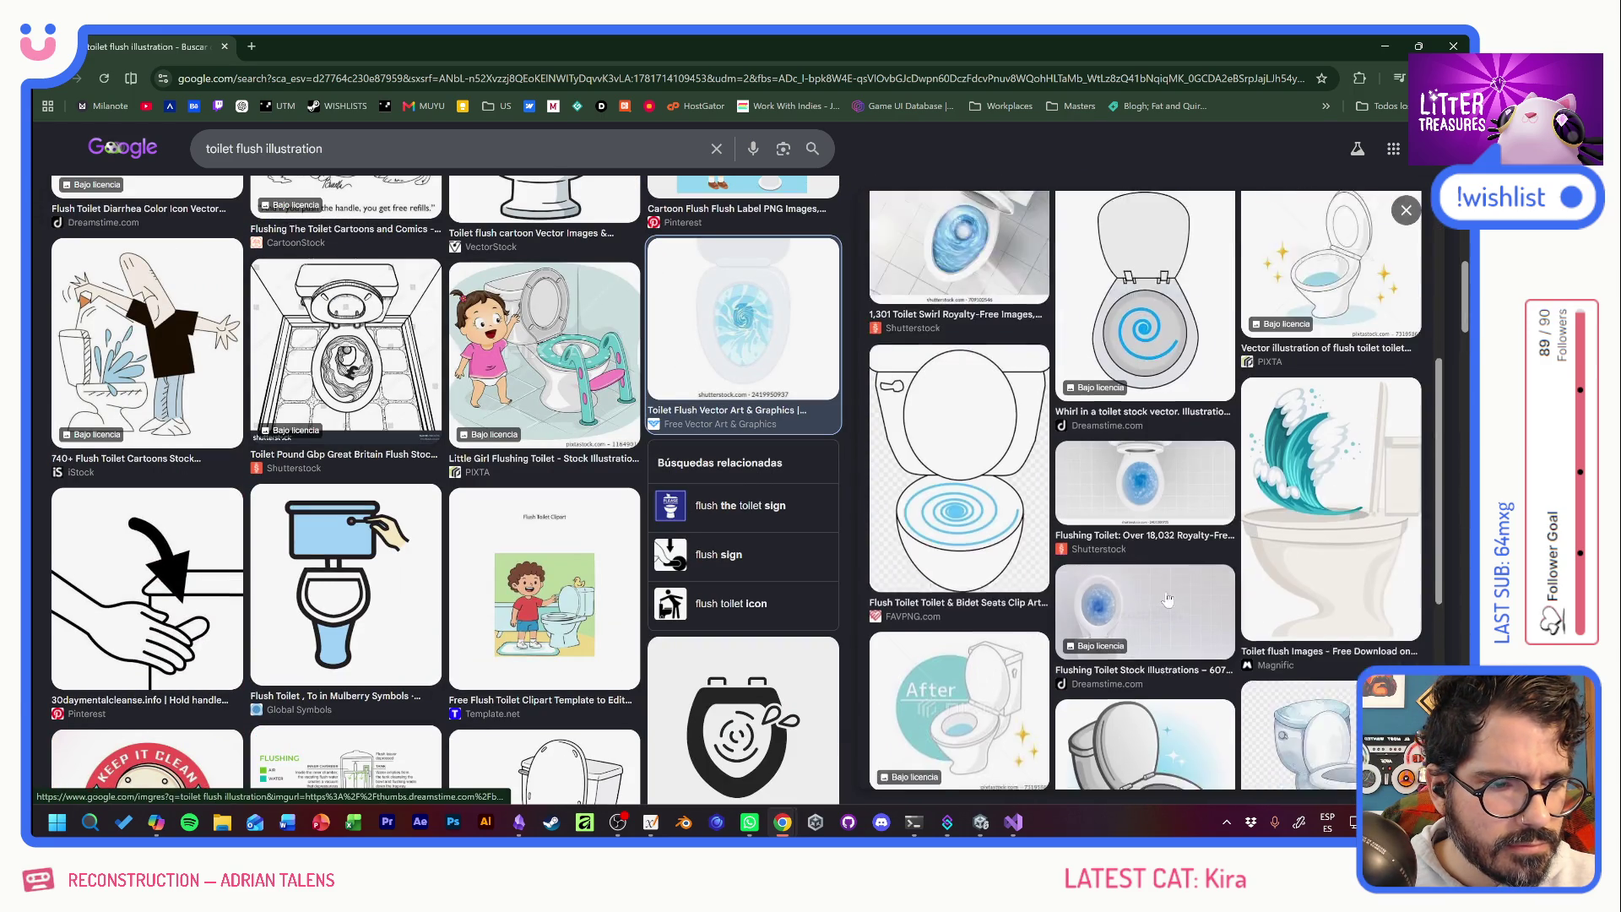
scroll(1174, 591, "up", 10)
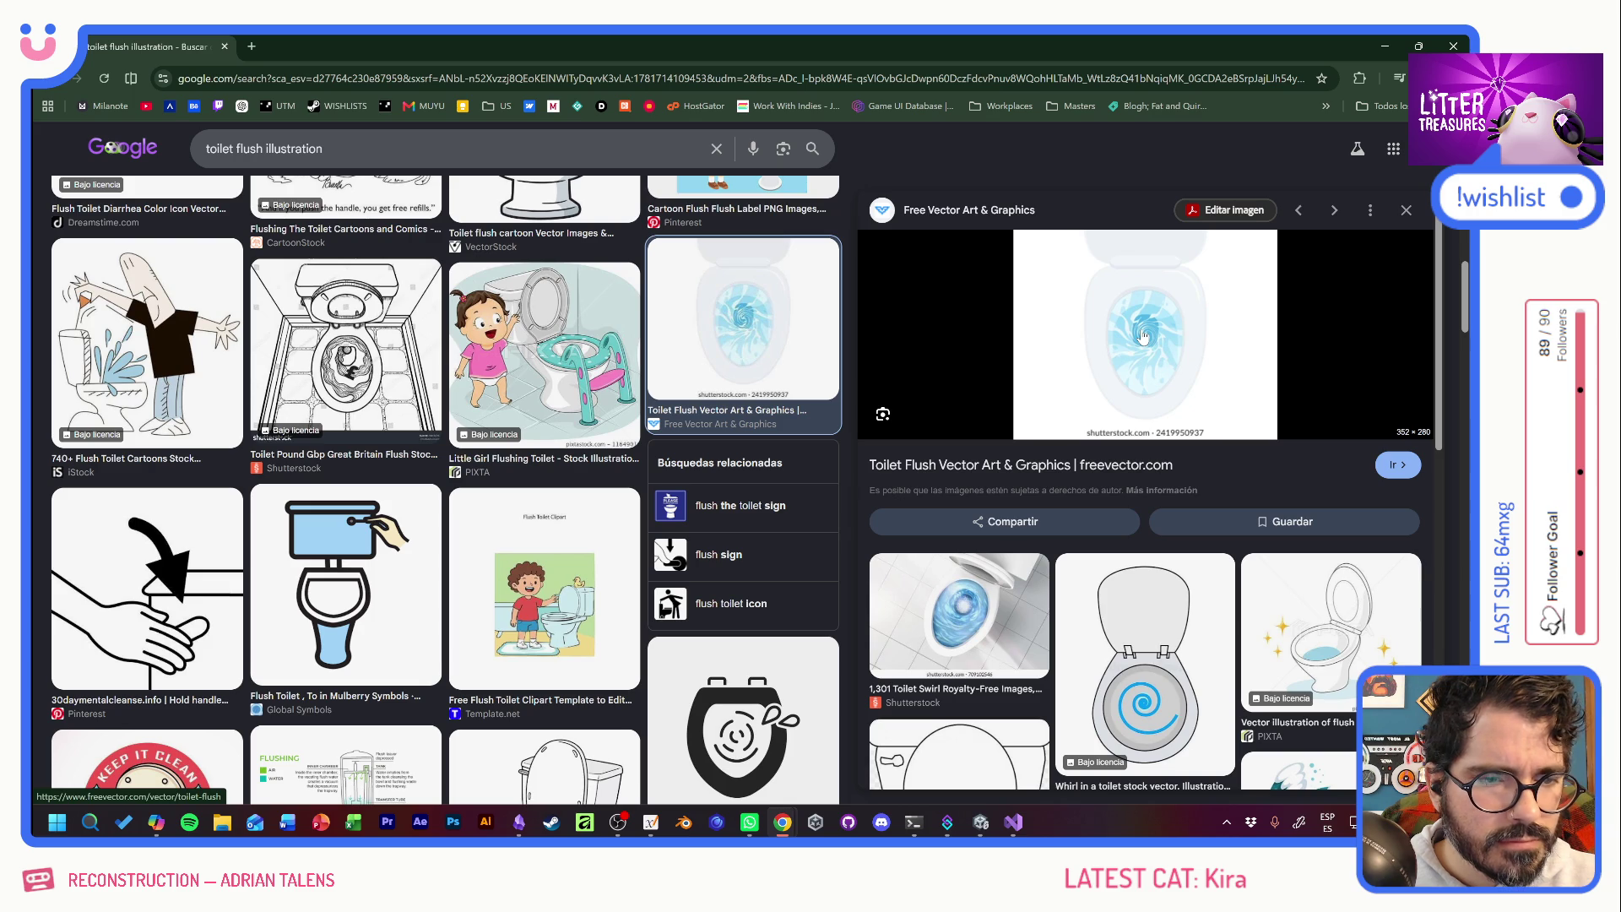
scroll(1144, 336, "up", 5)
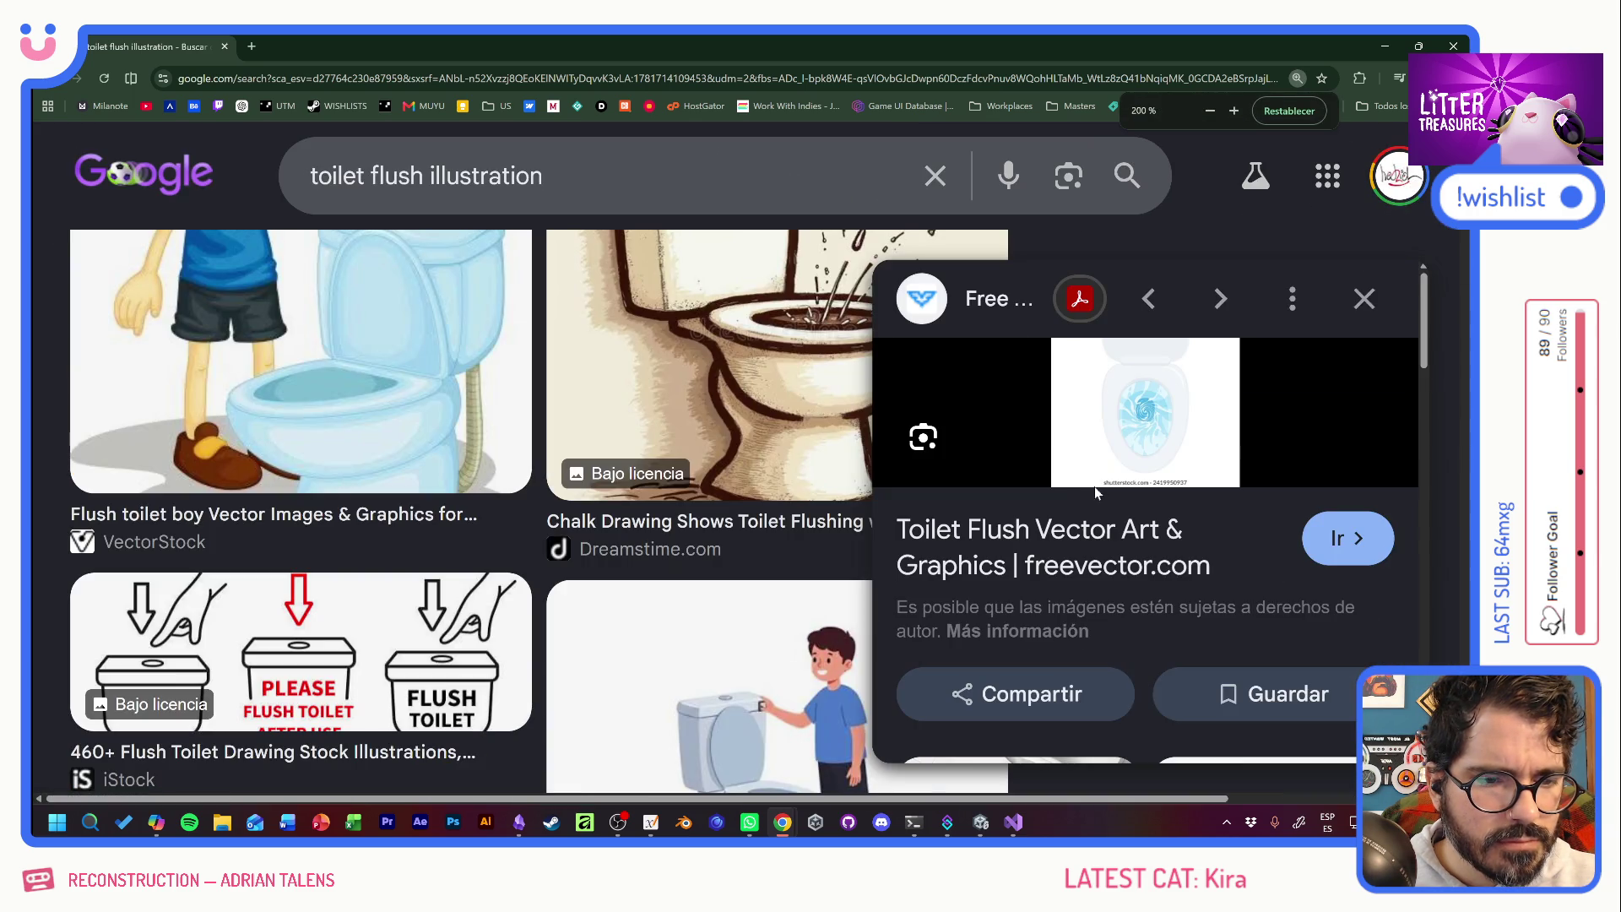
scroll(1091, 496, "down", 2)
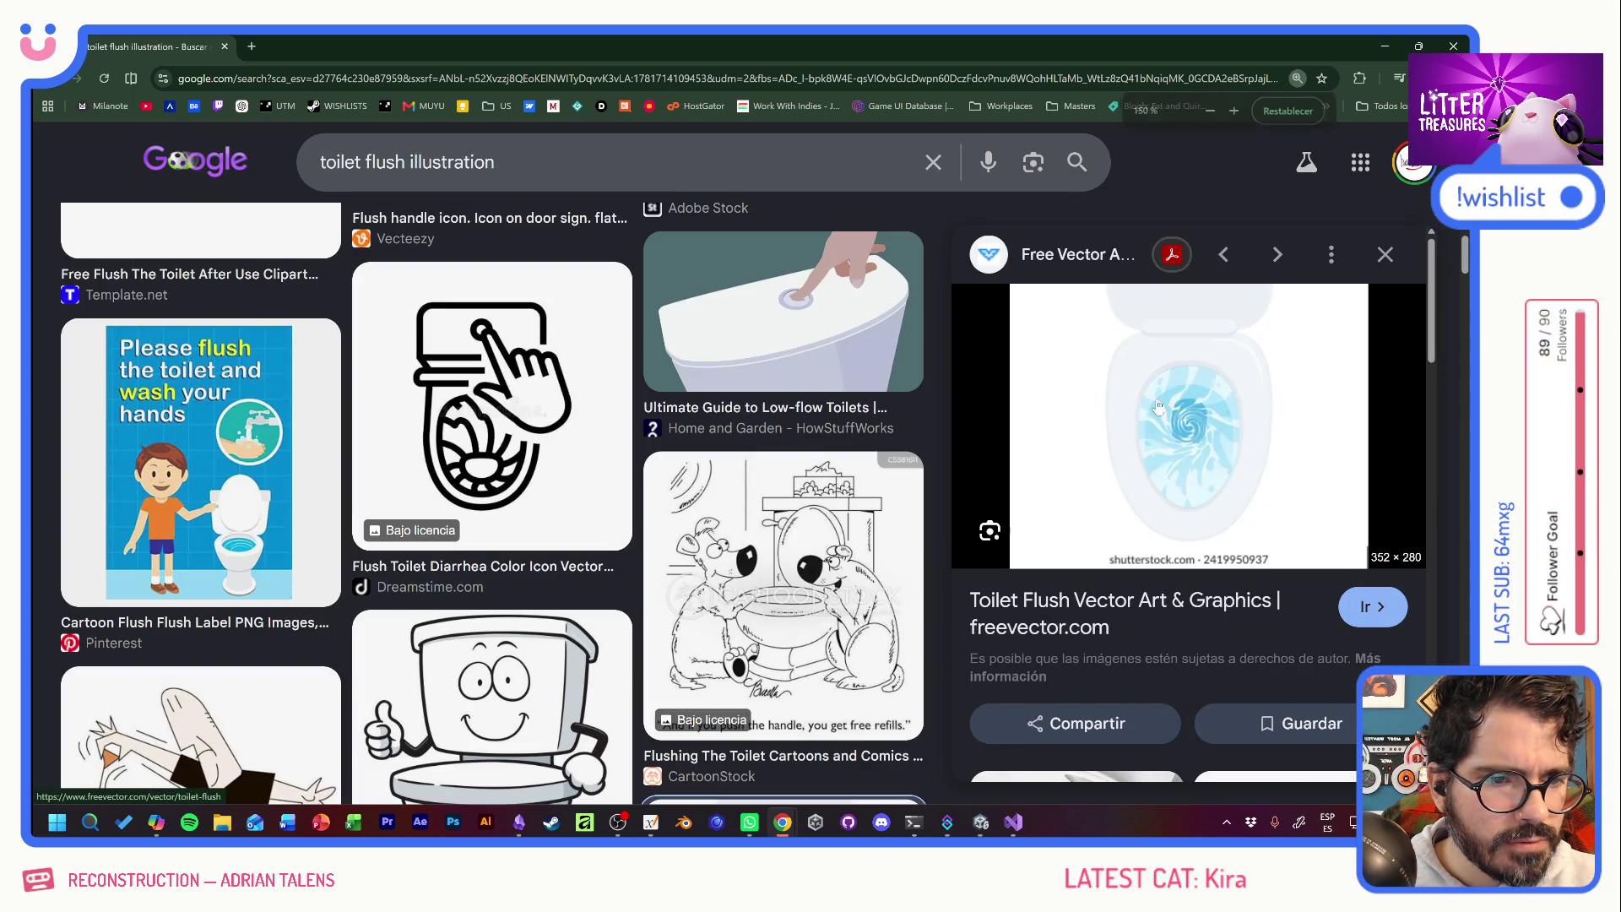
key("super+shift+s")
mouse_move(1147, 379)
left_mouse_down()
mouse_move(1233, 446)
mouse_move(1235, 479)
mouse_move(1230, 464)
left_mouse_up()
key("alt+Tab")
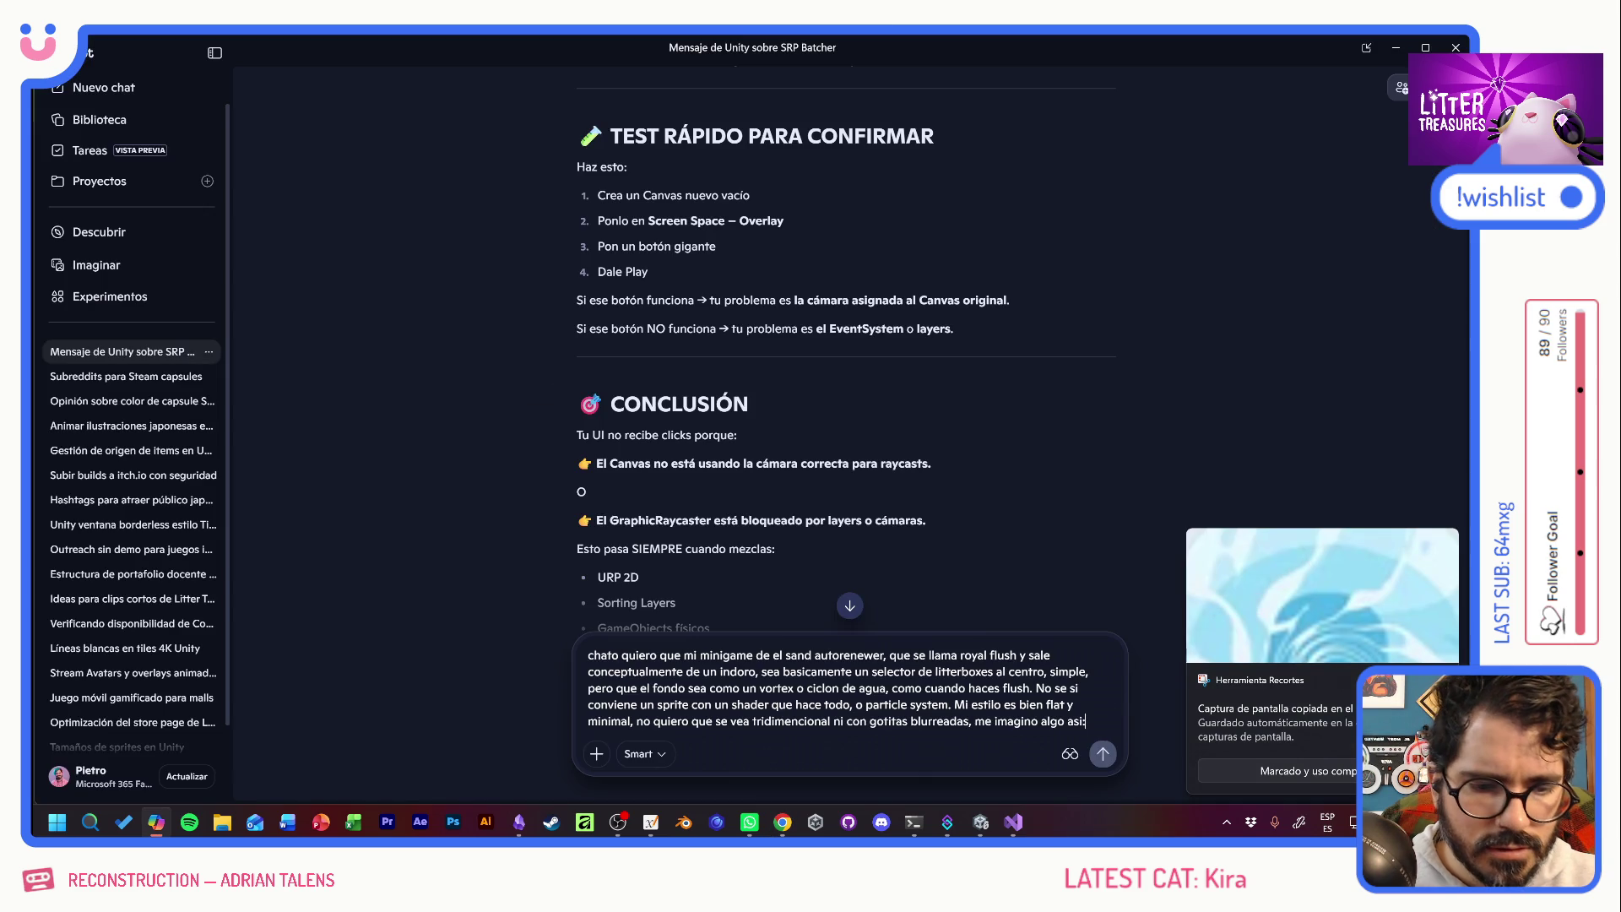
Attach the swirl snip, add 'como la imagen', and send the vortex prompt.
key("ctrl+v")
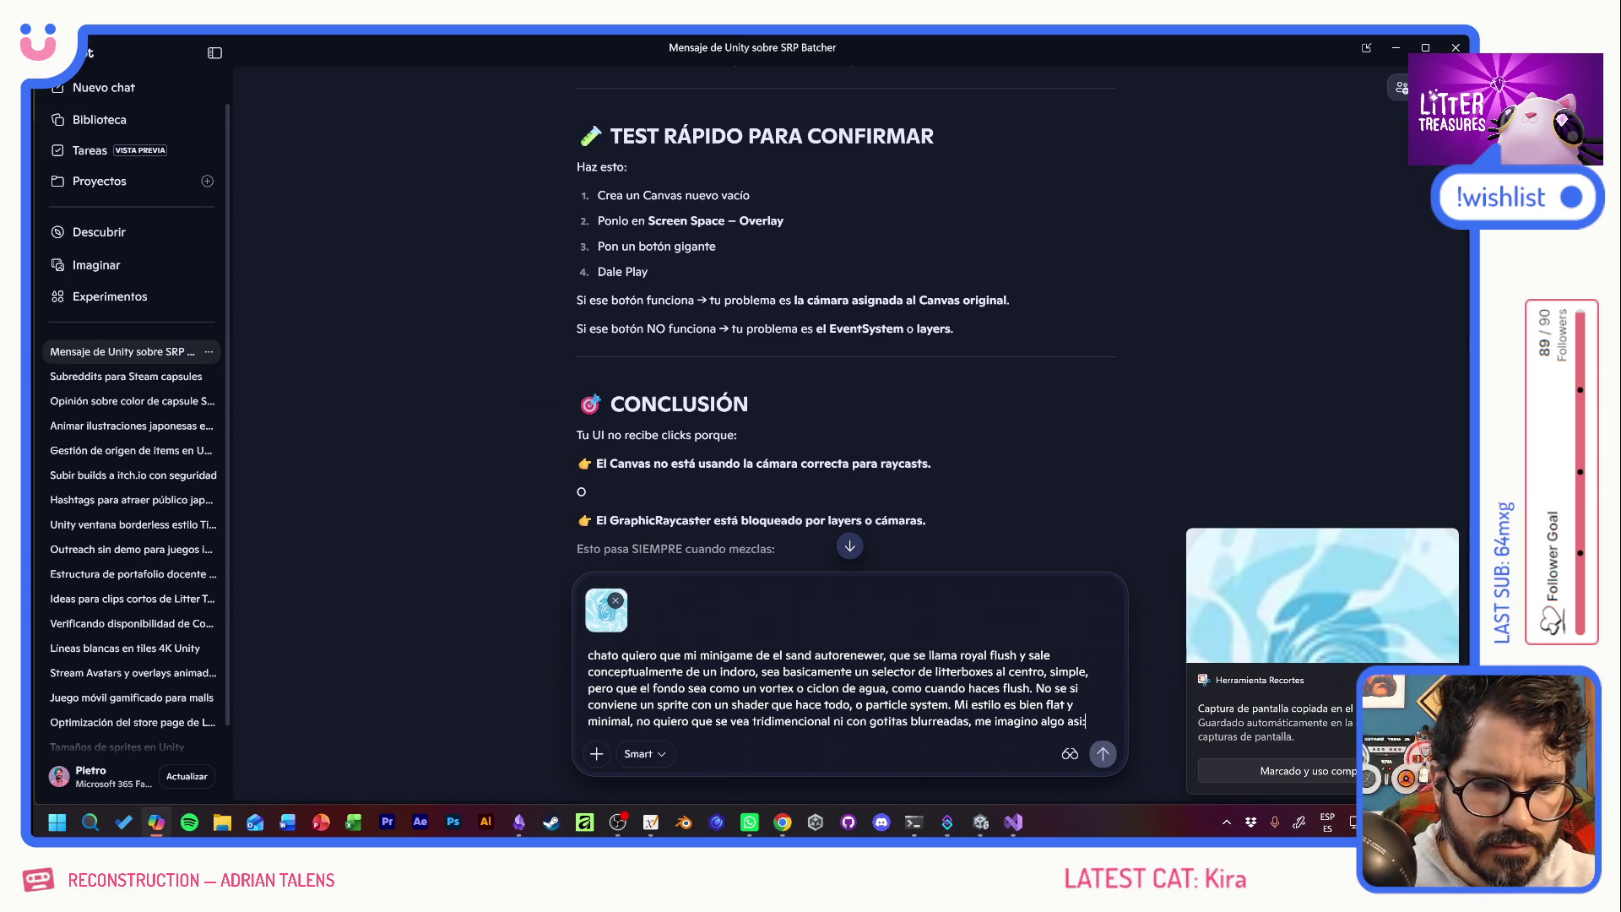
type("como la imagen")
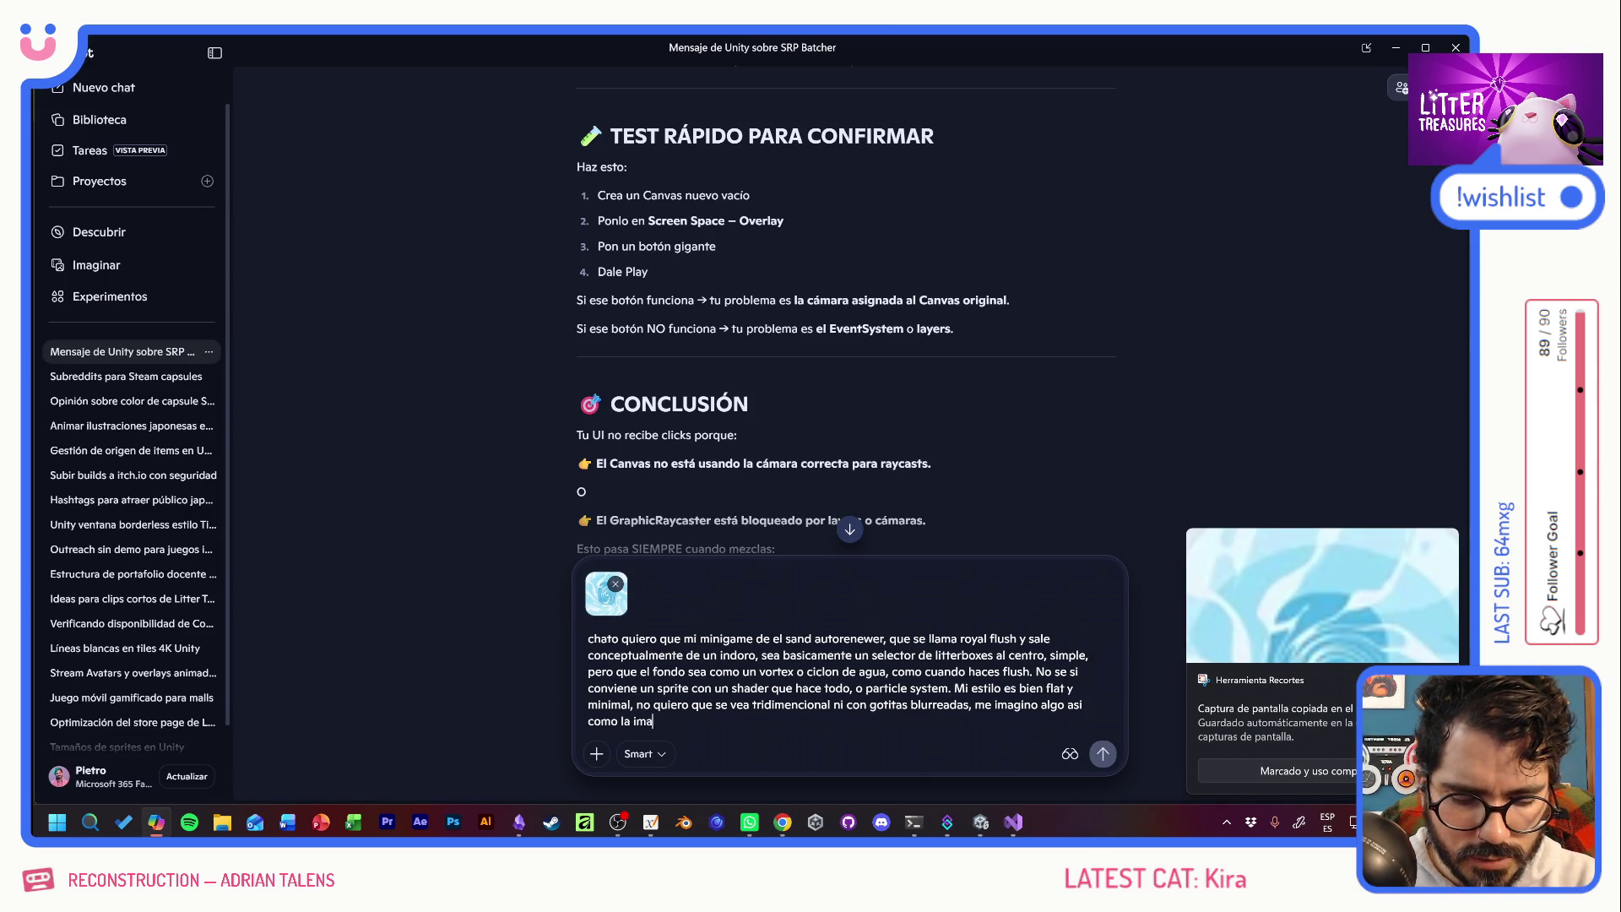
key("Return")
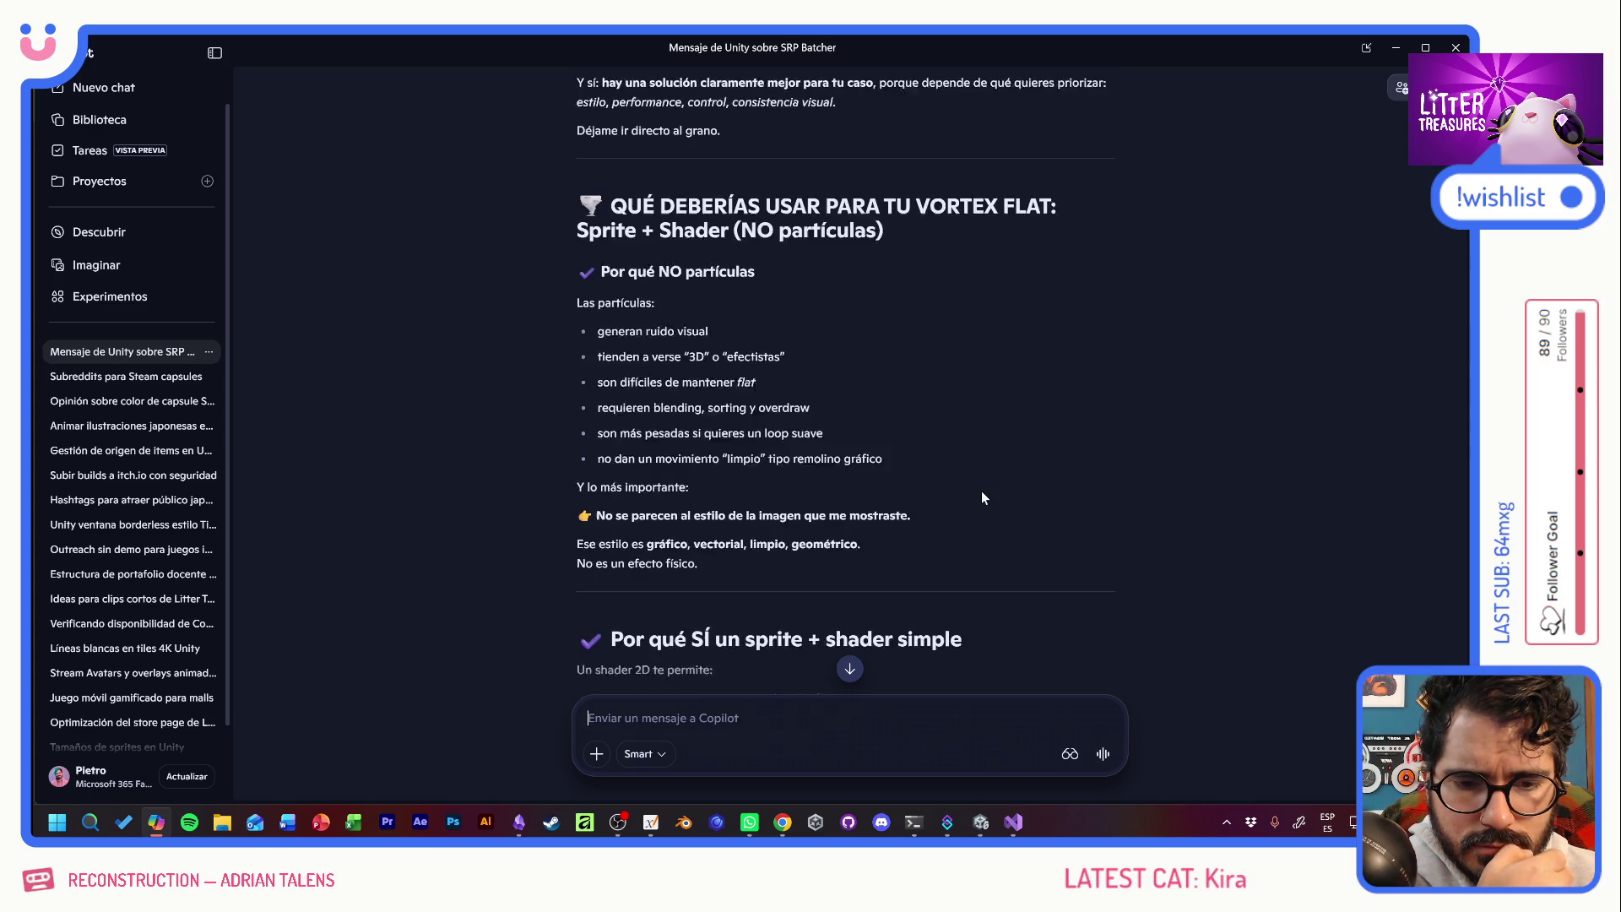
scroll(982, 497, "down", 3)
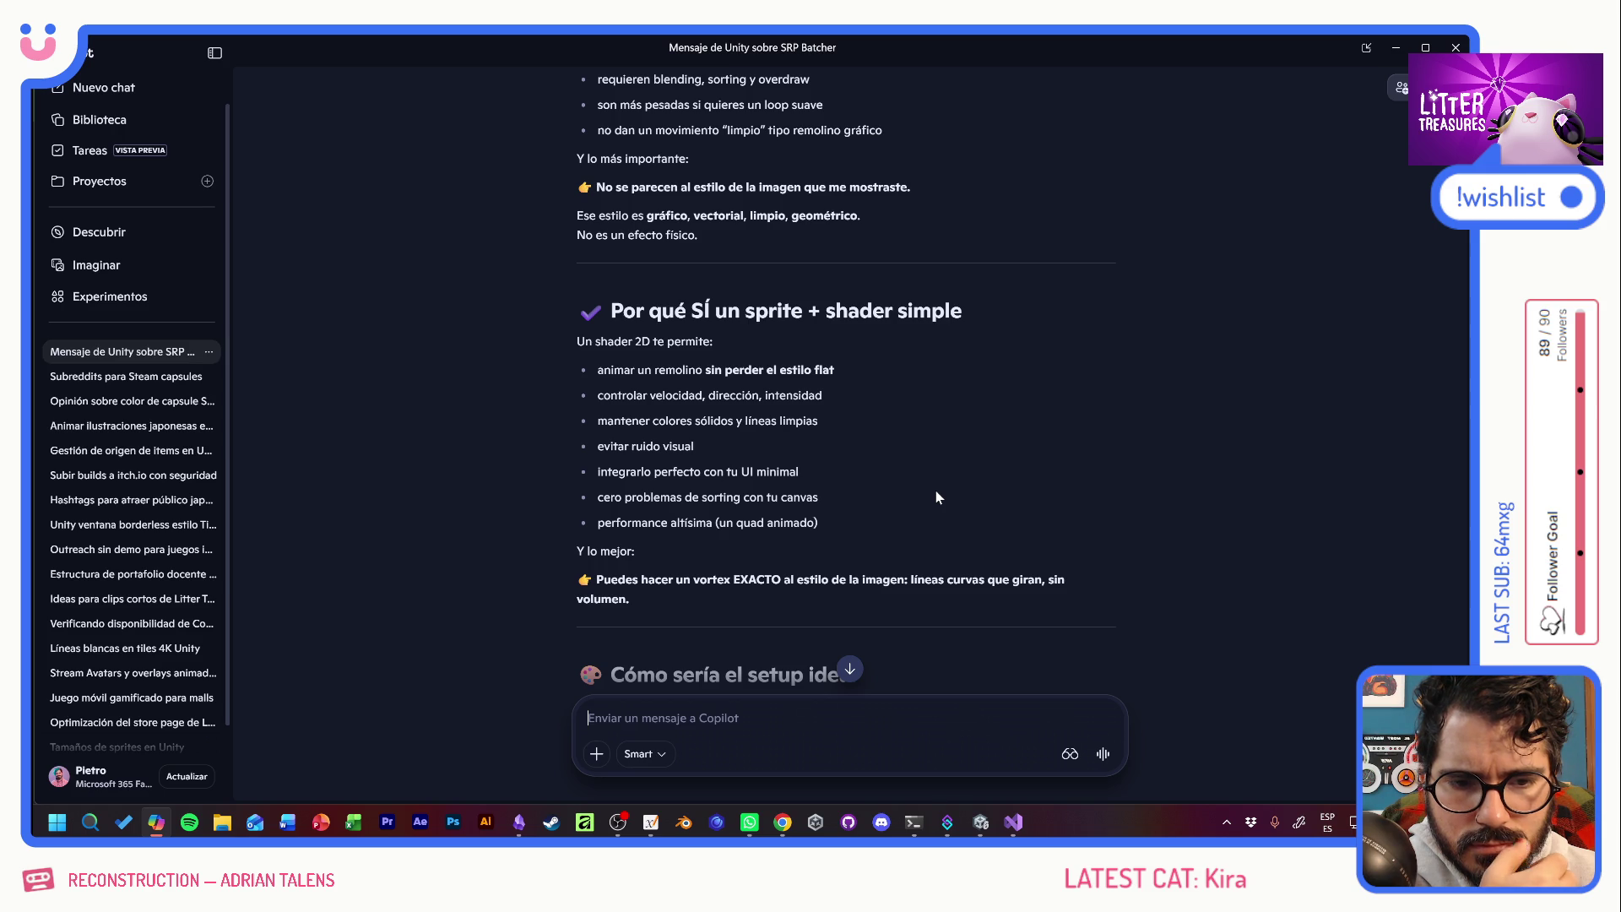
scroll(936, 492, "down", 2)
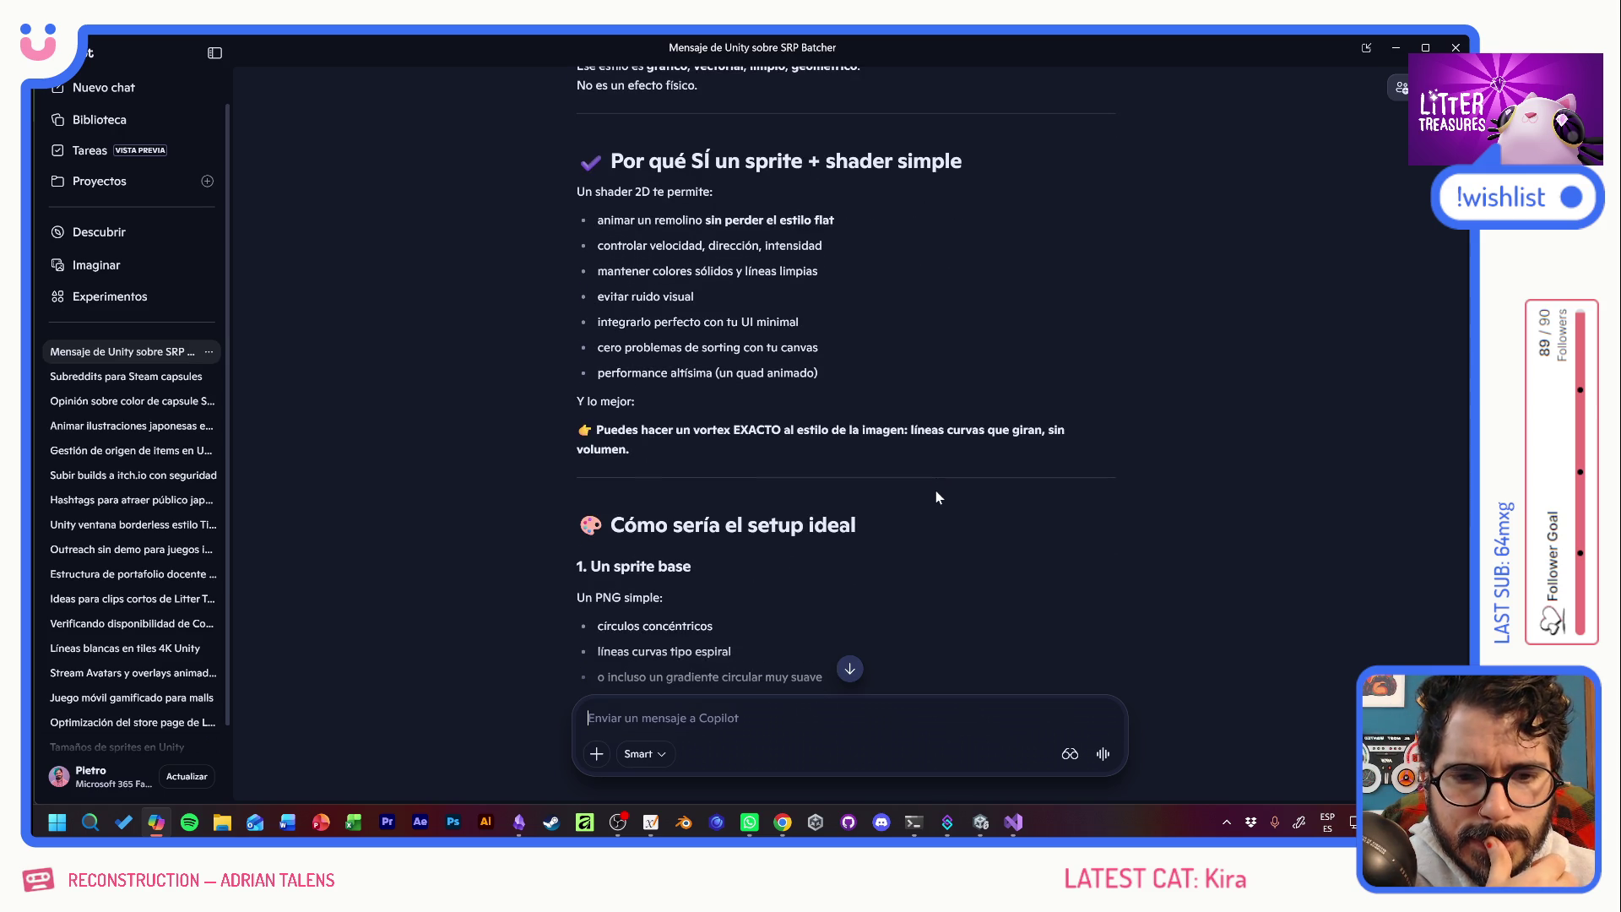
scroll(936, 498, "down", 3)
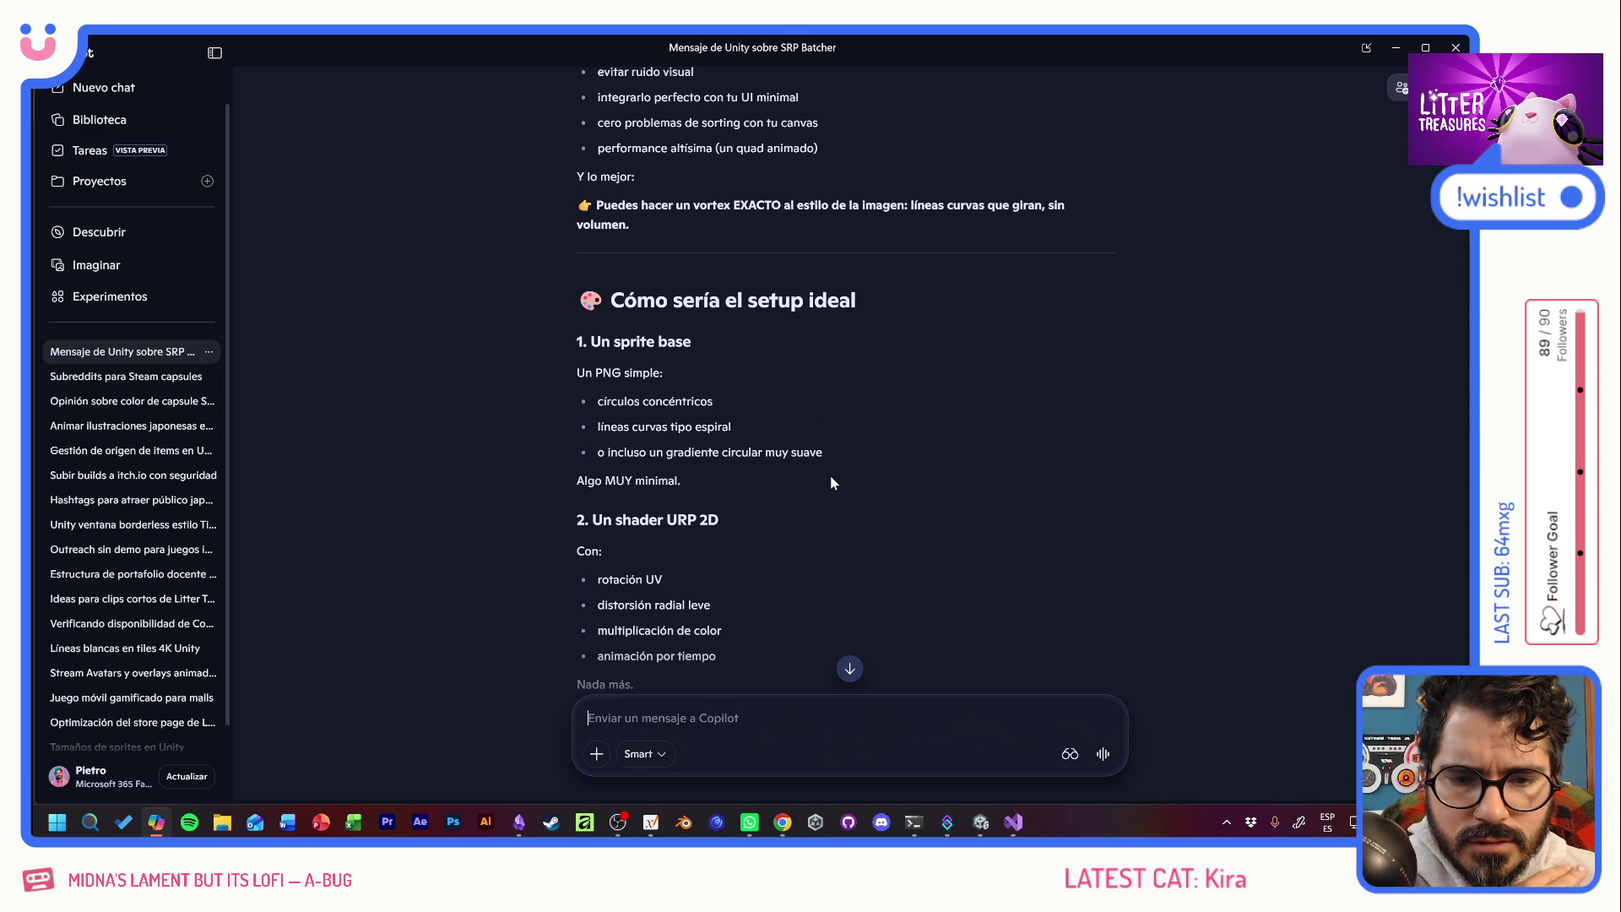
scroll(832, 483, "down", 3)
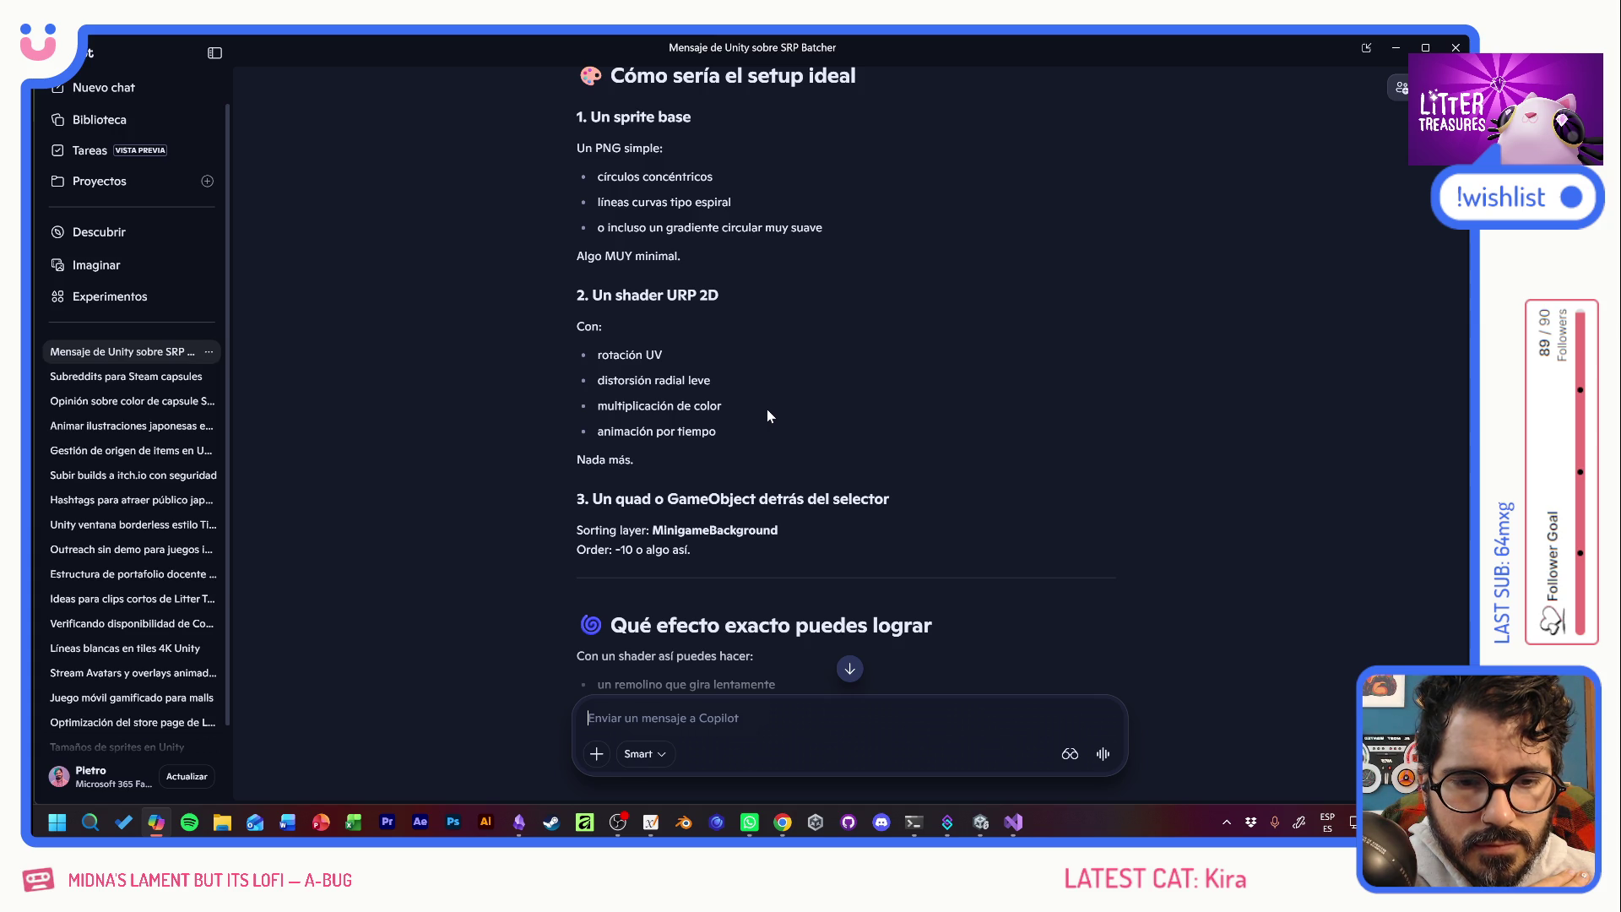
scroll(767, 416, "down", 3)
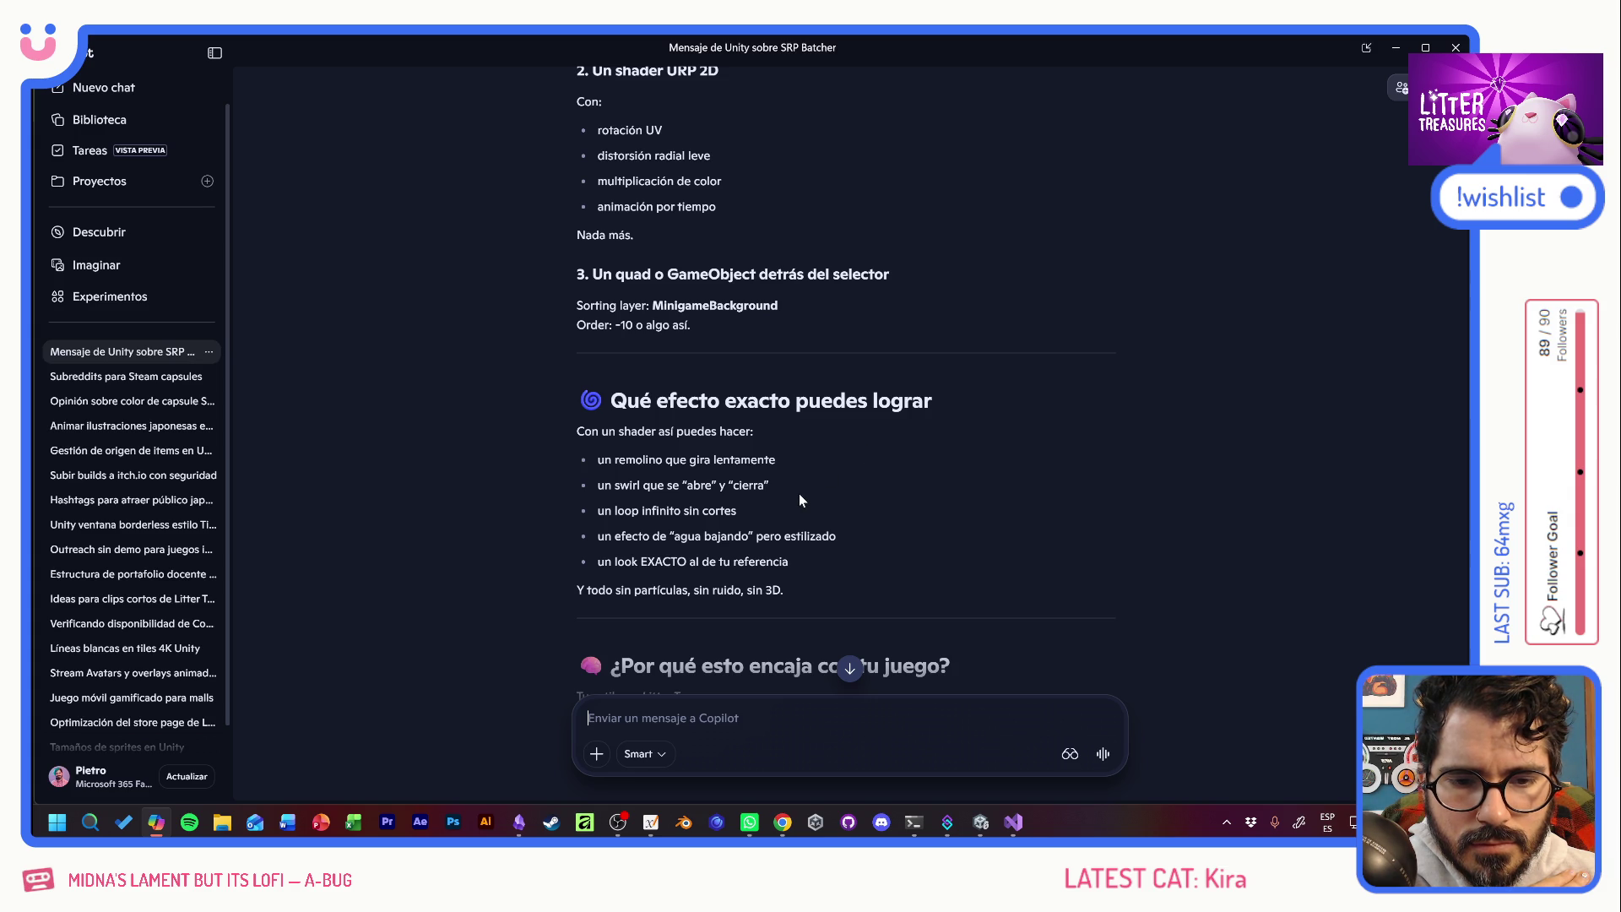
scroll(799, 493, "down", 4)
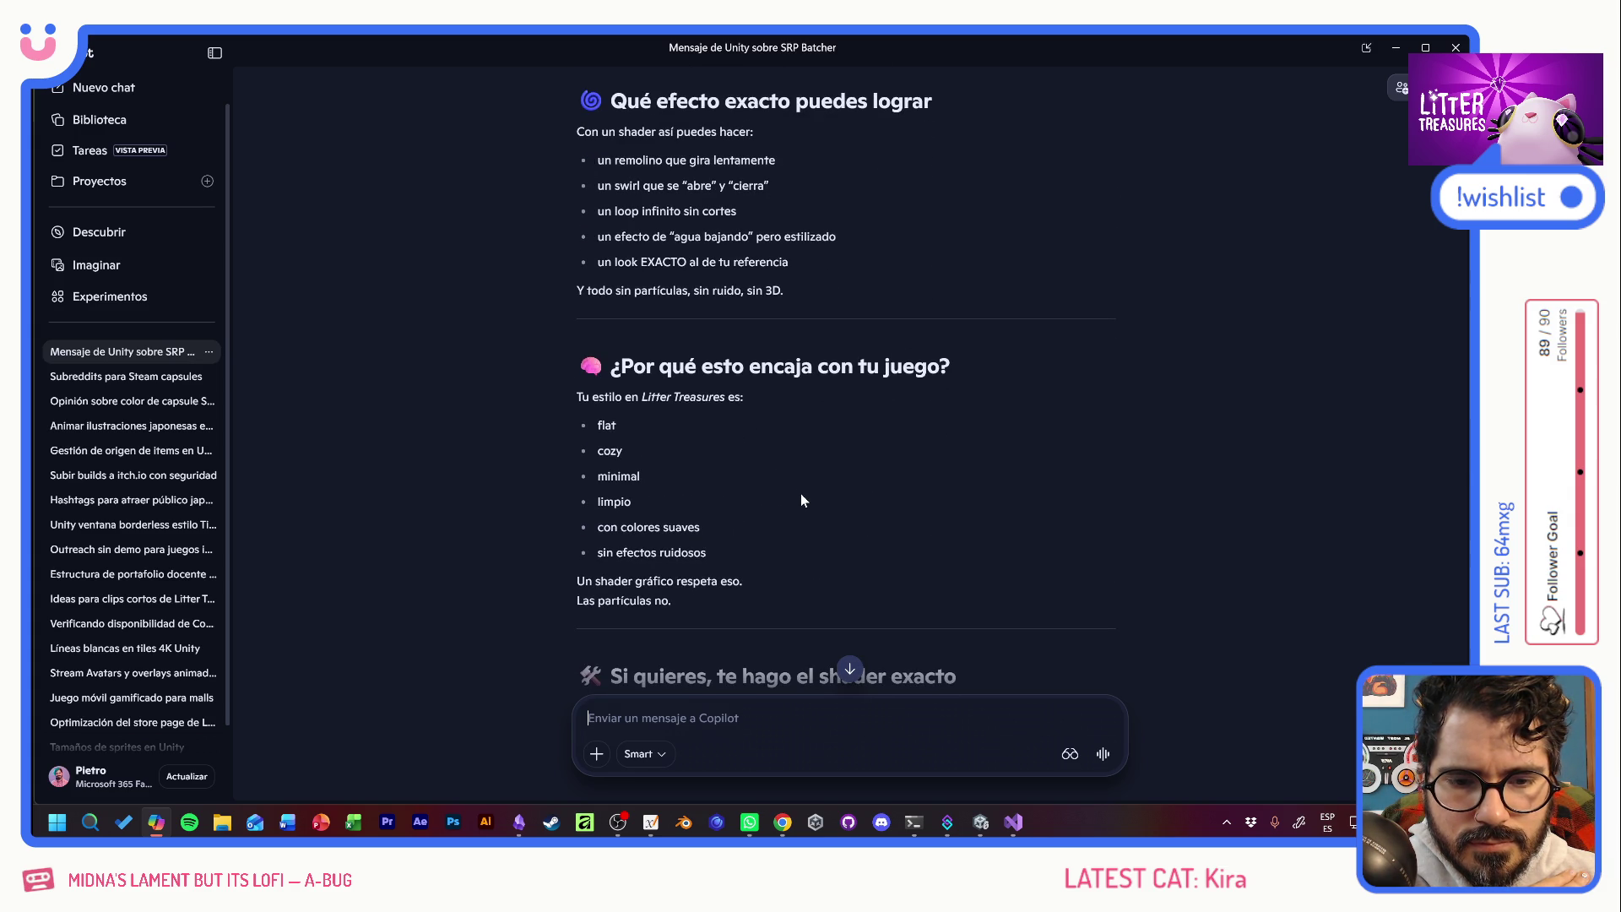
scroll(801, 493, "down", 3)
scroll(800, 498, "down", 1)
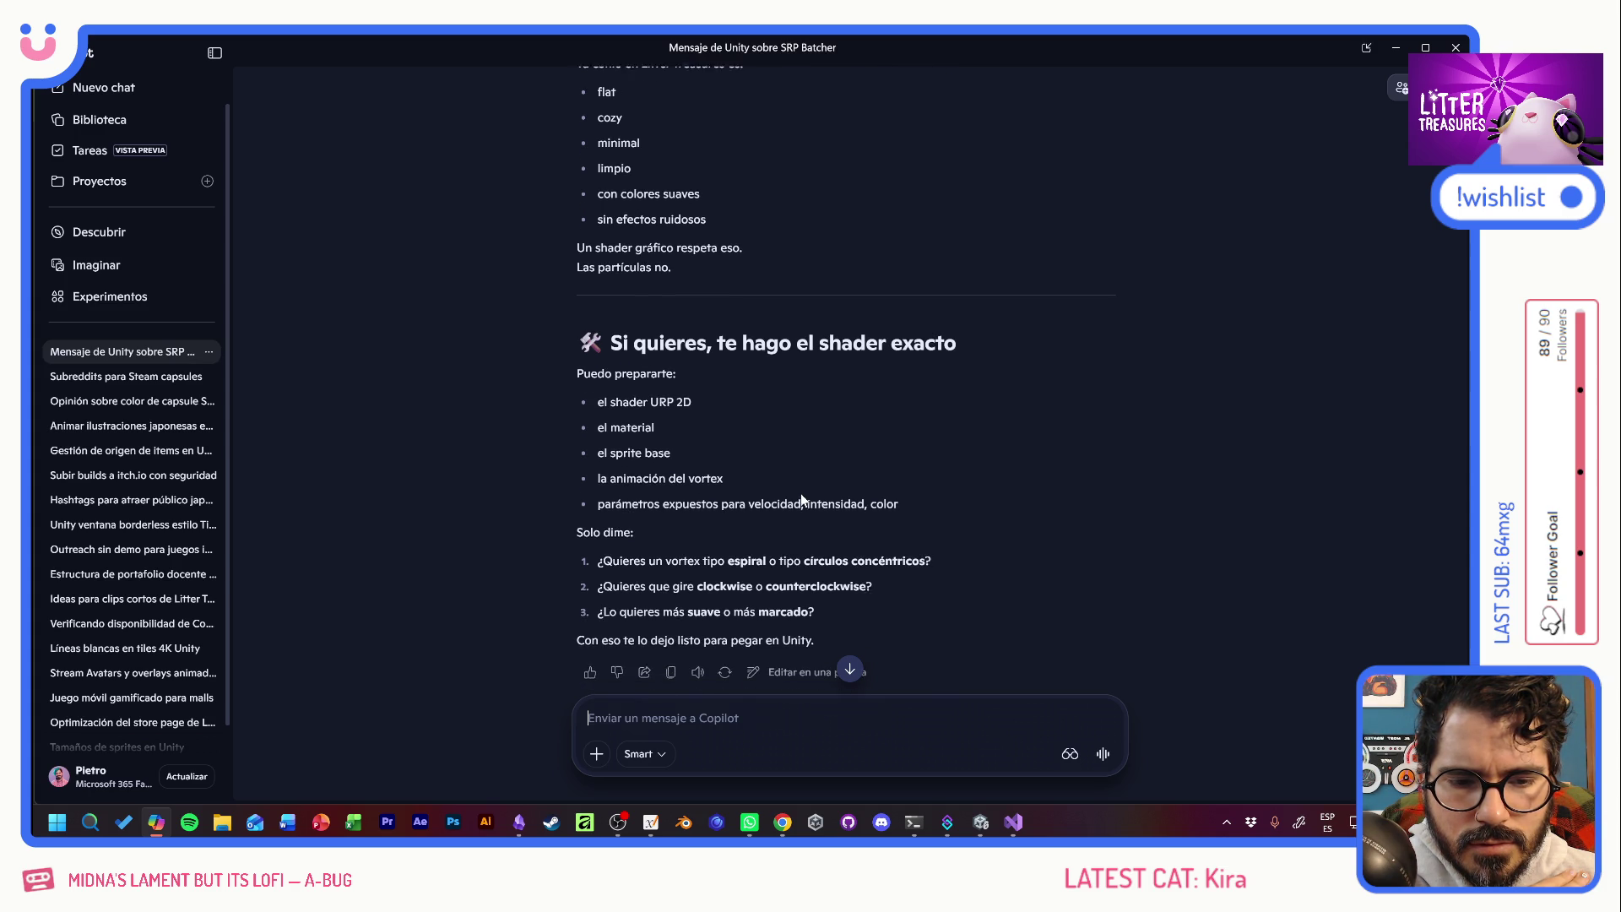
Ask for a spiral vortex with a more opaque blue centre and radially fading edges.
type("qu")
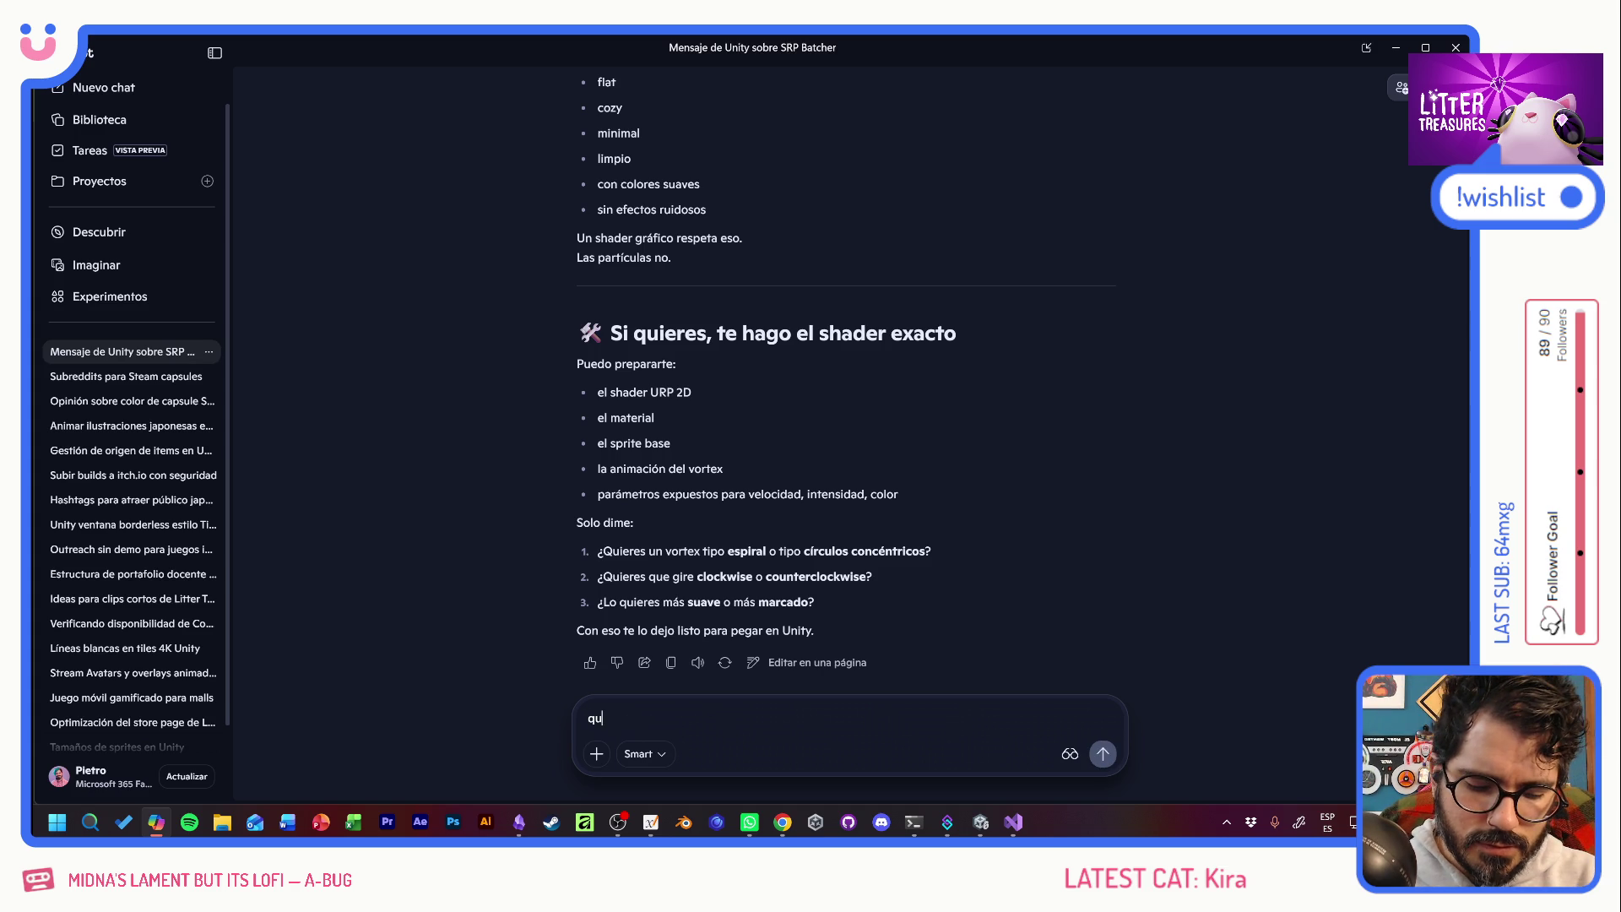
type("iero que sea tipo ")
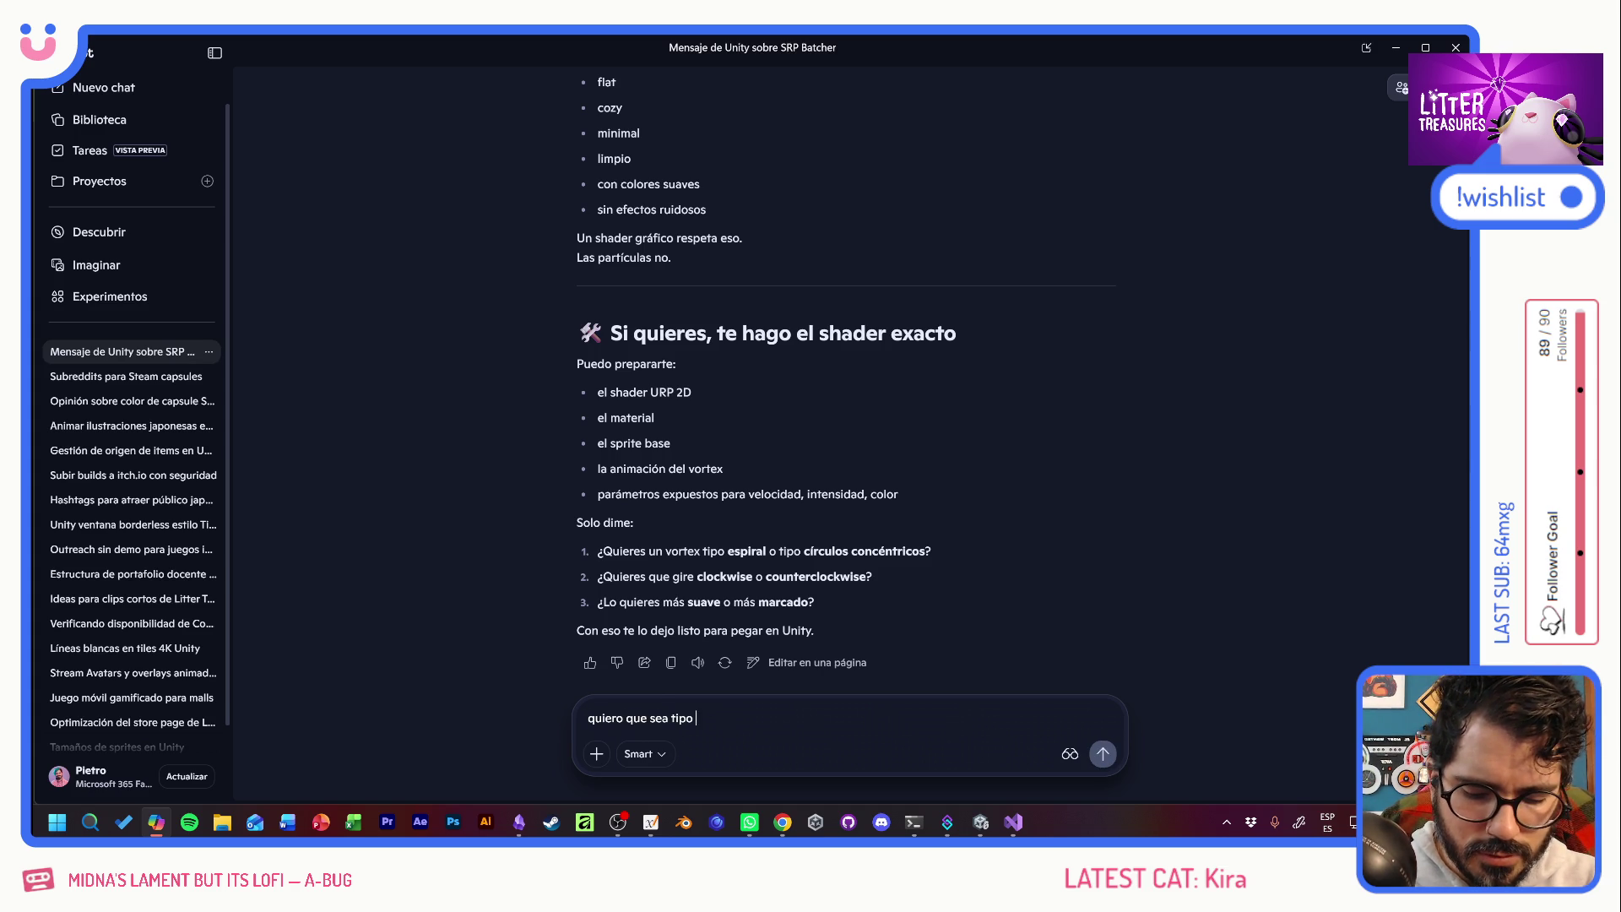
type("espiral y po")
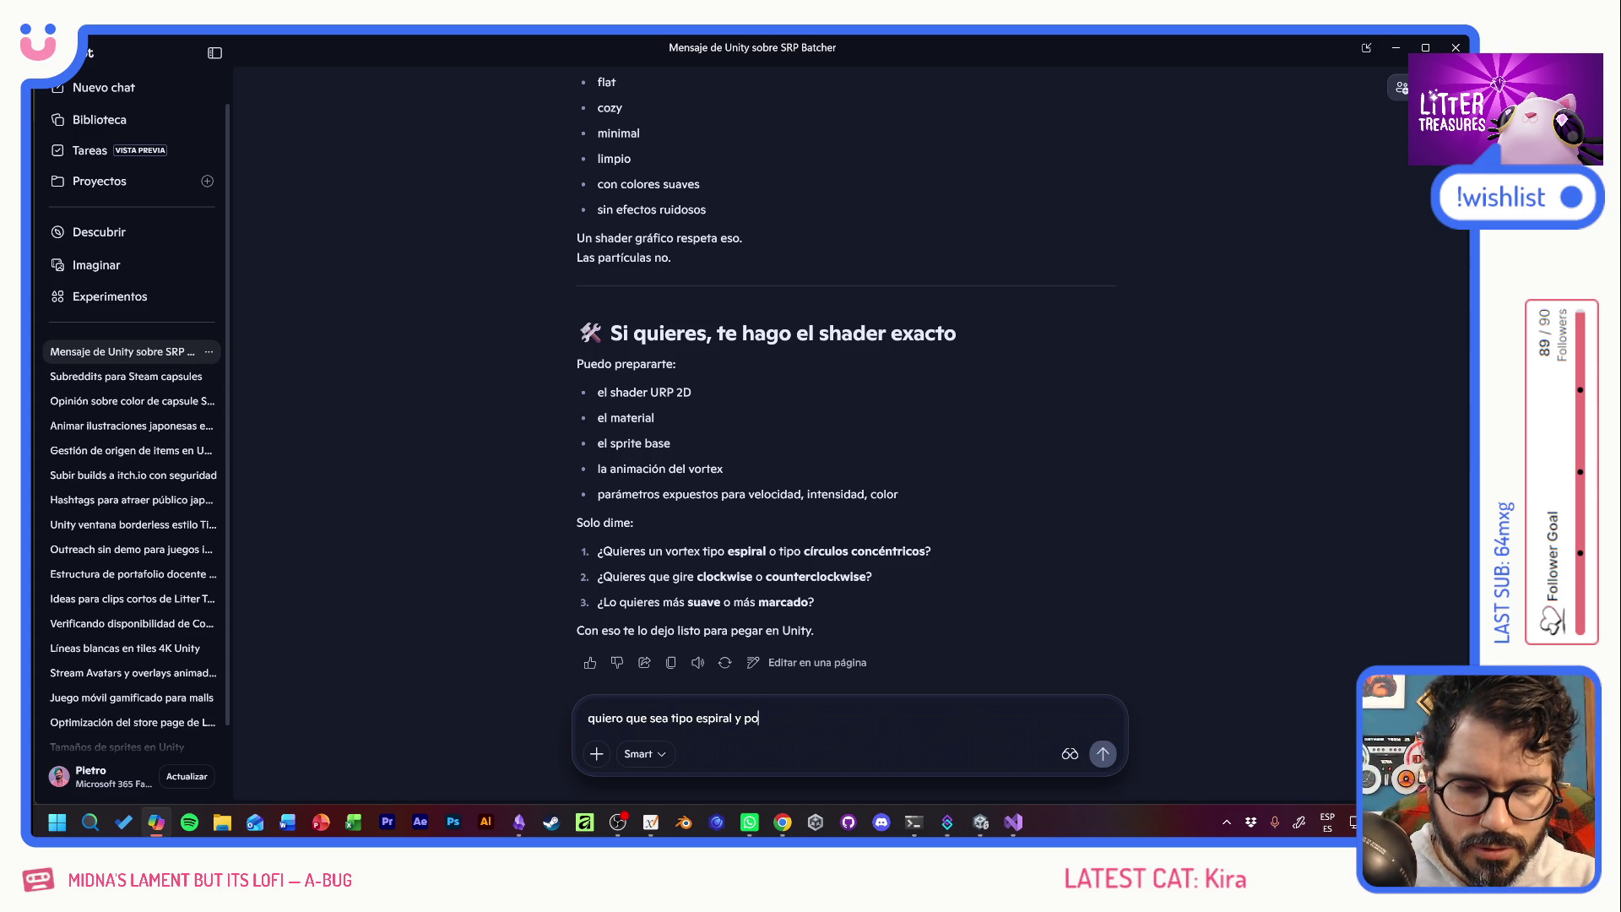
type("der hacer ")
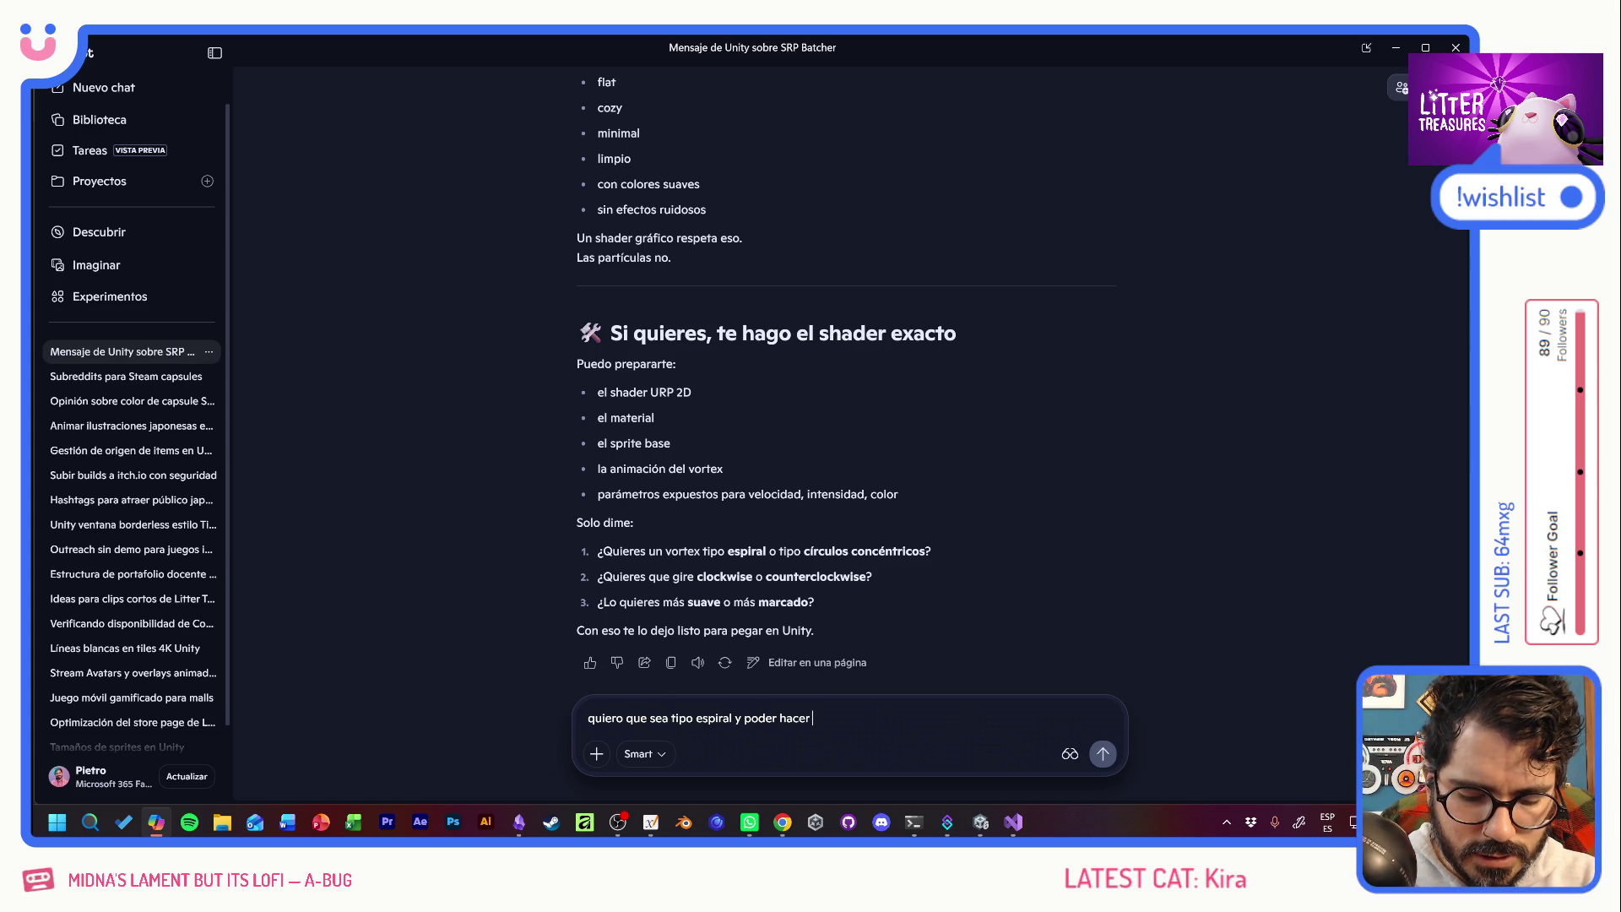
type("el CENTRO ")
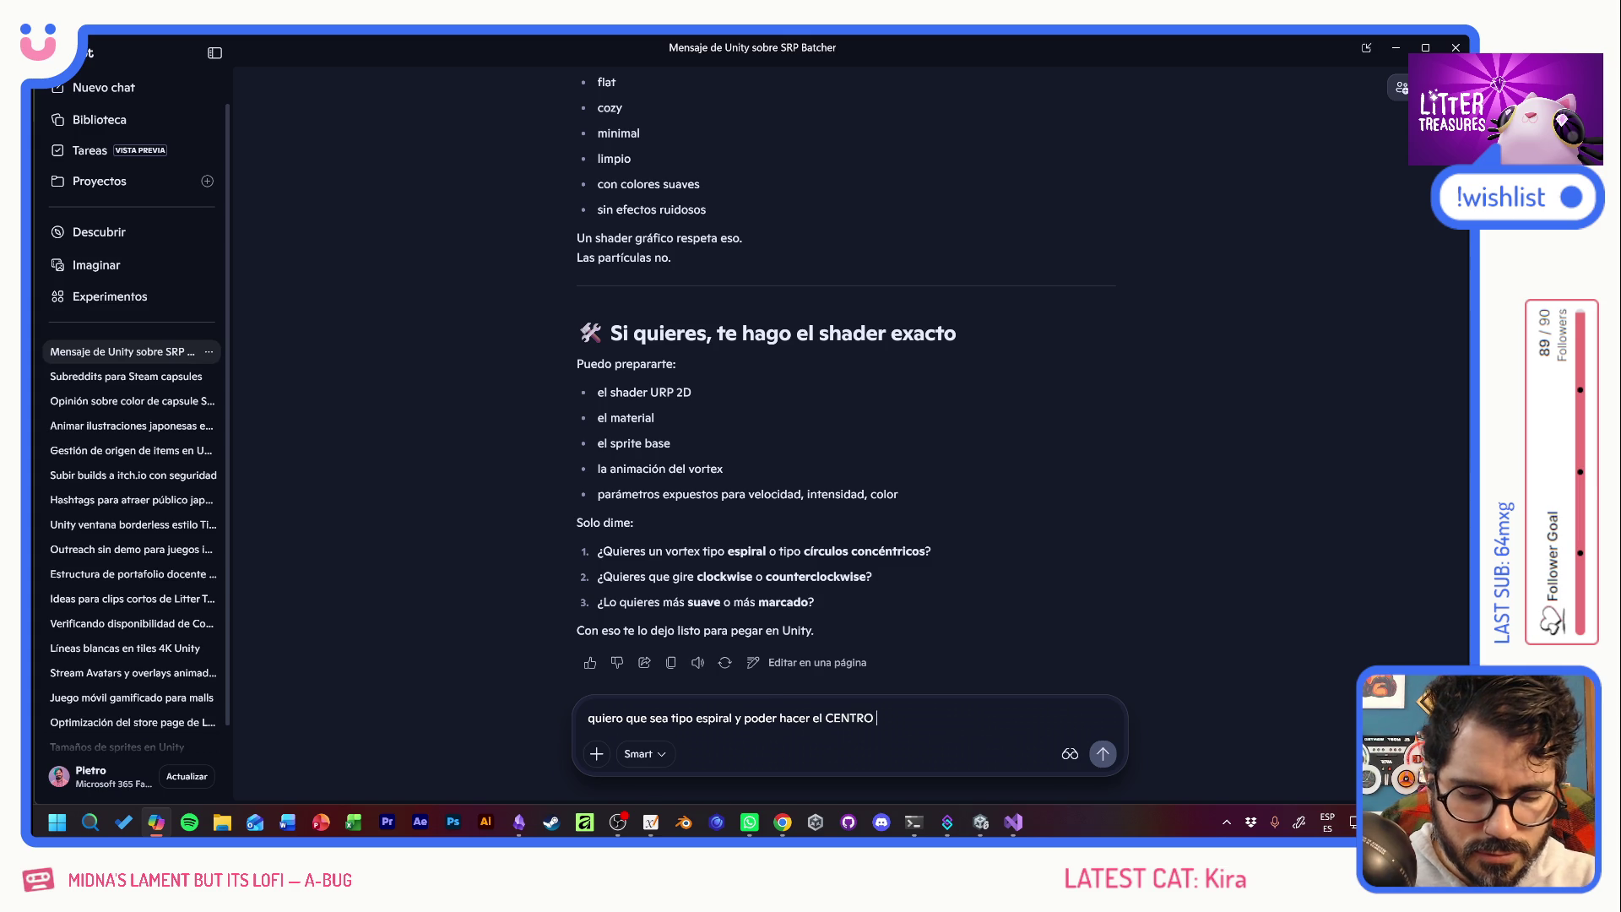
type("un poco mas opaco y azul")
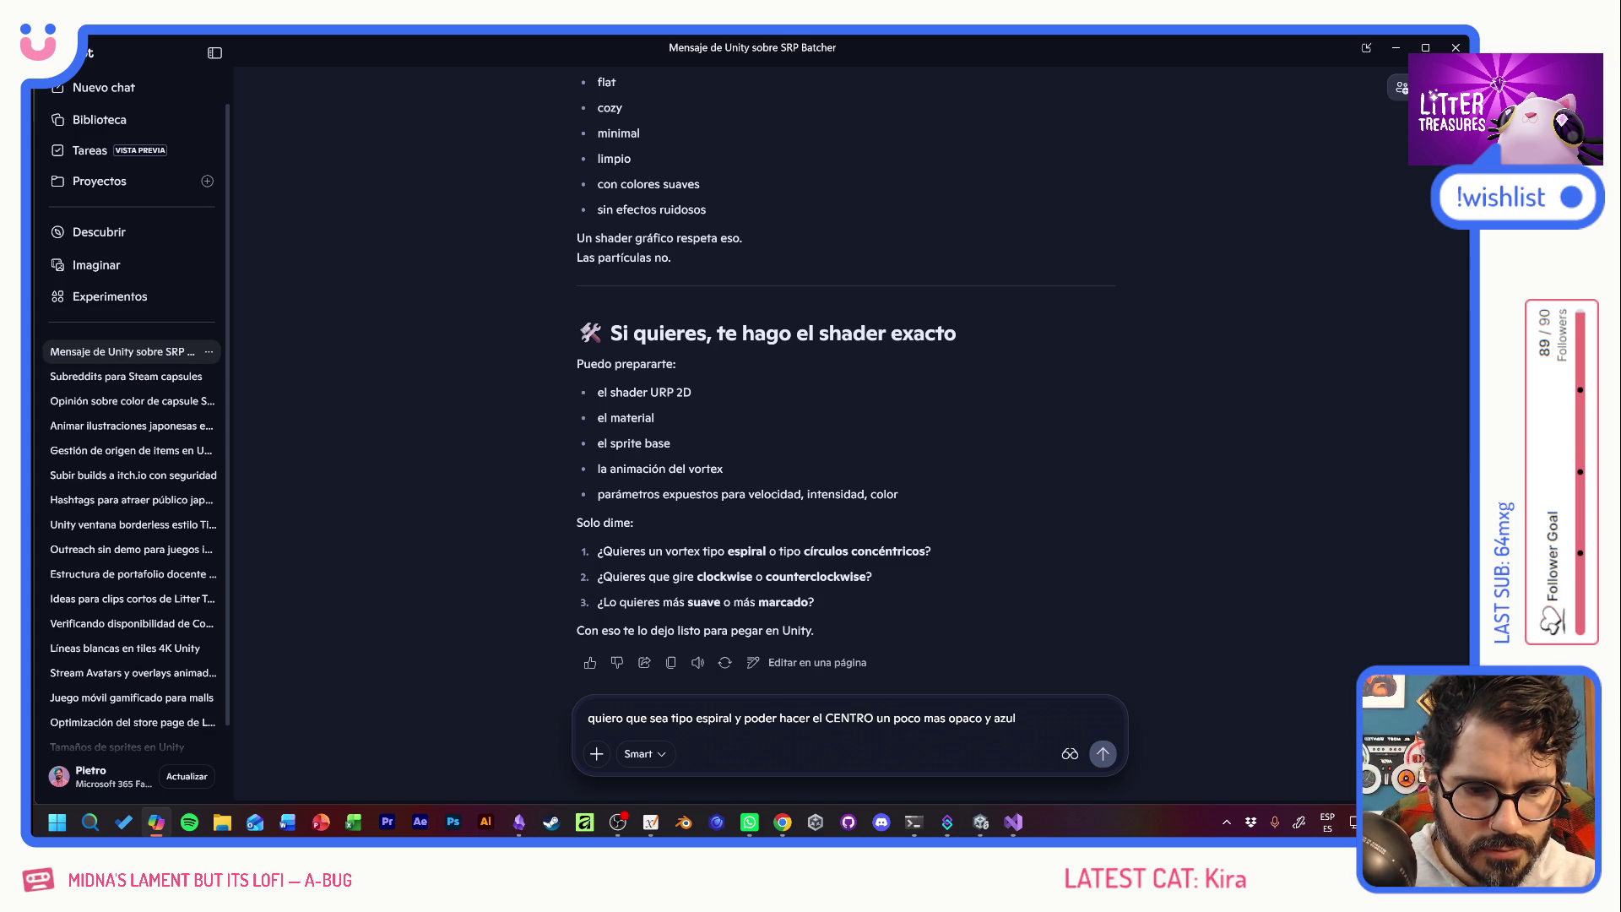
type(", ")
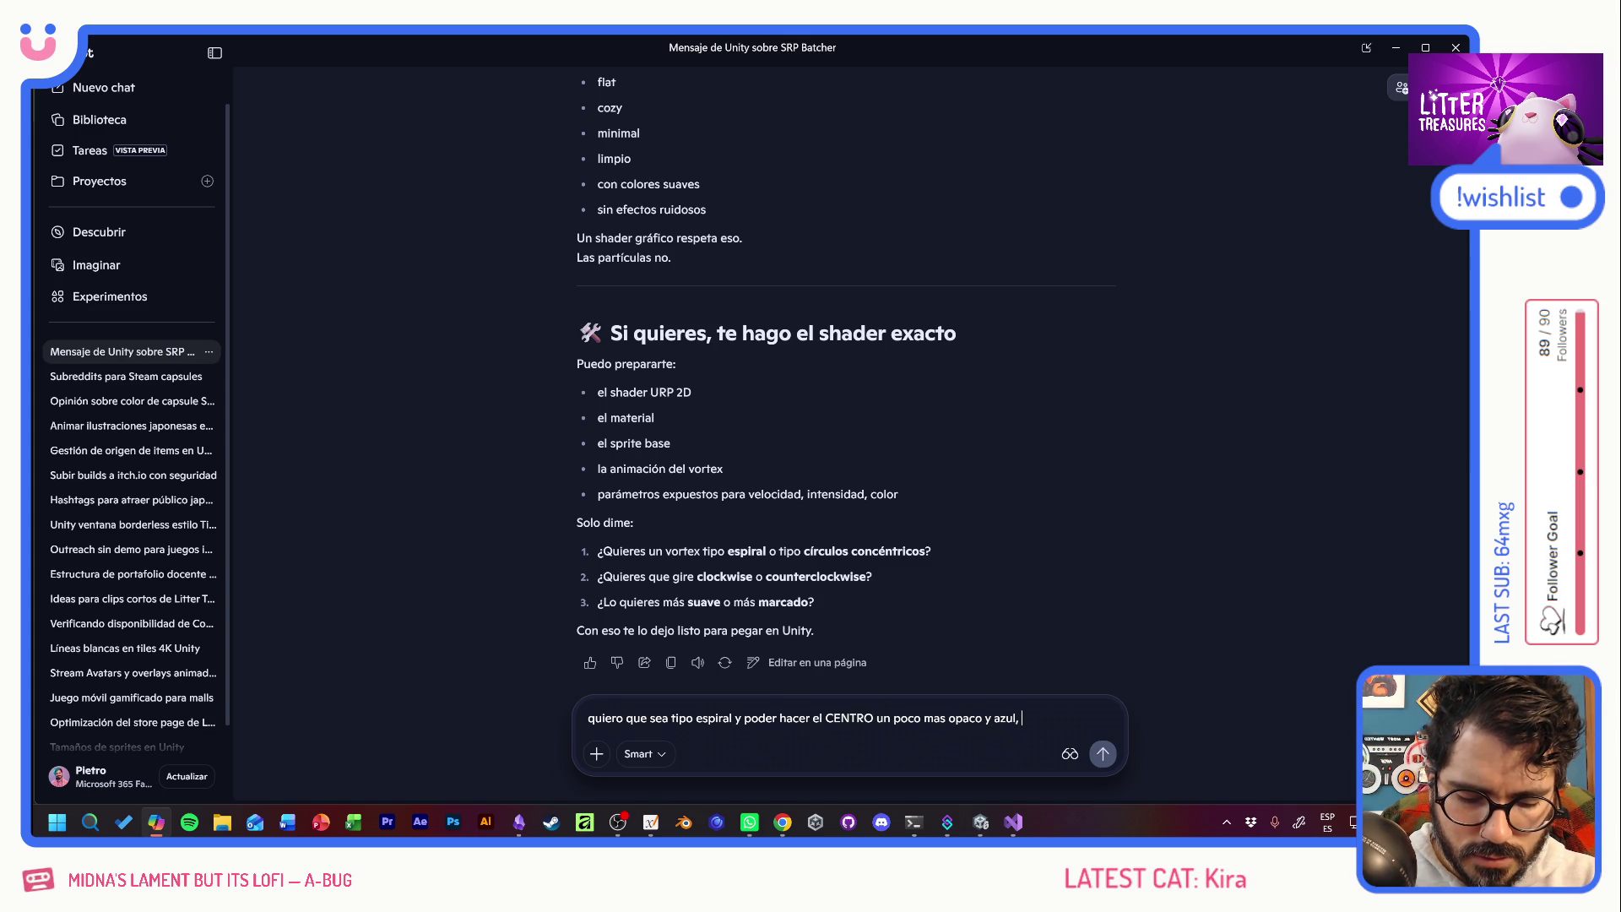
type("para po")
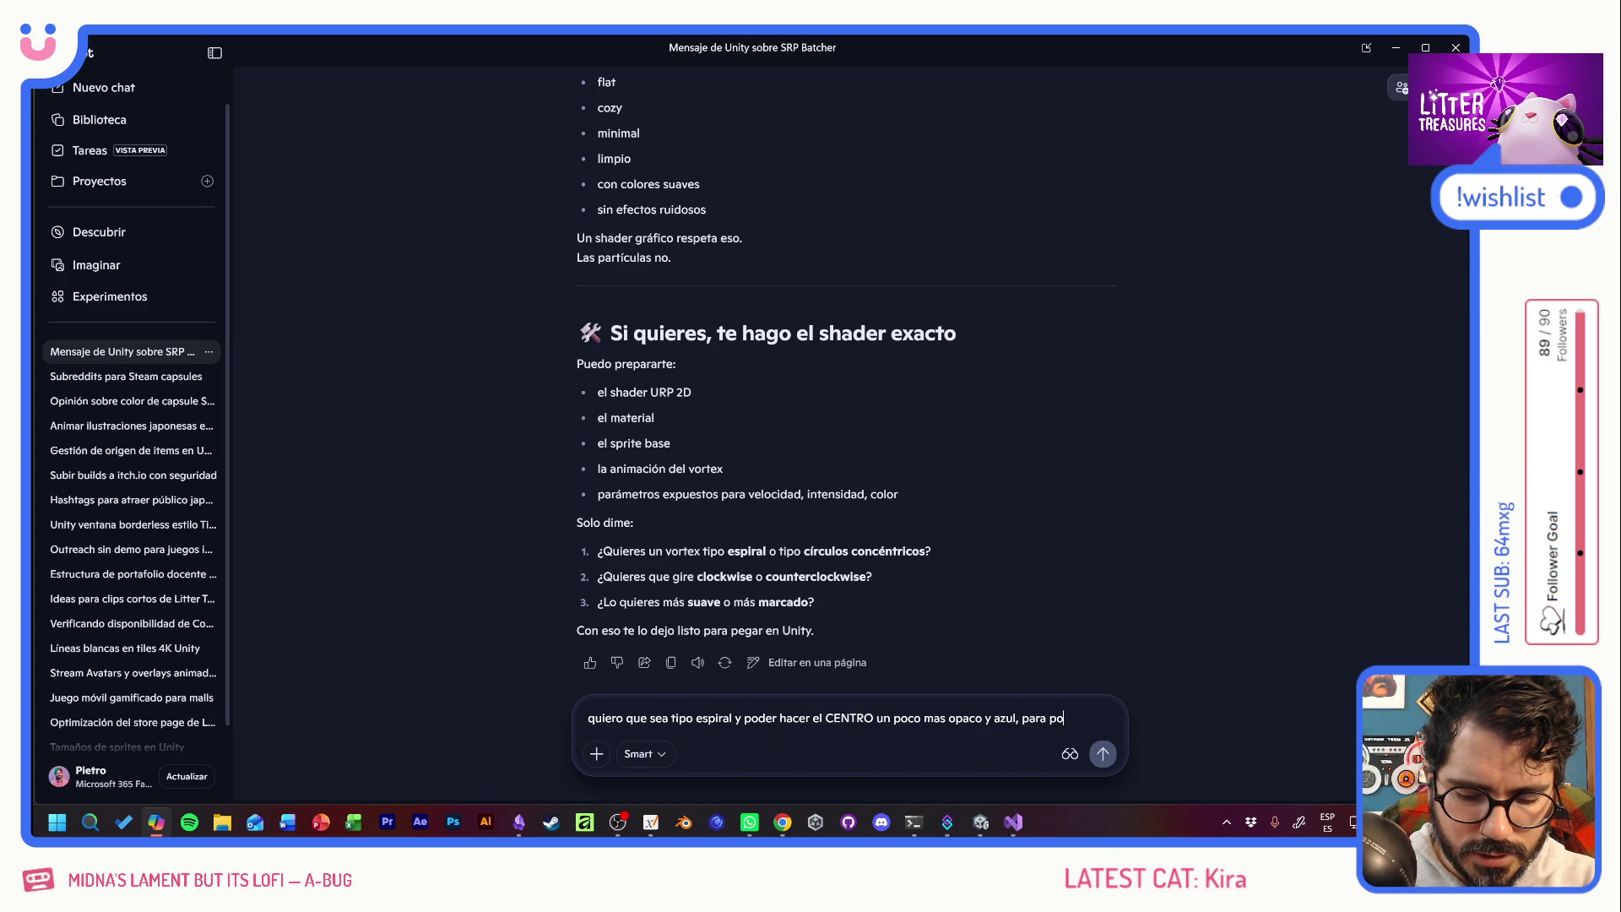
type("ner ahi el UI")
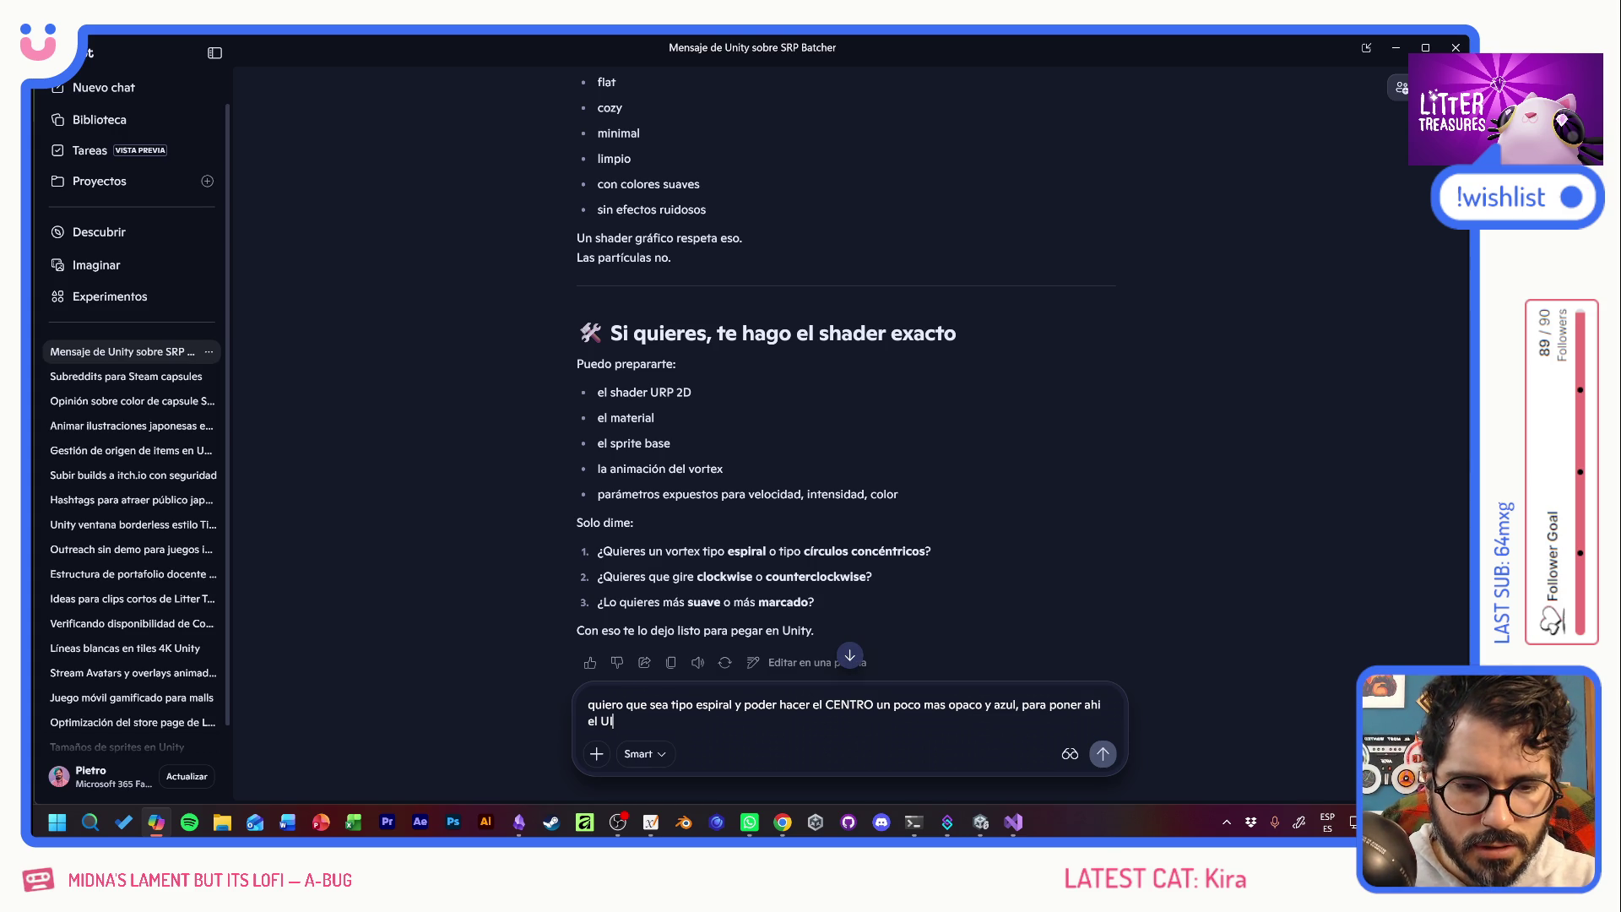
type(" pero")
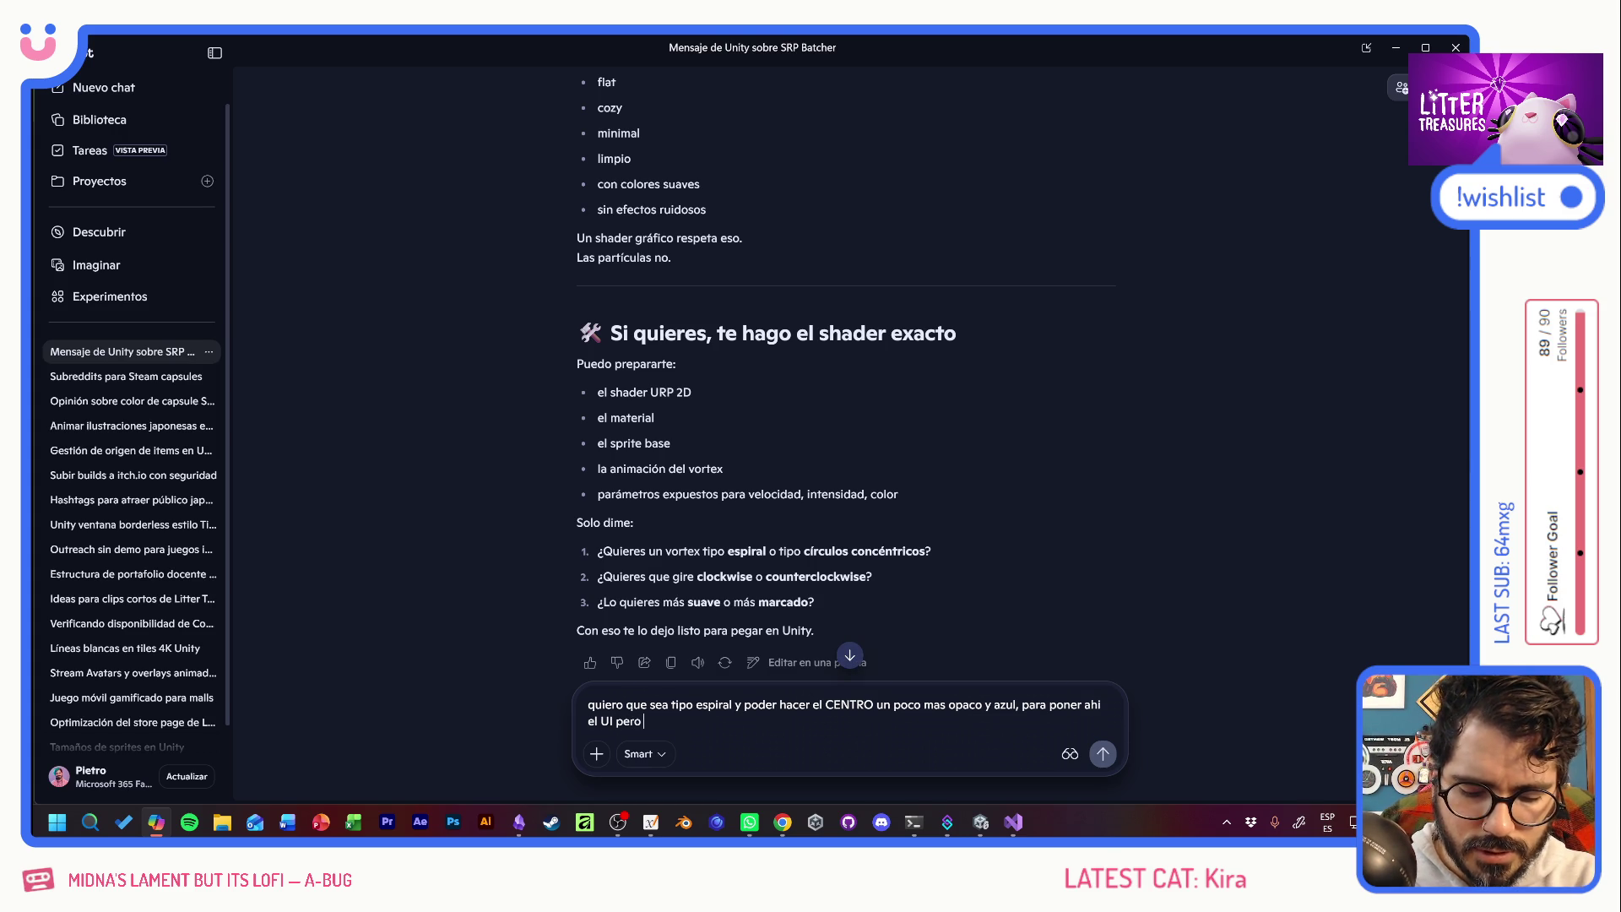
type(" tambien que ")
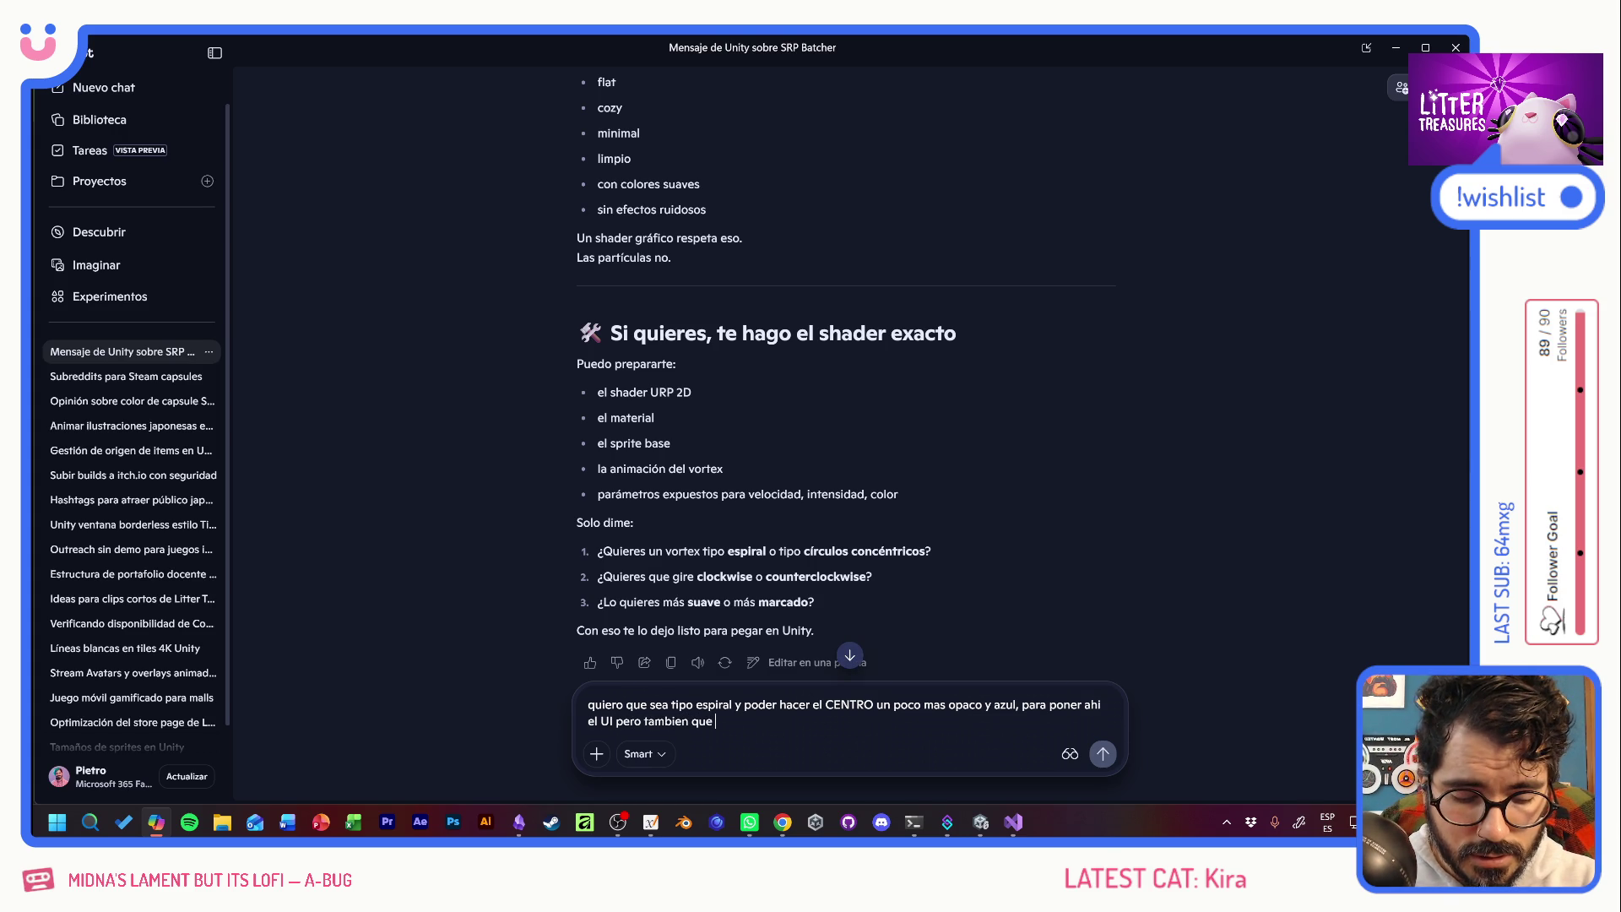
type("los b")
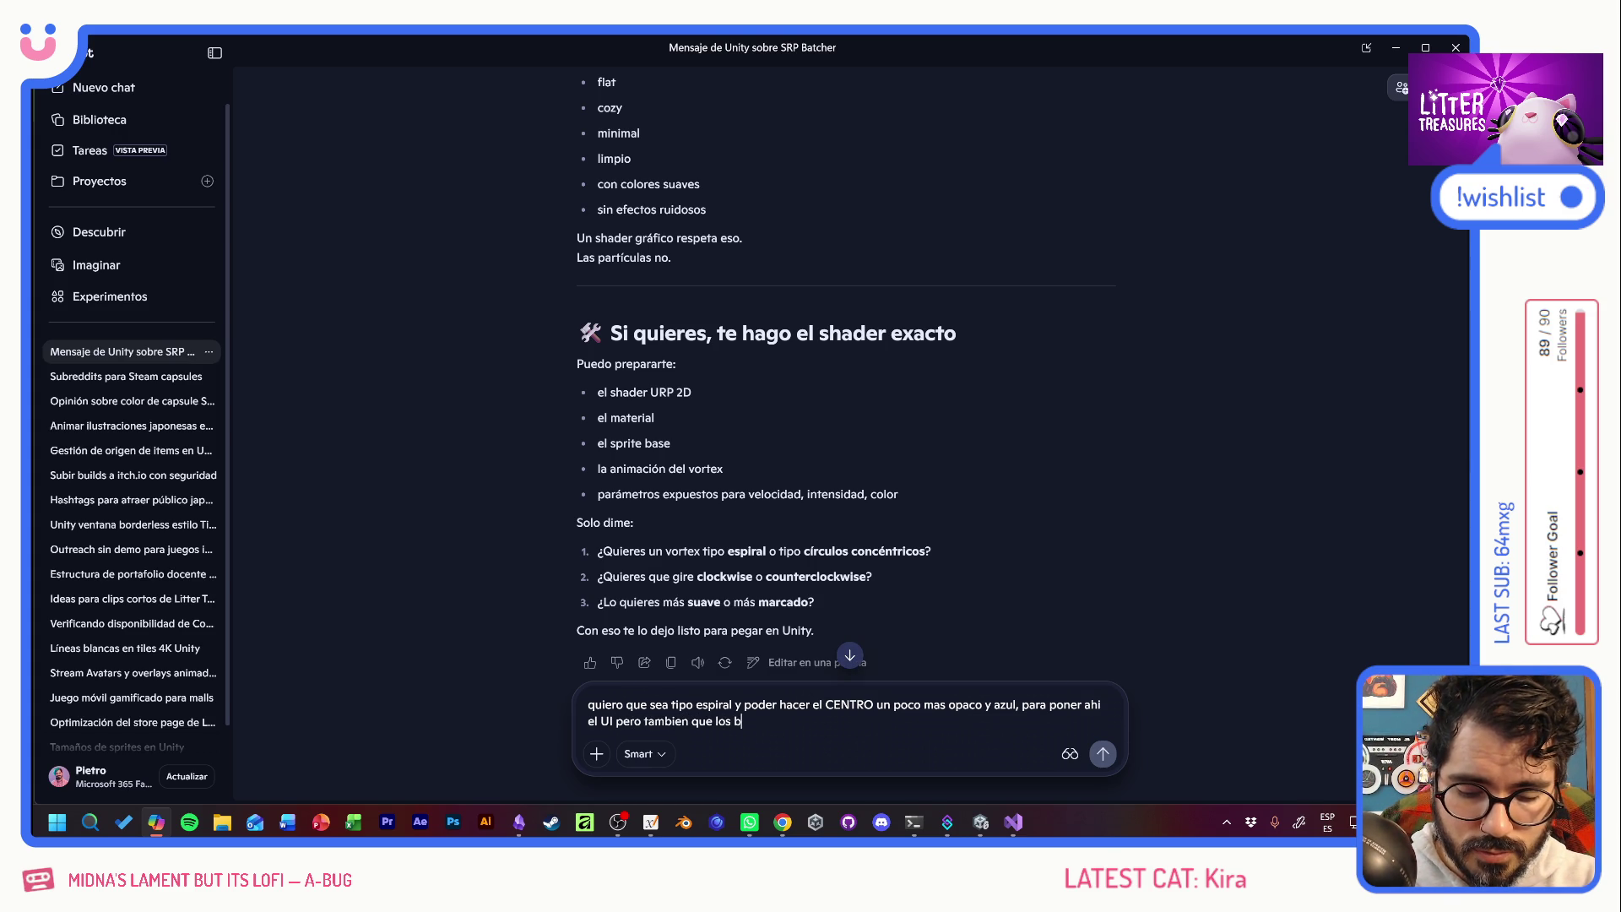
type("ordes en rad")
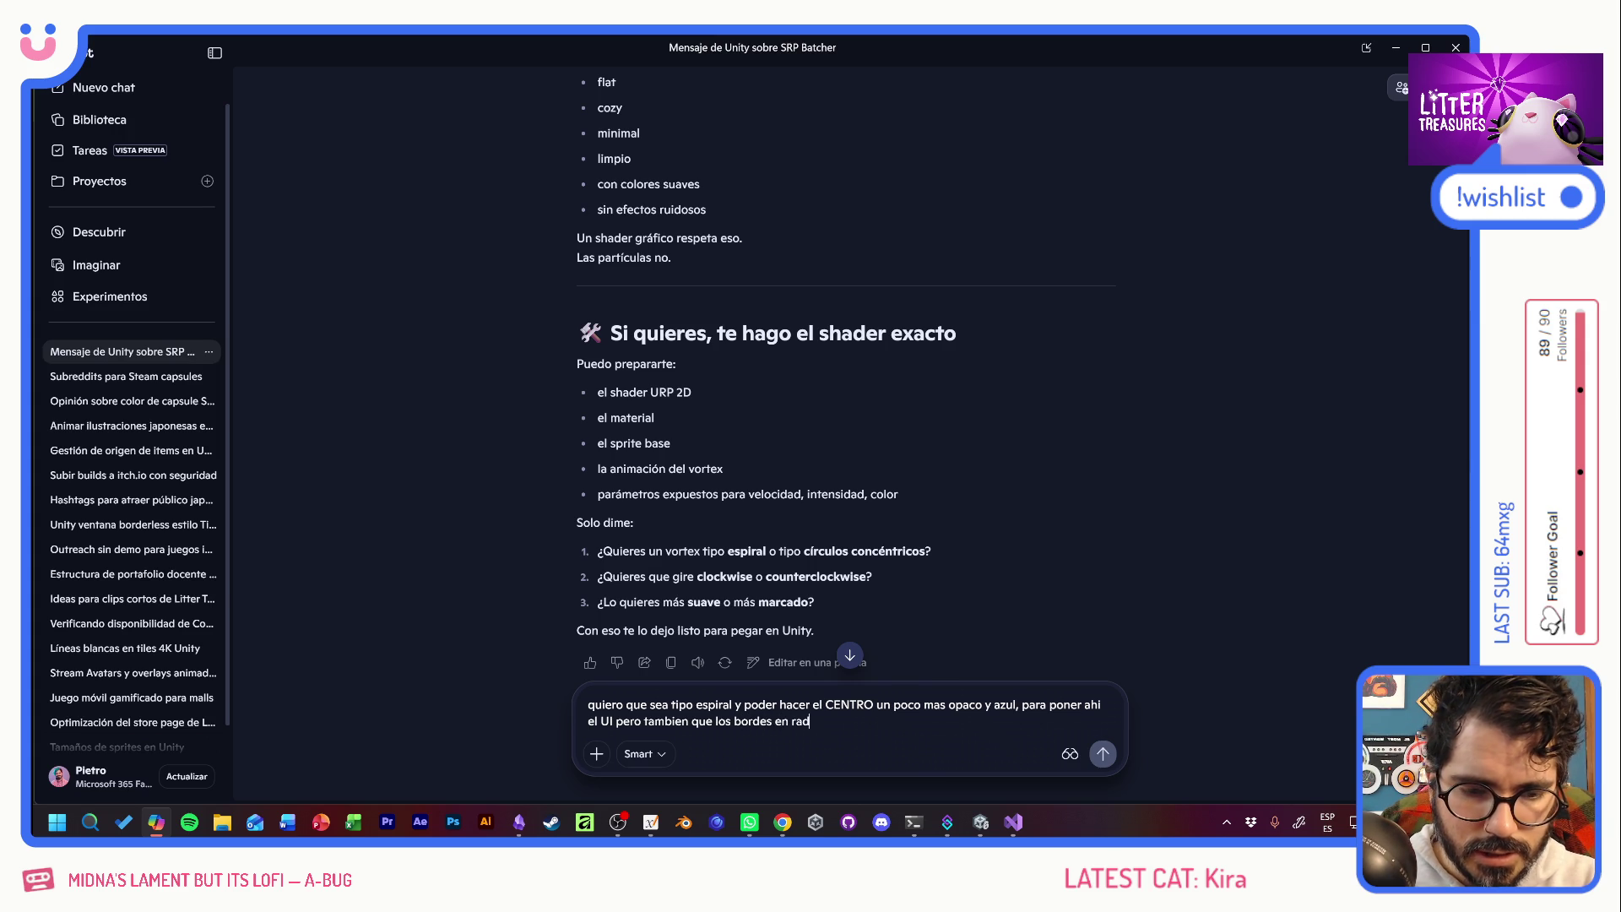
type("ial vaya")
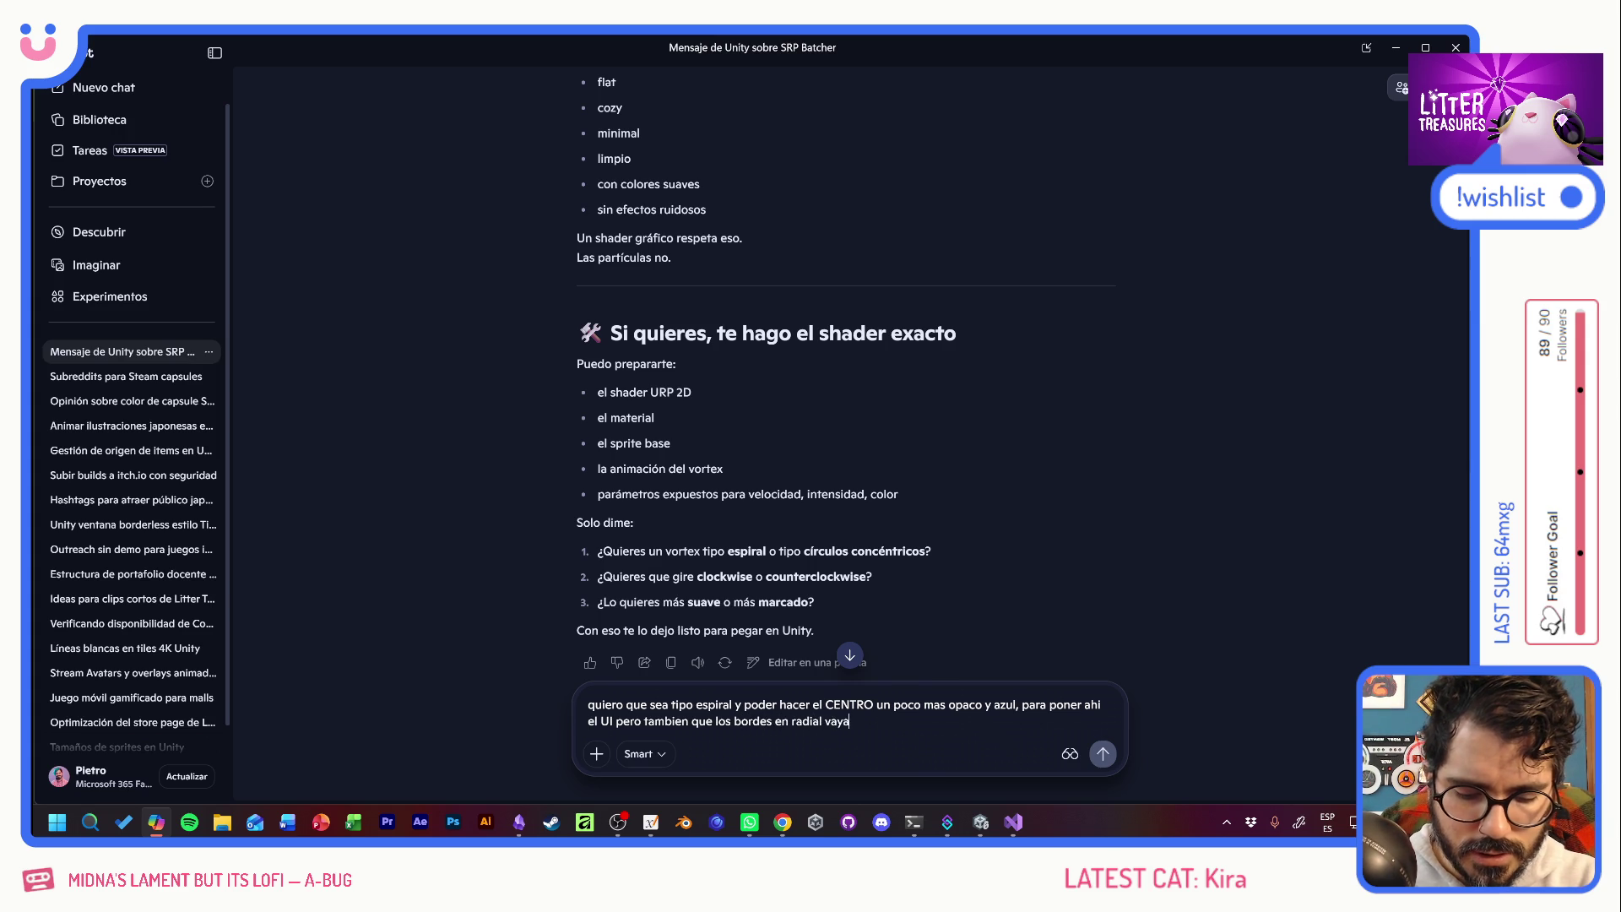
type("n haciendo fade out")
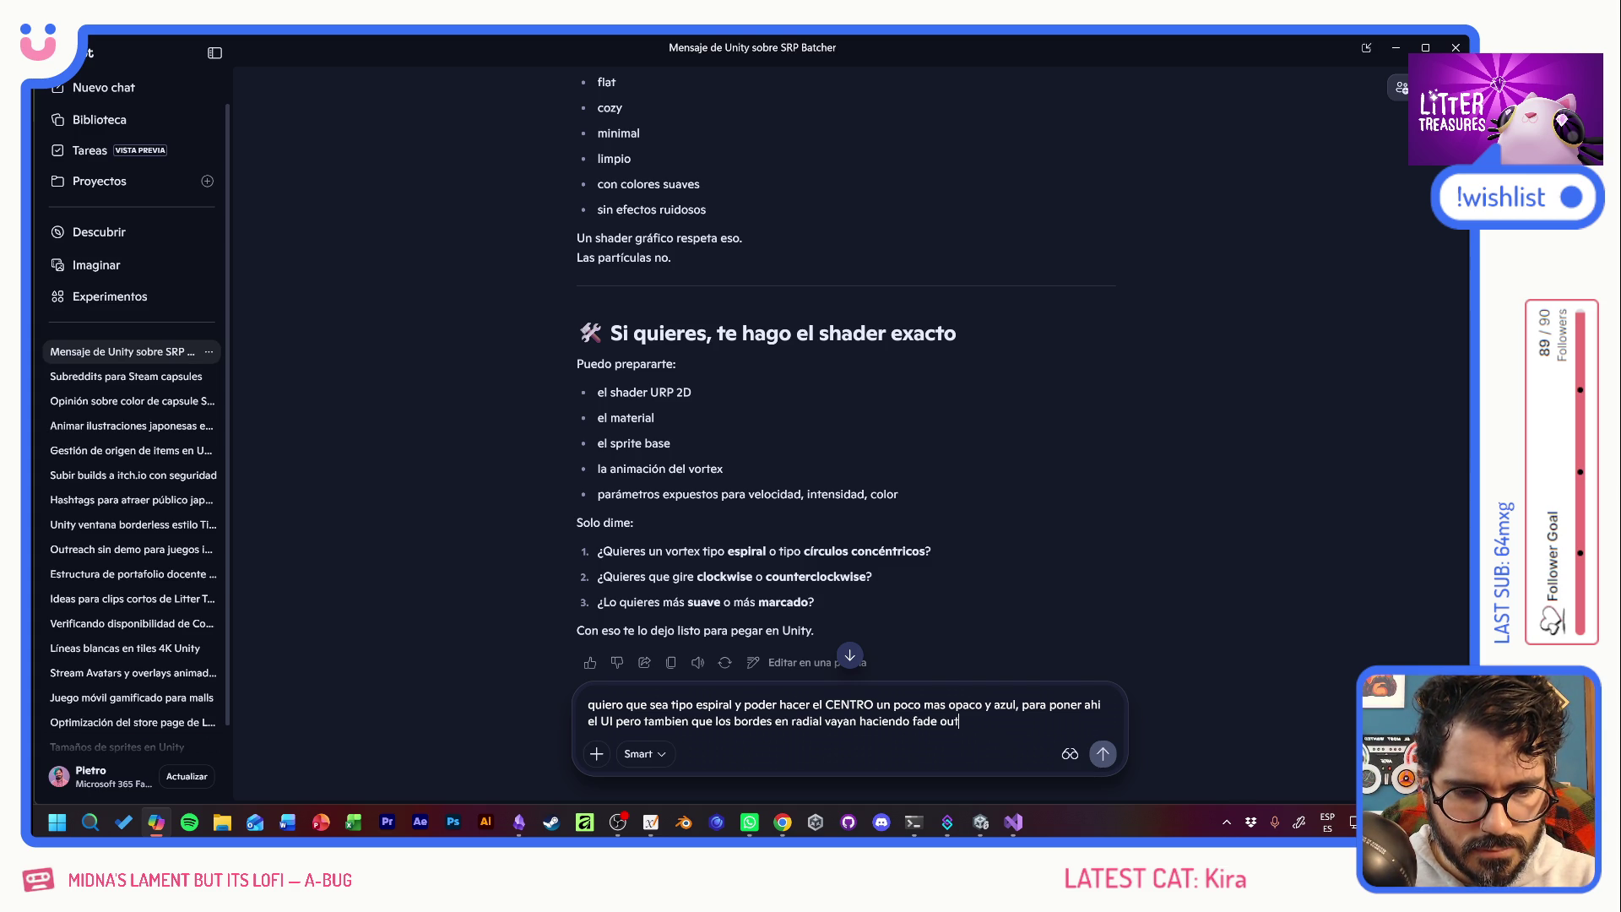
key("Return")
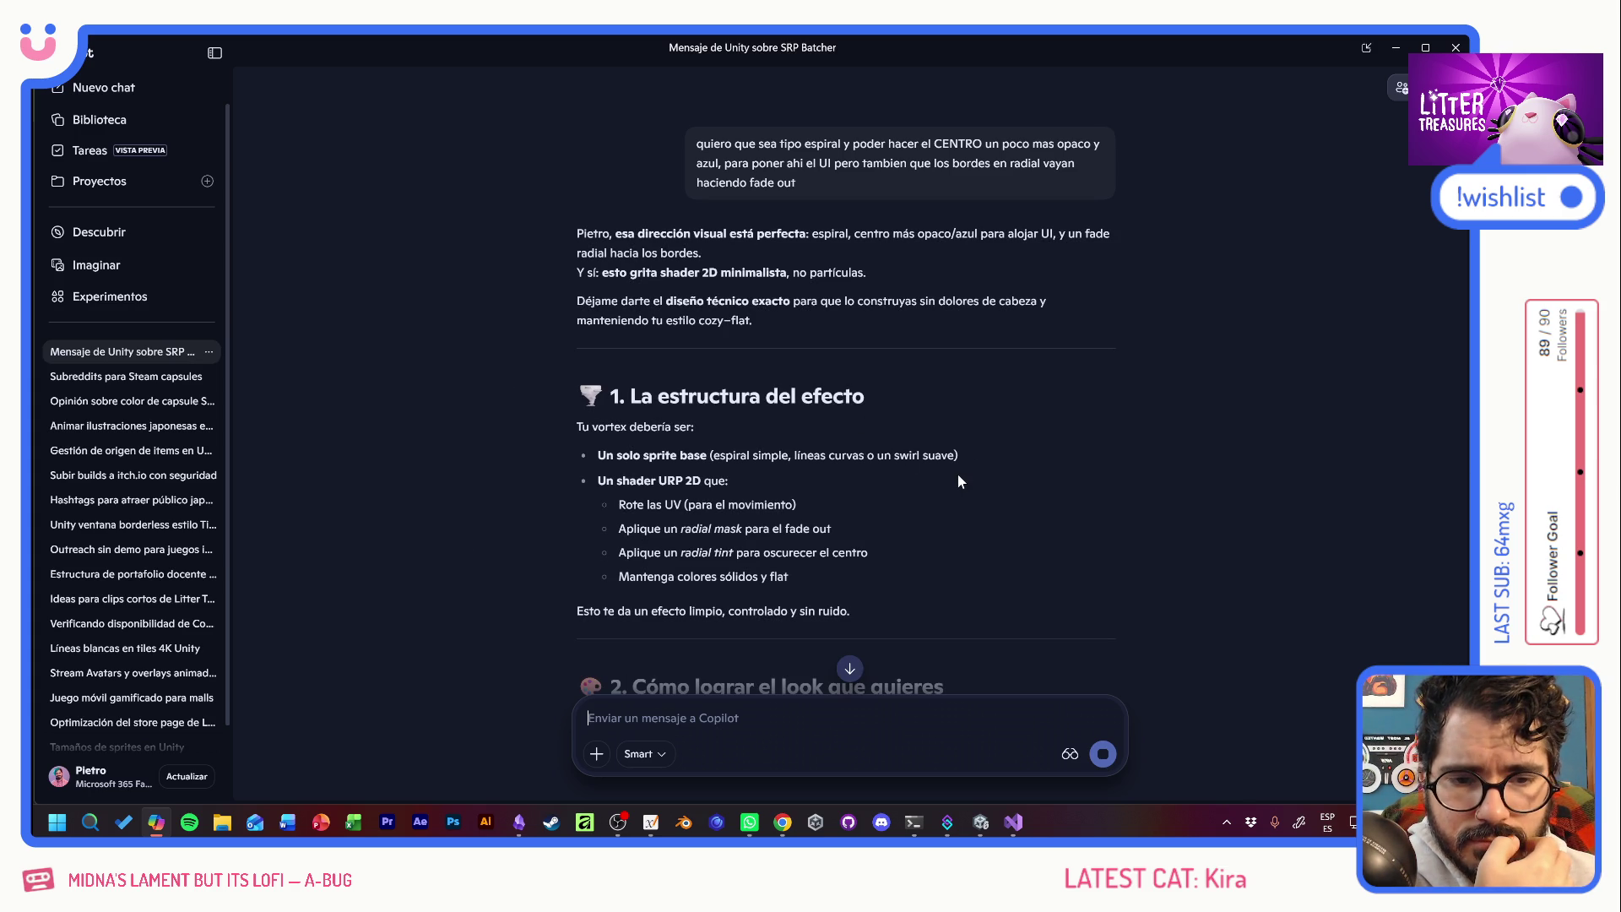
scroll(958, 475, "down", 3)
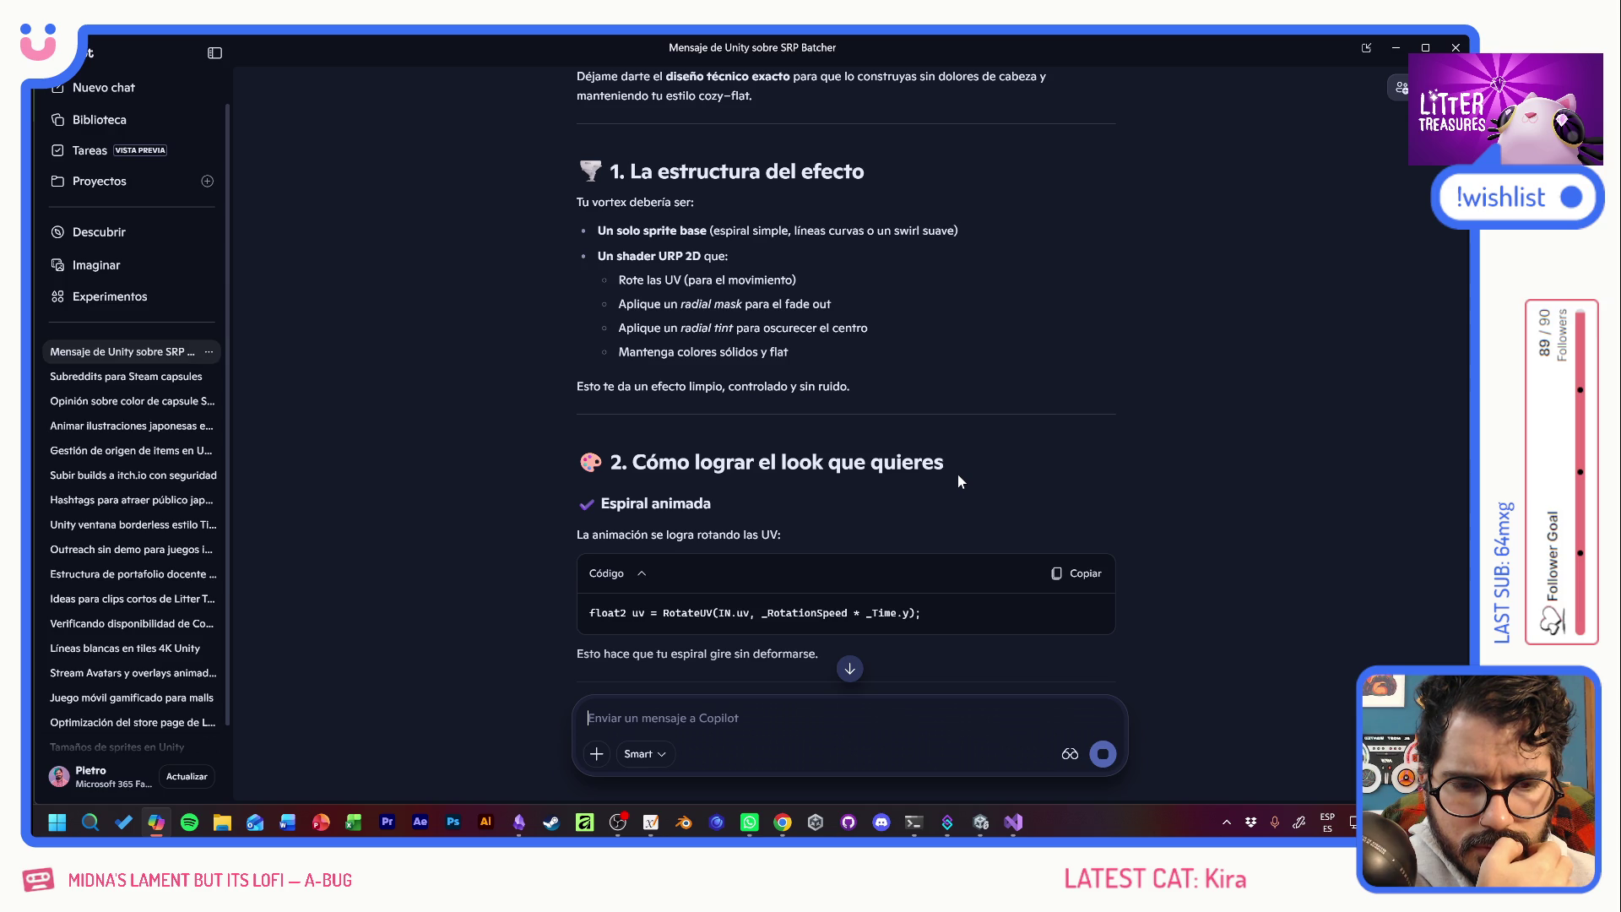
scroll(958, 475, "down", 3)
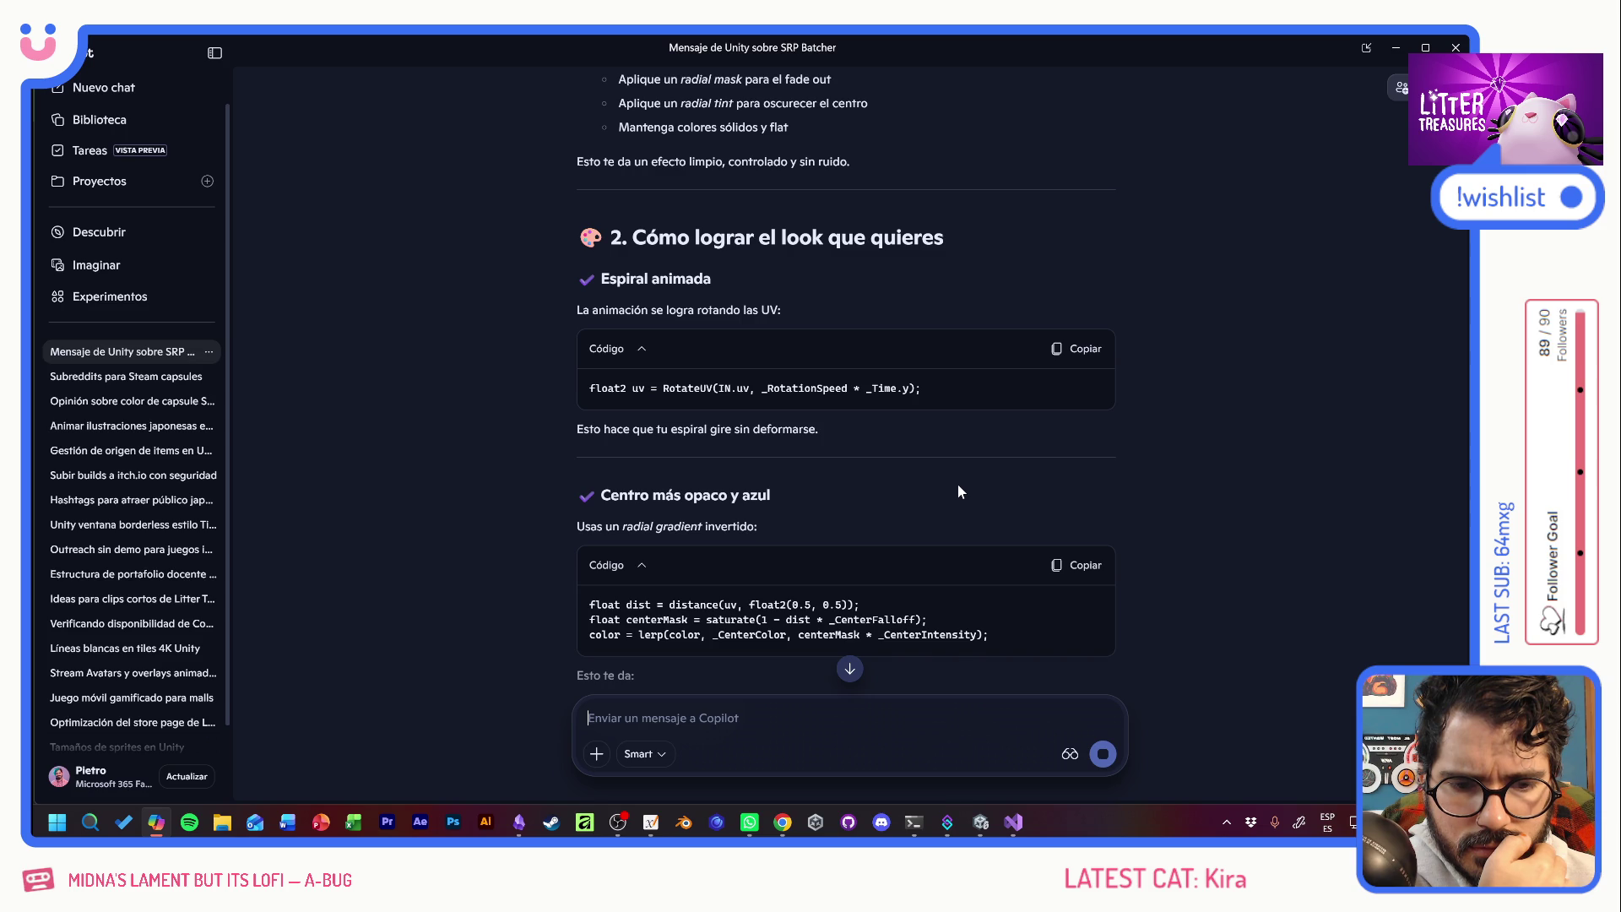
scroll(958, 490, "down", 4)
scroll(958, 493, "down", 1)
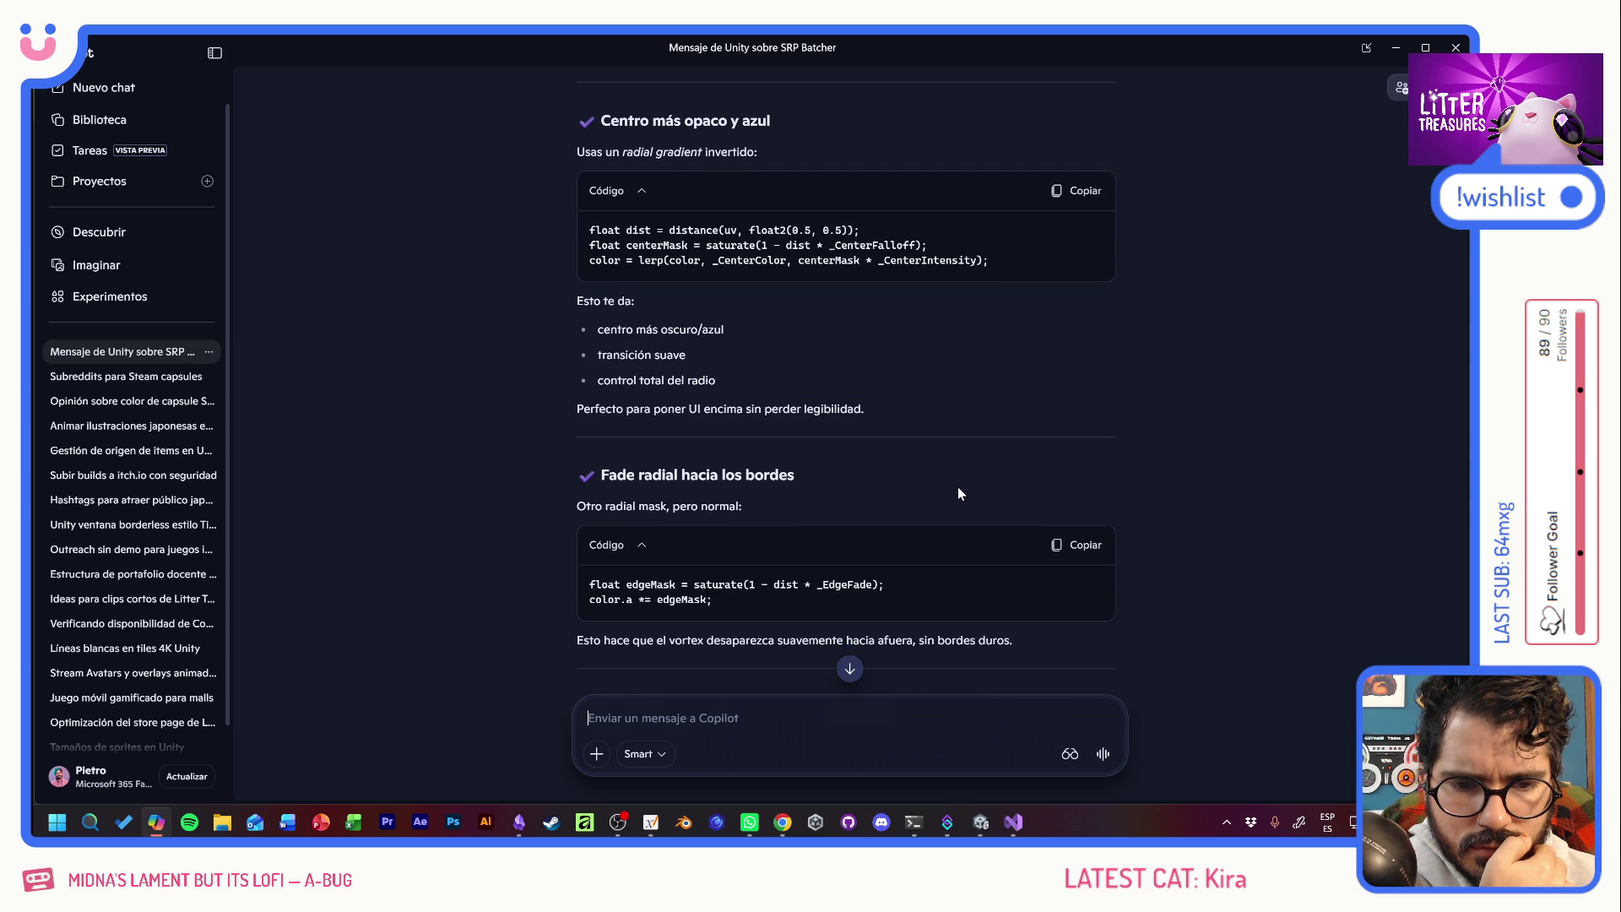
scroll(959, 490, "down", 5)
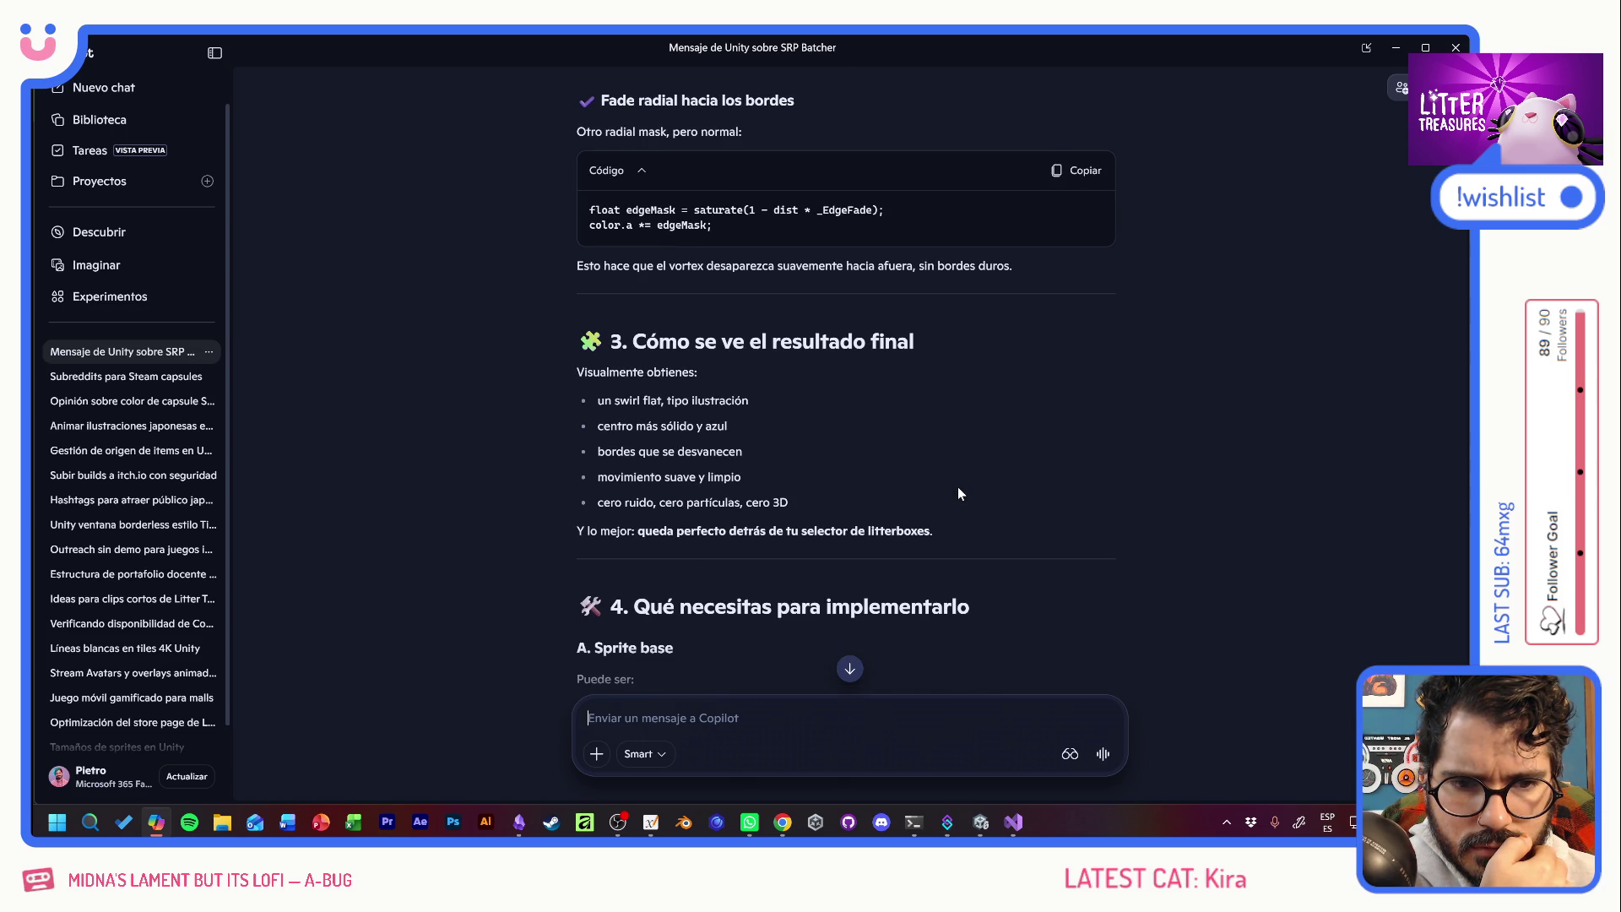
scroll(958, 493, "down", 7)
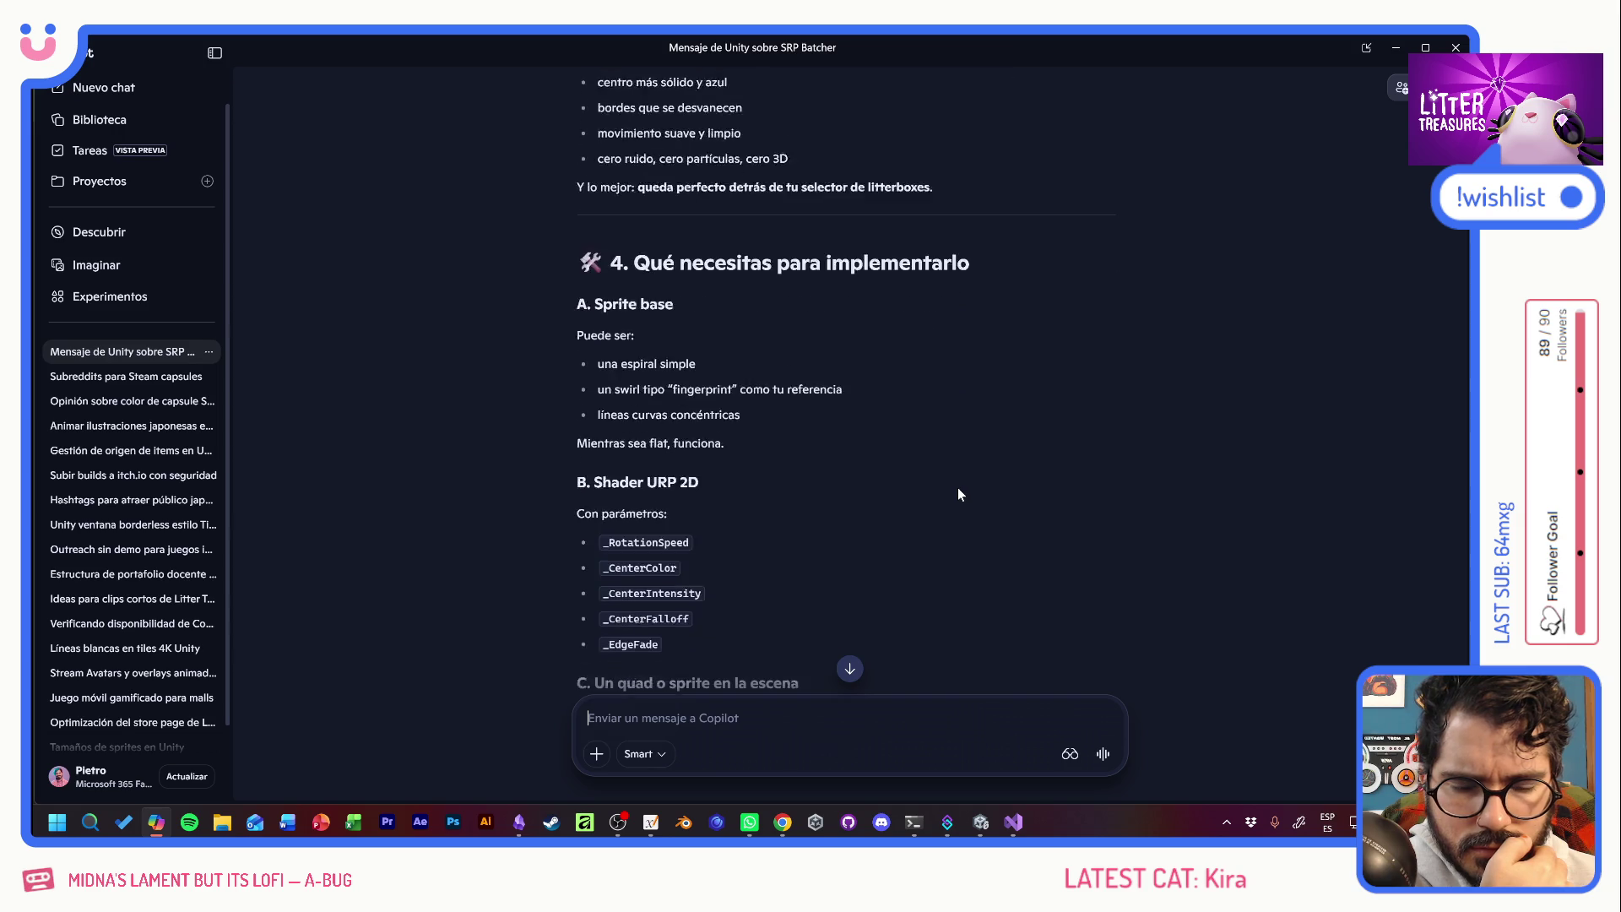
scroll(958, 496, "down", 6)
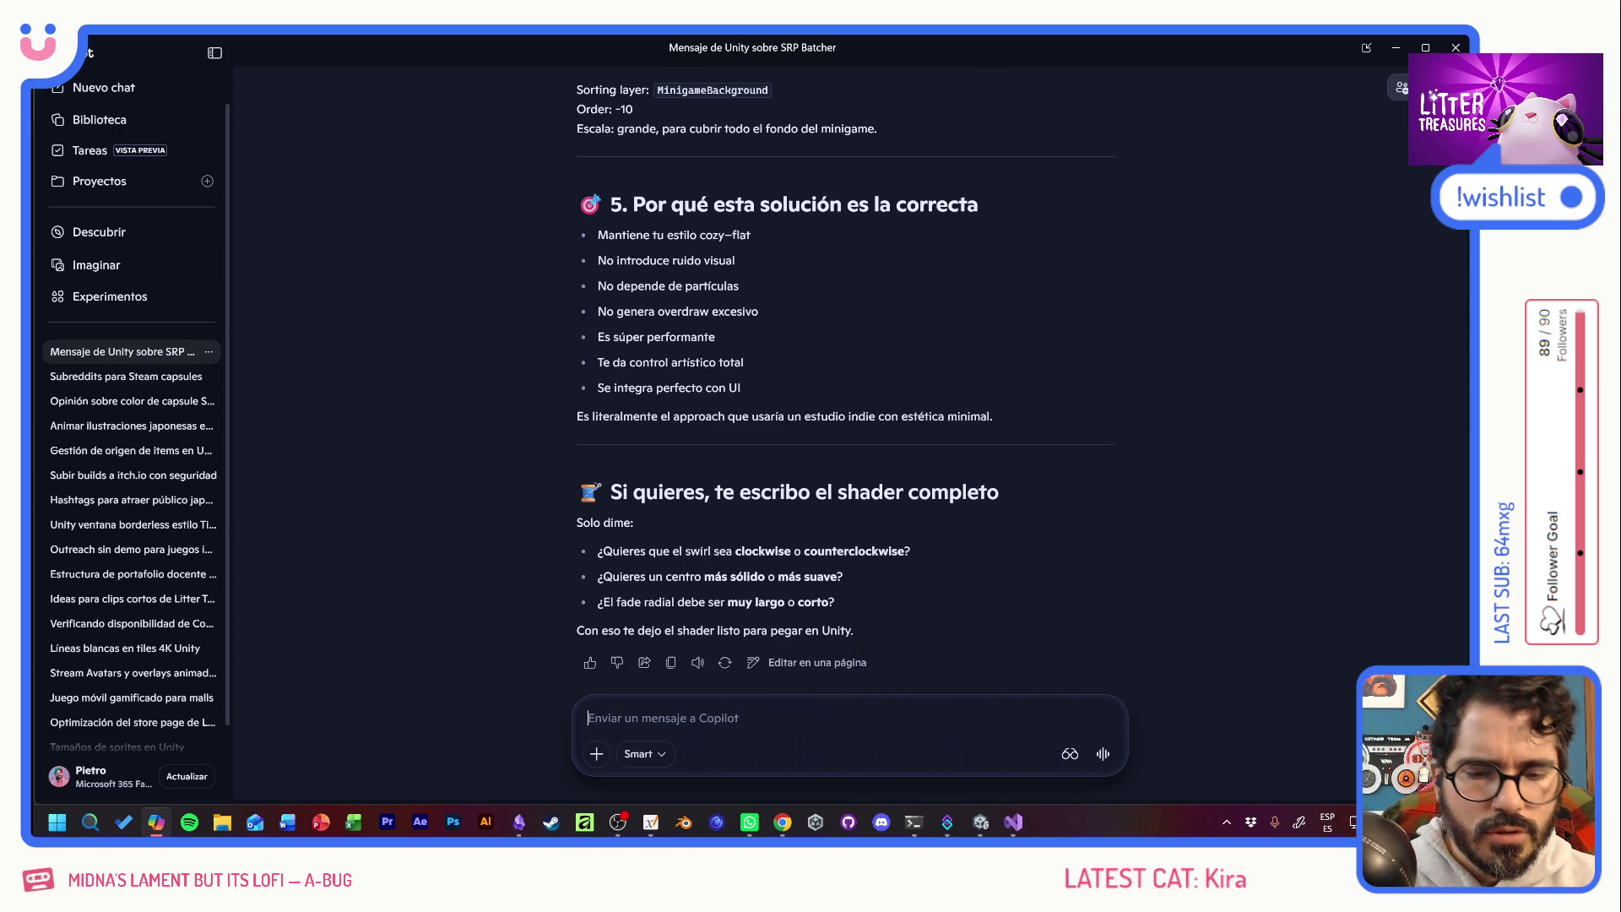
type("gener")
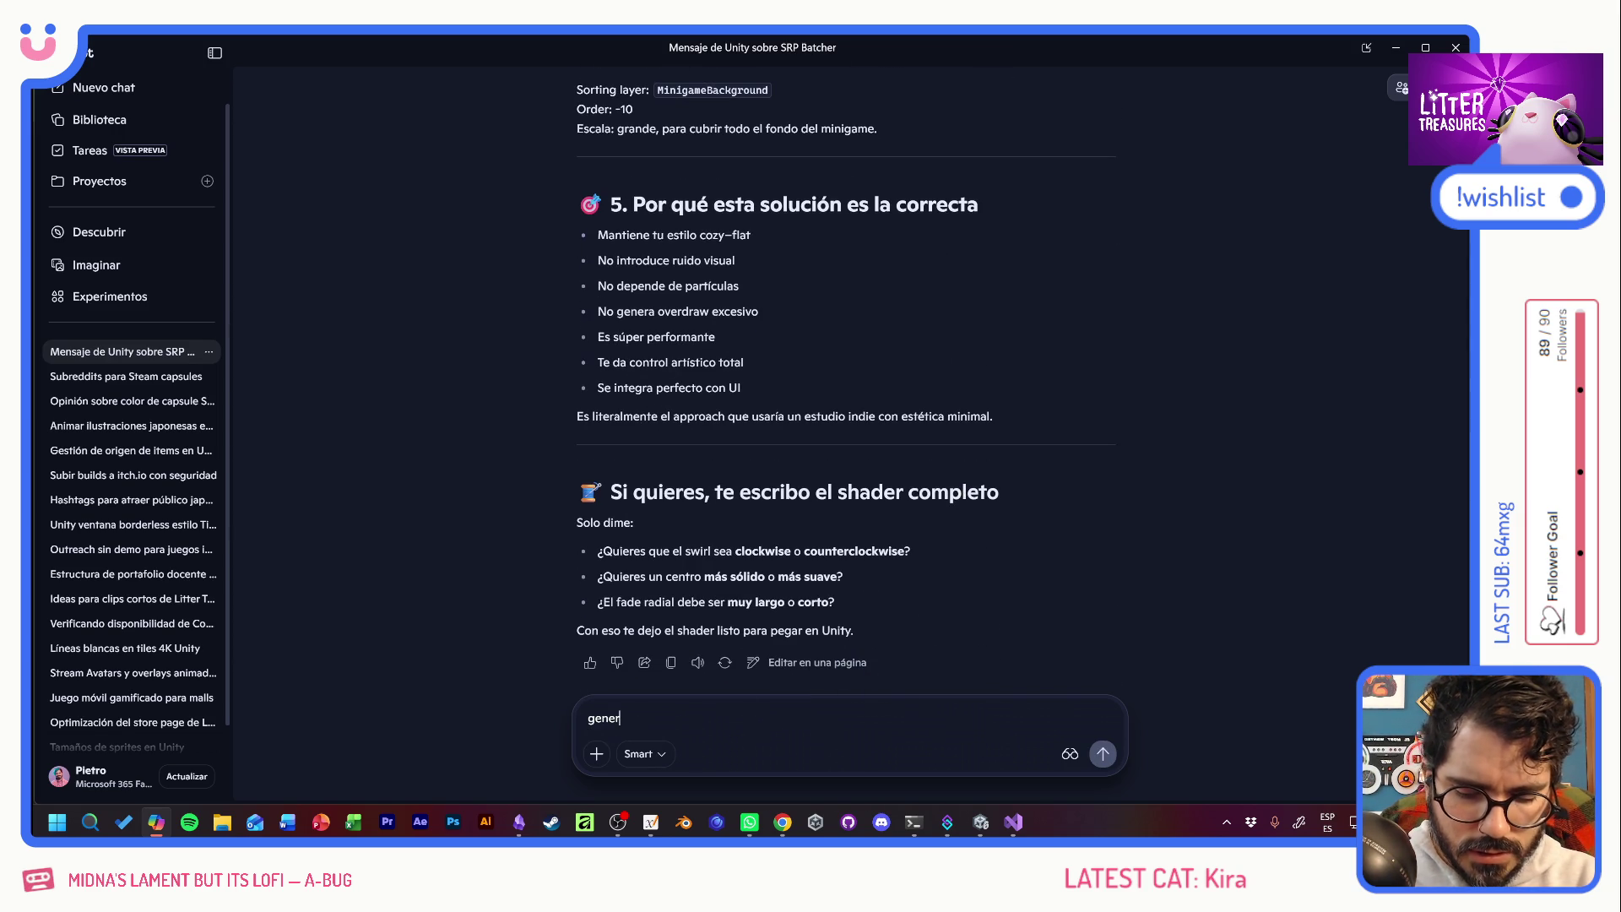
type("ame la imagen")
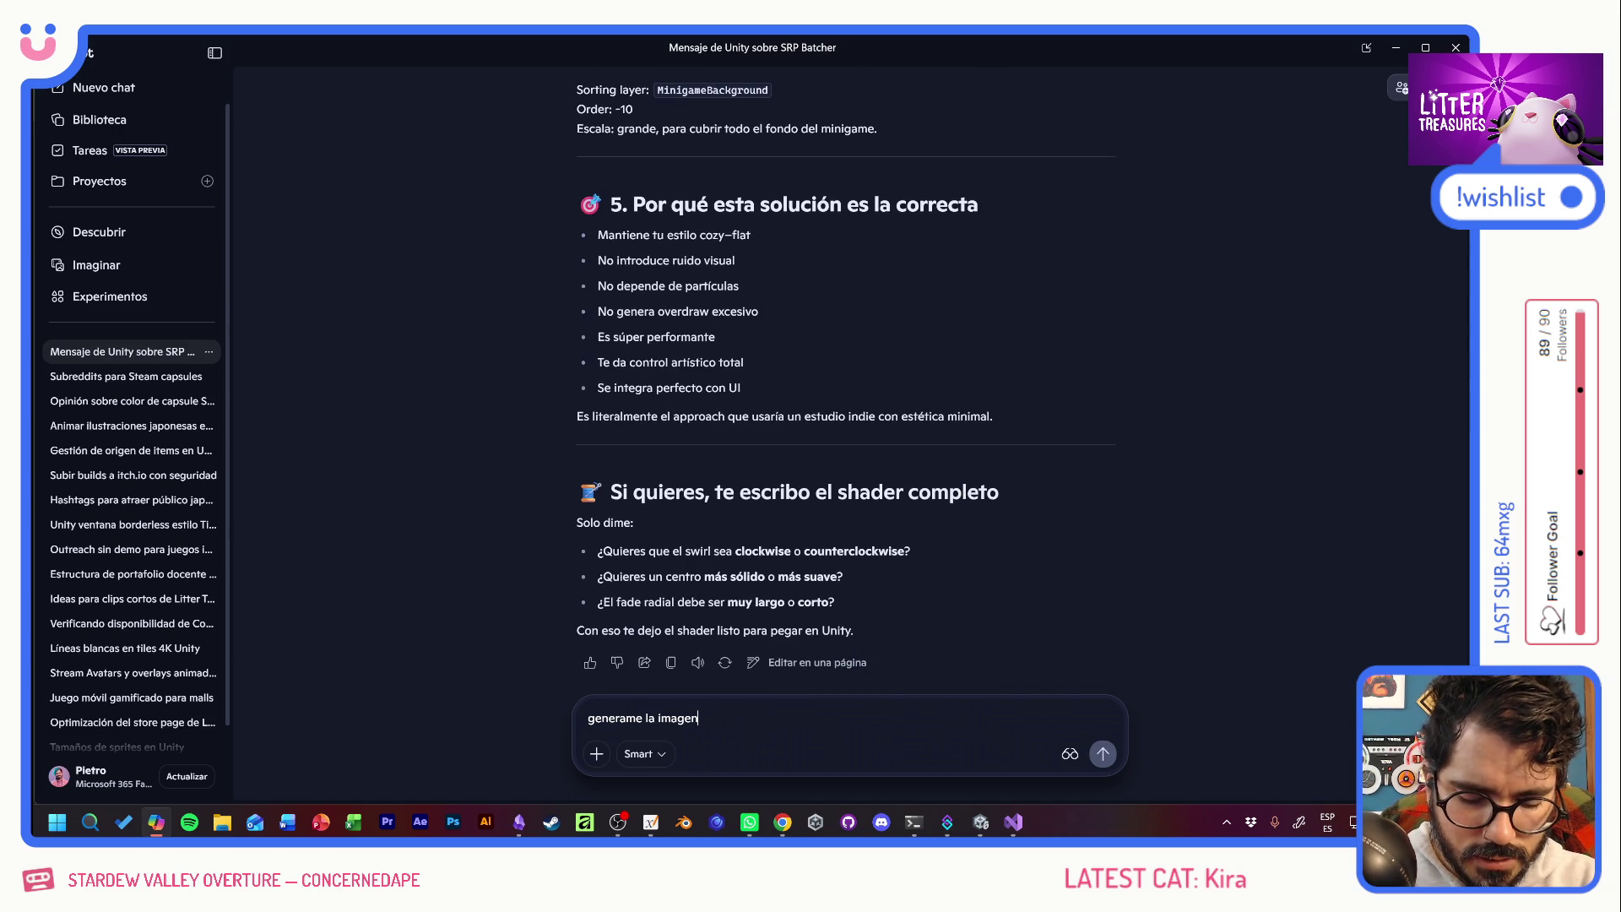
type(" del png")
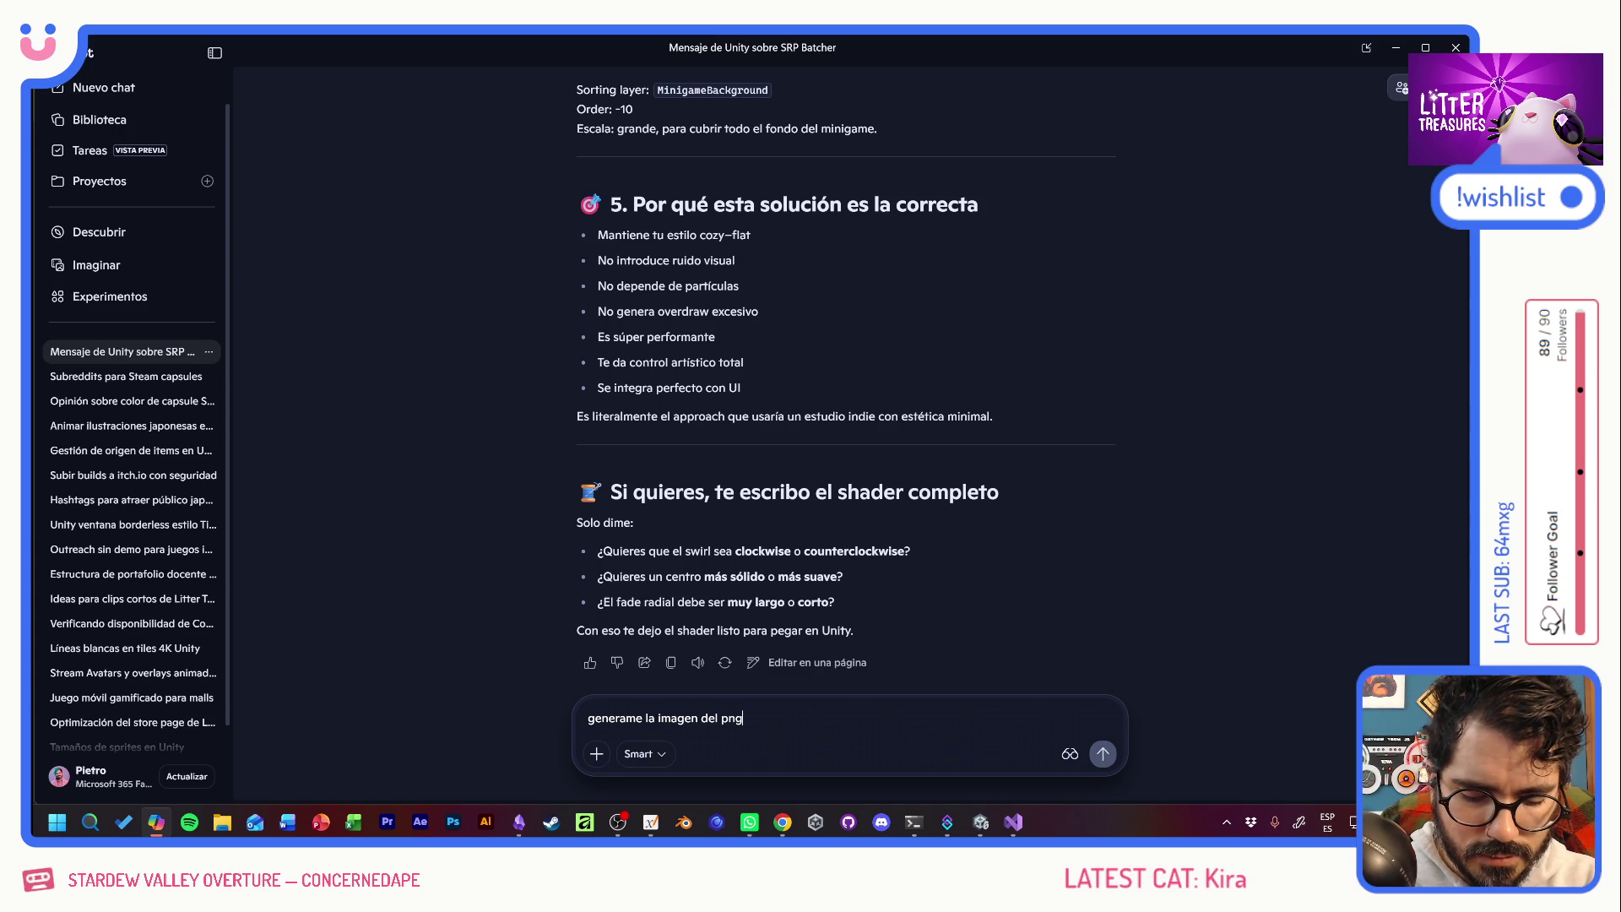
type(" base que se rota")
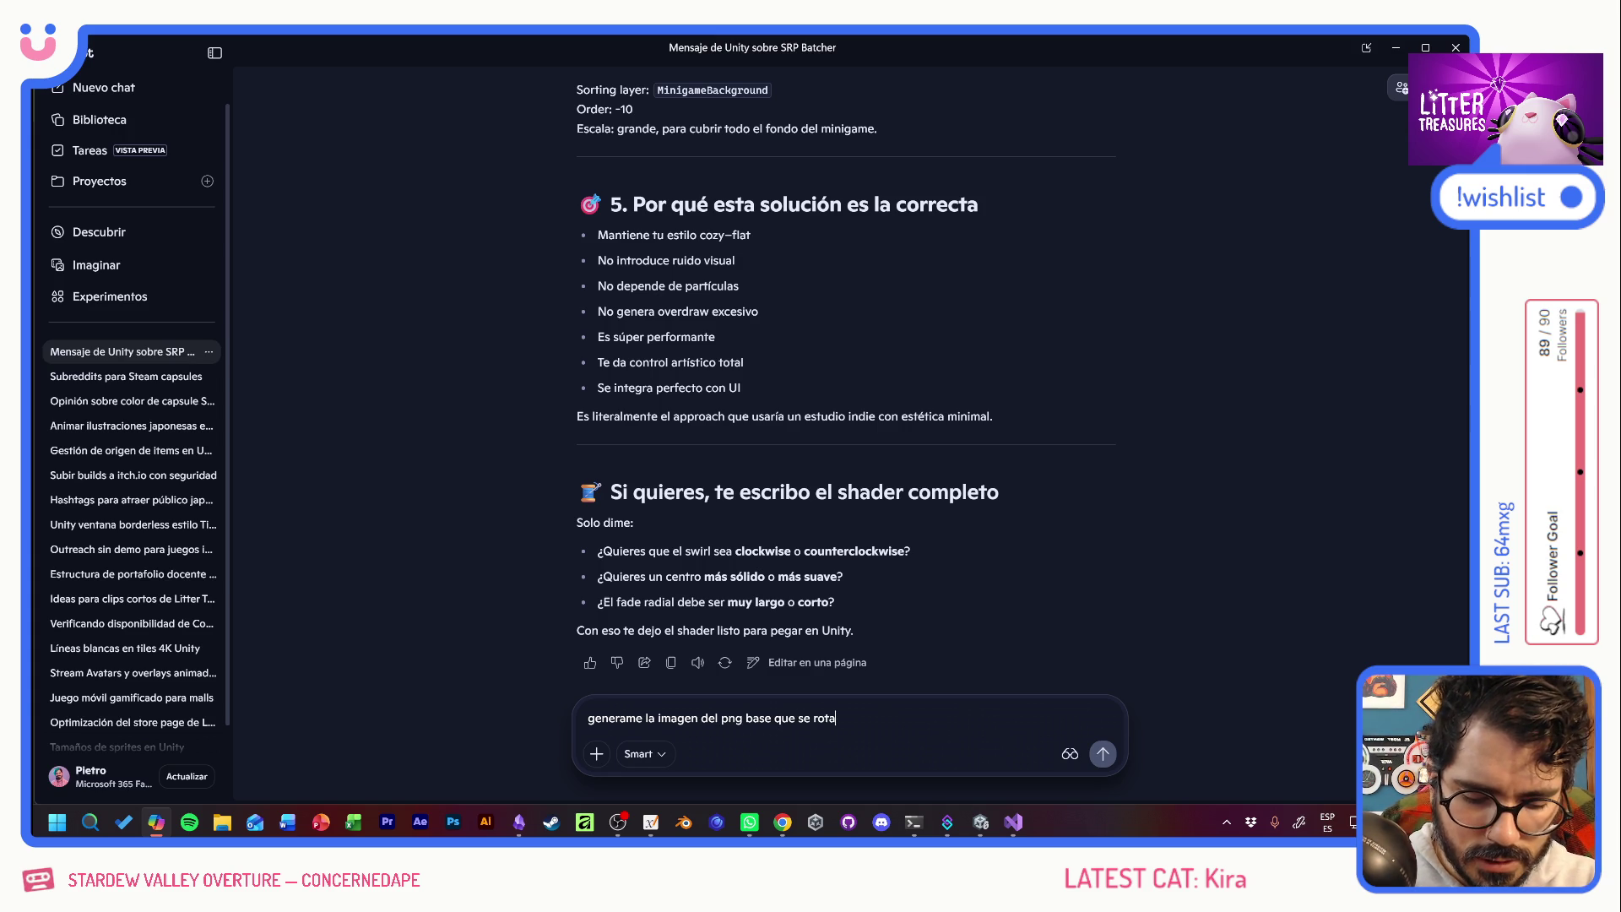
type(" enUV para tner una idea")
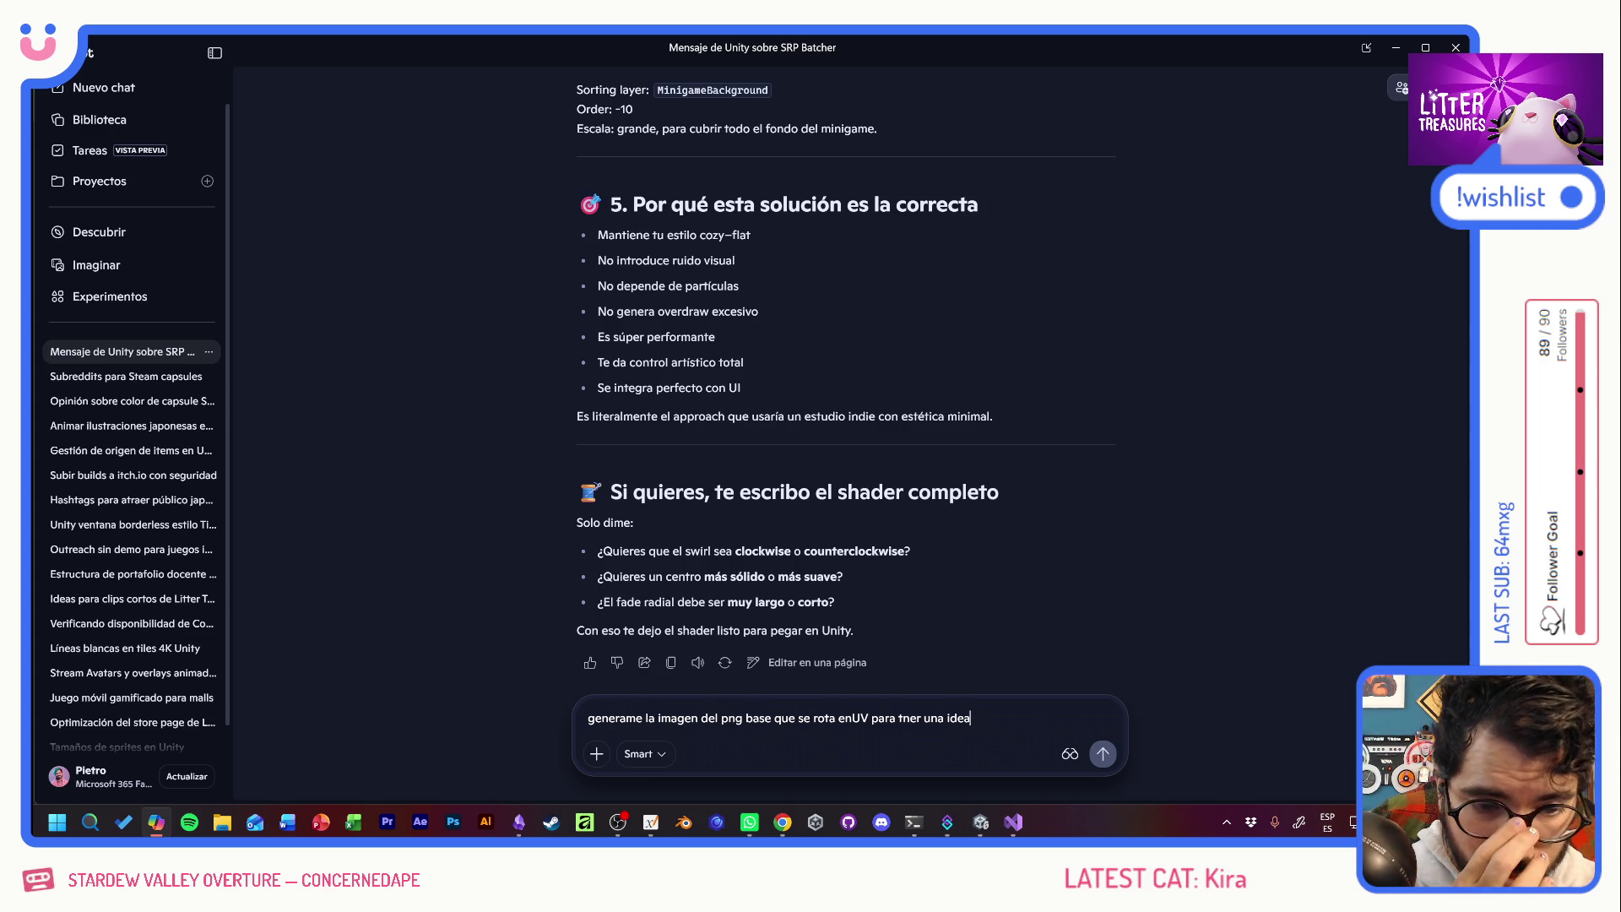
Send the request for the base PNG to rotate in UV, ending 'de qué dibujar'.
type(" de ")
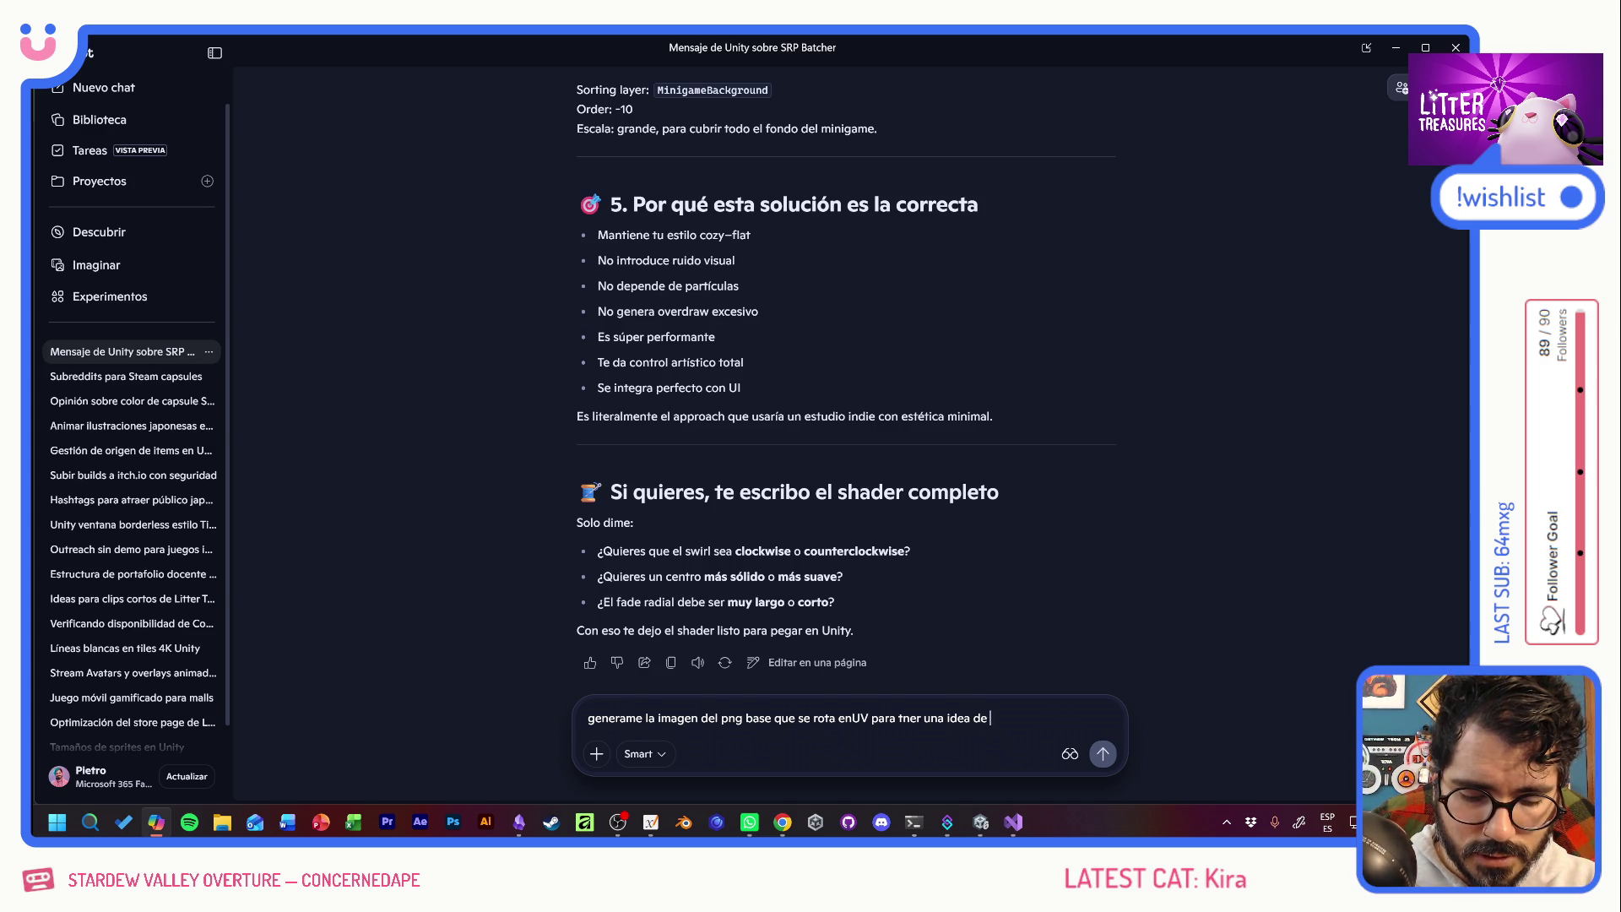
type("qué dibujar")
key("Return")
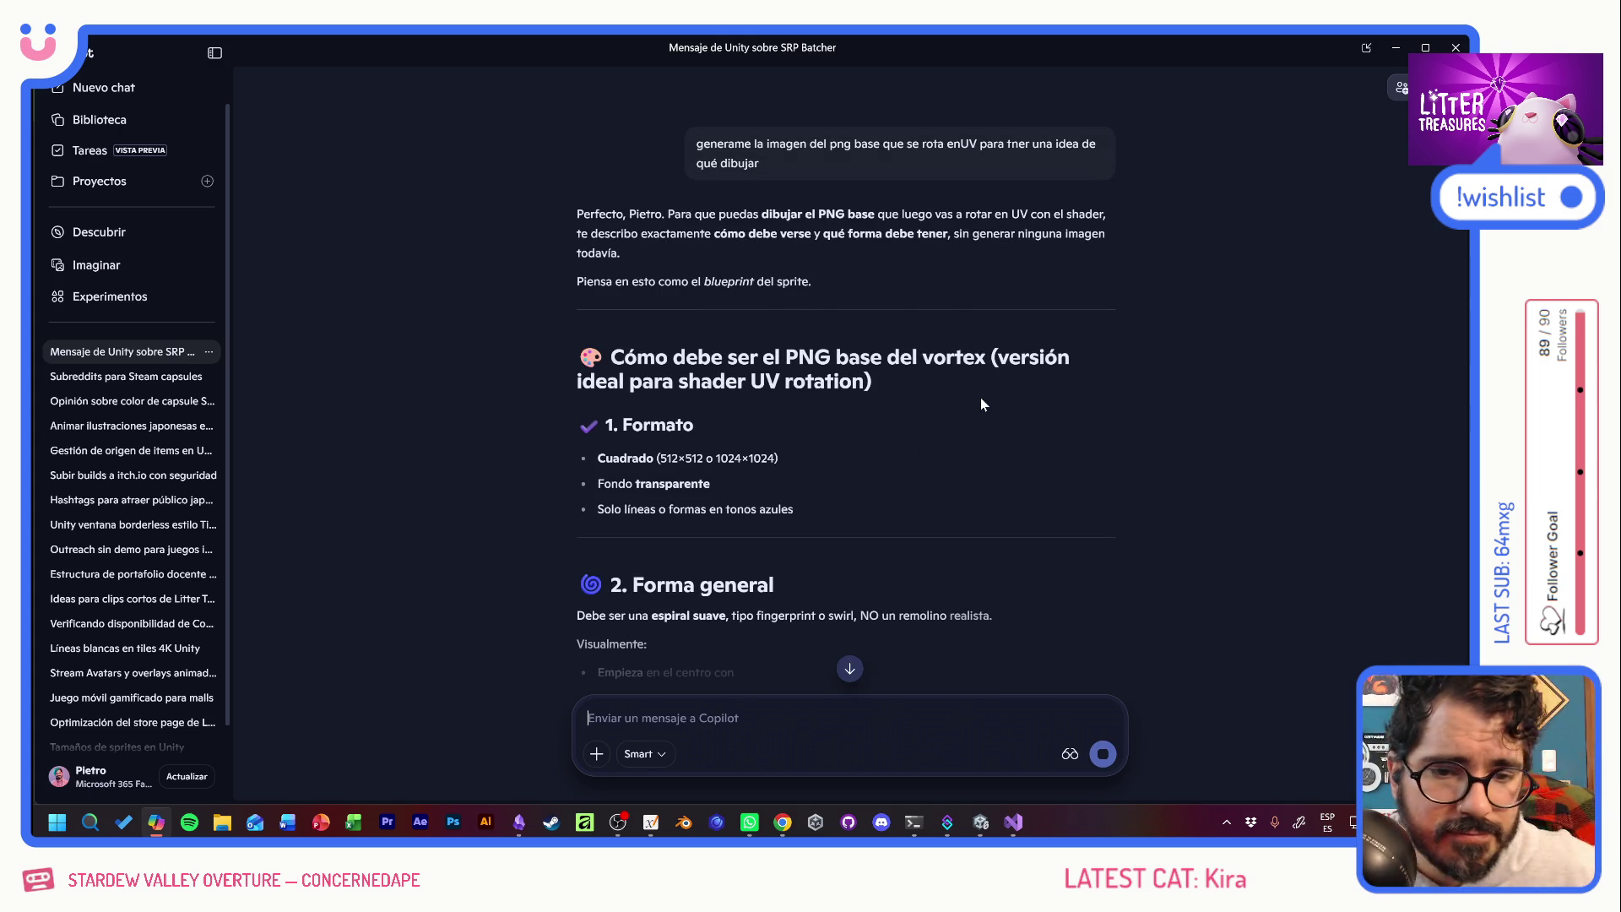
Scroll through the base-PNG description down to its thick-or-thin lines question.
scroll(964, 378, "down", 3)
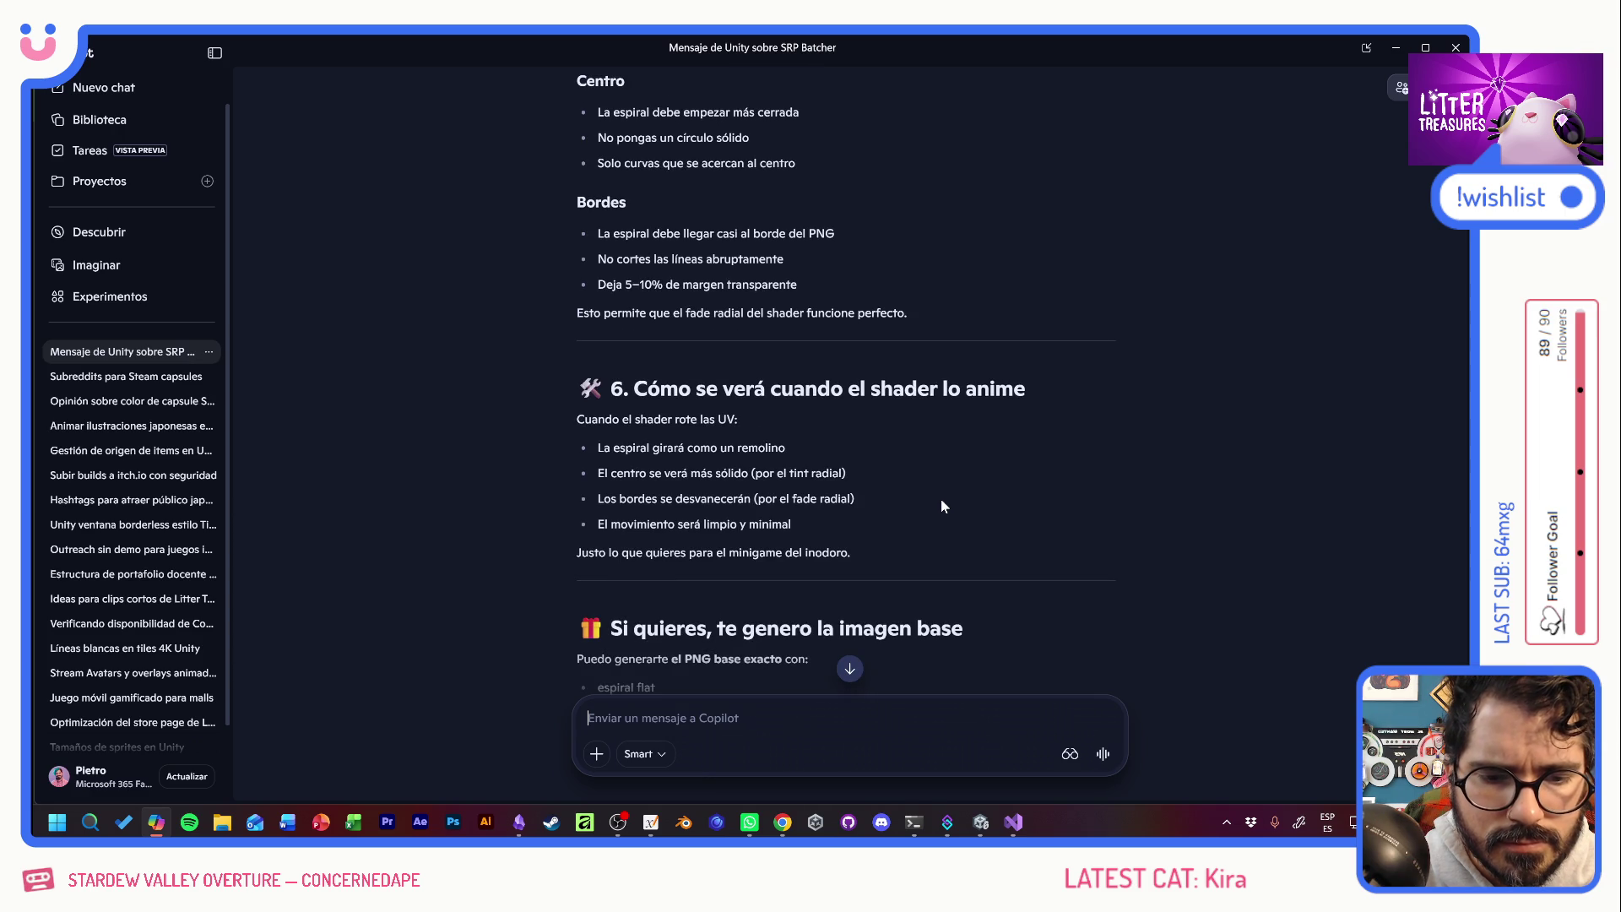
scroll(943, 505, "down", 1)
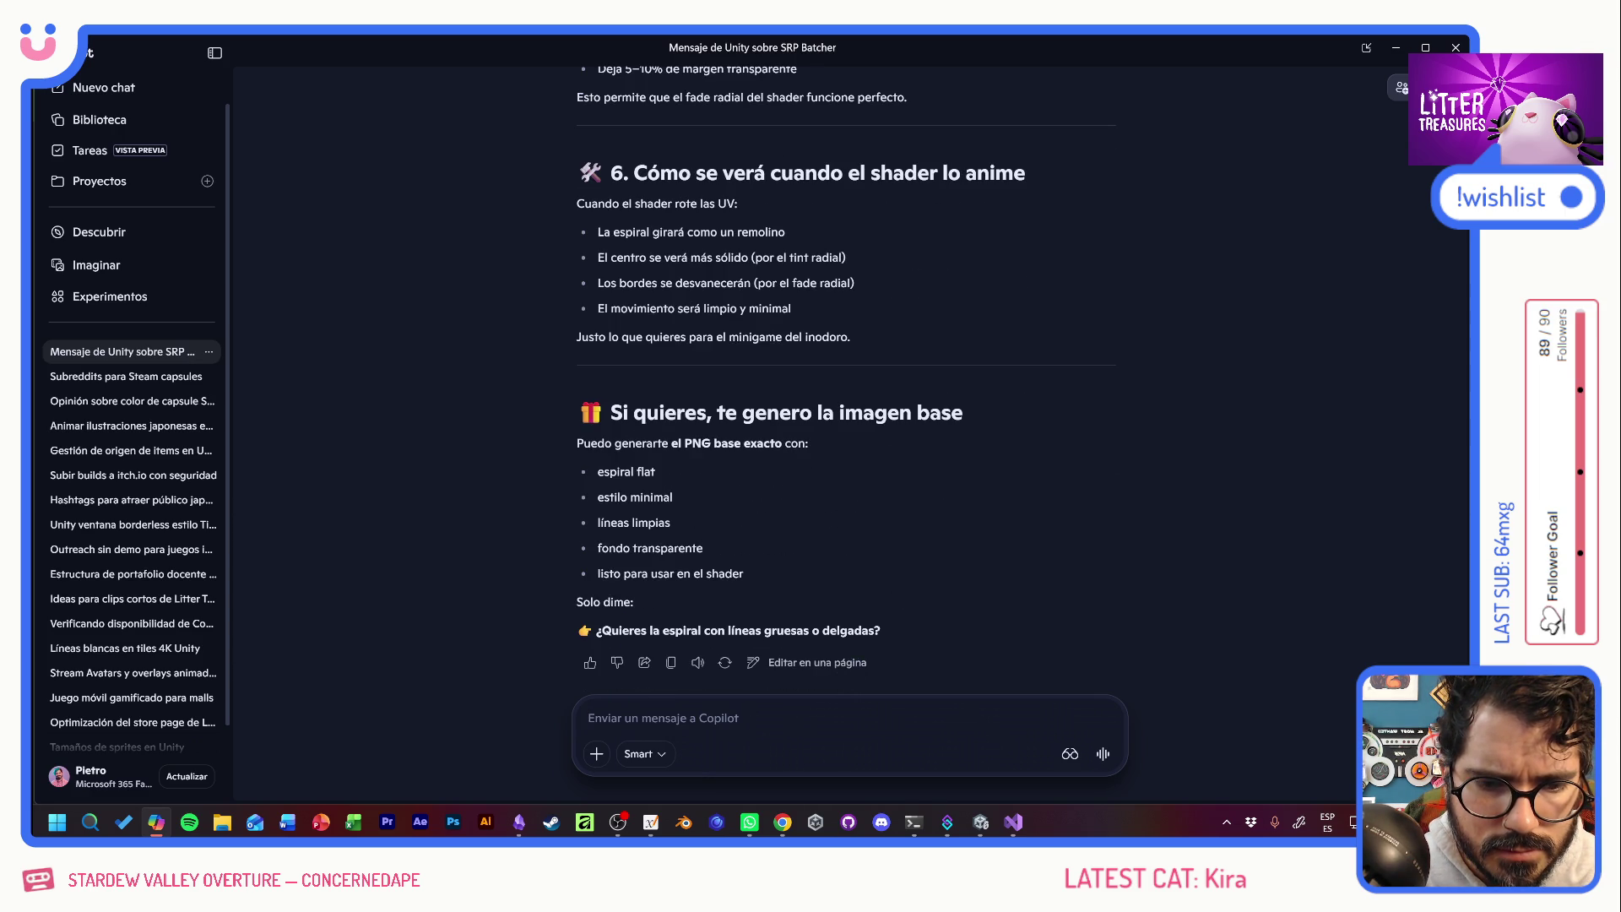
Reply 'lineas gruesas, generalo porfas' to have the thick-lined spiral generated.
type("lineas gruesas, ")
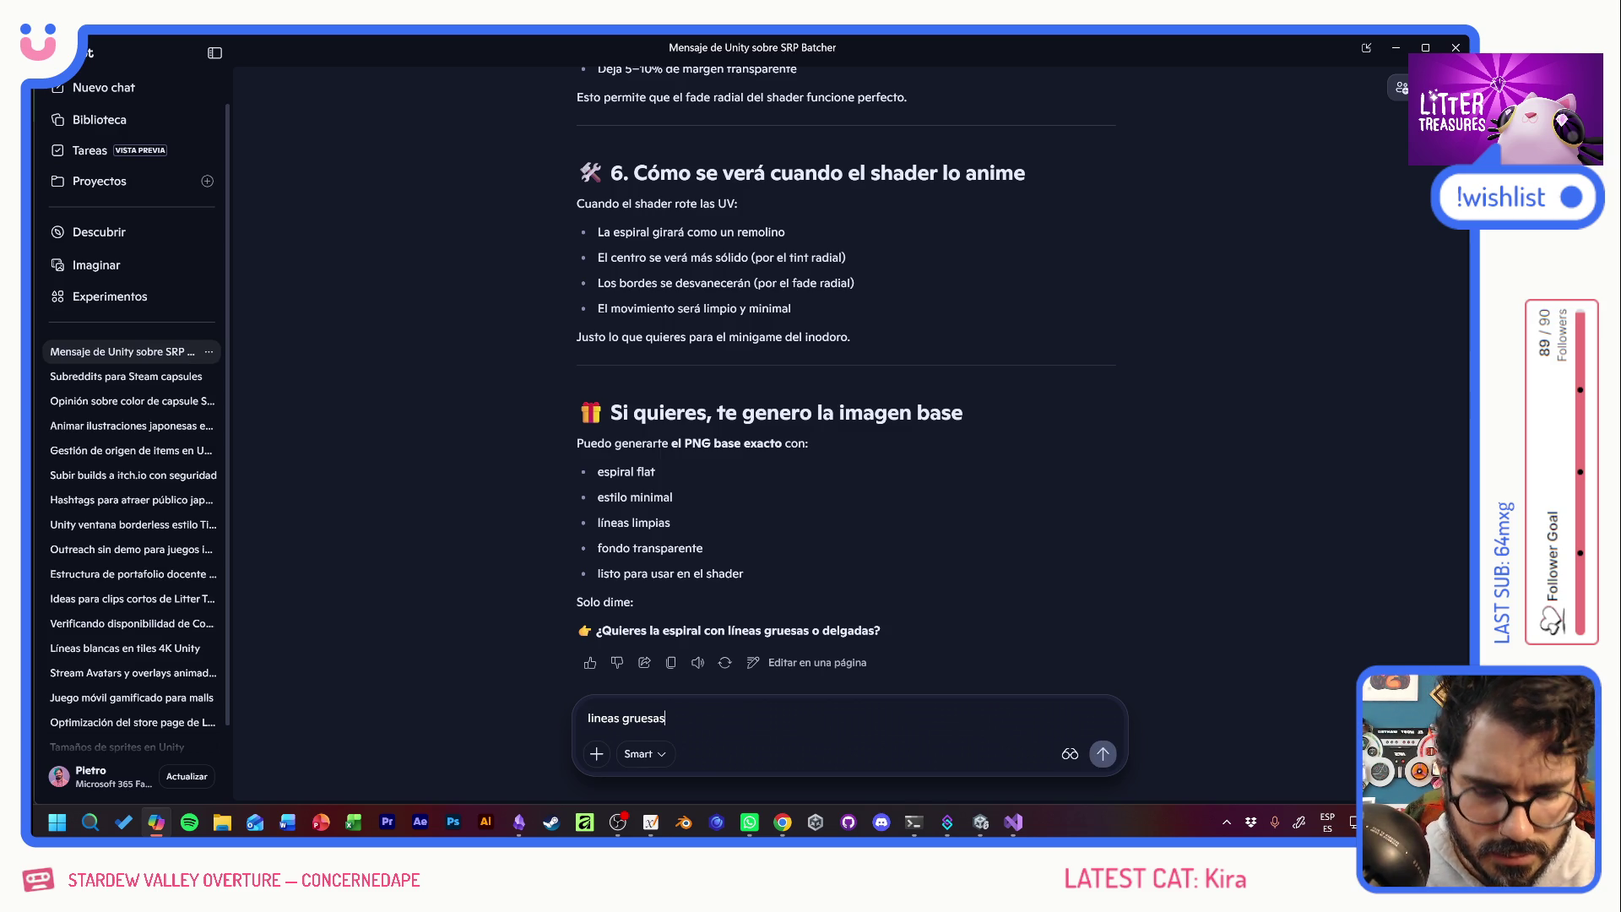
type("generalo porfas")
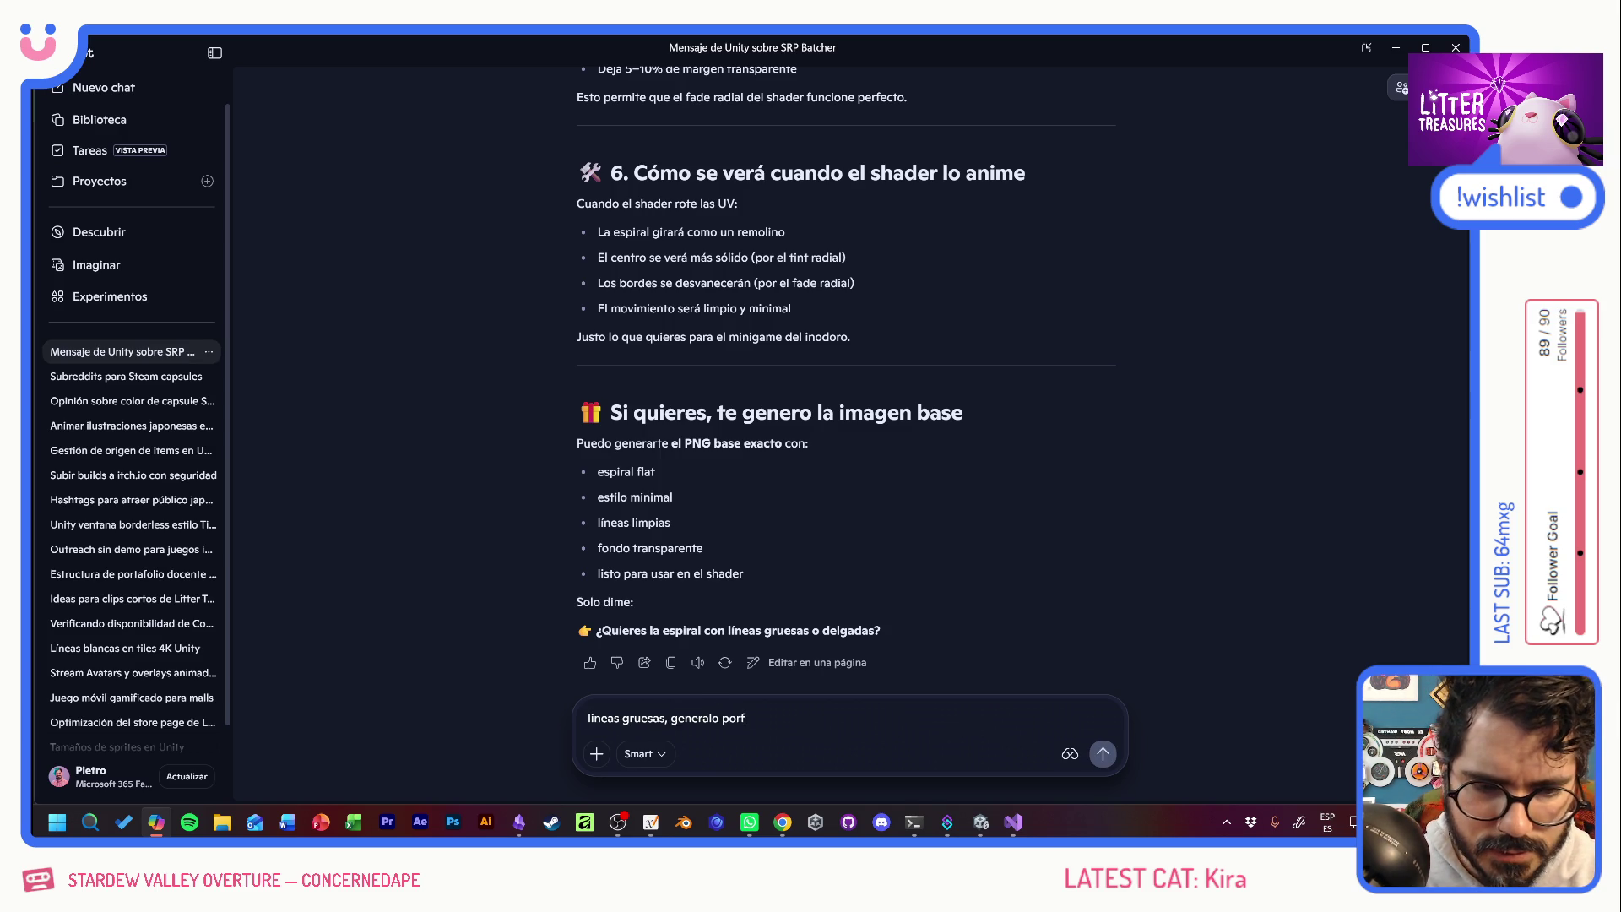
key("Return")
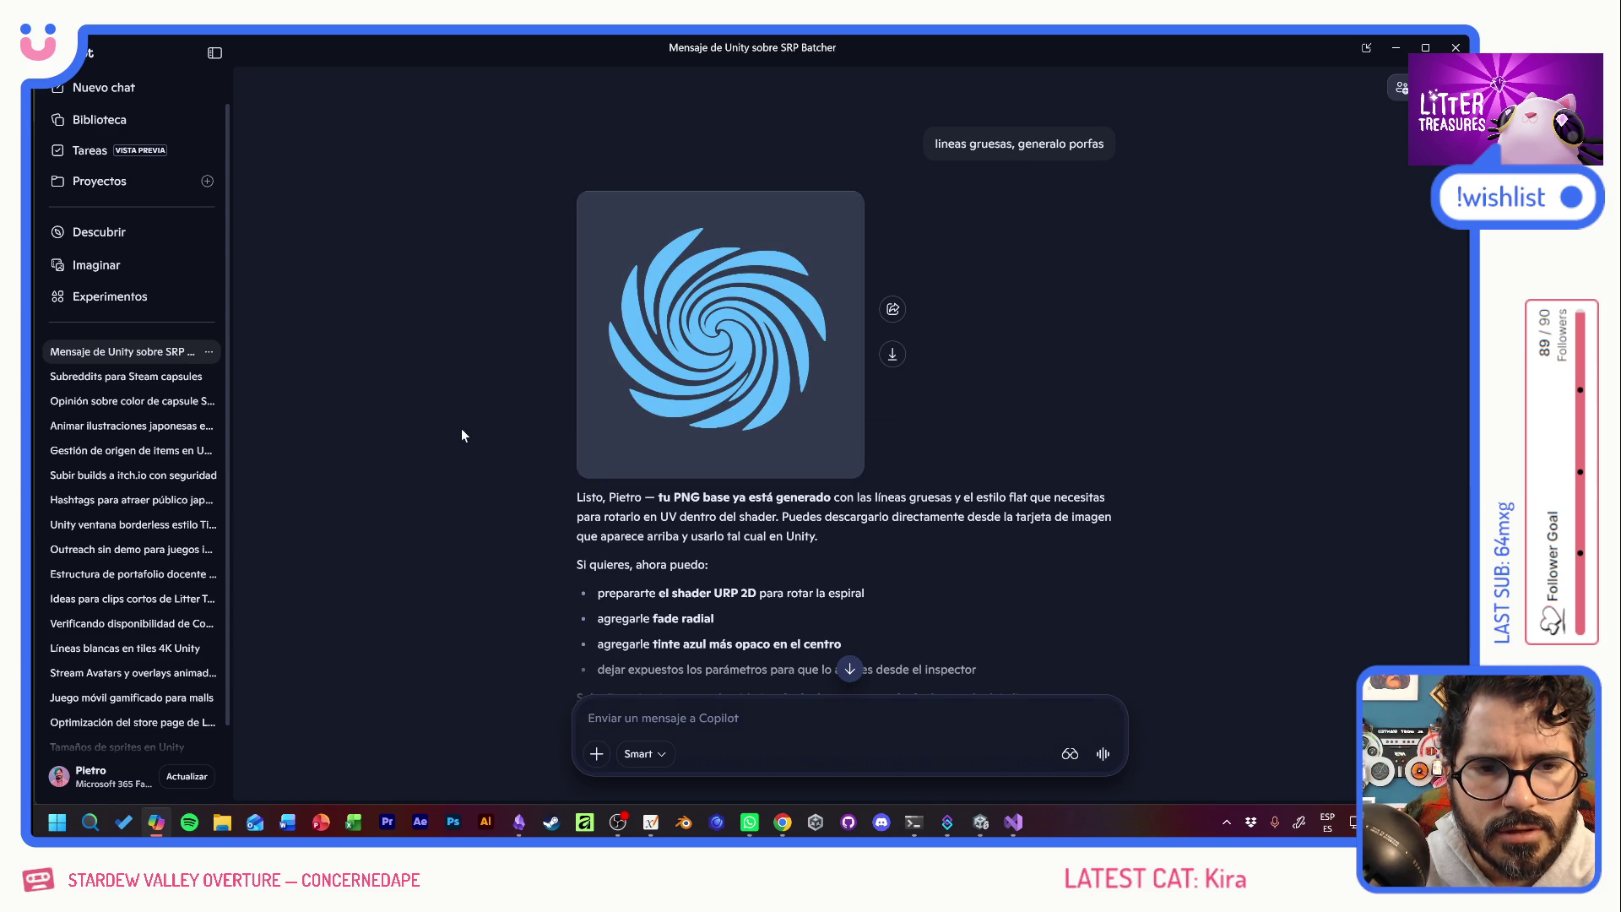
left_click(721, 339)
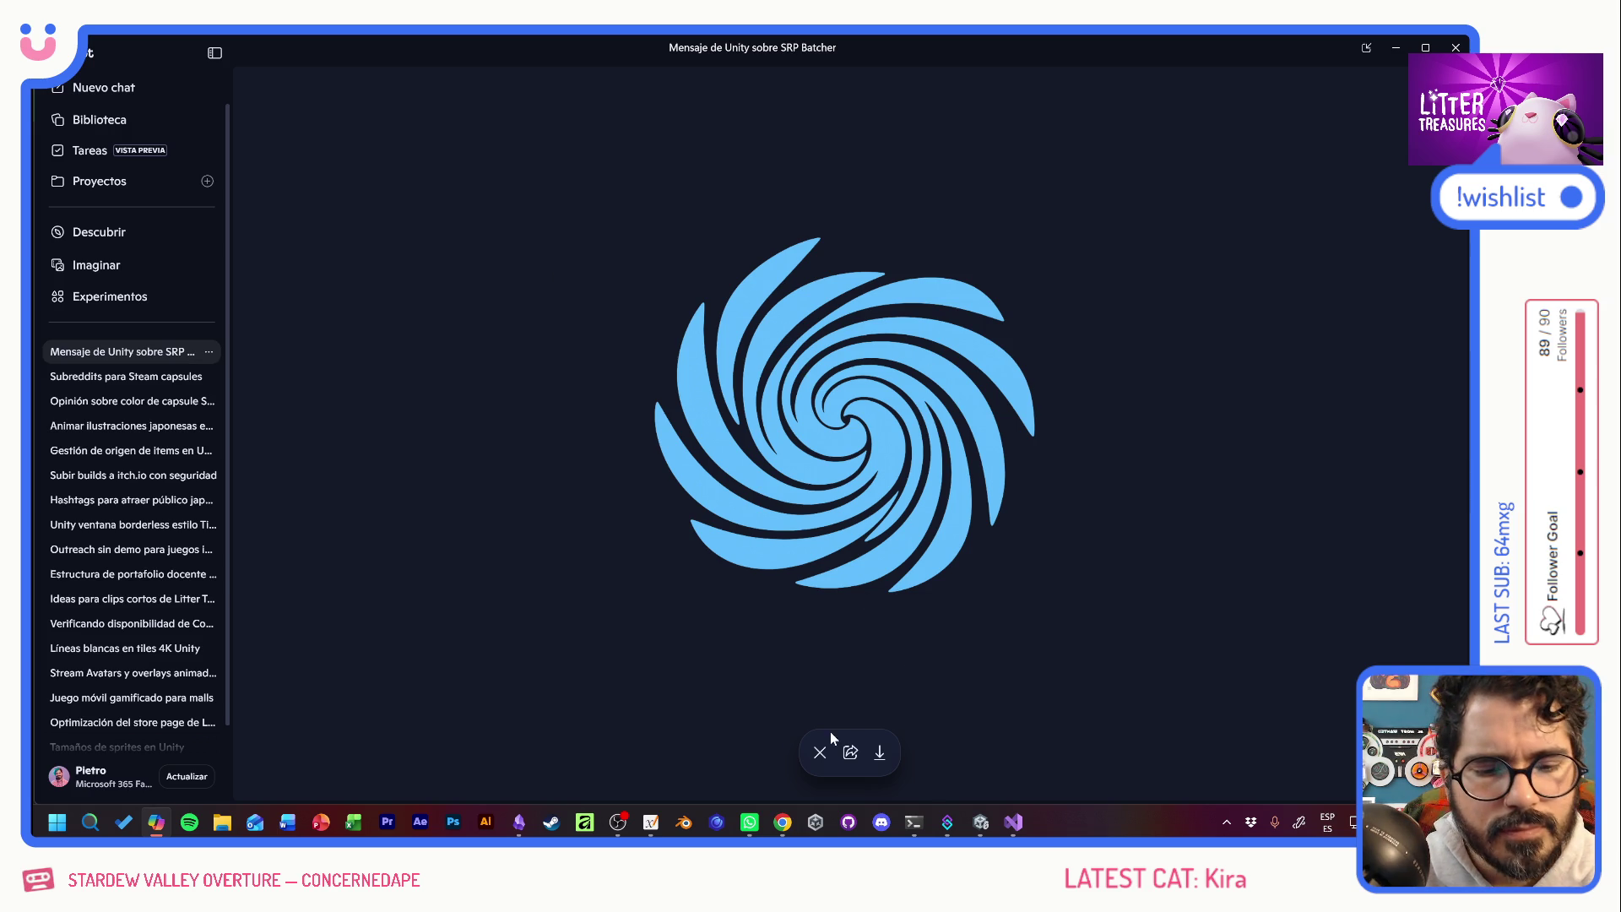
left_click(819, 752)
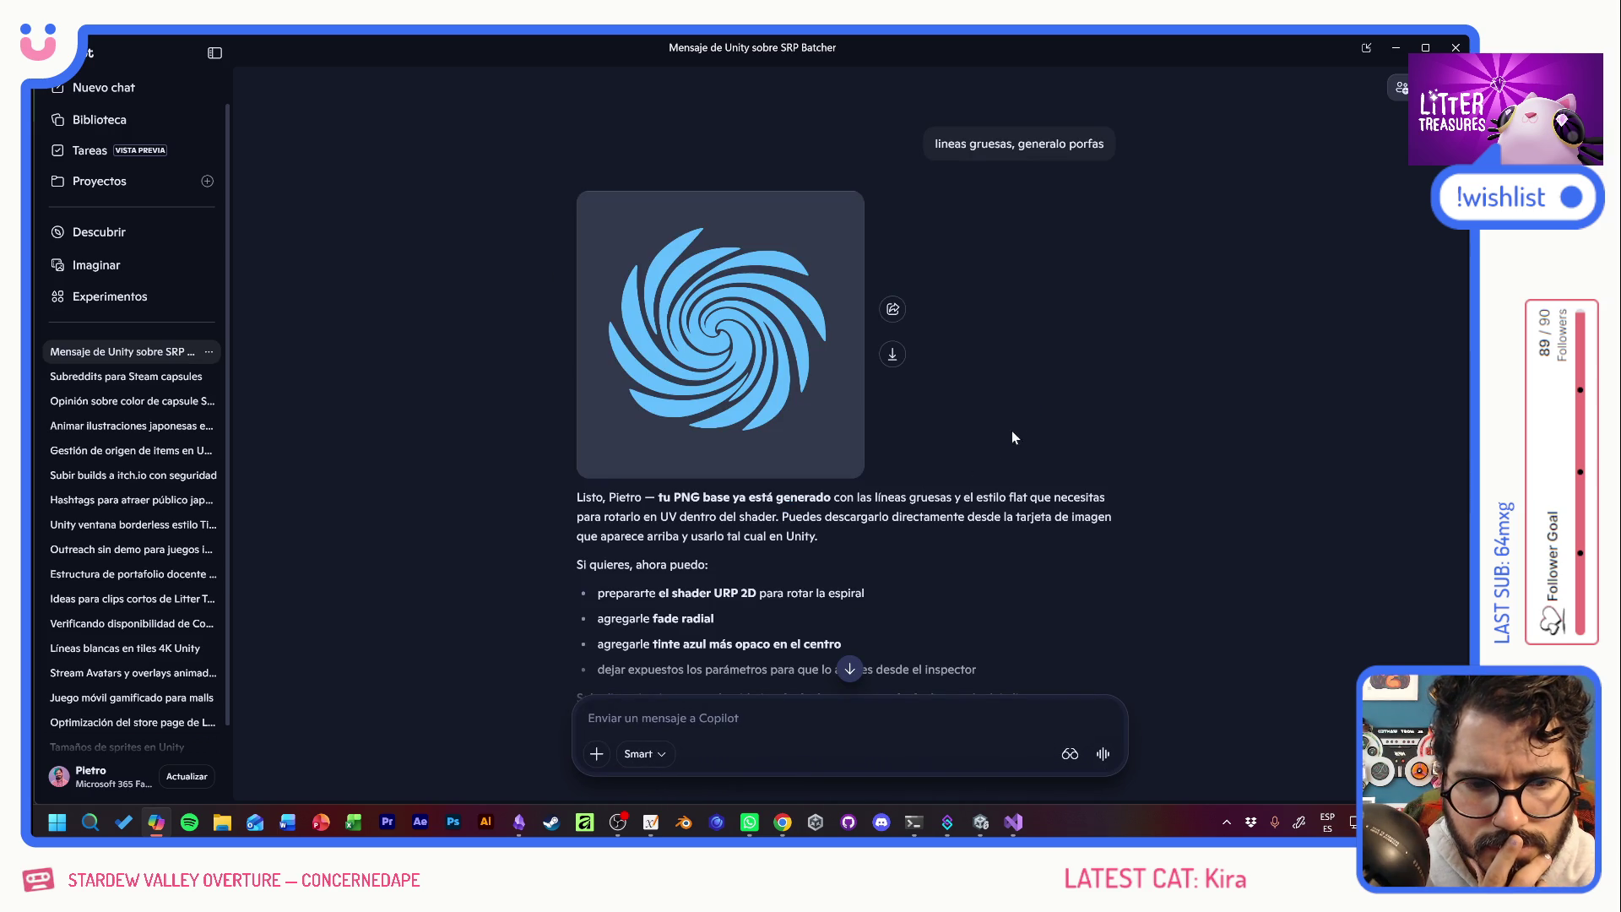
type("y")
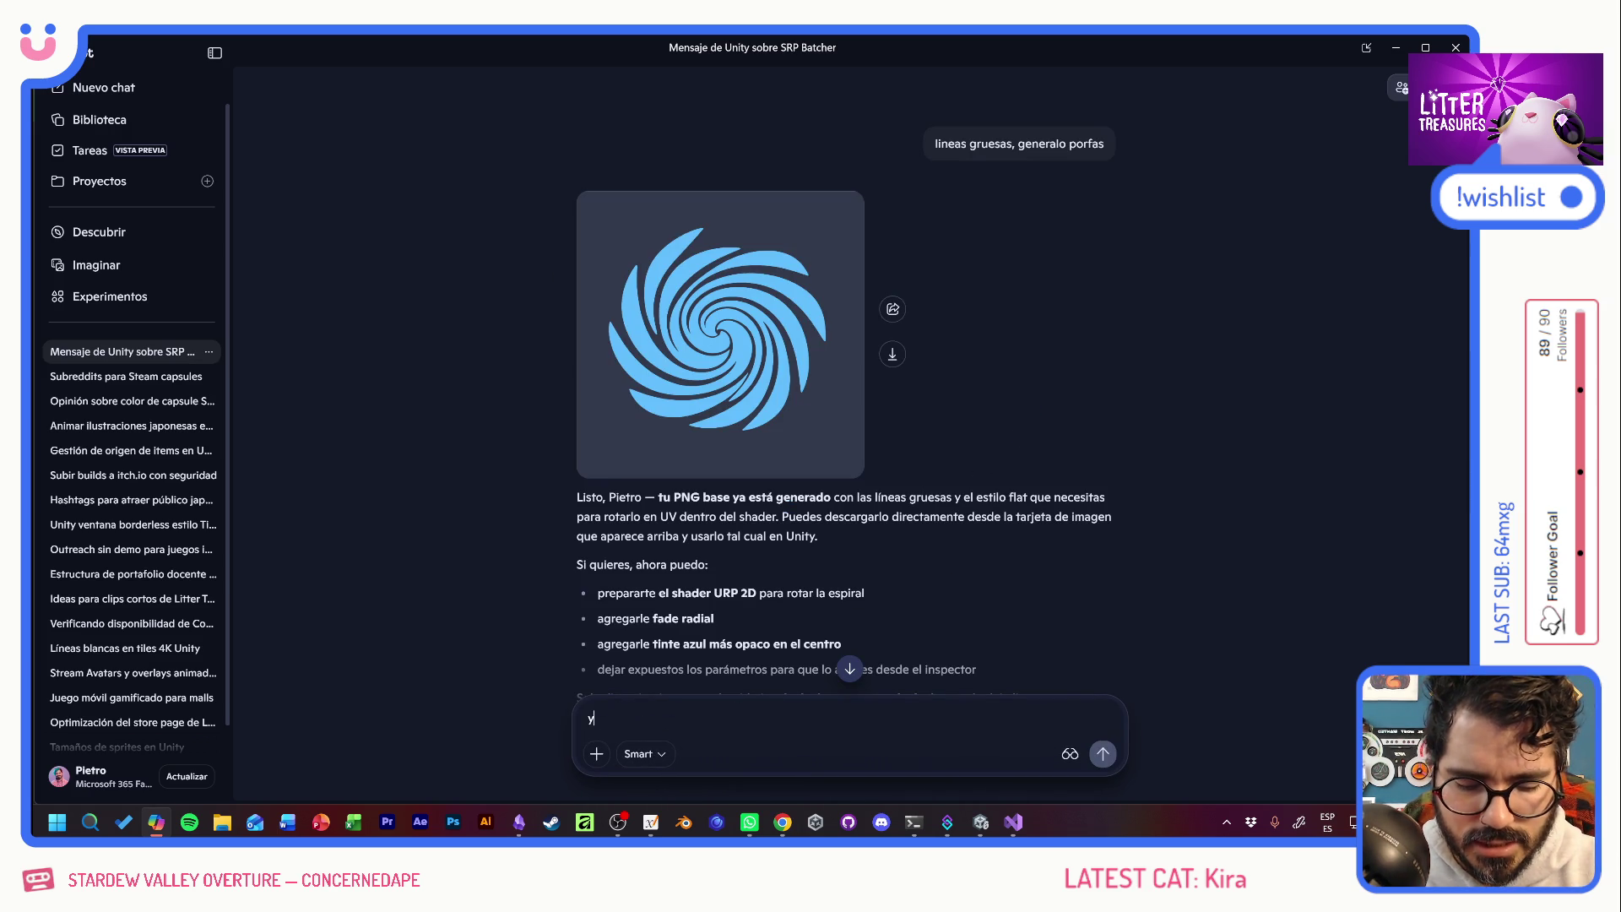
type(" como hag")
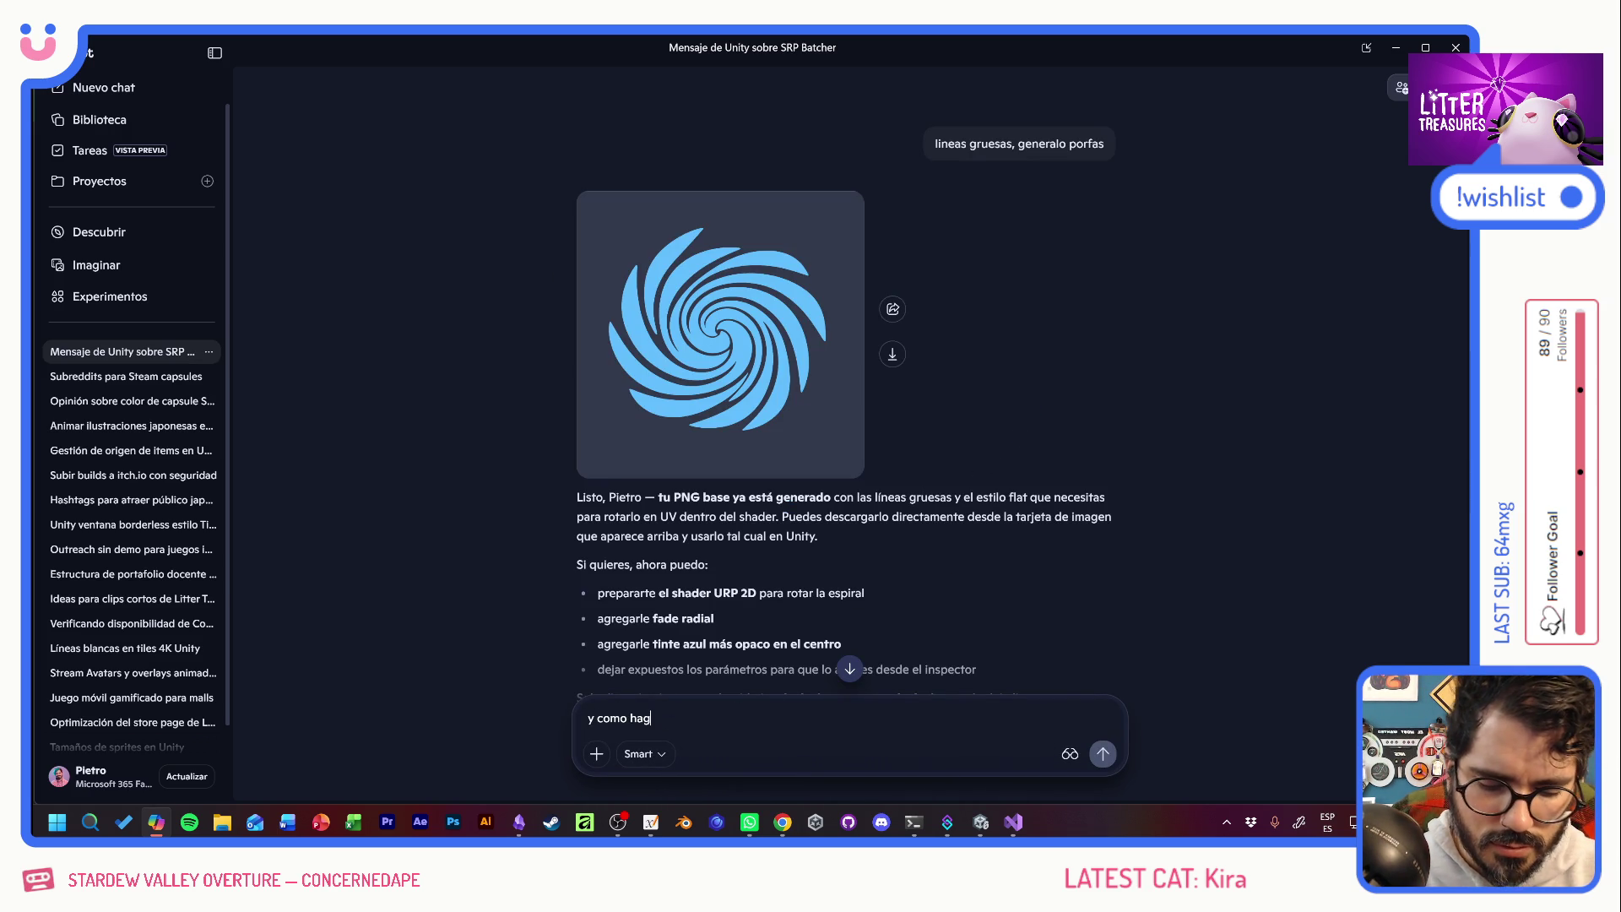
type("o en el shad")
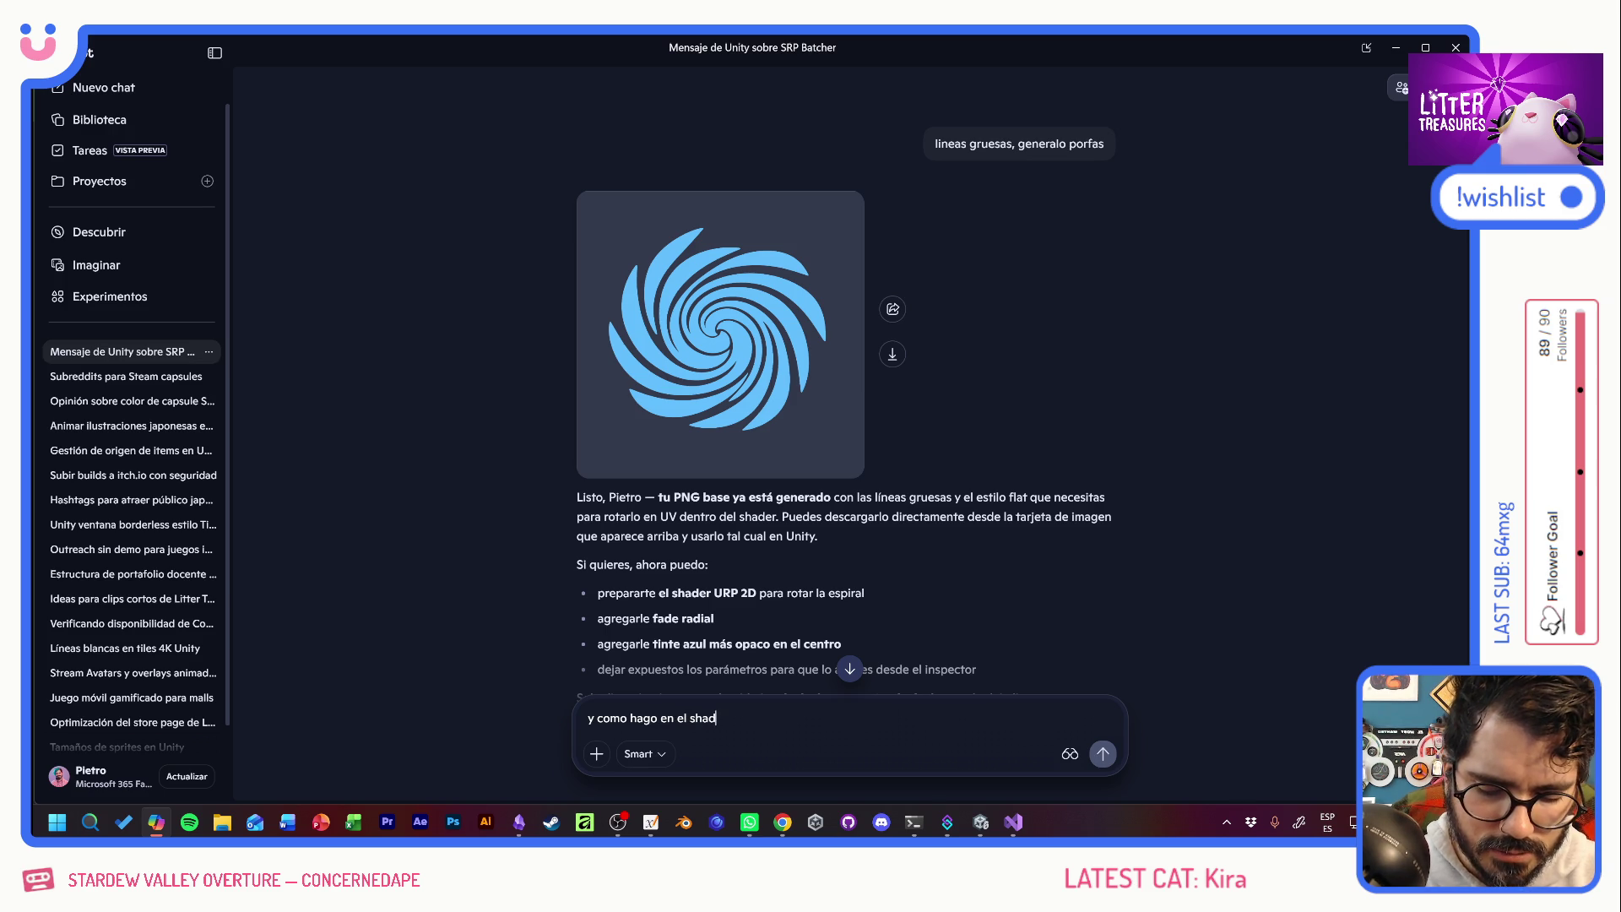
type("er para que")
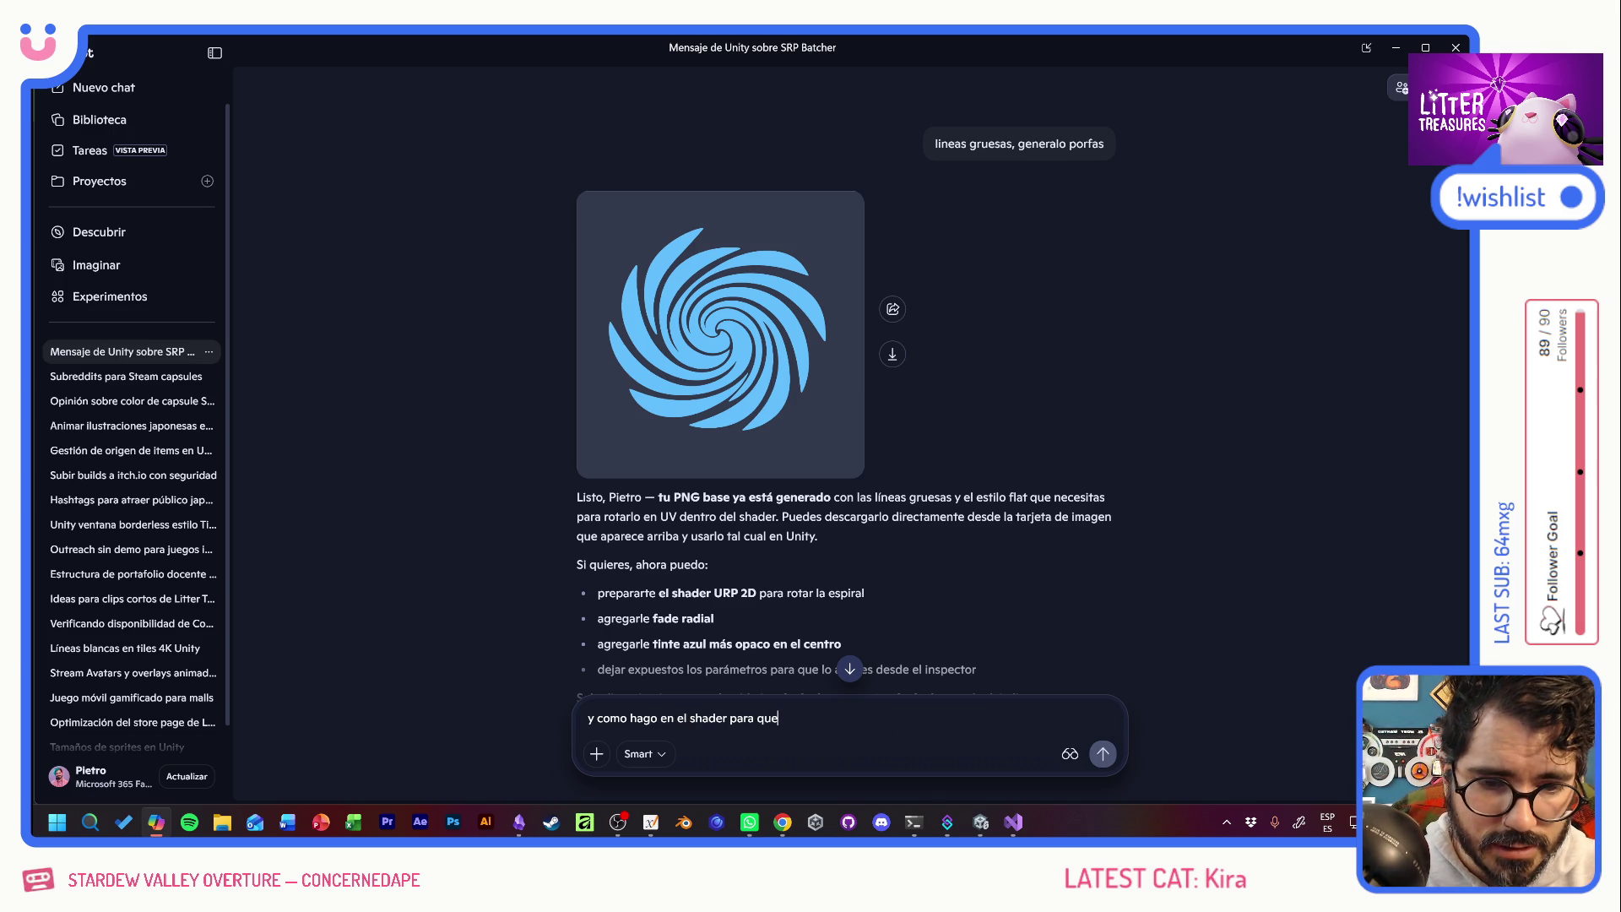
type(" el esp")
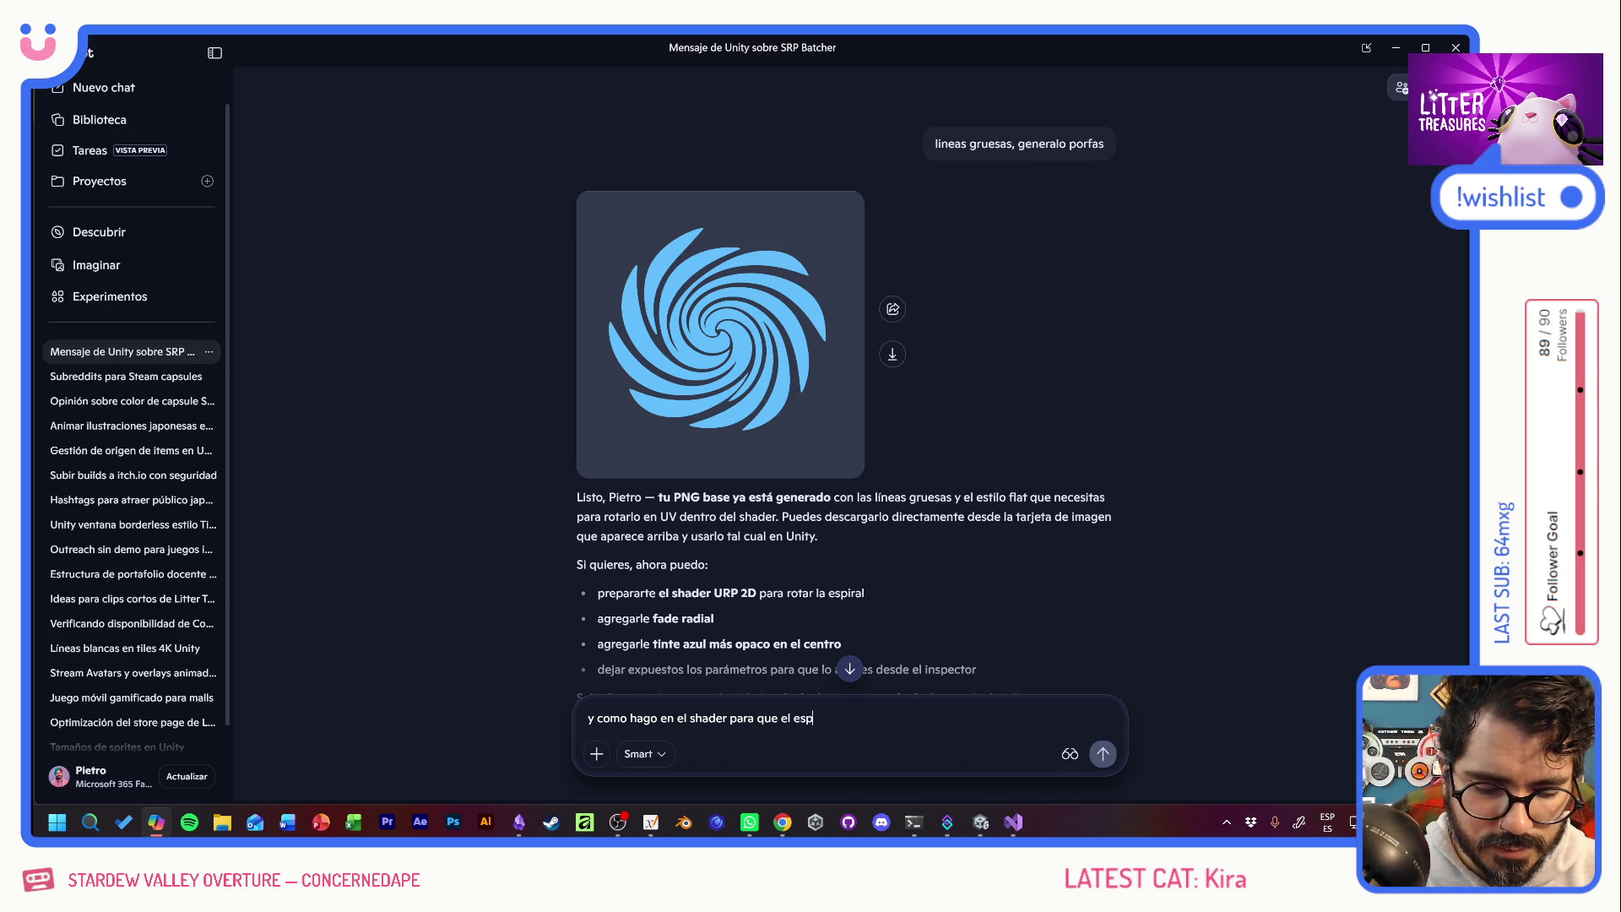
type("iral no sea tan")
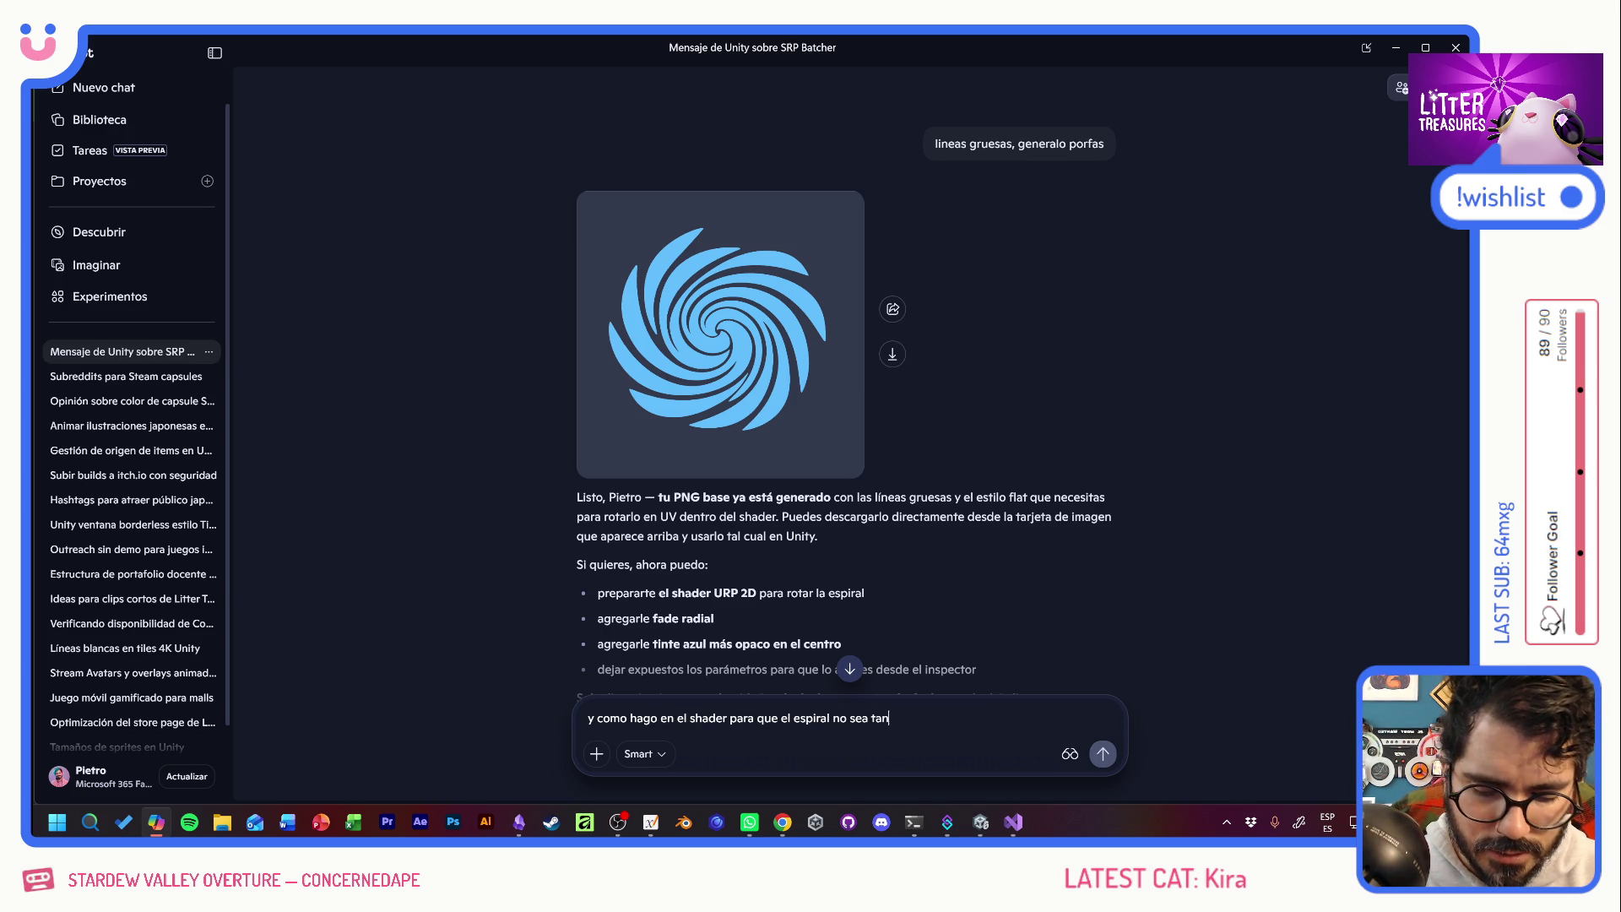
type(" perfecto, ")
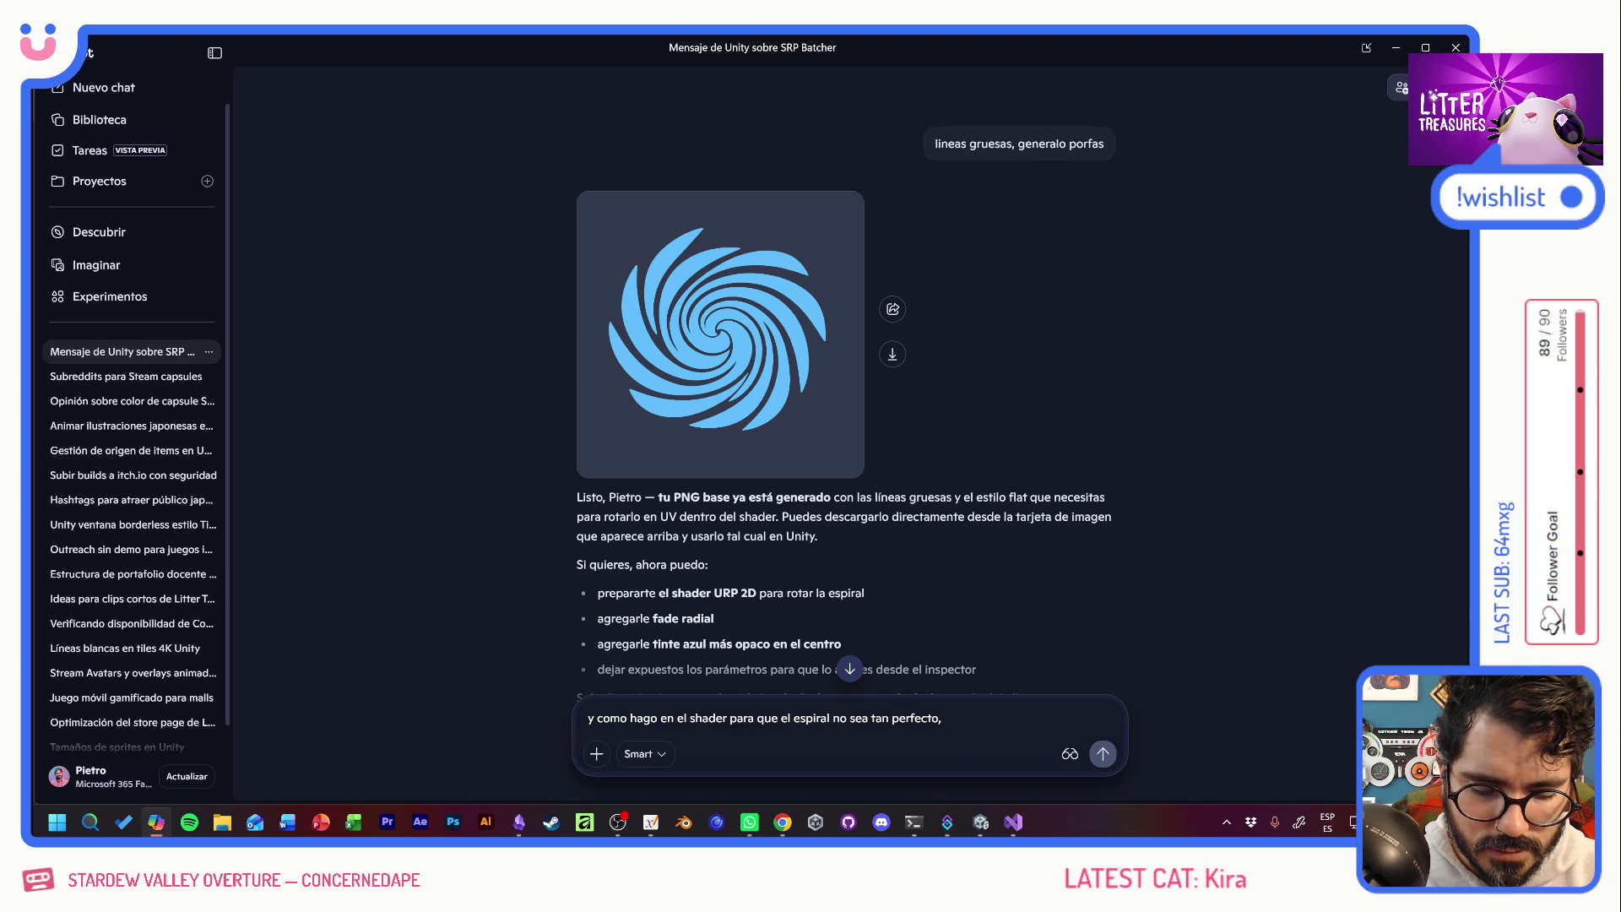
type("que")
type(" se")
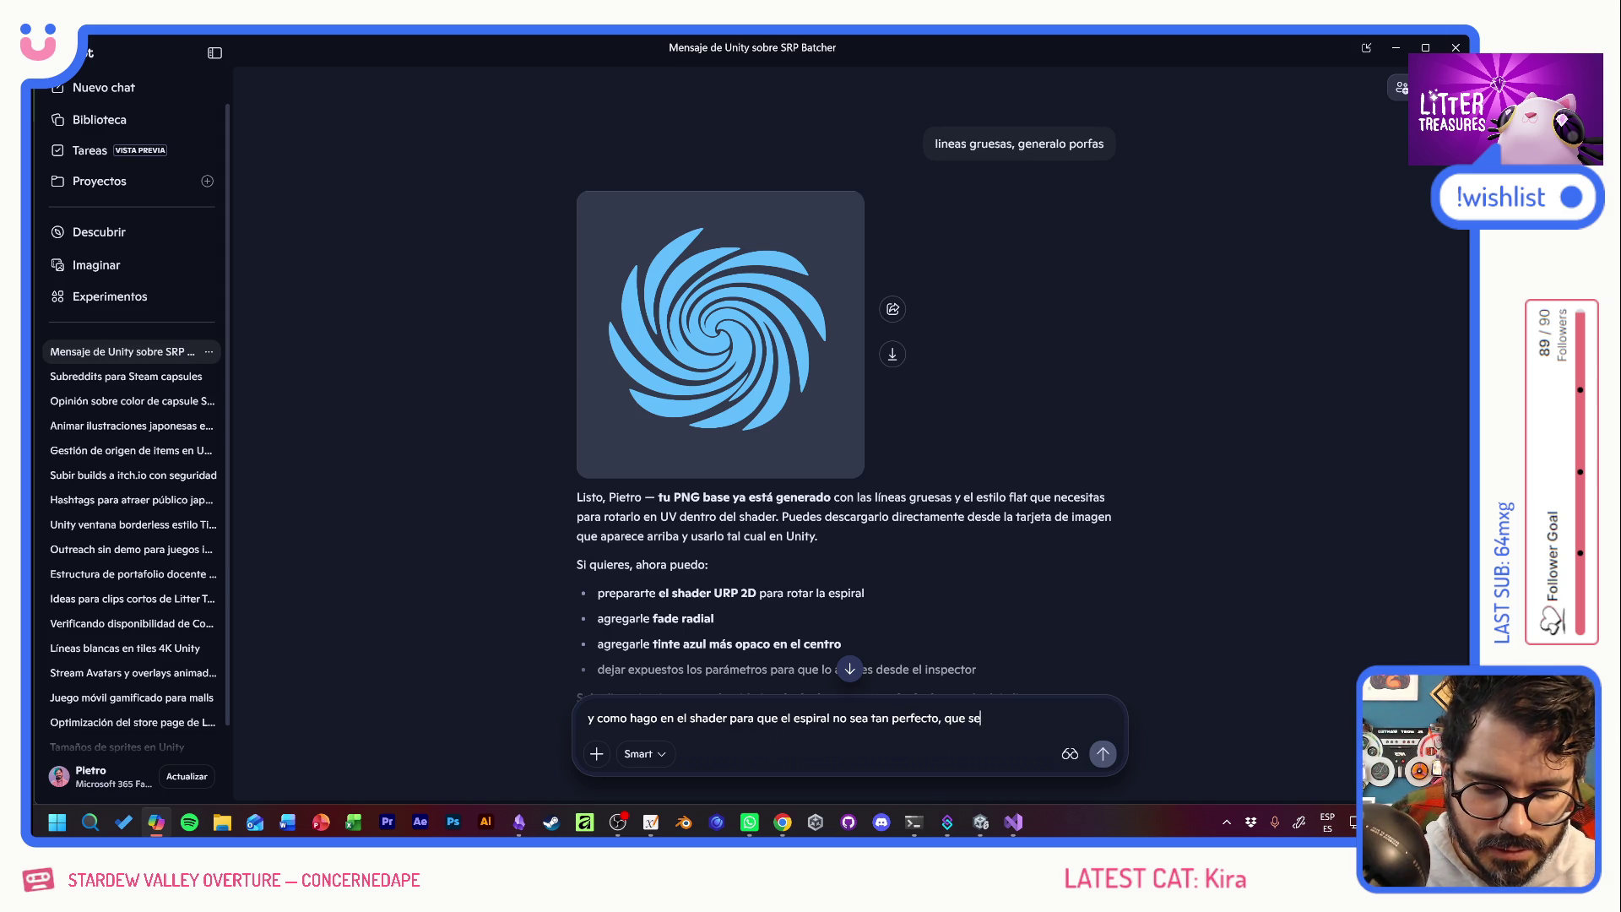
type(" deforme como wavy asi")
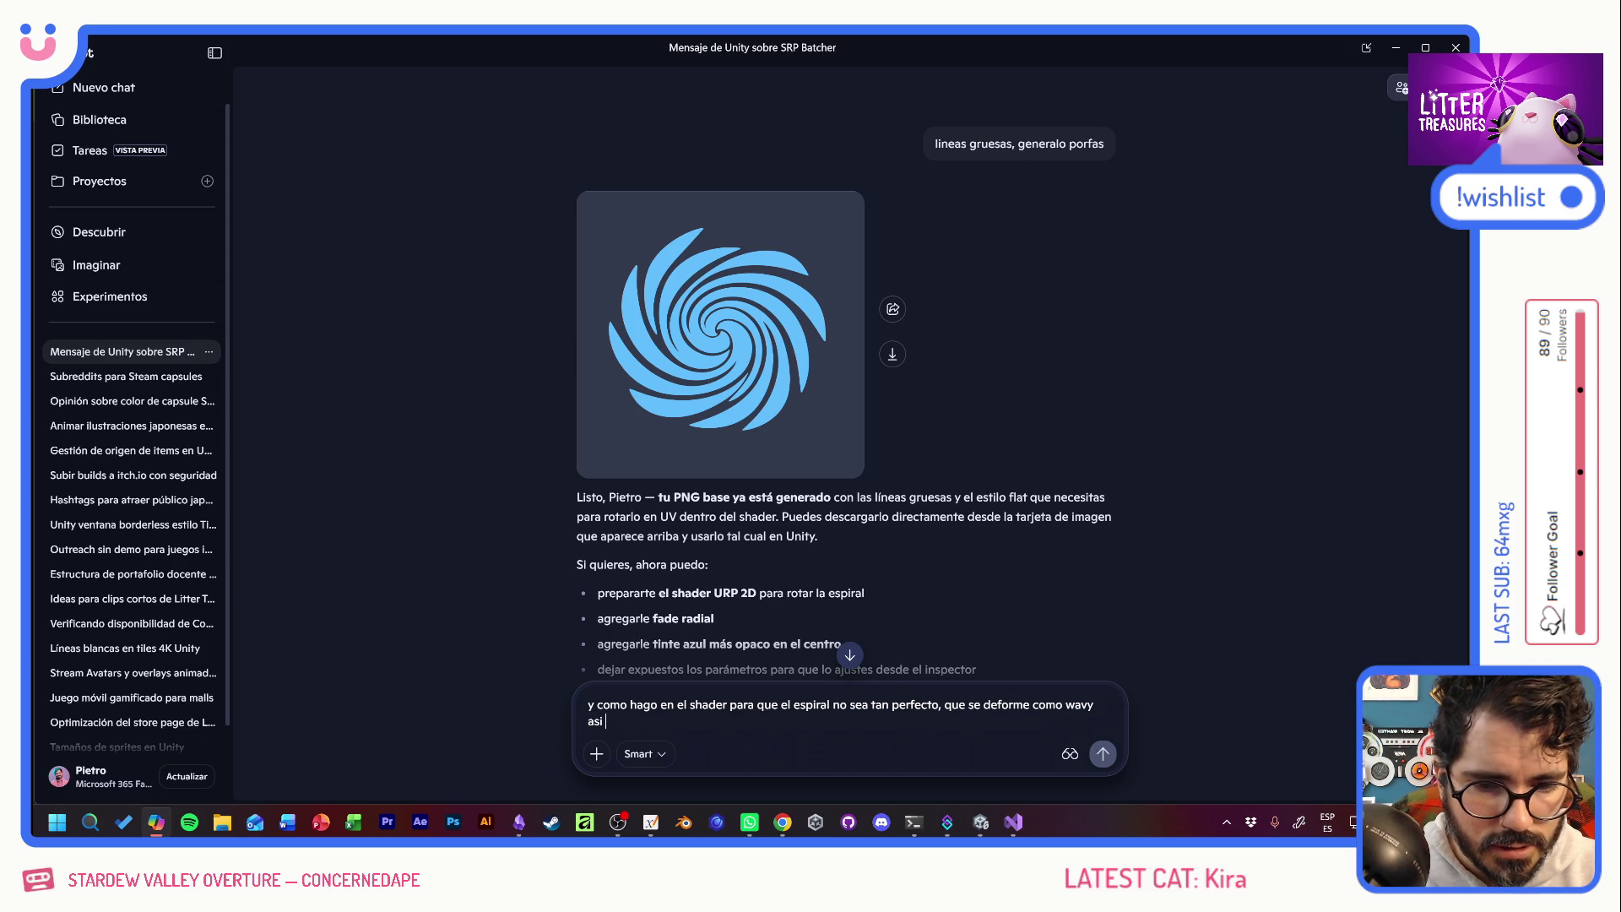
type(" y, si es posible, ")
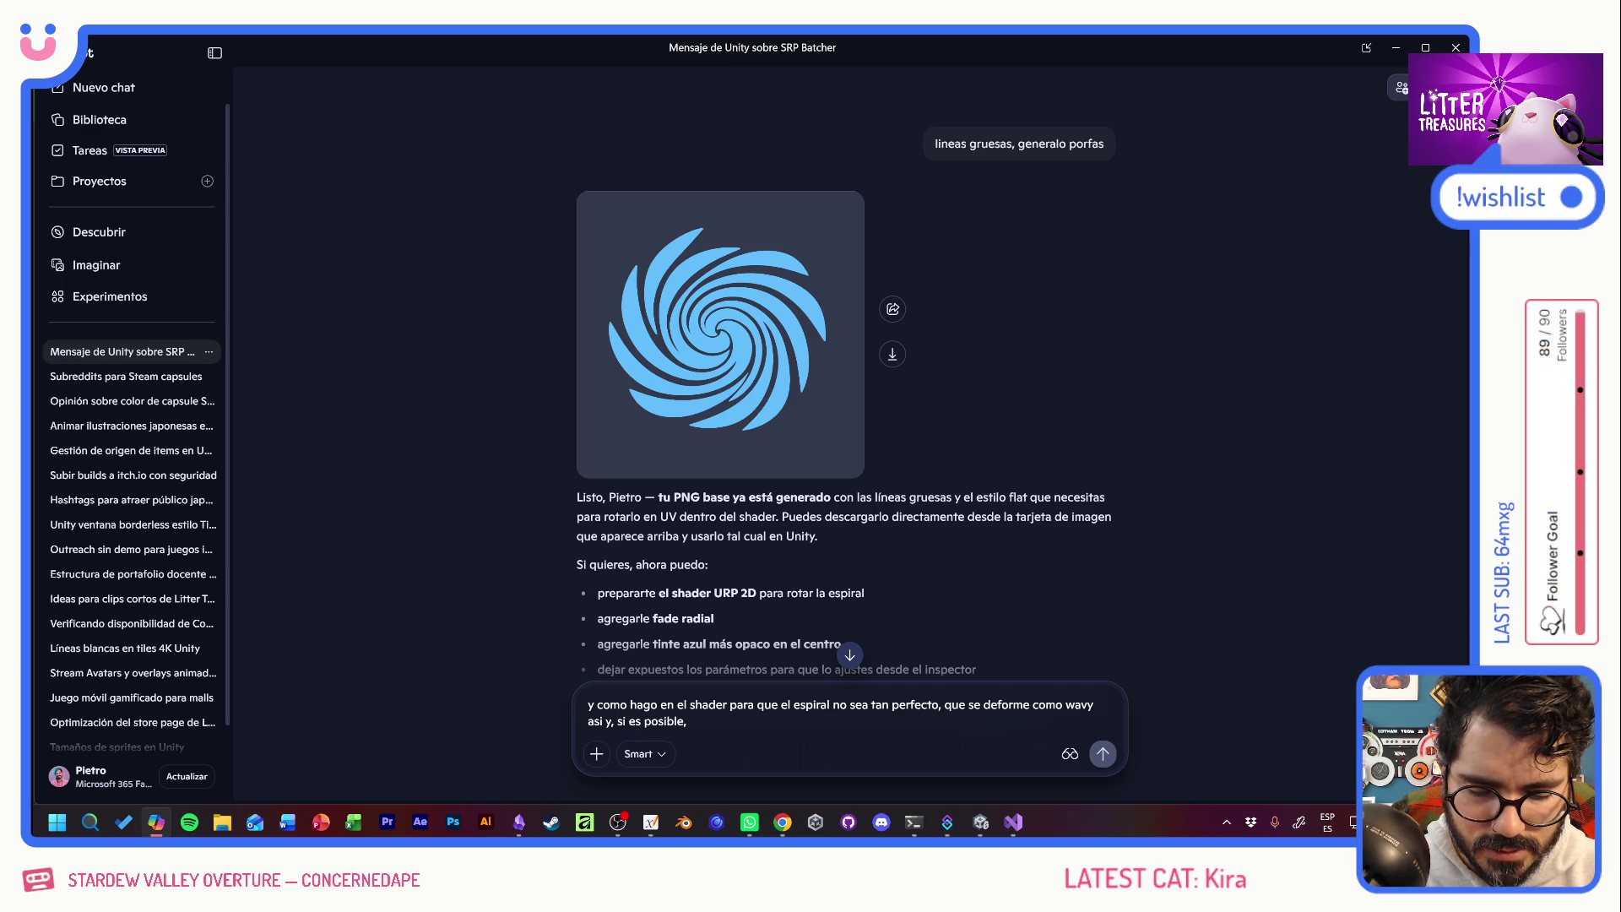
type("se sienta como blobs liquidos. Es decir que a medida que gira no se sient")
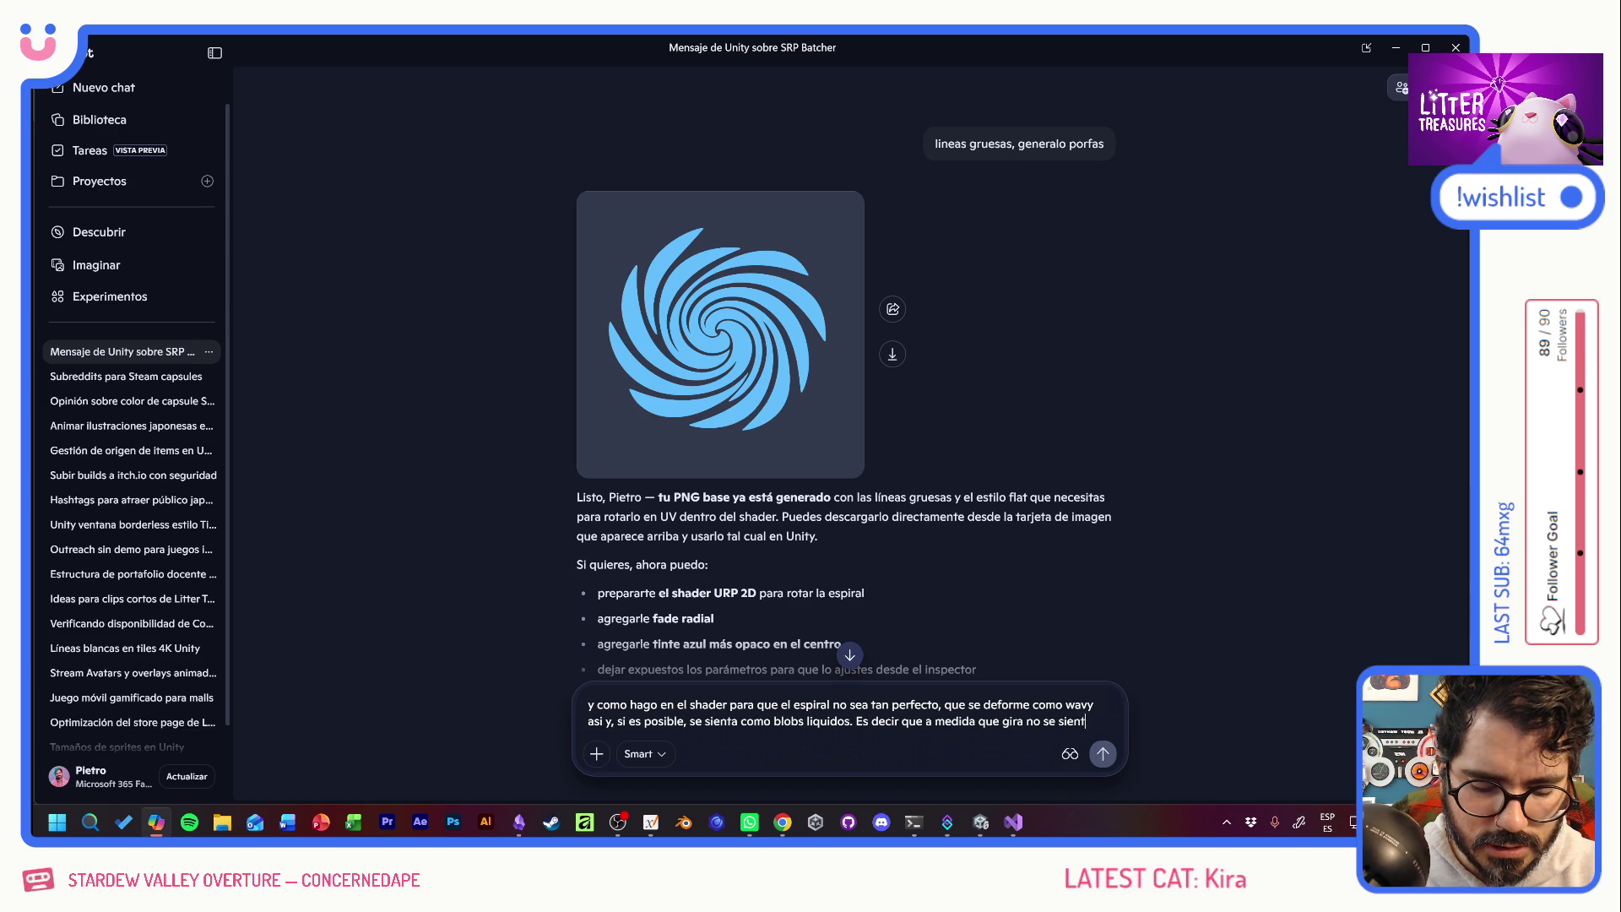
type("a un objeto duro sino que ")
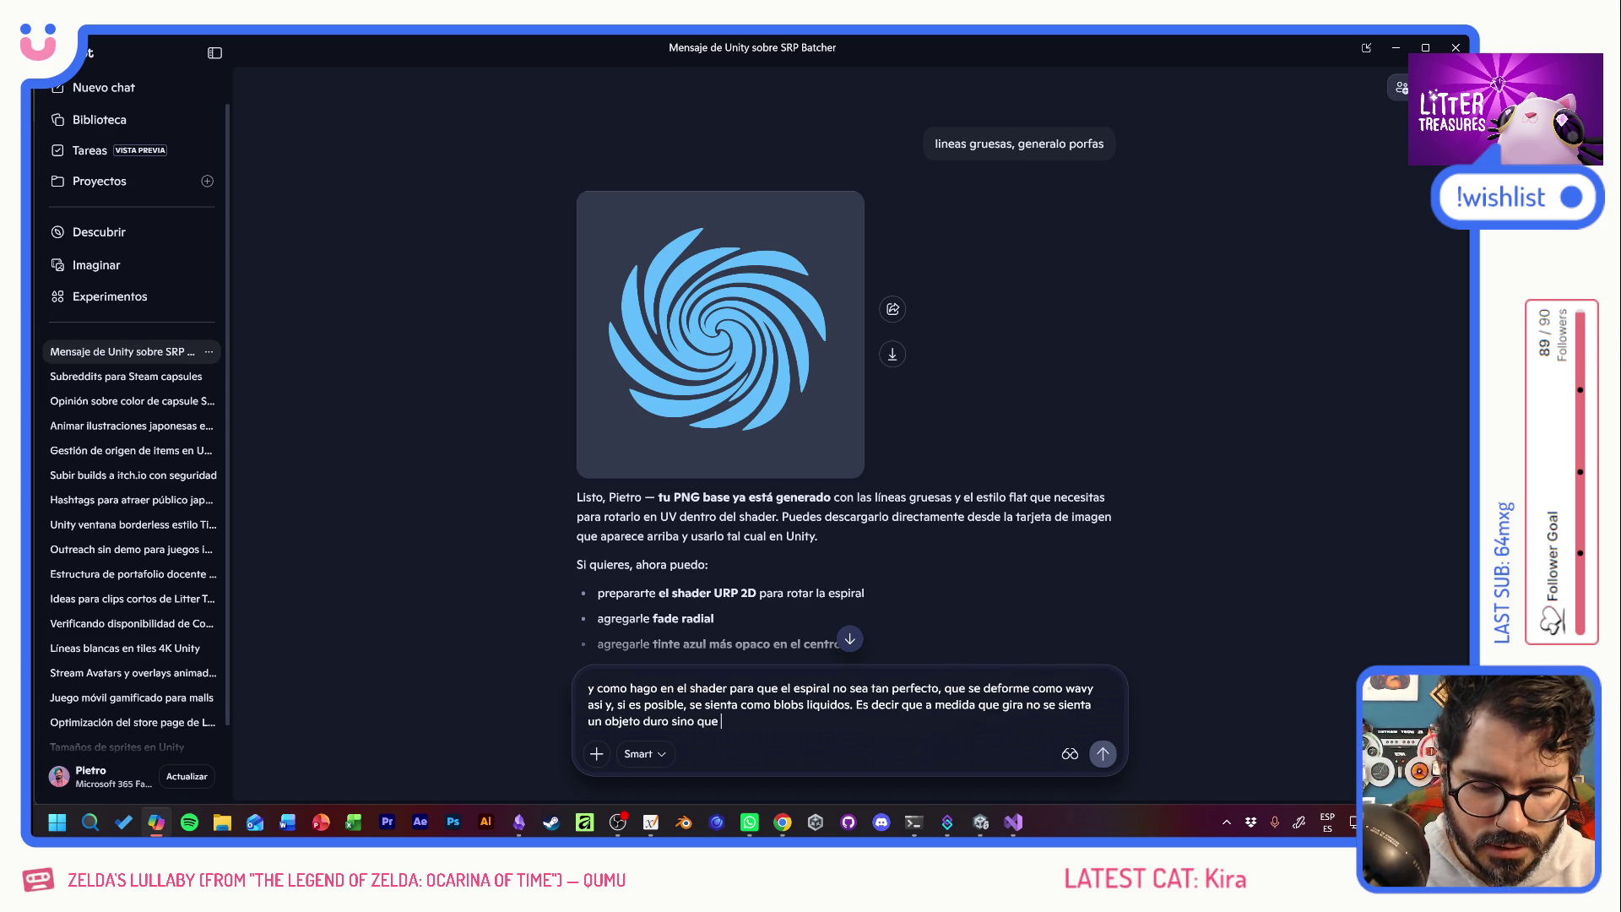
type("por do")
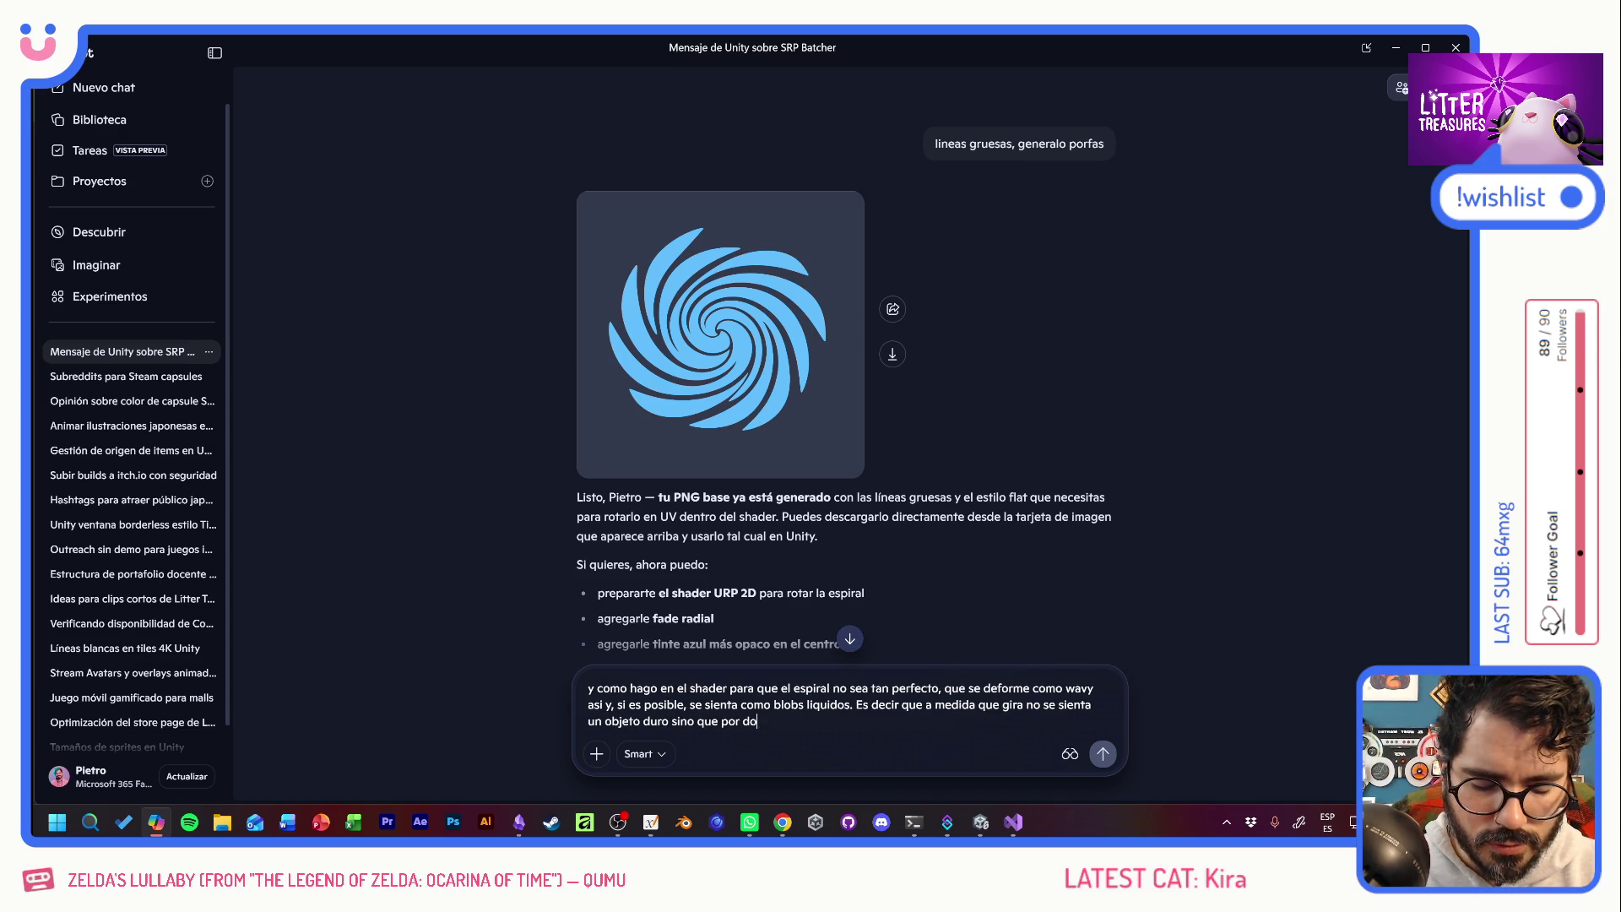
type("nde pasó dj")
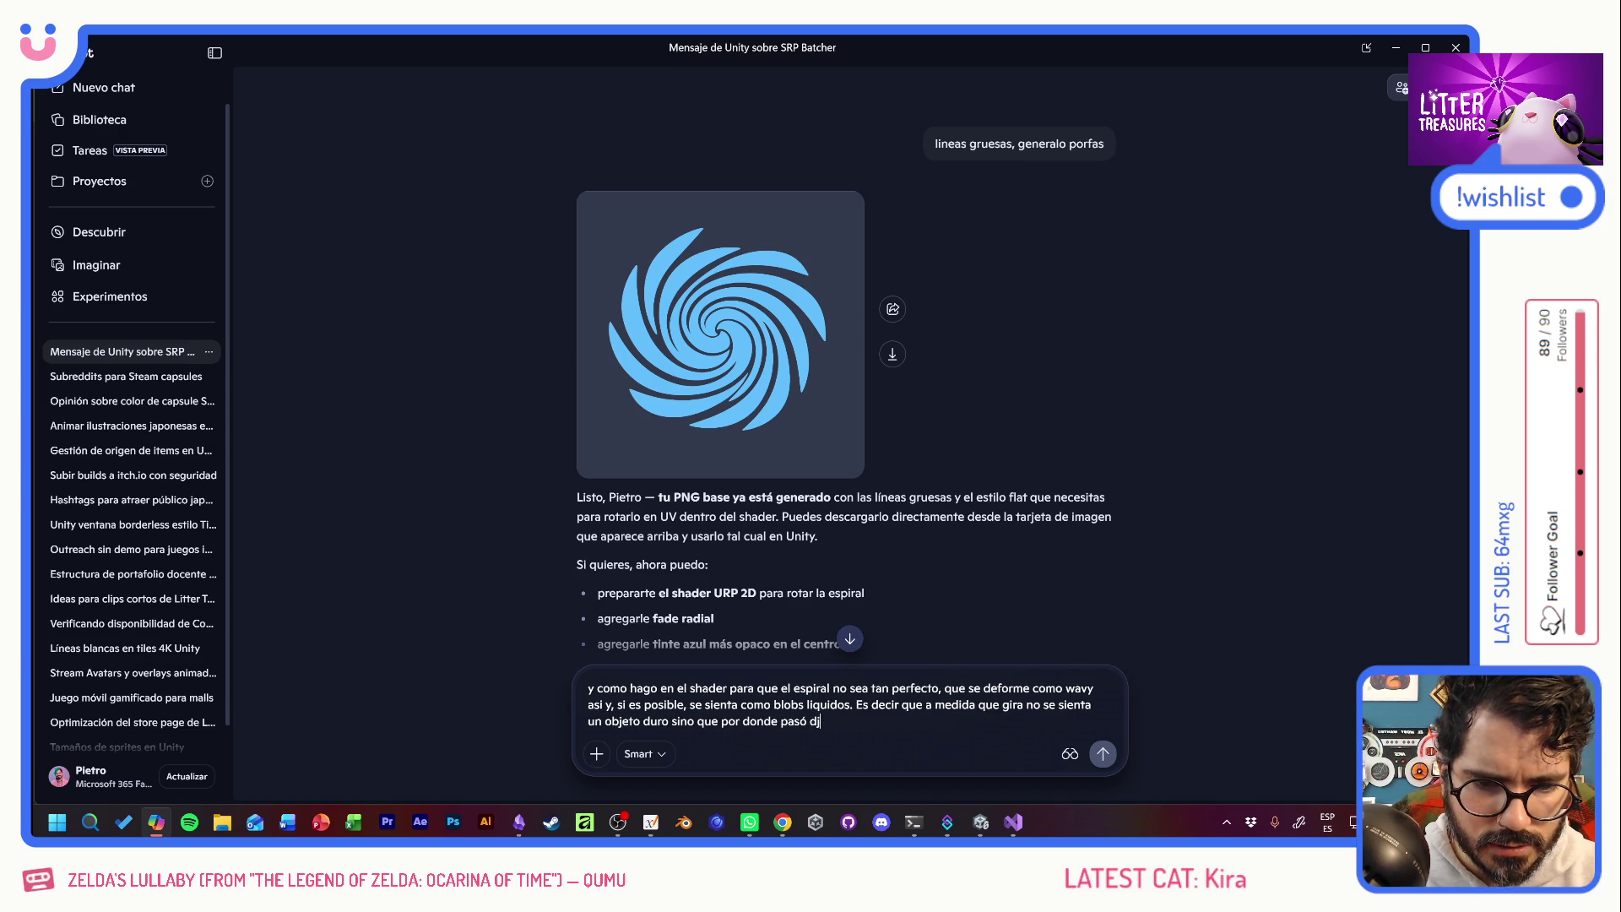
key("BackSpace")
type("eje ras")
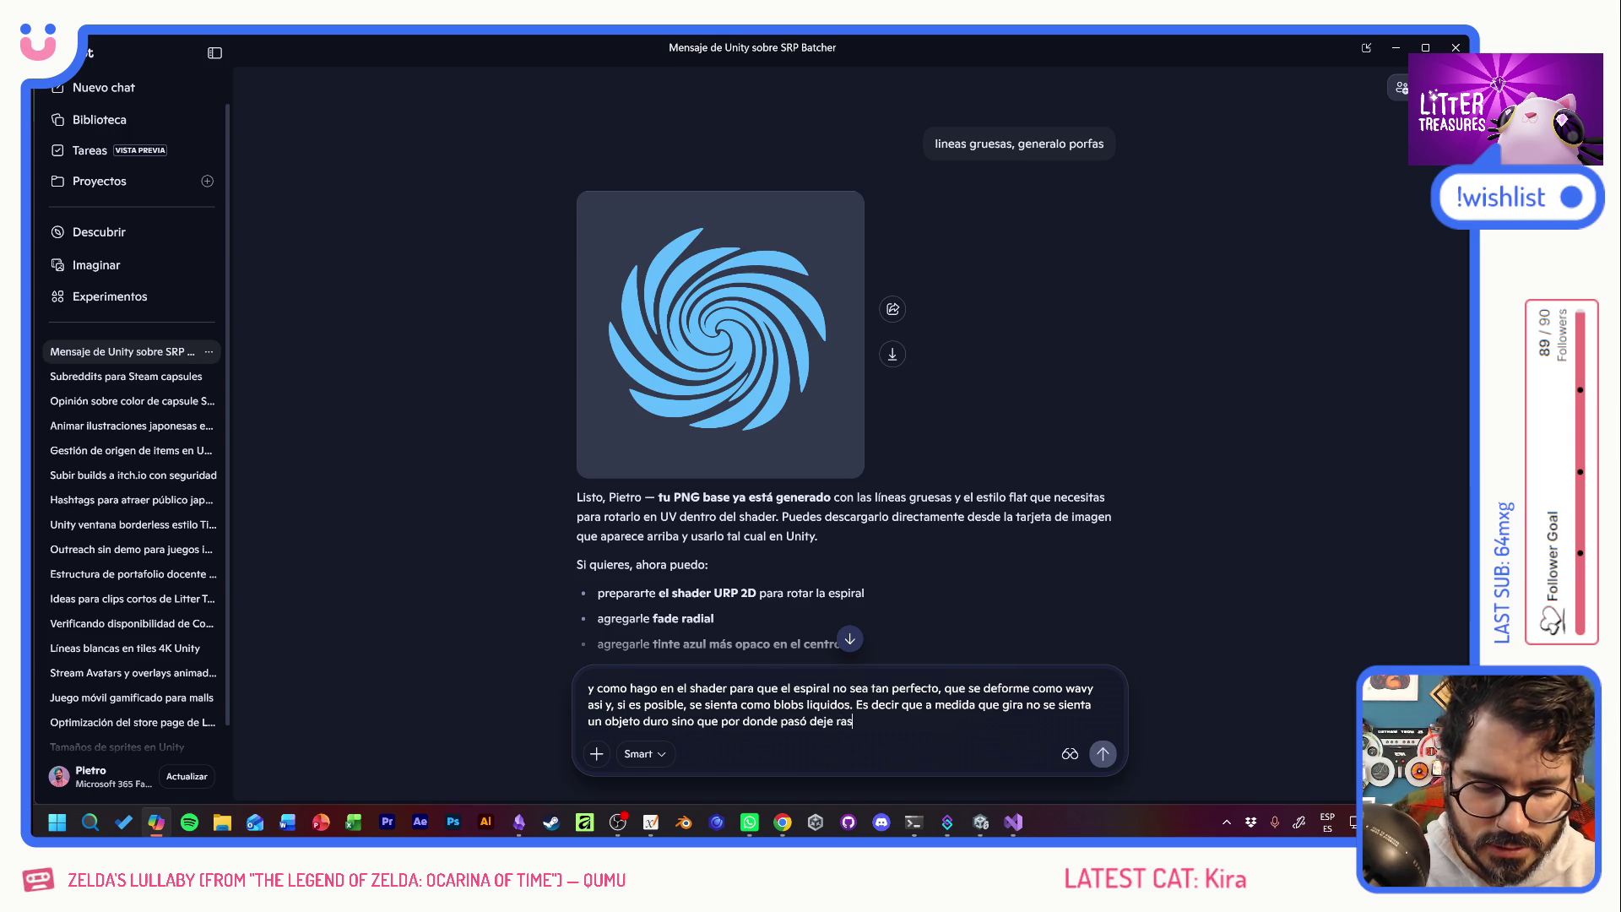
type("tros de blobs ")
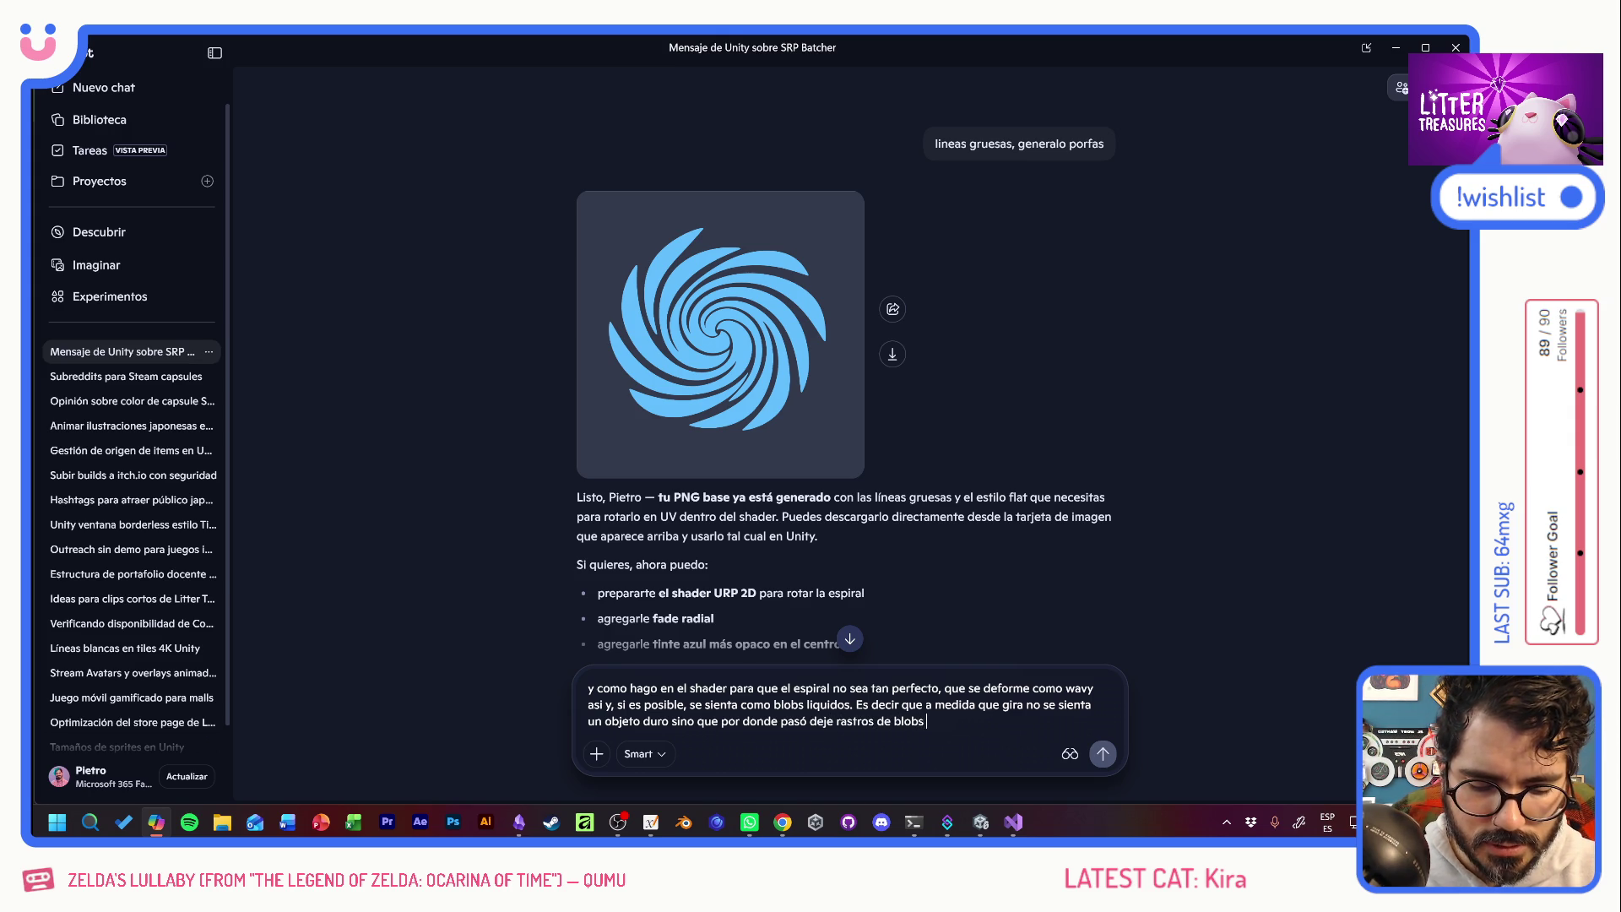
type("liquidos que")
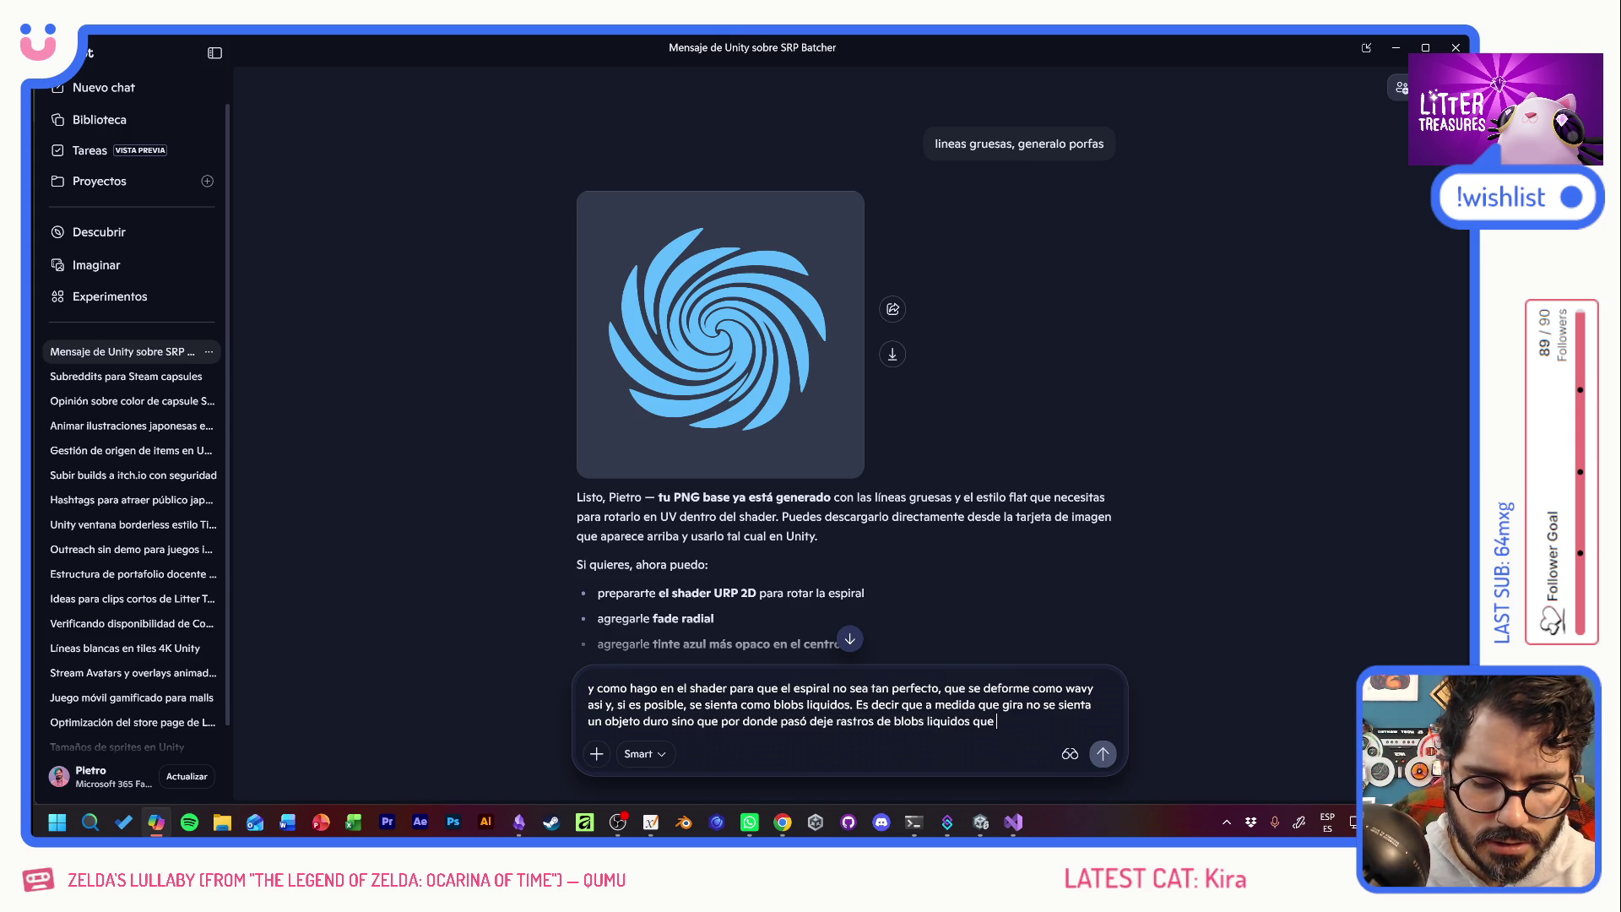
type(" en el tiempo se van")
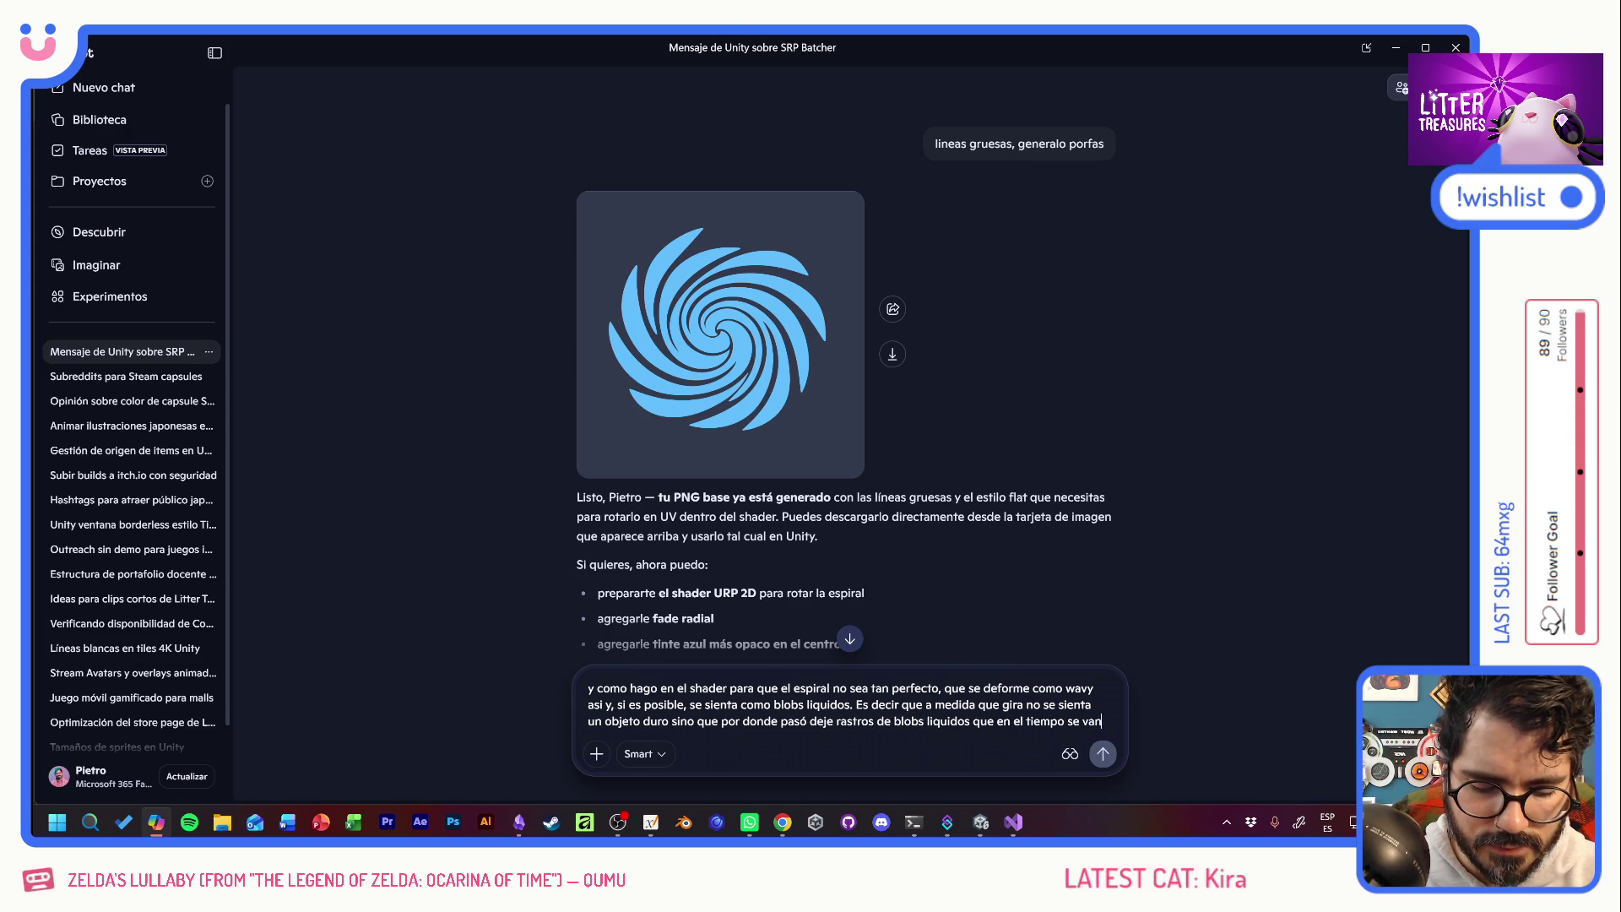
type(" reduciendo. ")
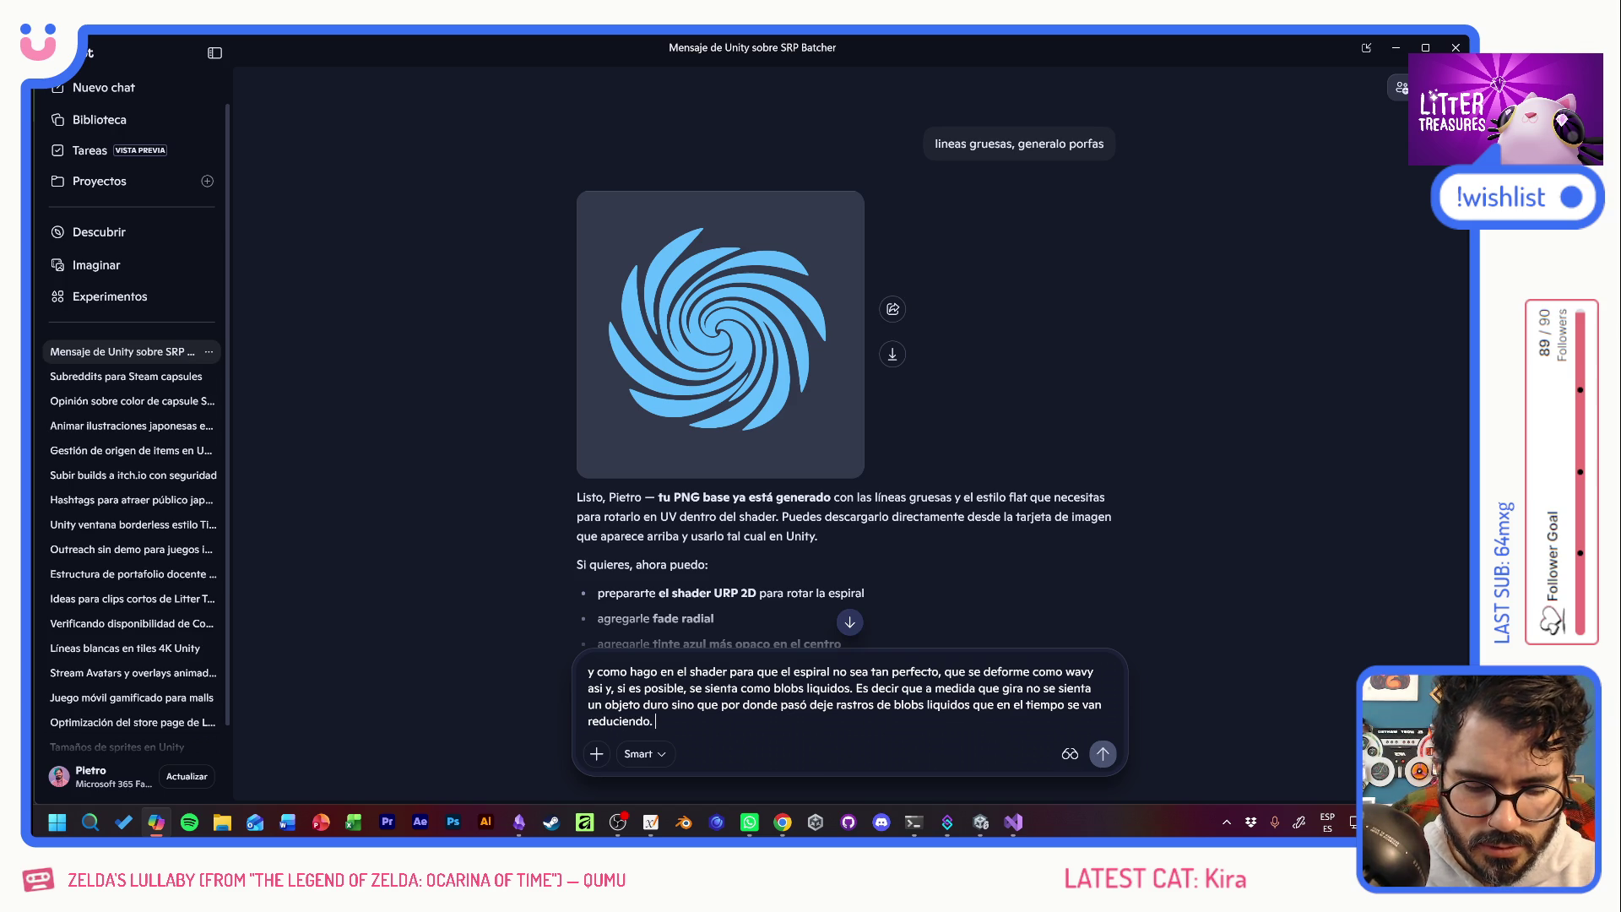
type("Como un noise ")
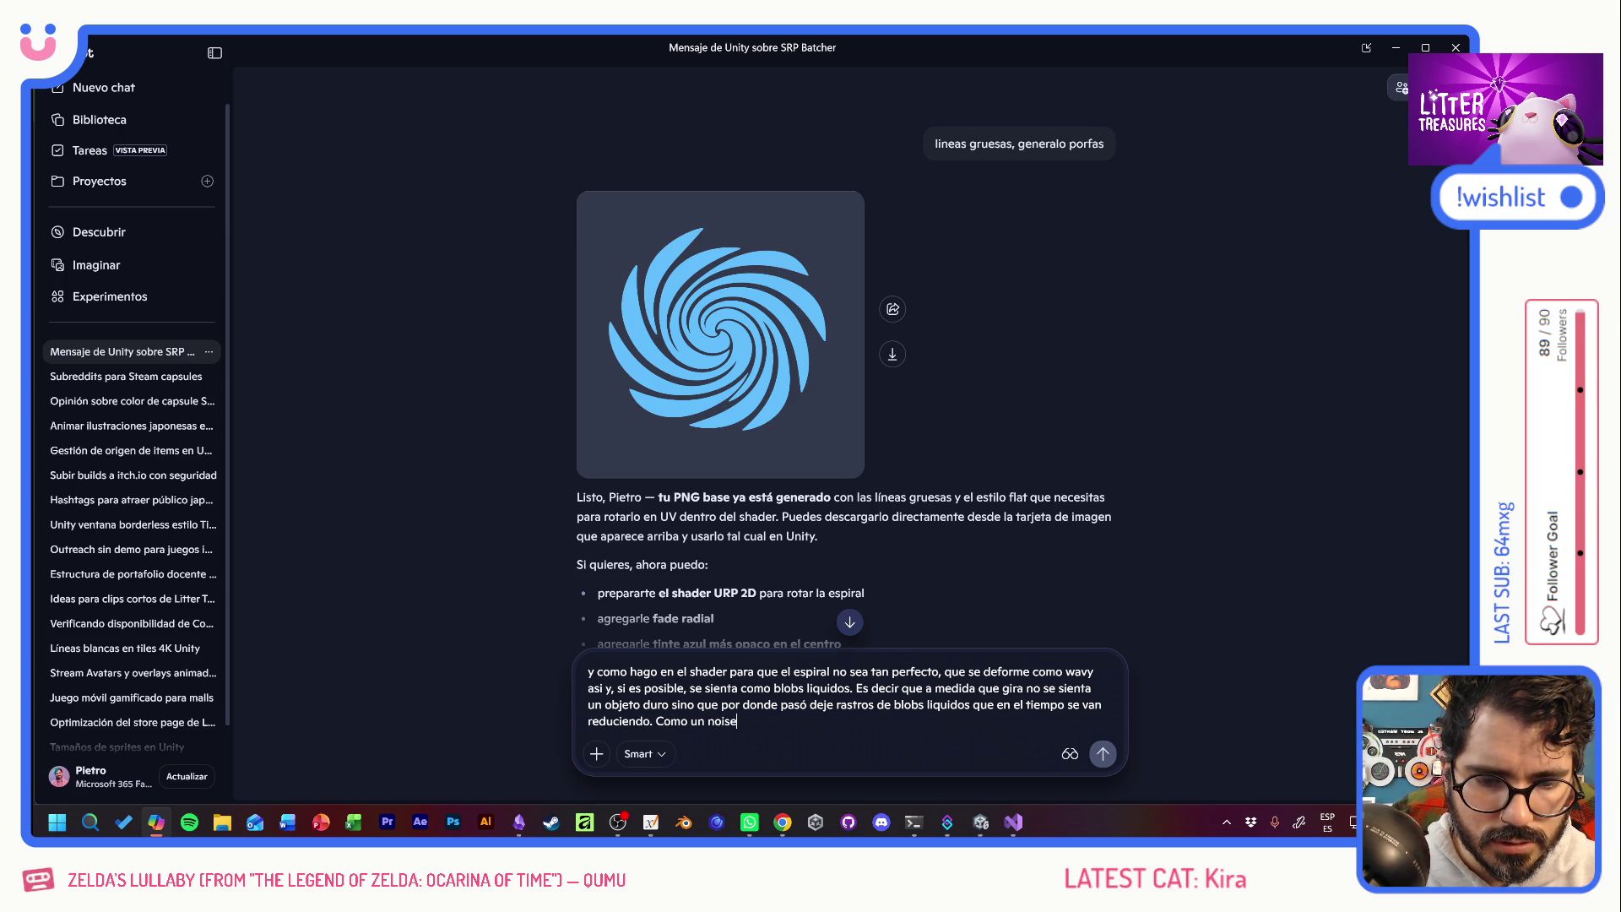
type("y le vamos haciendo choke")
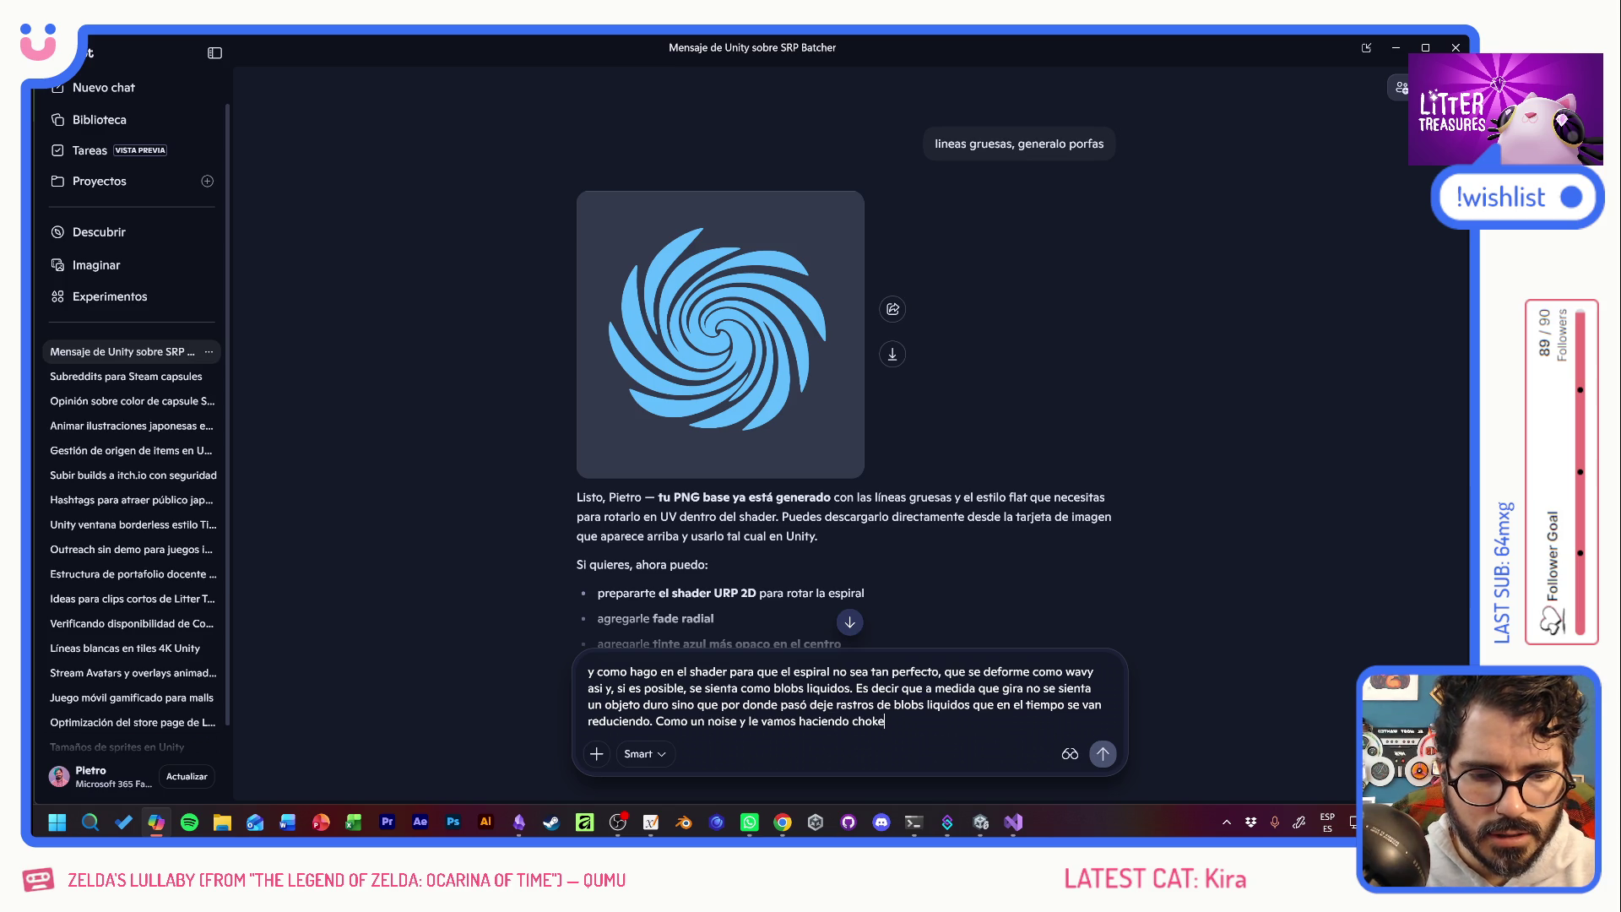
Finish the wavy liquid blob-trail question with 'prara que no sea blurry?' and send it.
type("pr")
type("ara que no s")
type("ea blurry?")
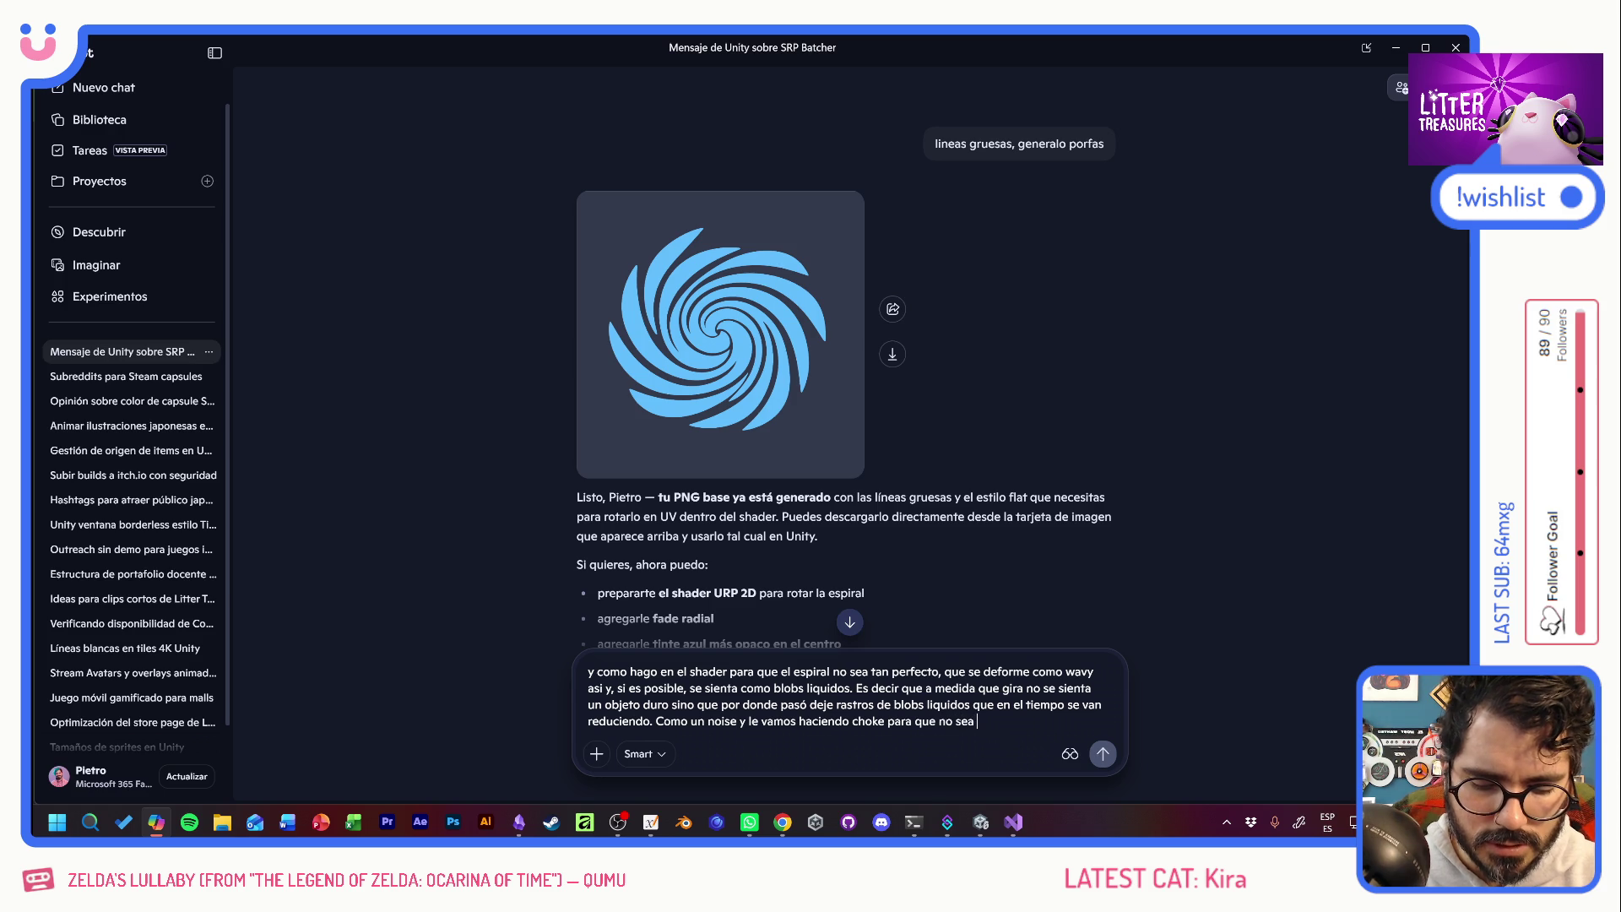
key("Return")
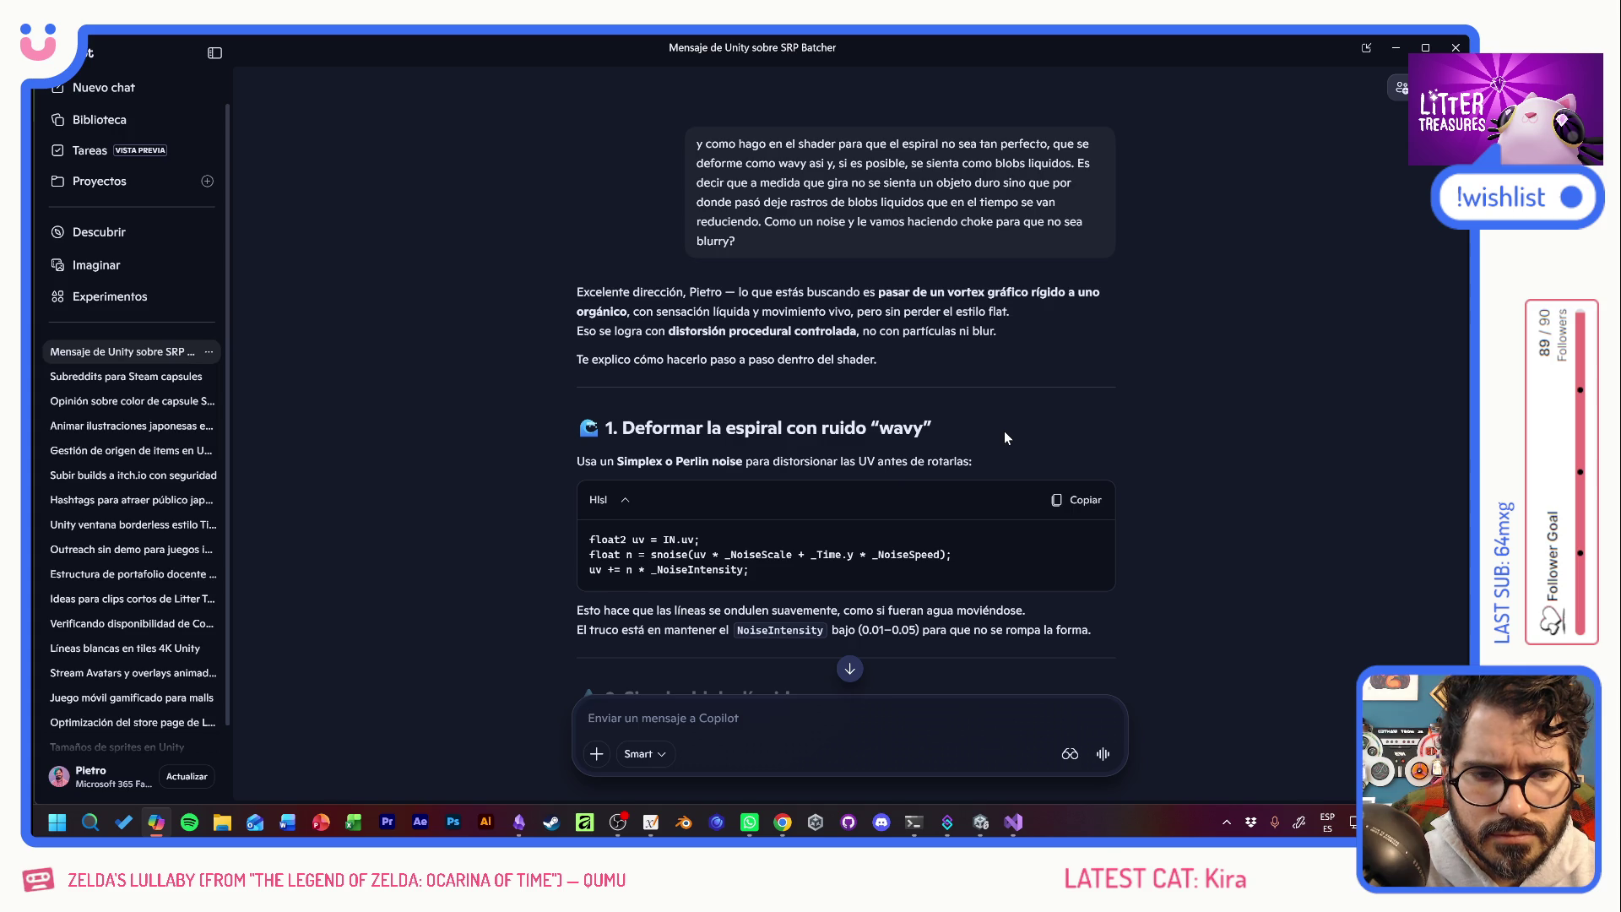
Read the noise, liquid-blob and choke reply, then ask 'lo voy a hacer con shader graph, se puede?'.
scroll(1004, 432, "down", 2)
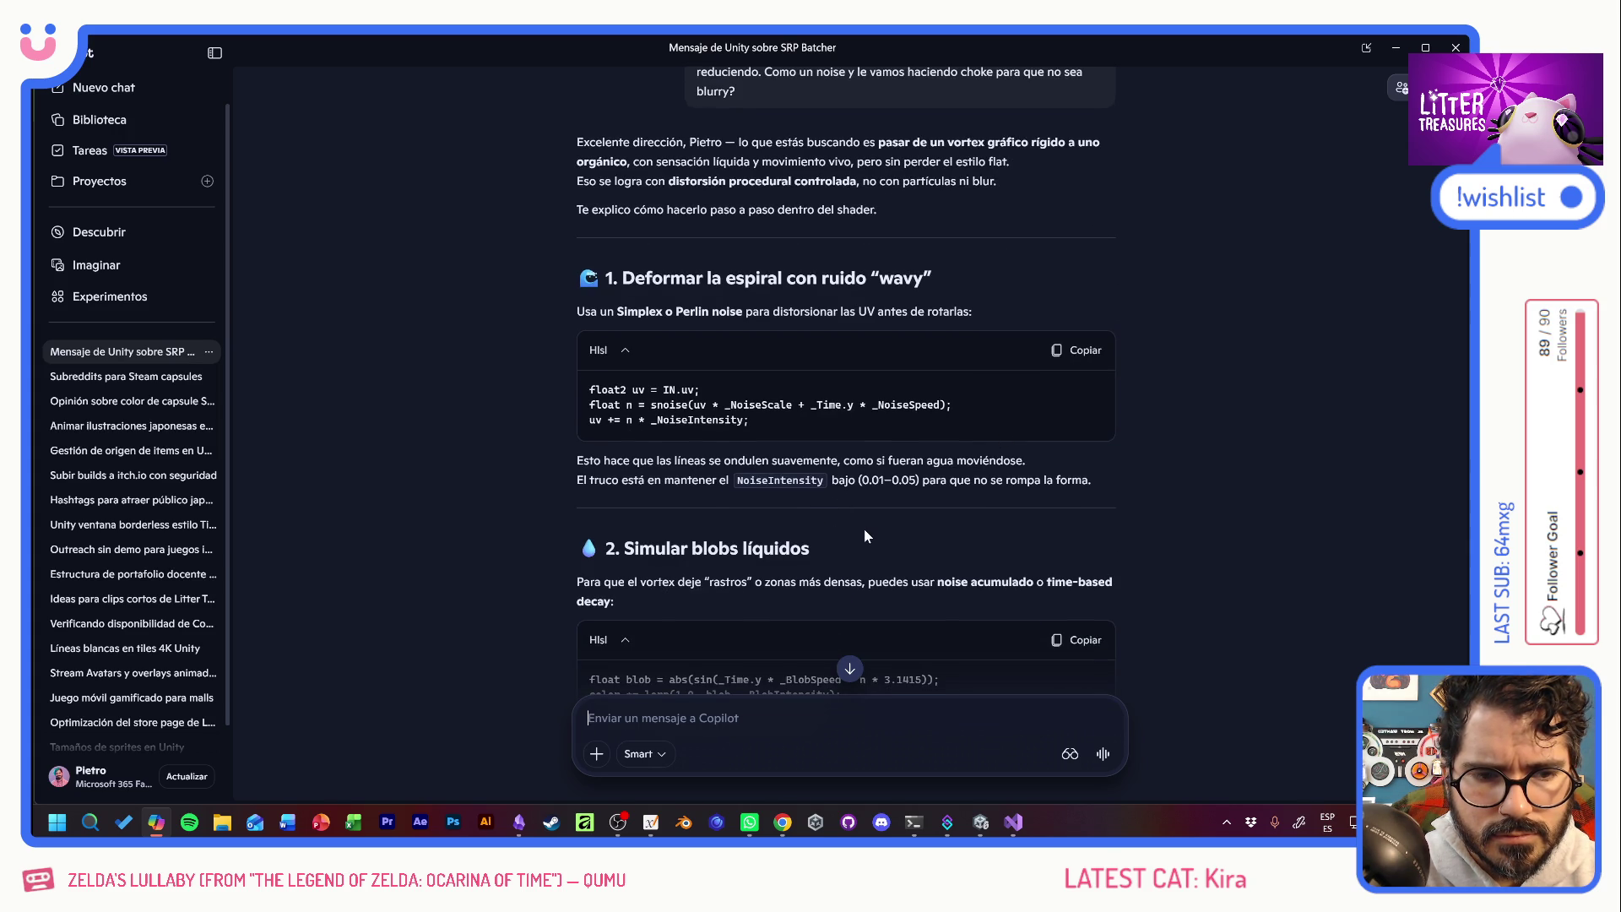
scroll(868, 537, "down", 3)
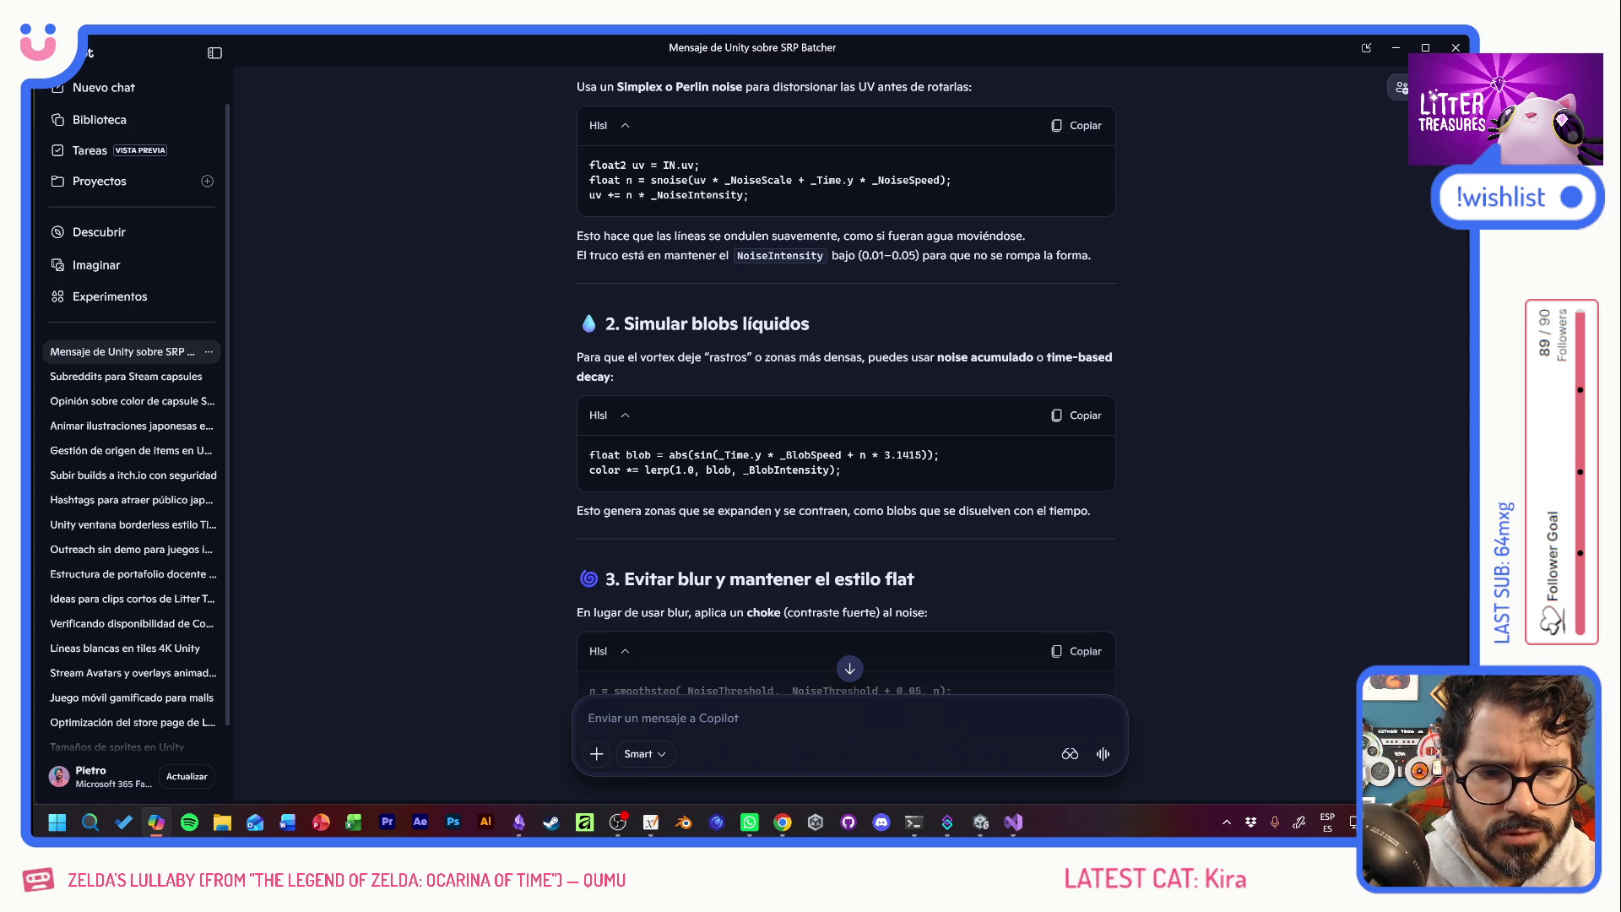
scroll(924, 509, "down", 3)
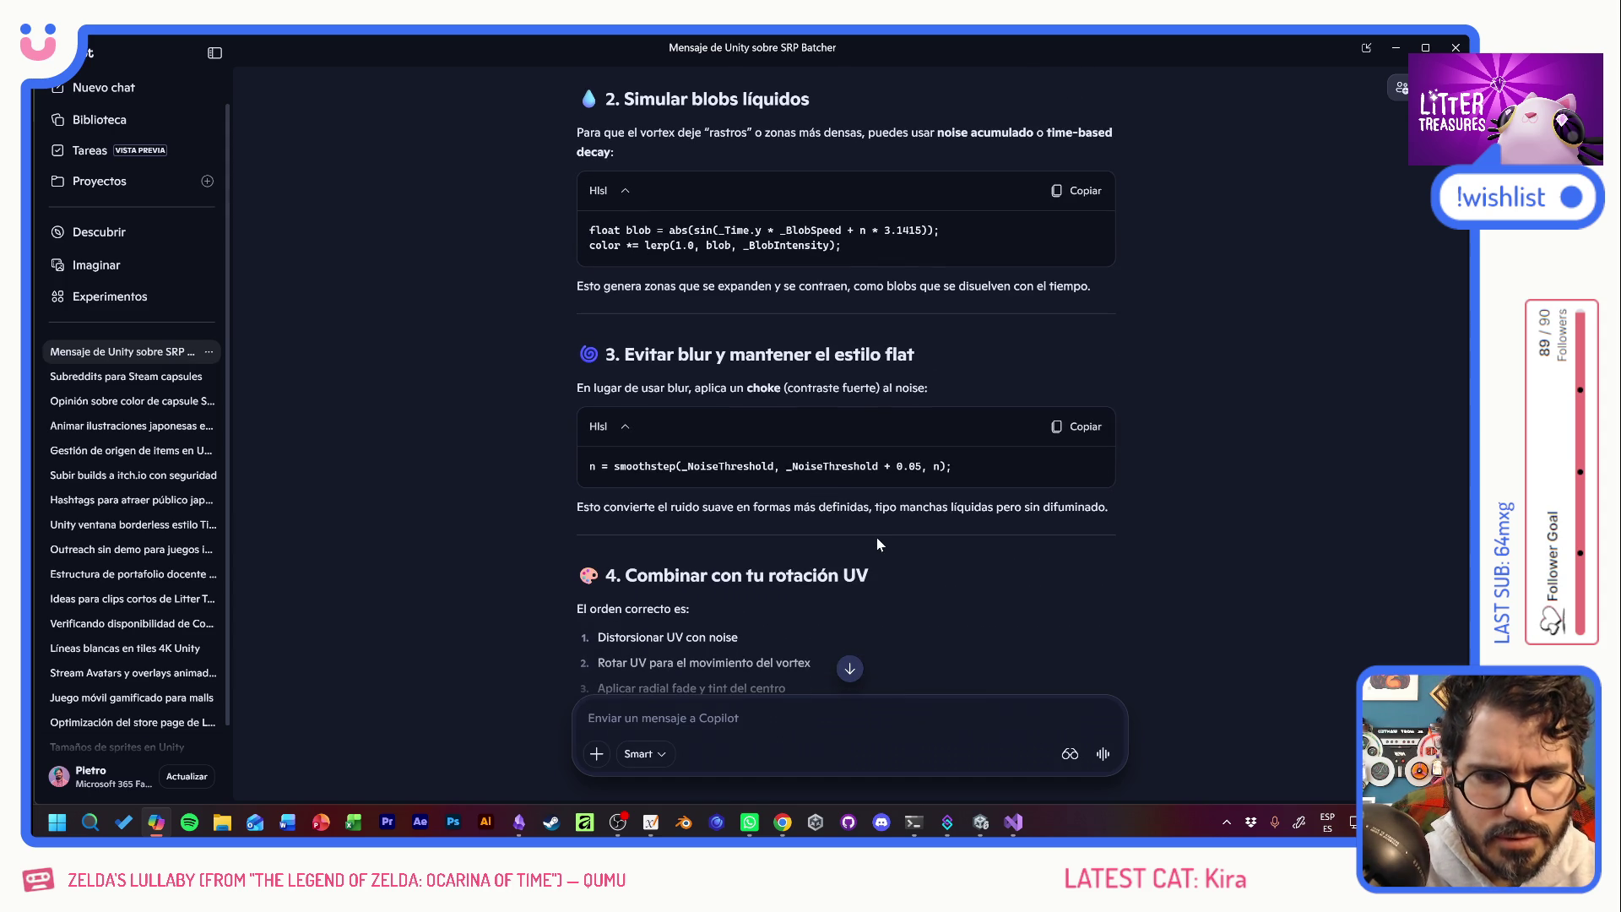
scroll(877, 537, "down", 3)
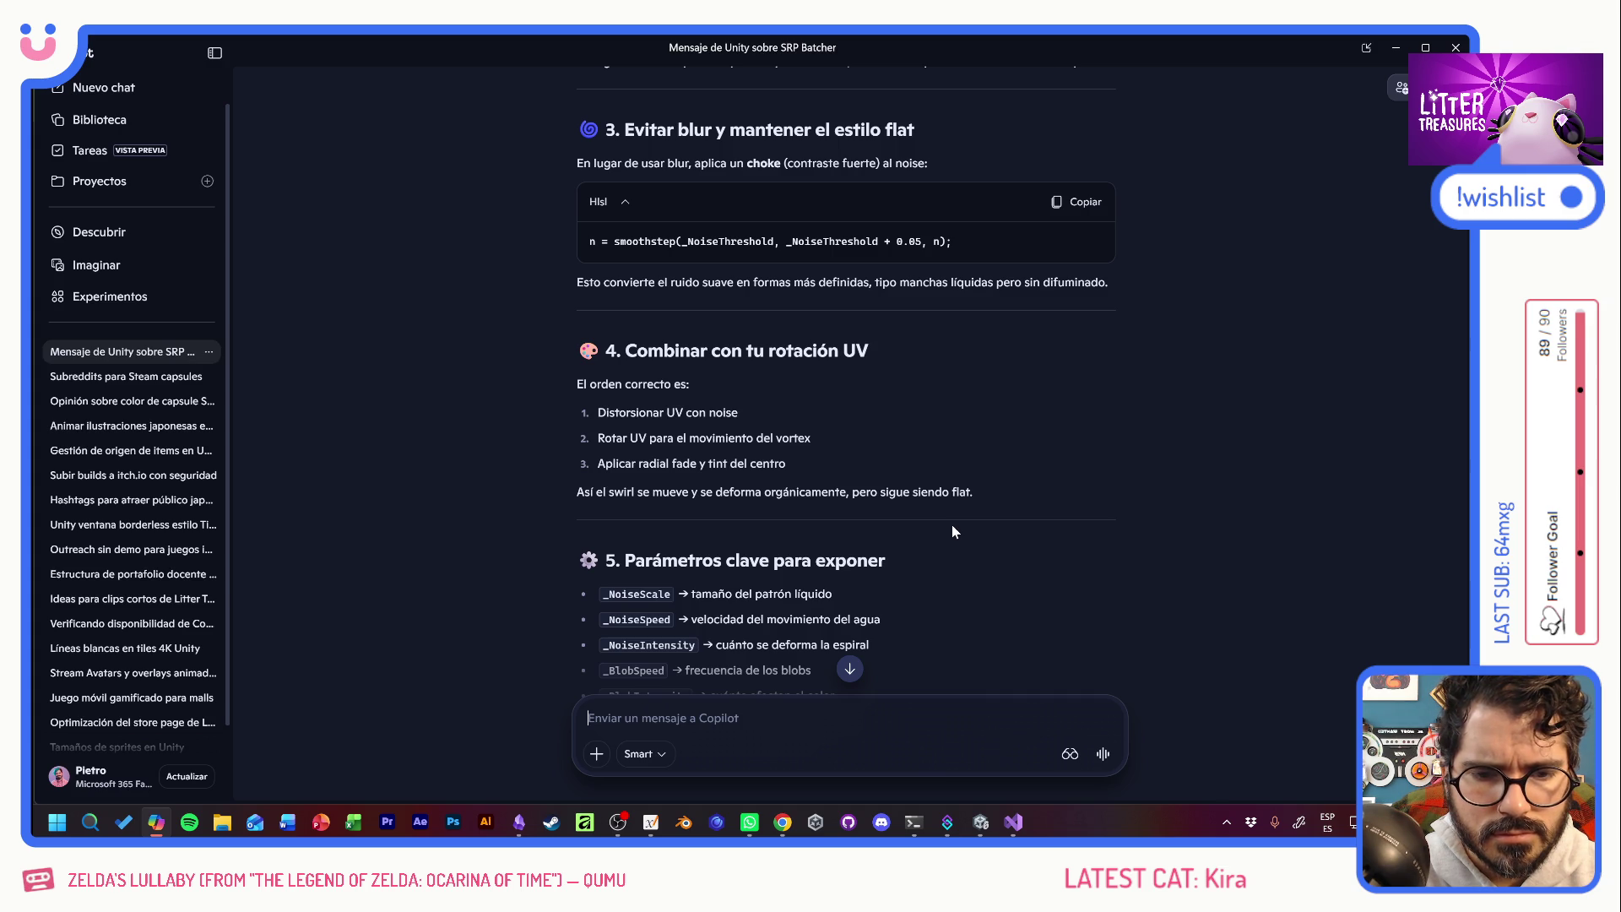
scroll(951, 531, "down", 4)
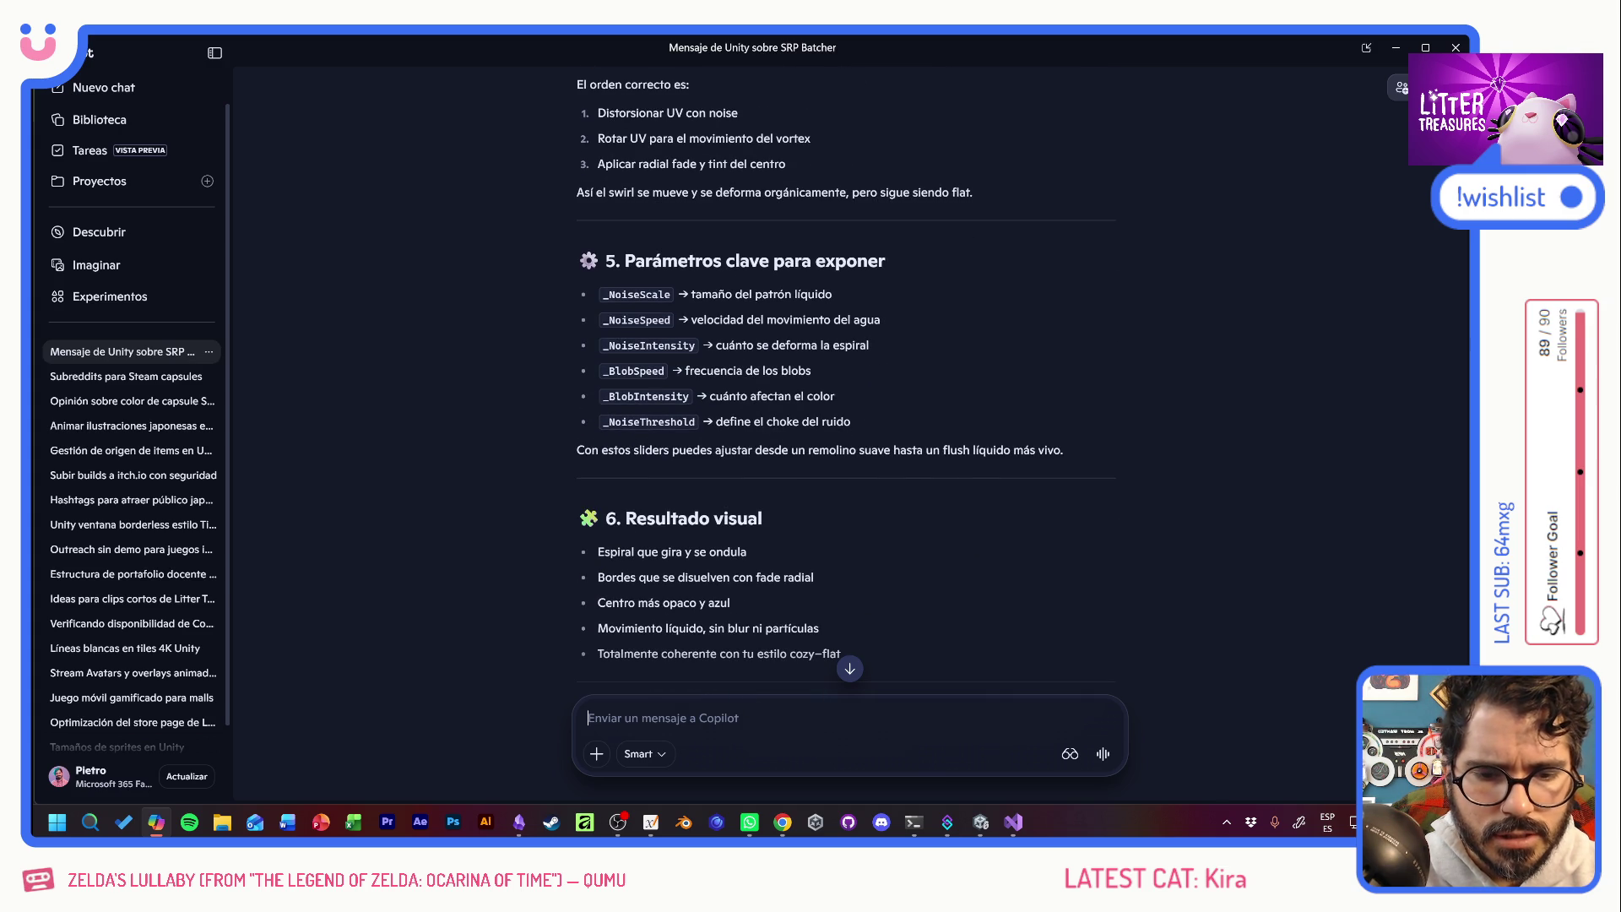
type("lo voy a ")
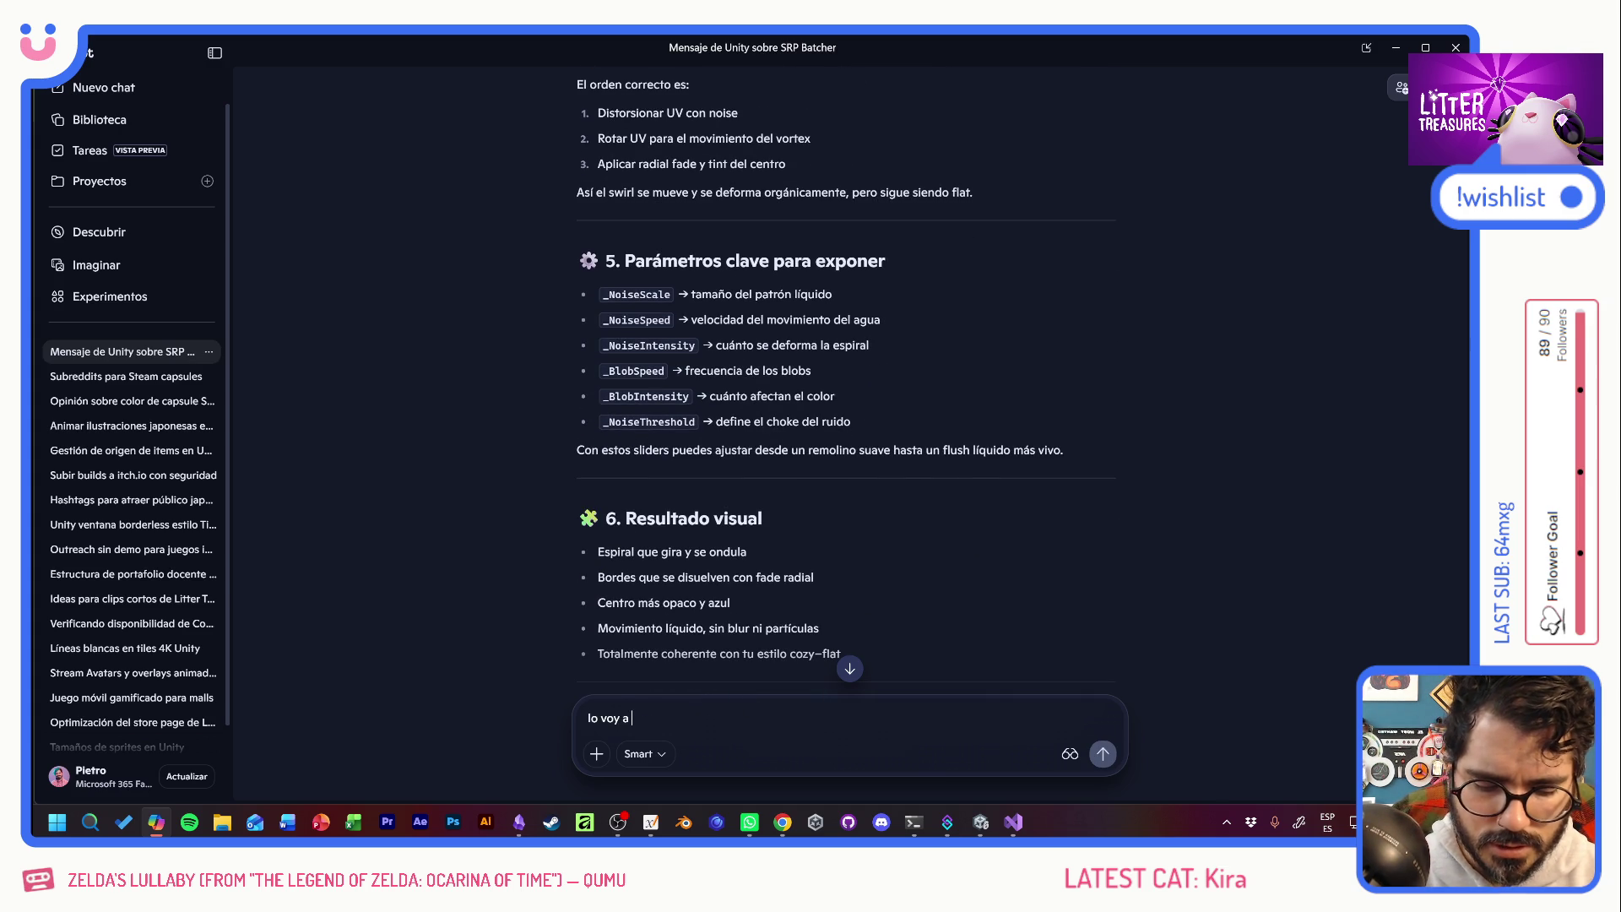
type("hacer con s")
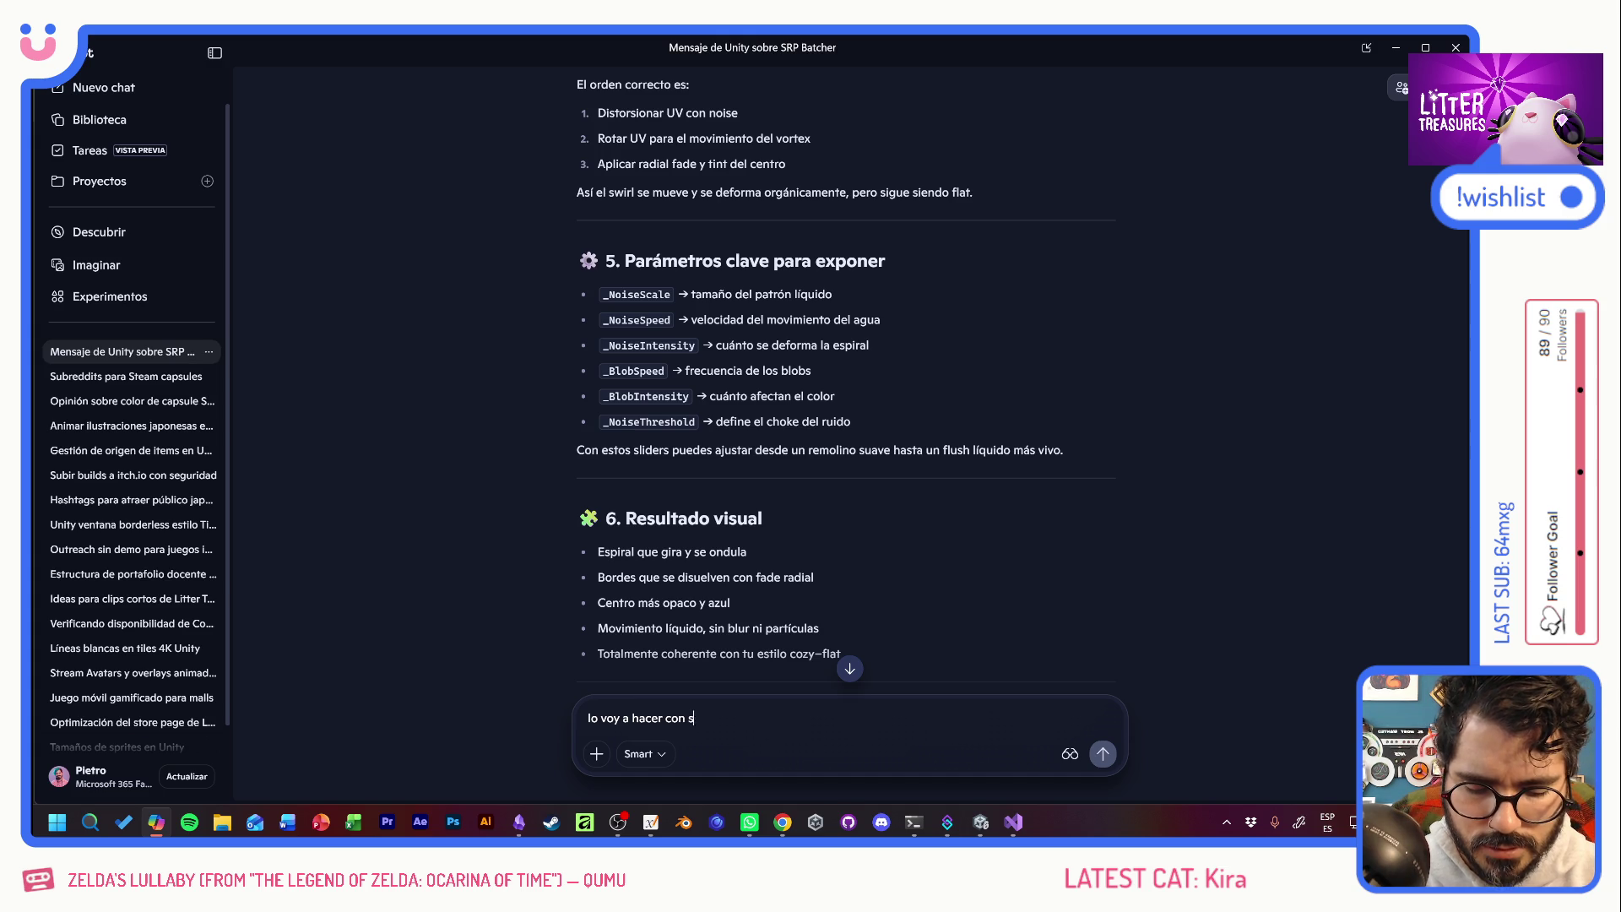
type("hader graph, se p")
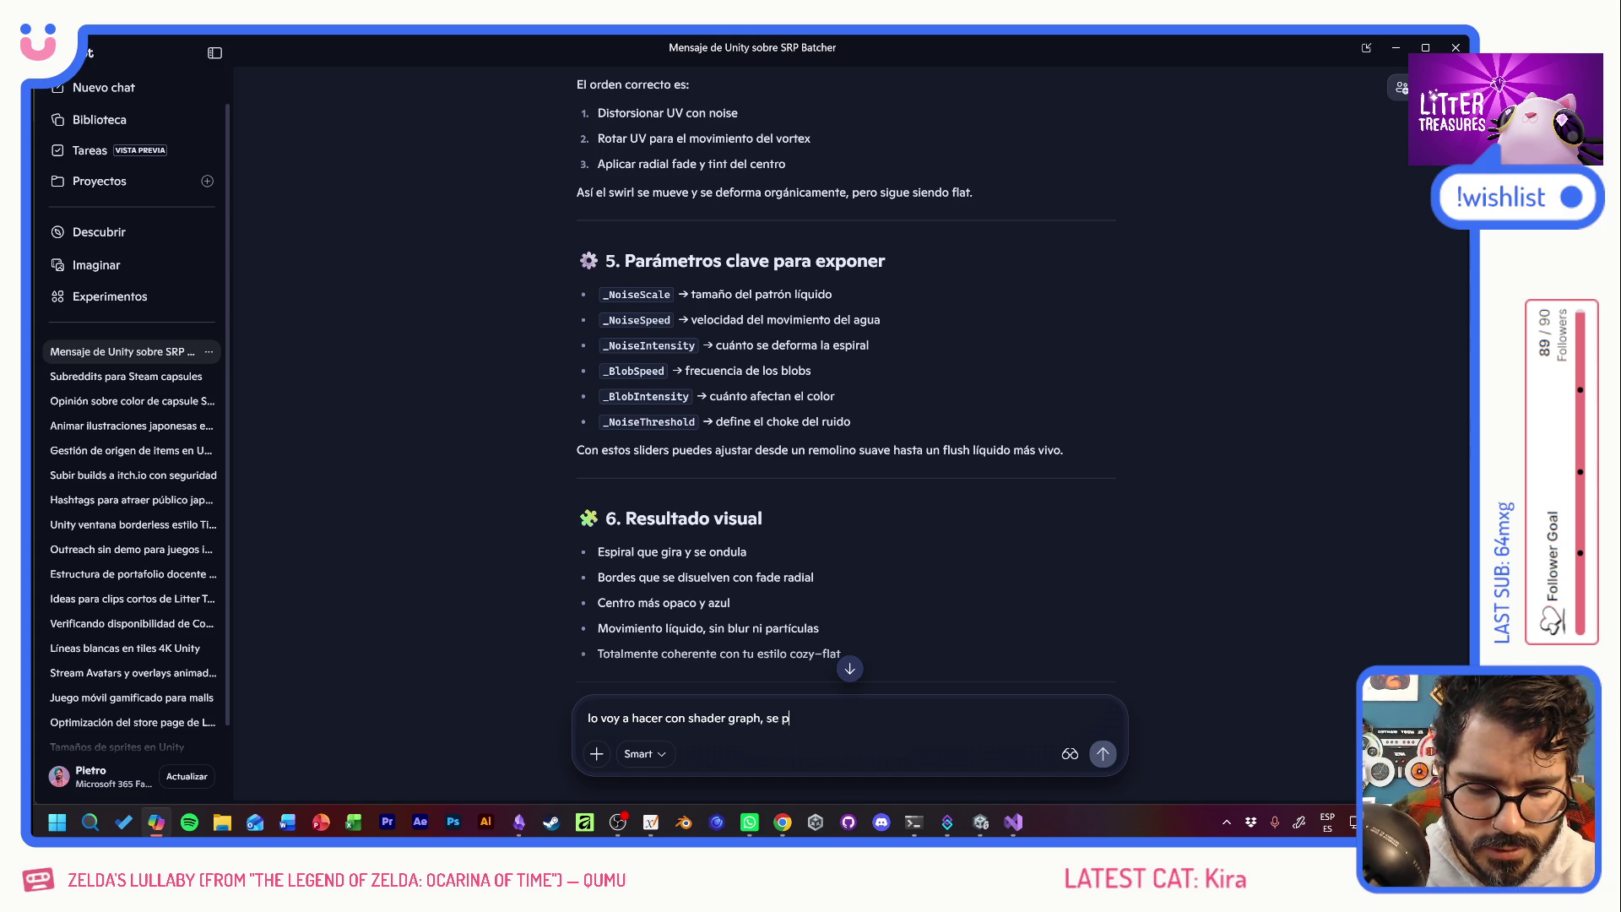
type("uede?")
key("Return")
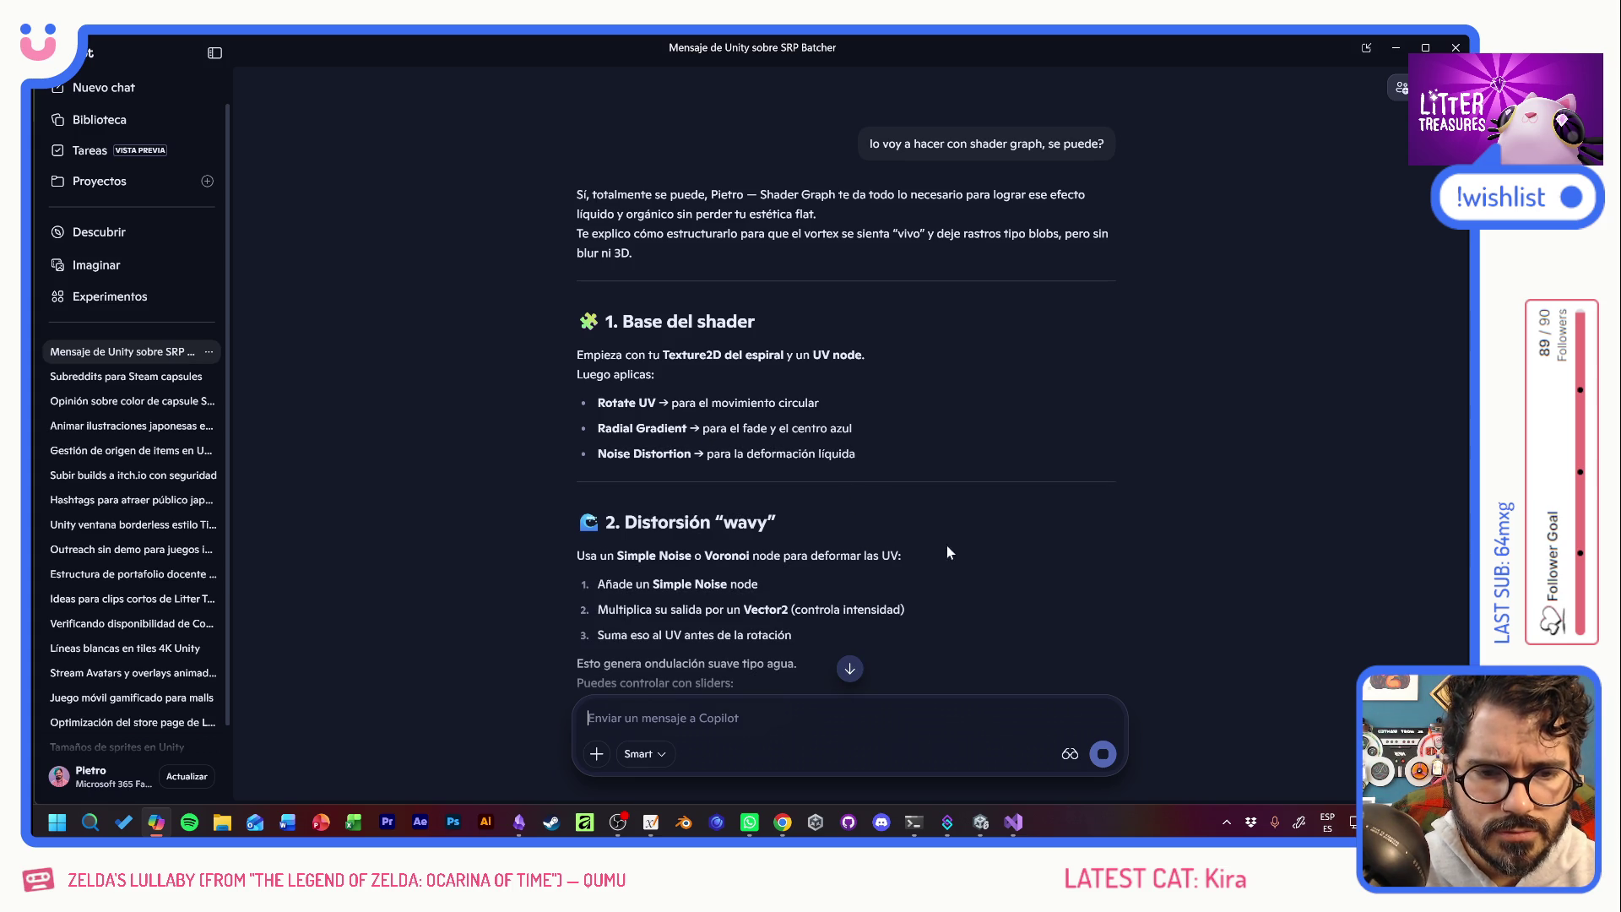
Scroll through Copilot's Shader Graph reply to the Noise-and-Smoothstep liquid-blob step and opaque blue centre.
scroll(959, 540, "down", 2)
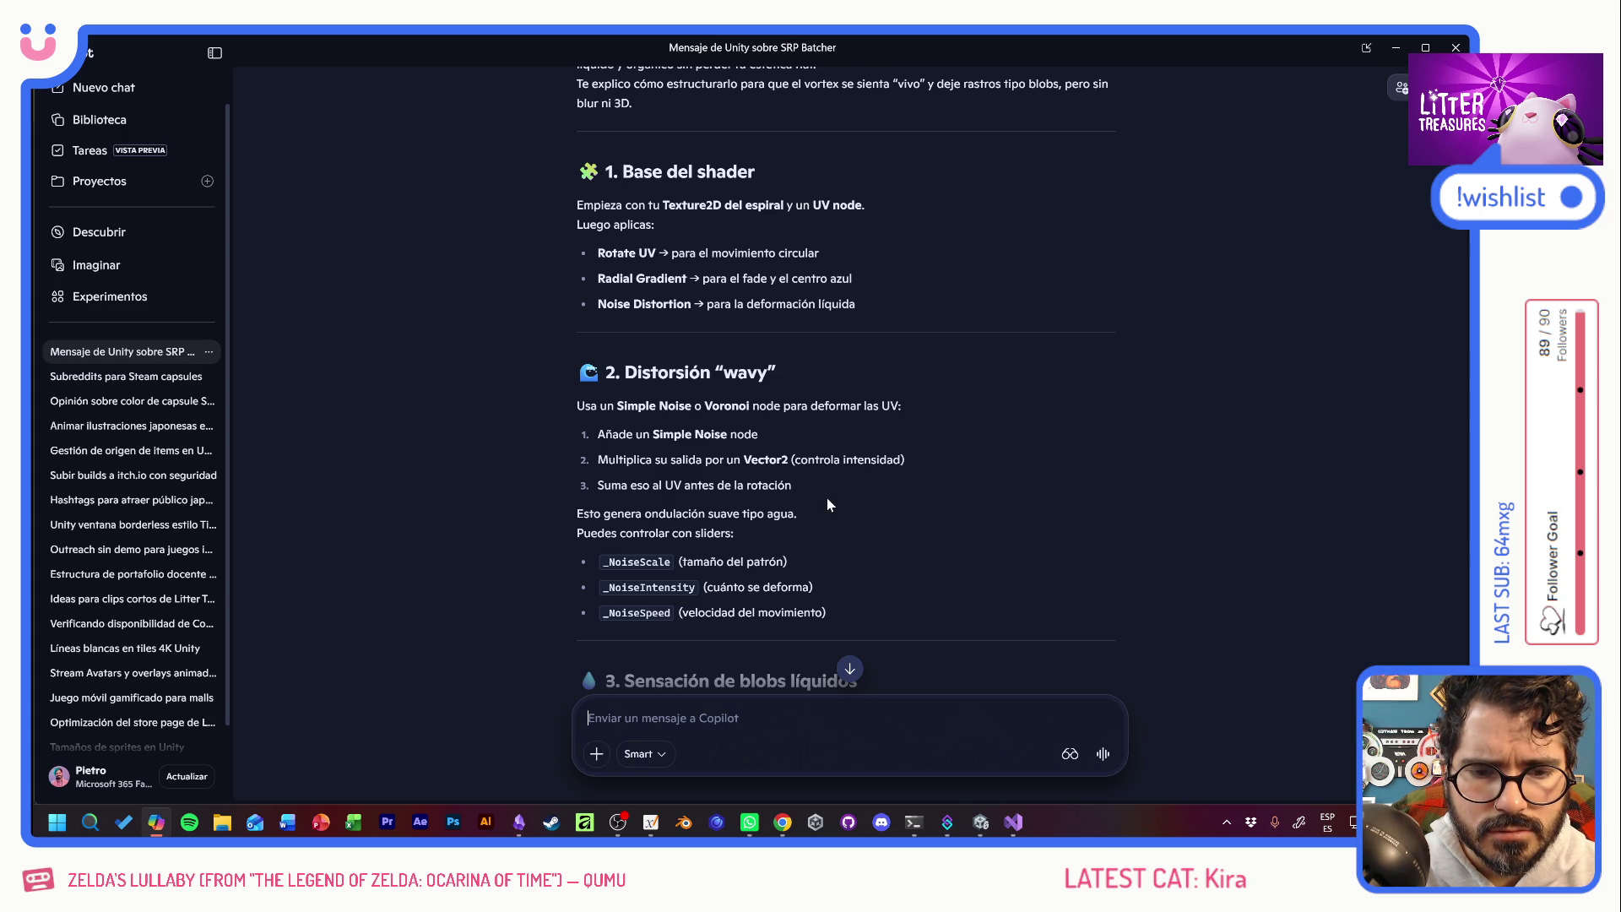
scroll(828, 499, "down", 1)
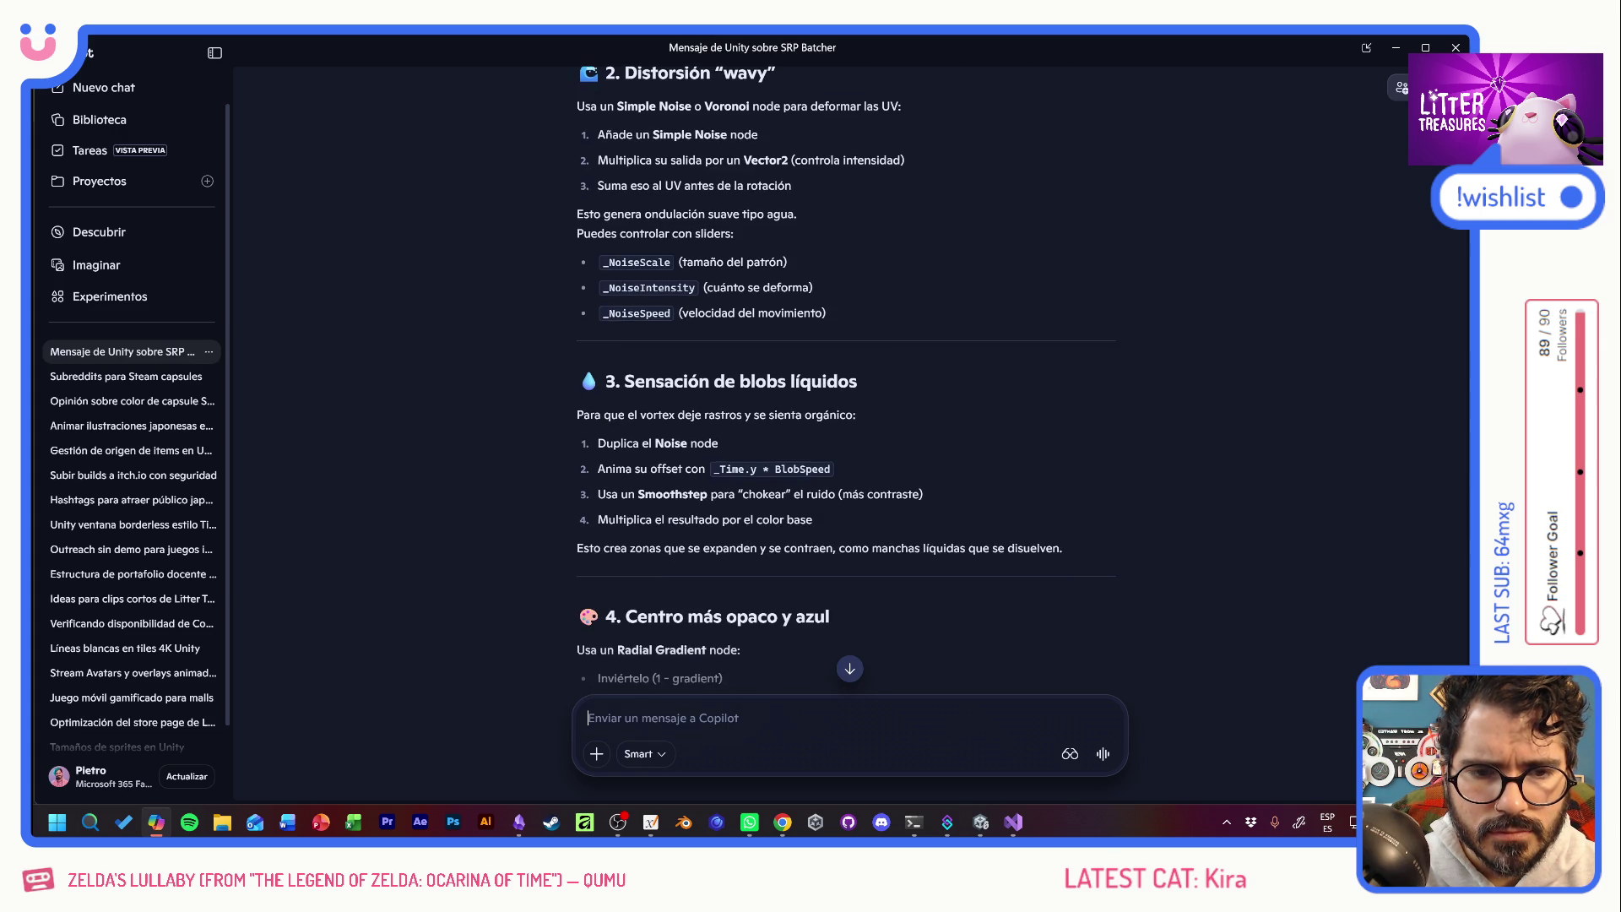
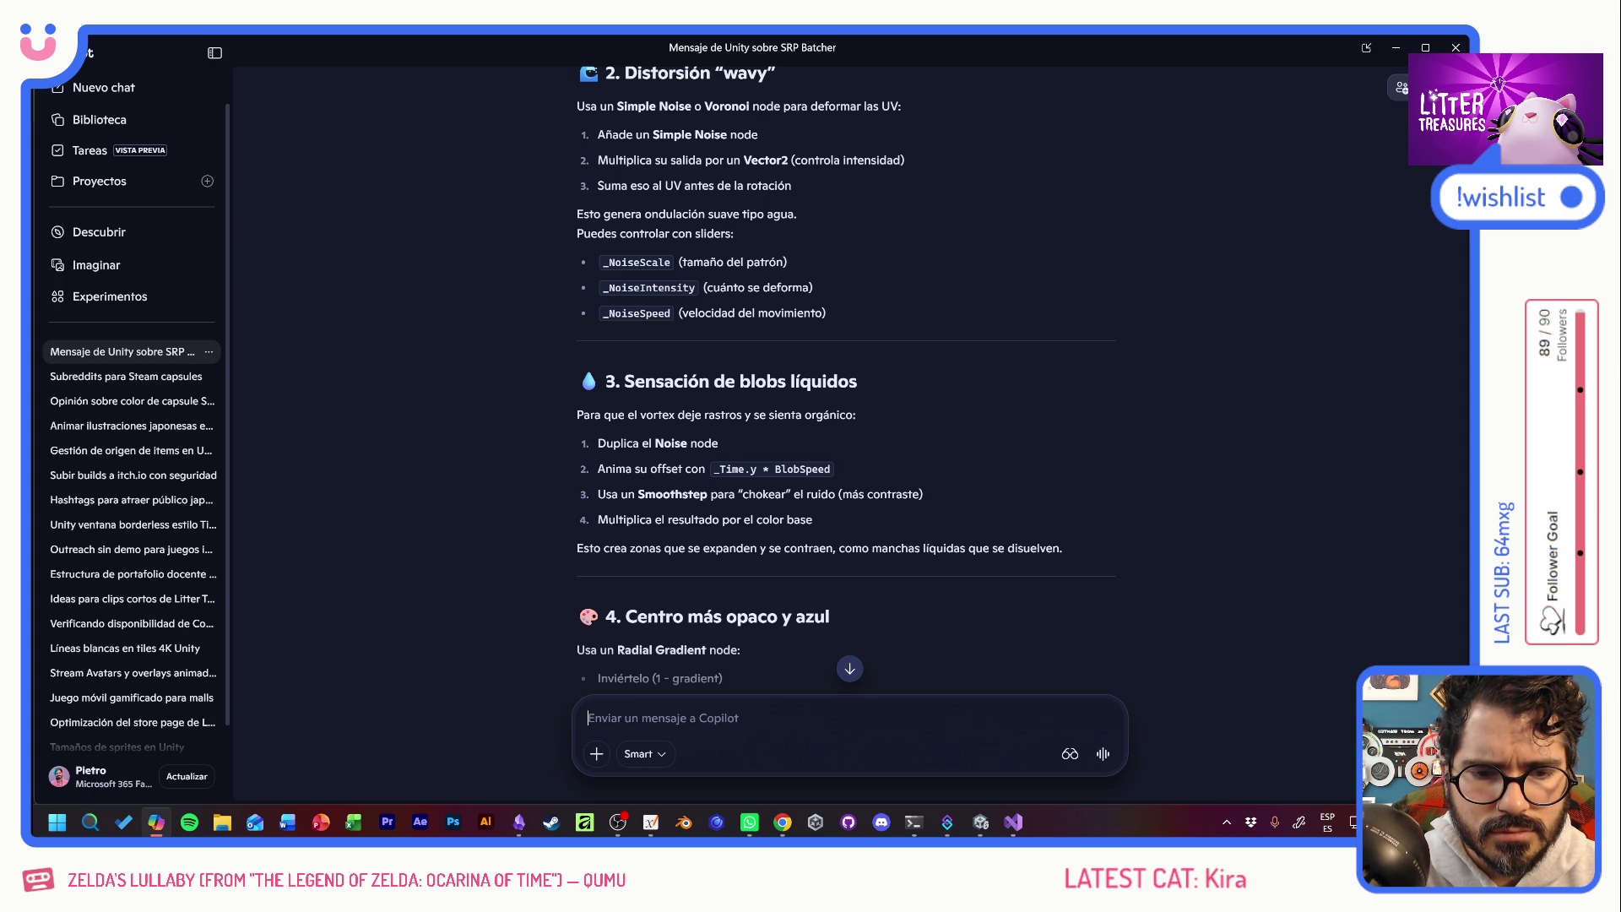
Ask Copilot, in Spanish, how to combine extra layered vortex GameObjects with lighter and darker colours.
scroll(872, 499, "down", 3)
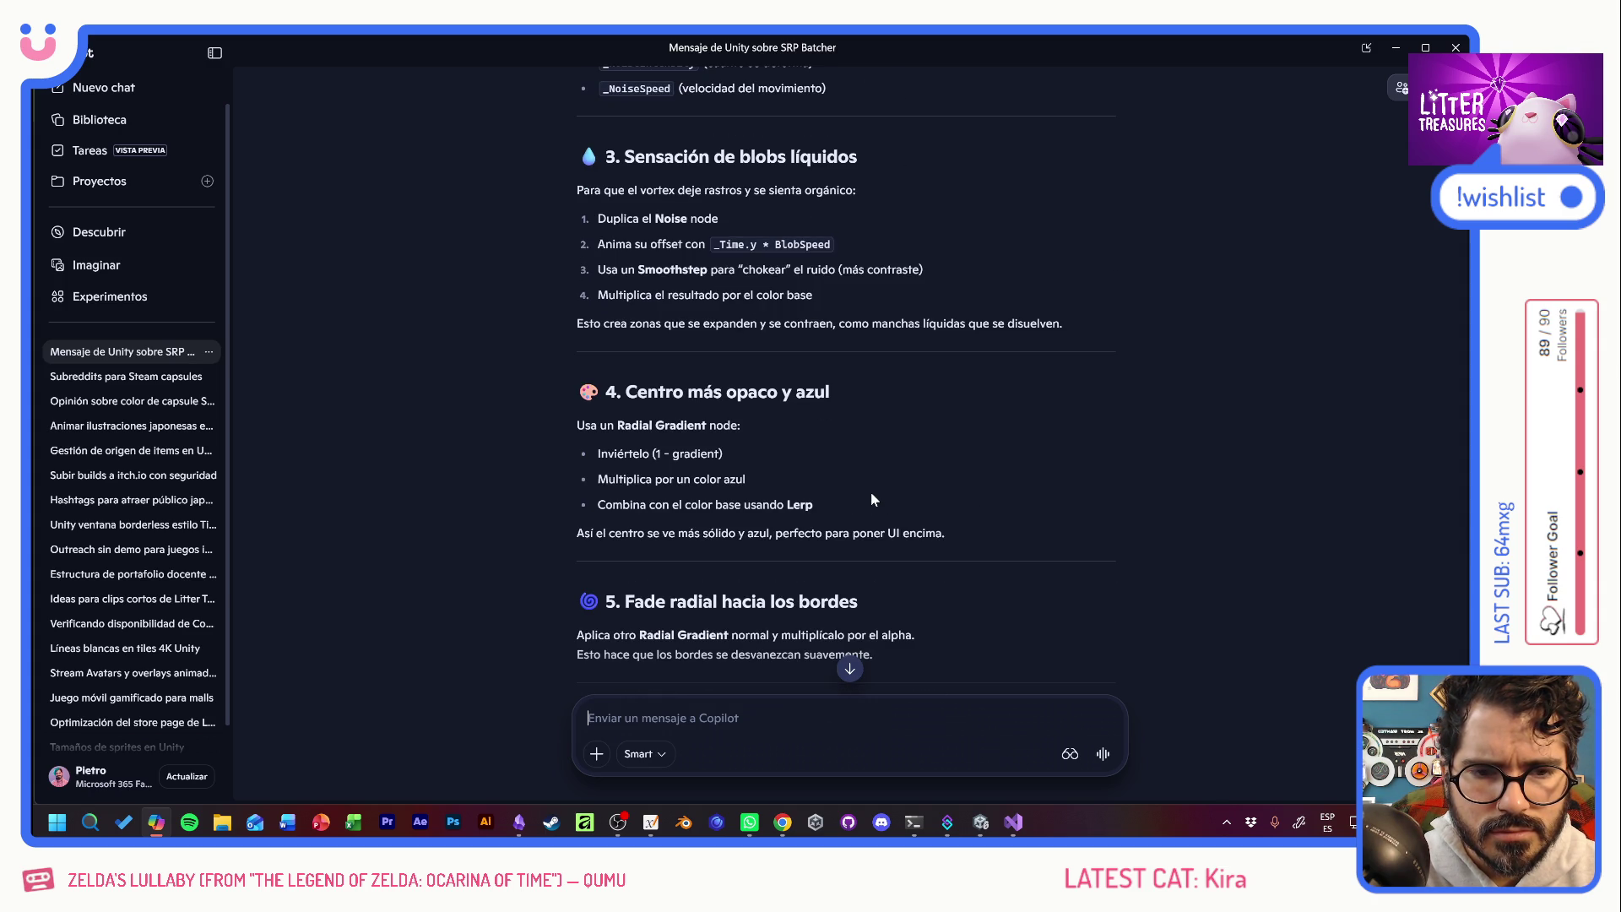
scroll(870, 494, "down", 4)
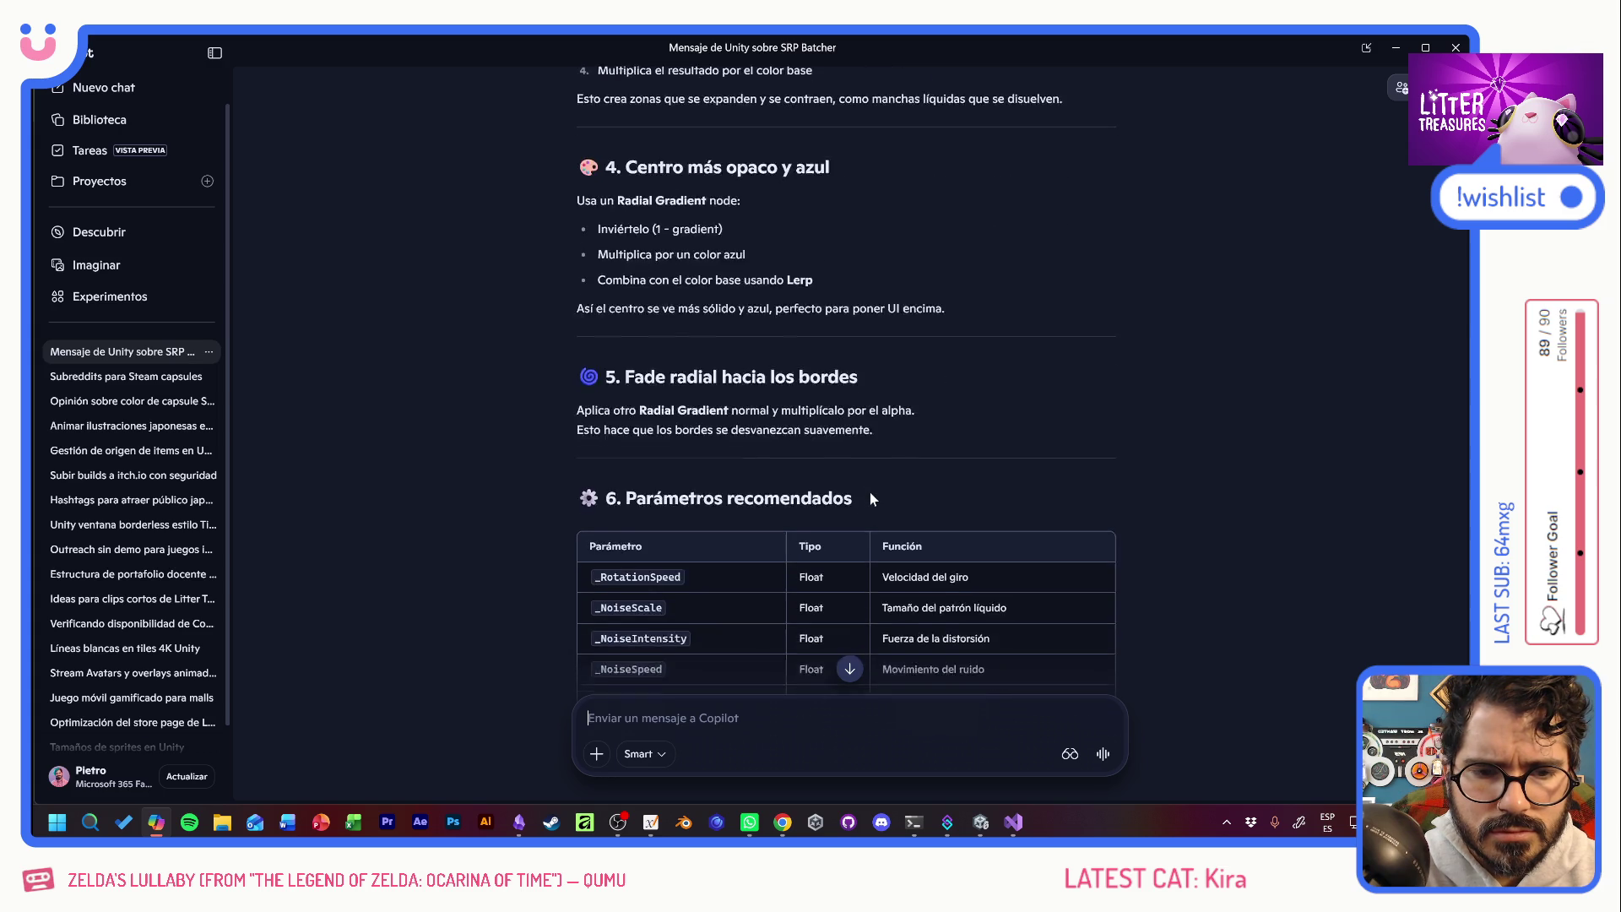
scroll(870, 494, "down", 5)
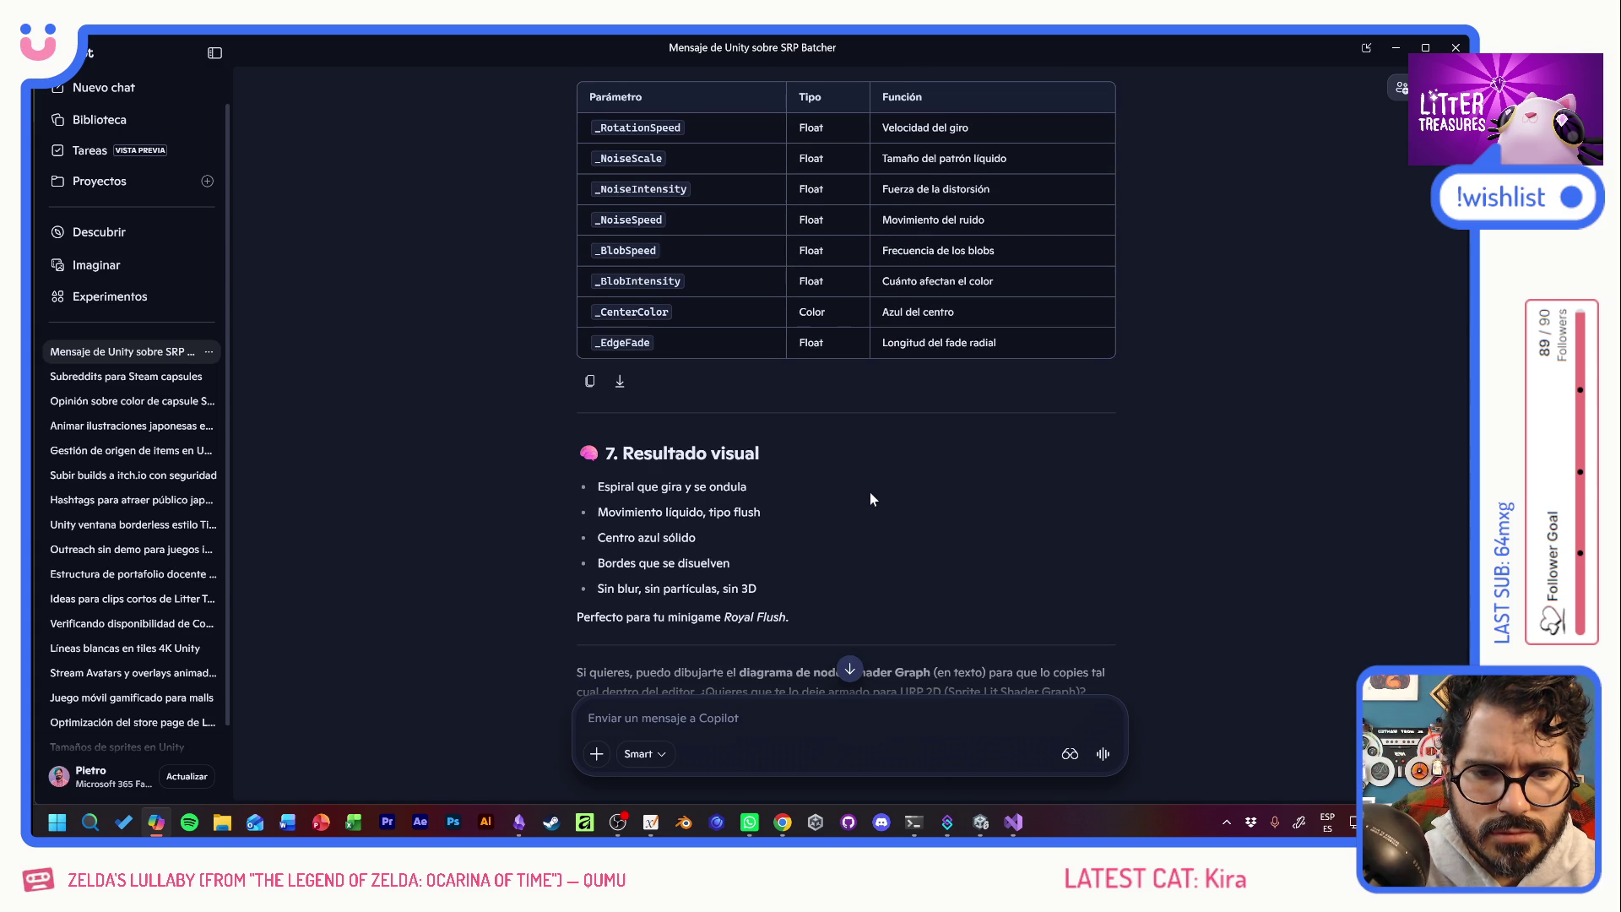
scroll(872, 499, "down", 2)
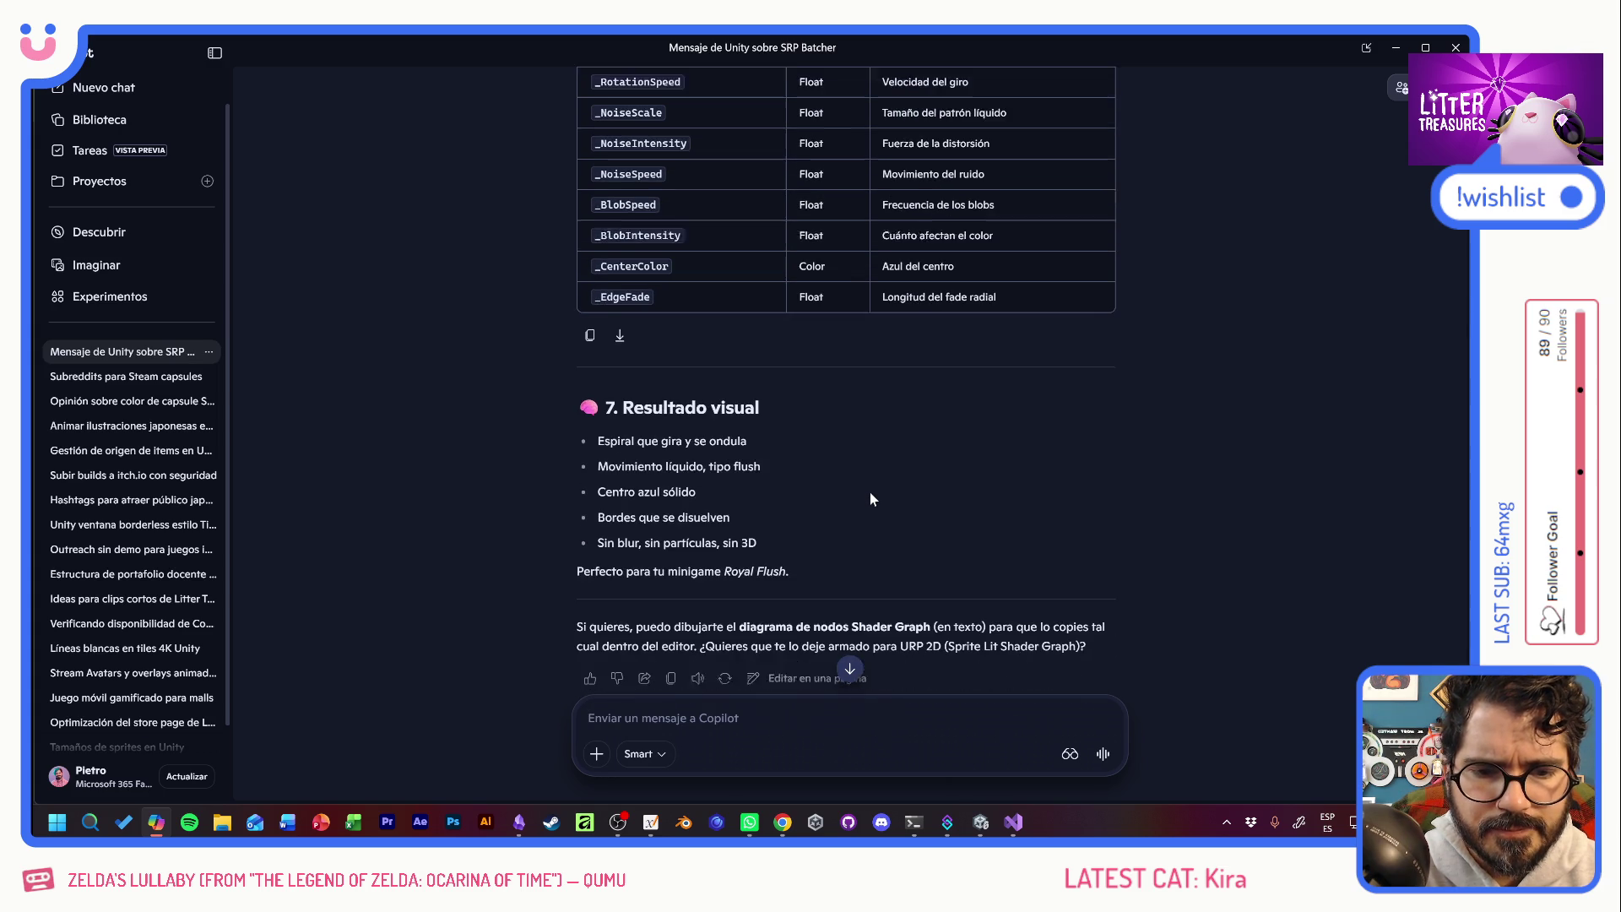
scroll(861, 493, "up", 14)
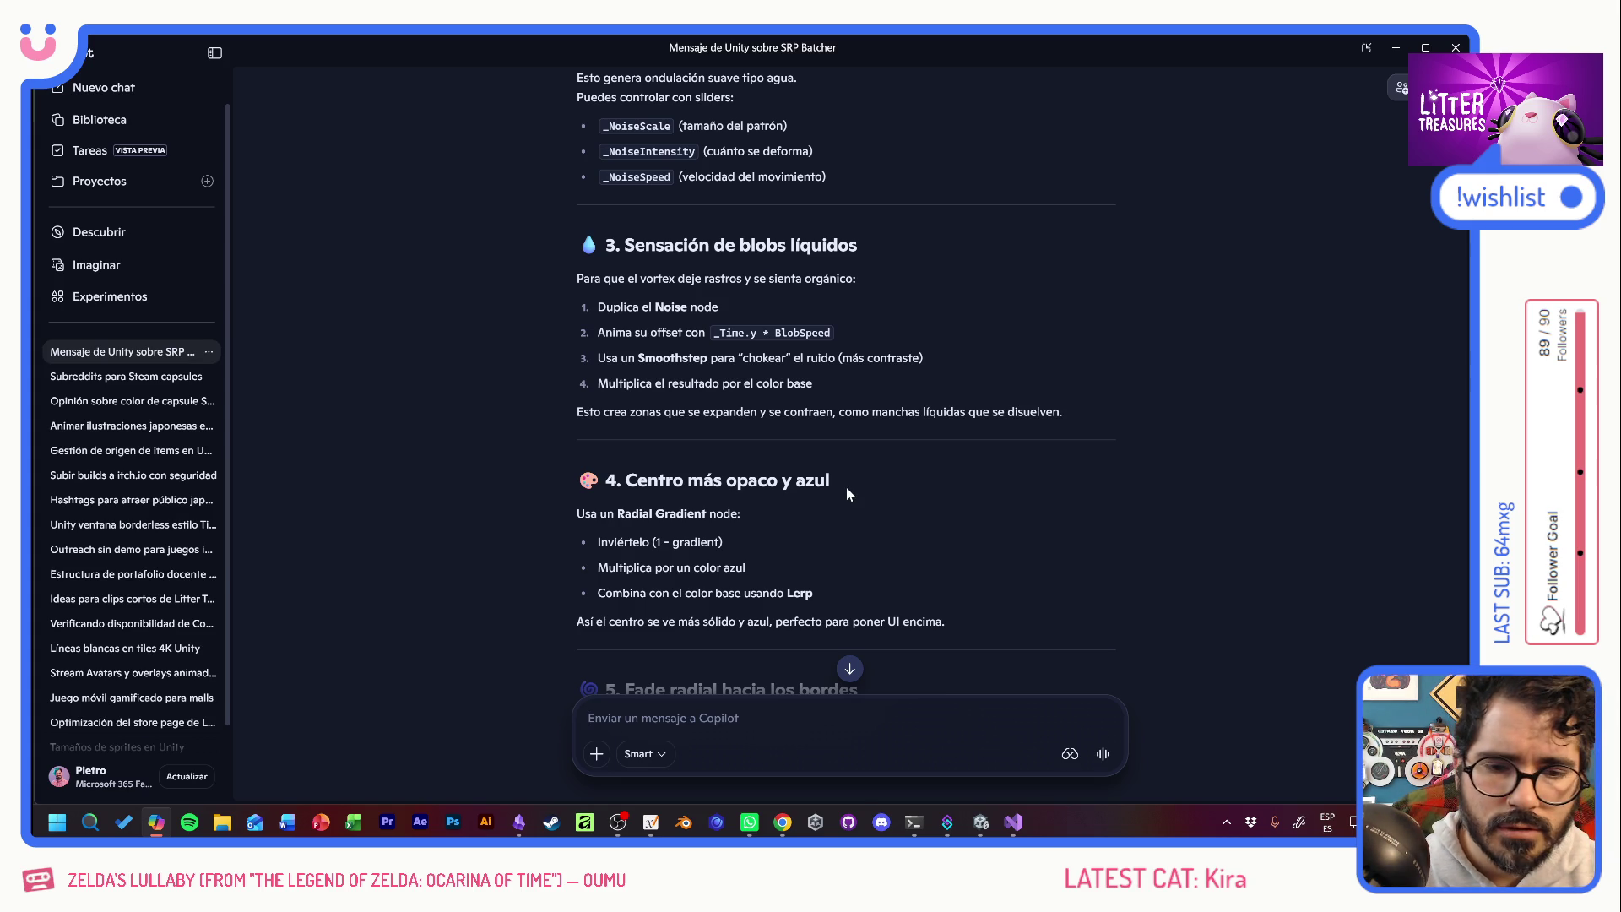
scroll(854, 488, "down", 8)
scroll(844, 494, "up", 20)
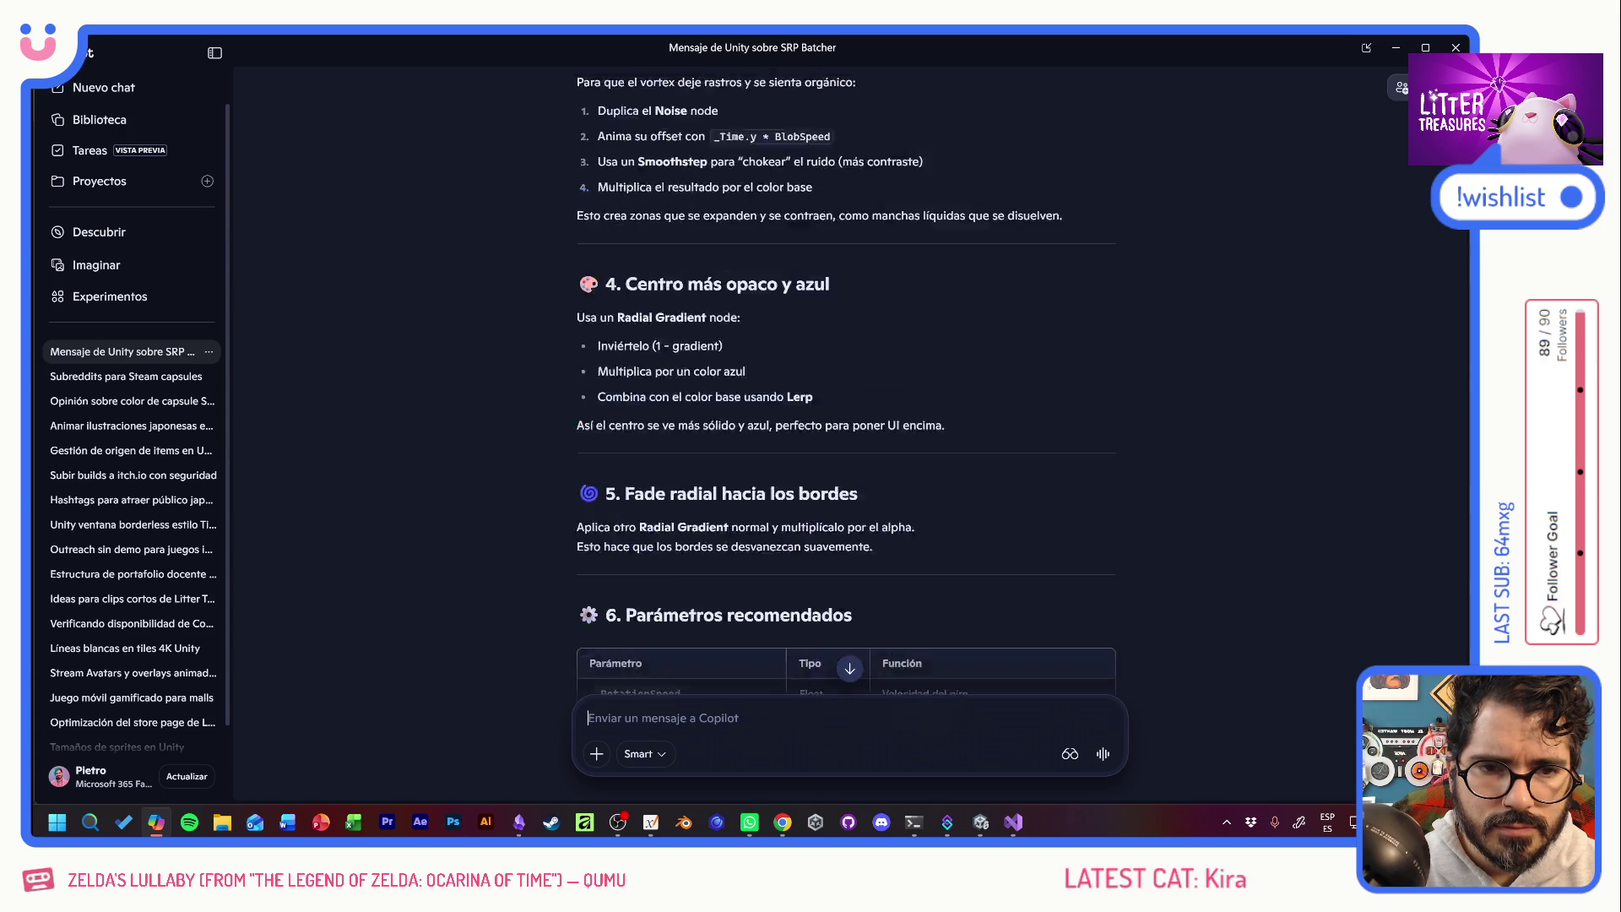
scroll(836, 484, "up", 15)
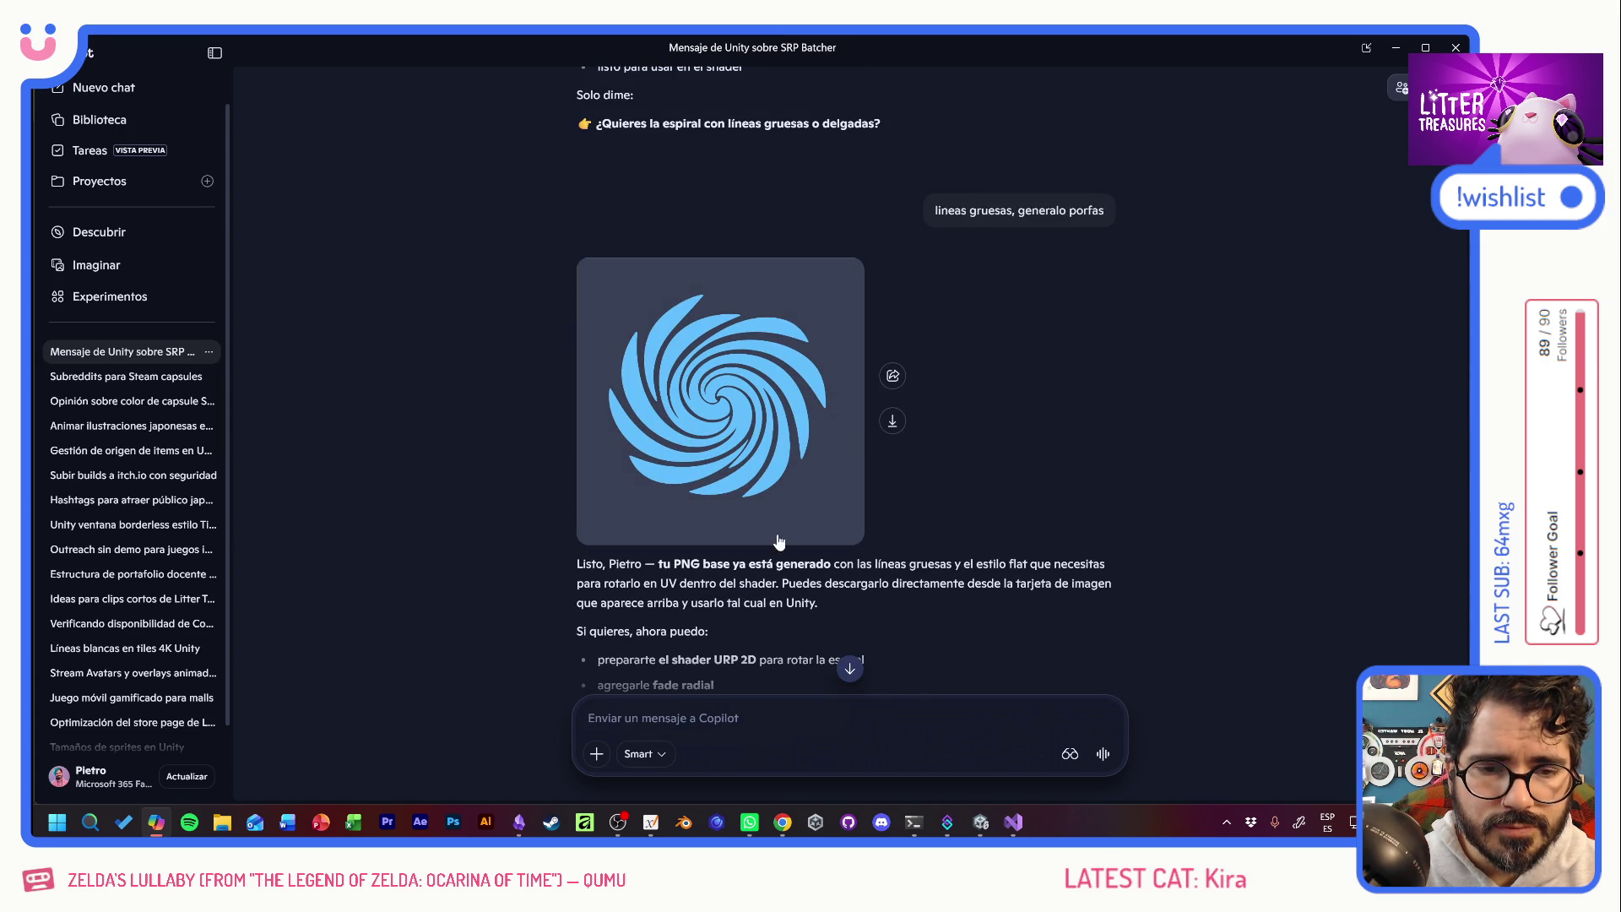
scroll(797, 531, "down", 15)
scroll(799, 520, "down", 20)
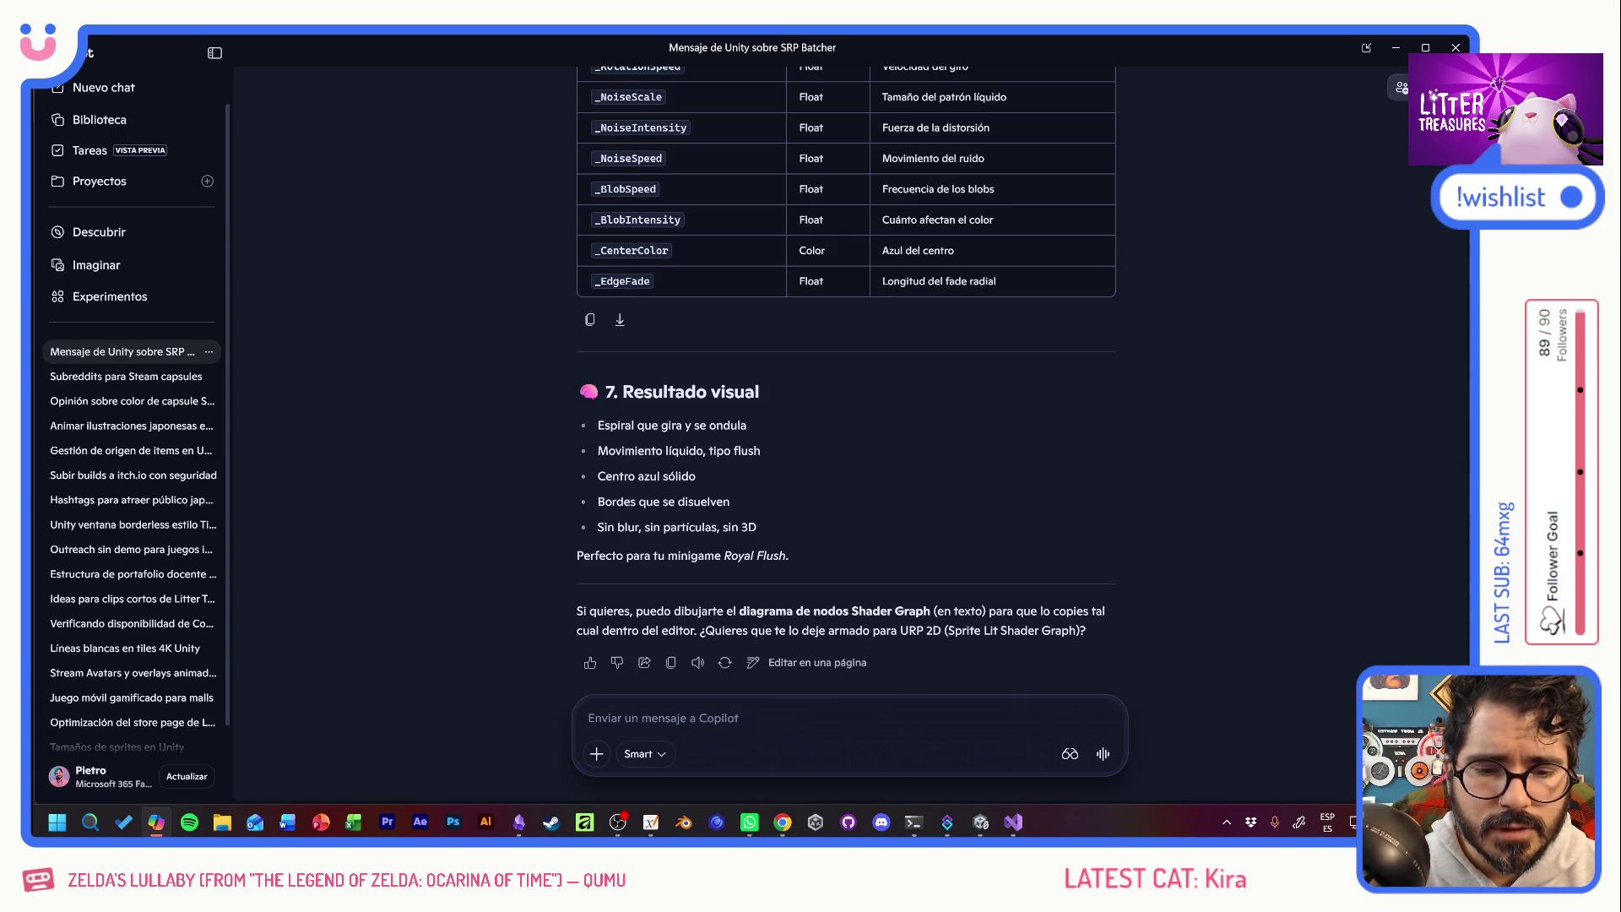
type("y de ahi puedo como combinar")
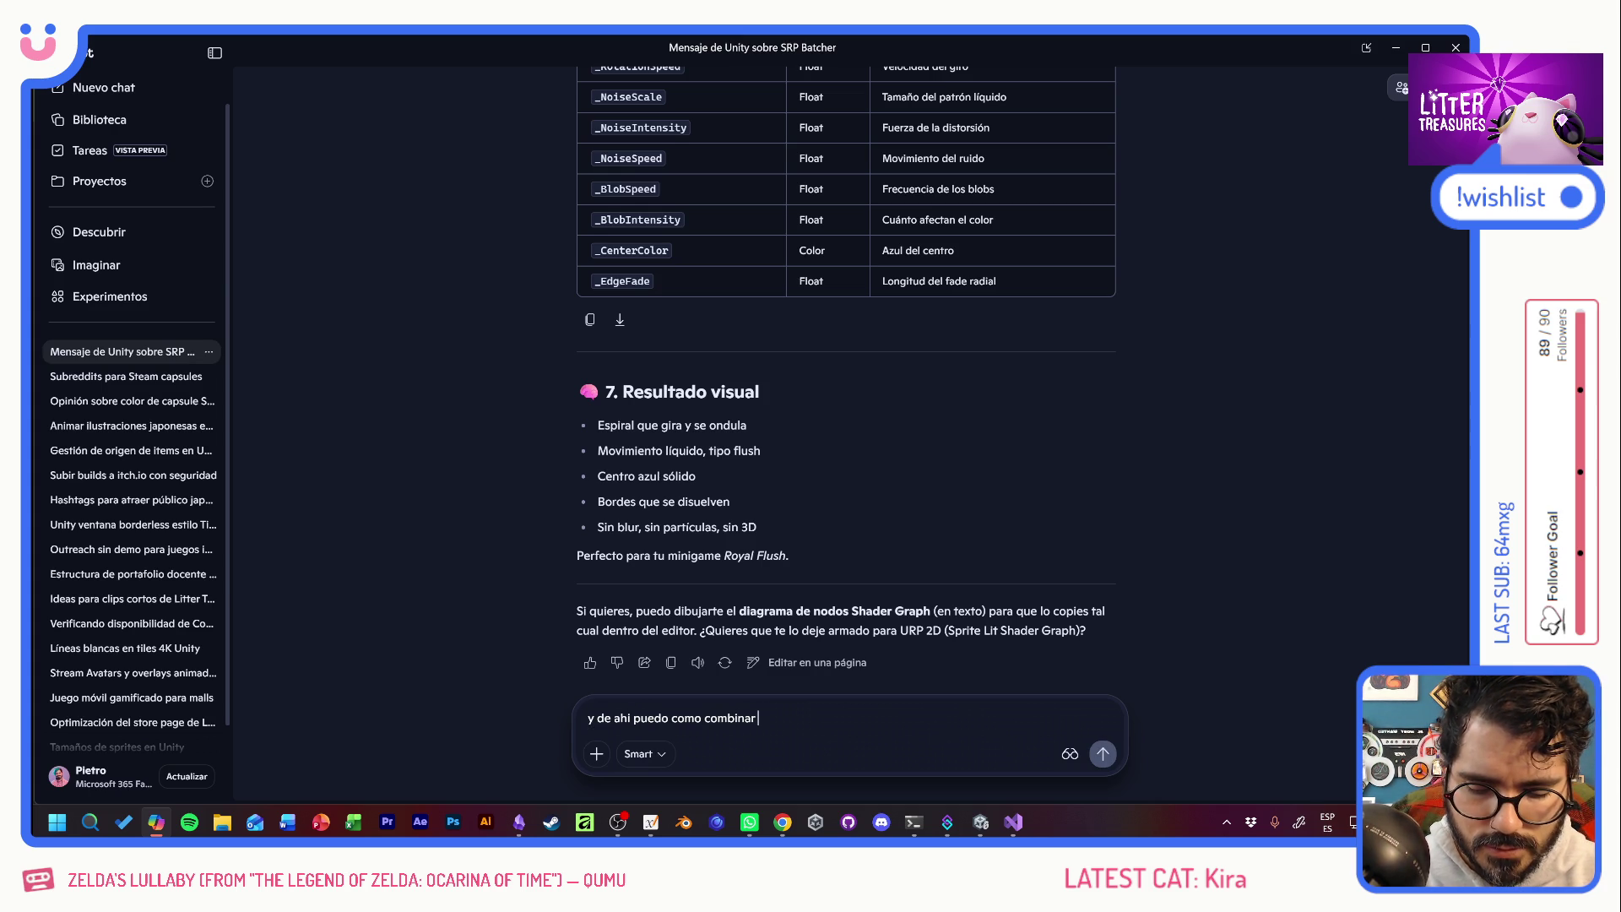
type(" gameobjects")
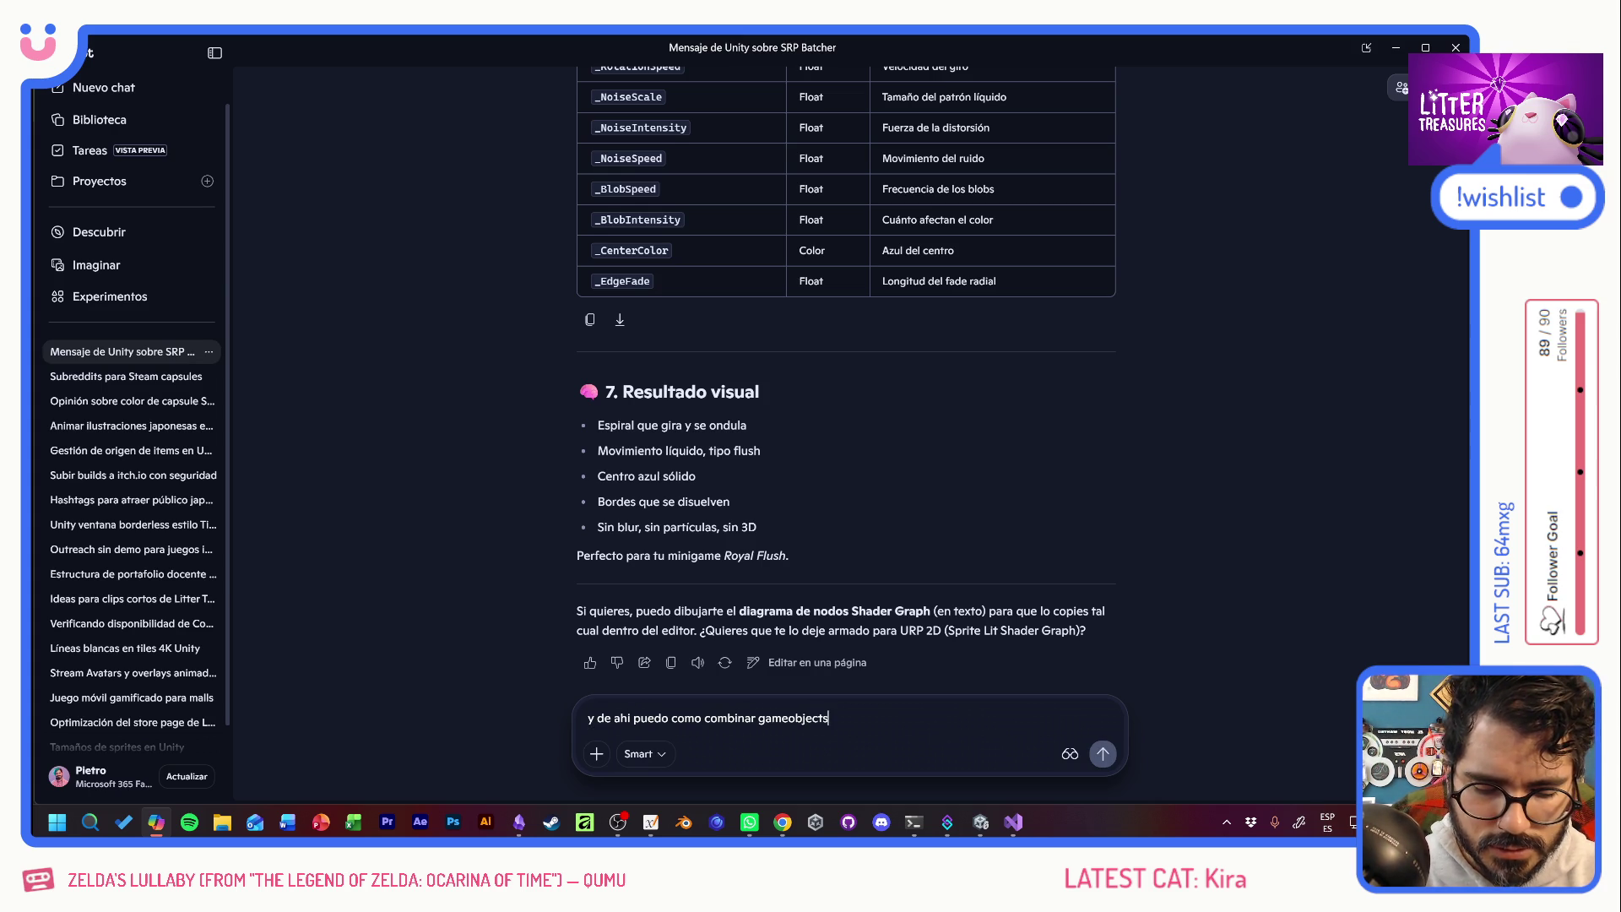
type(", como")
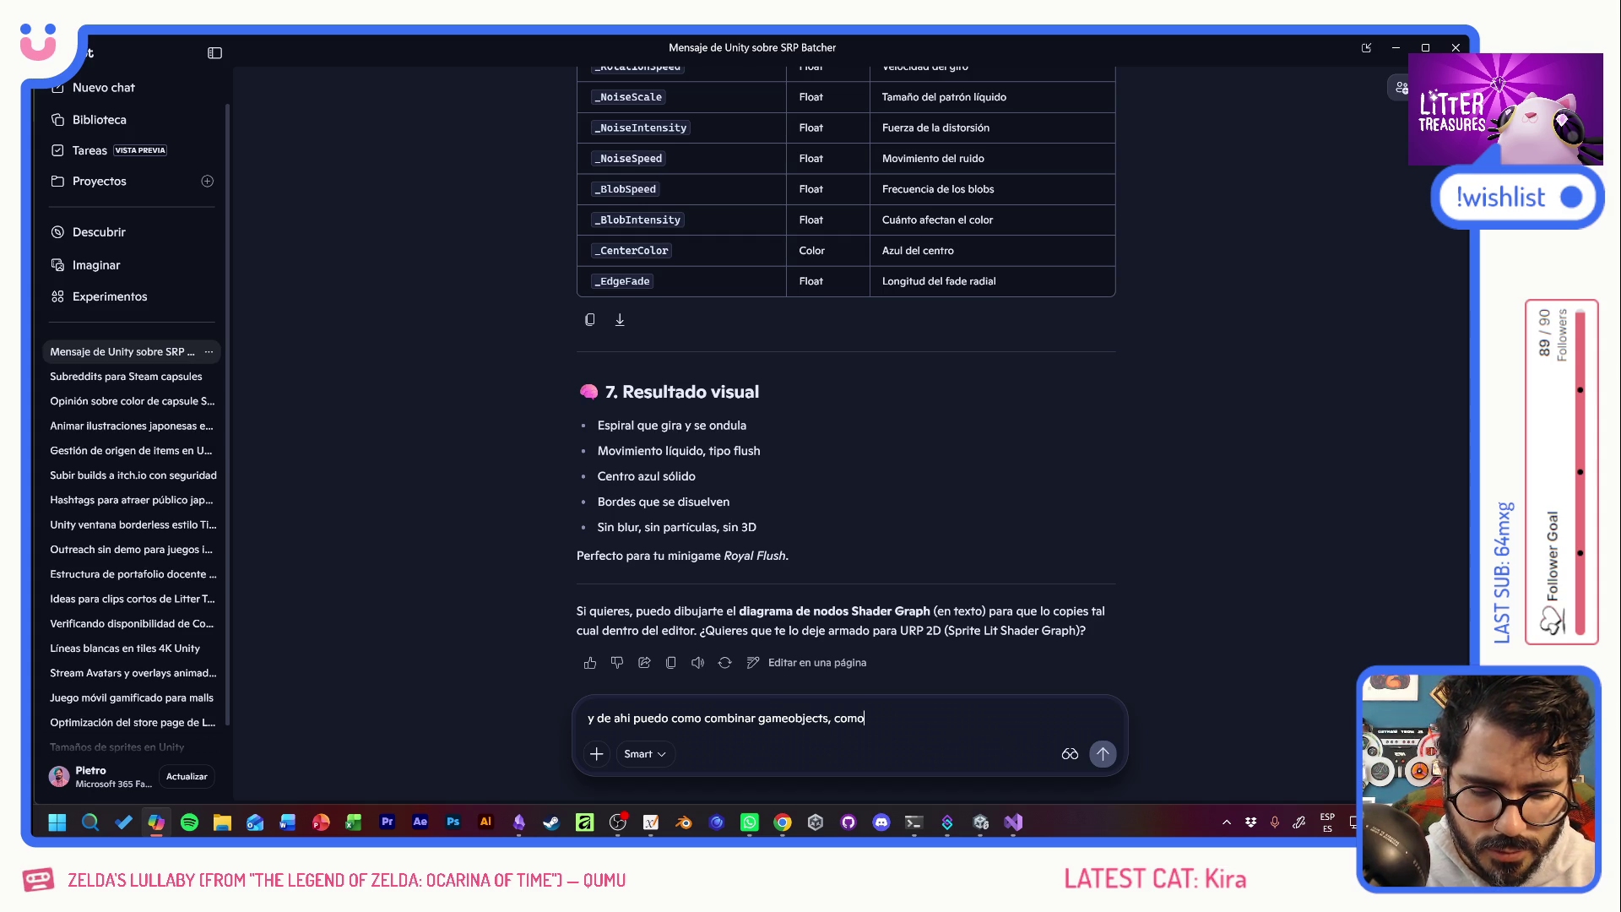
type(" un par mas en layer")
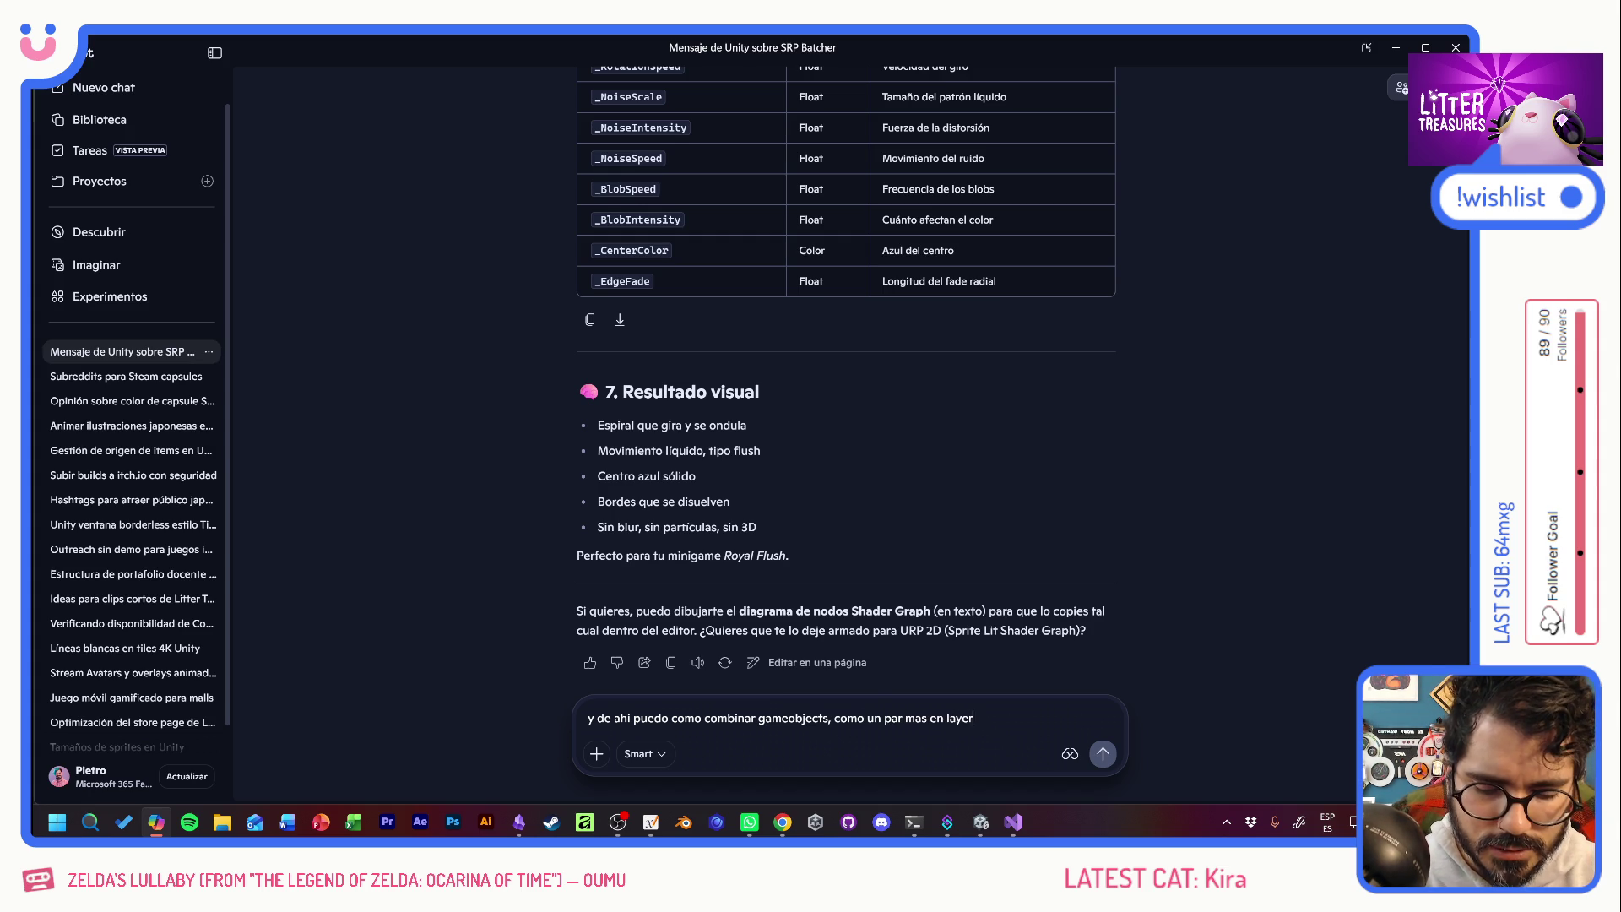
type("s, y")
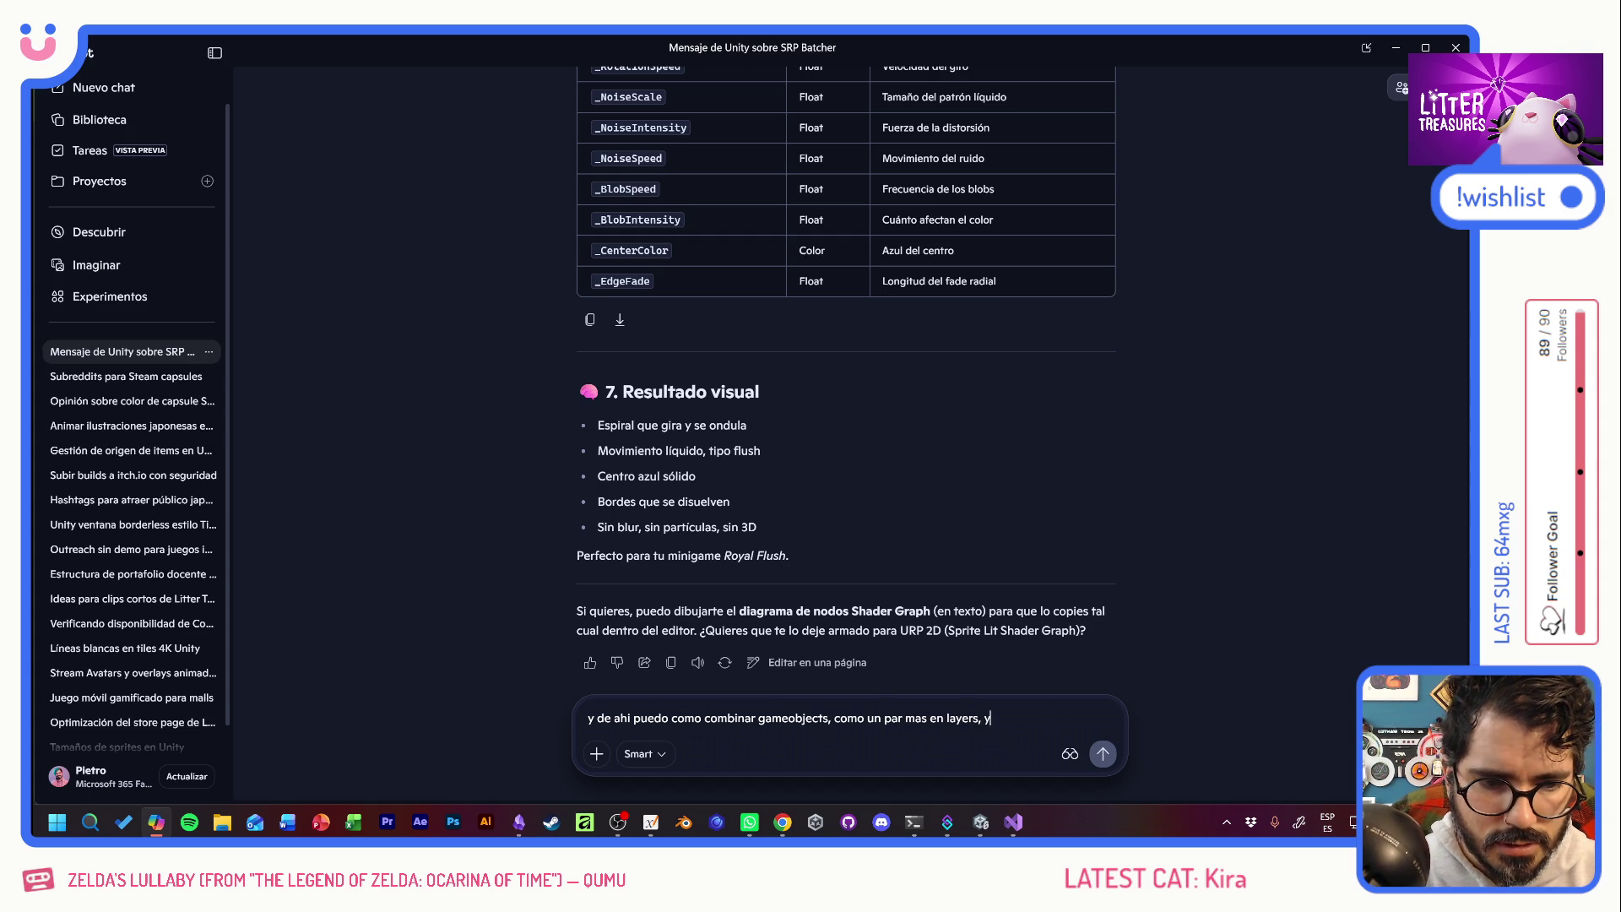
type(" a unos l")
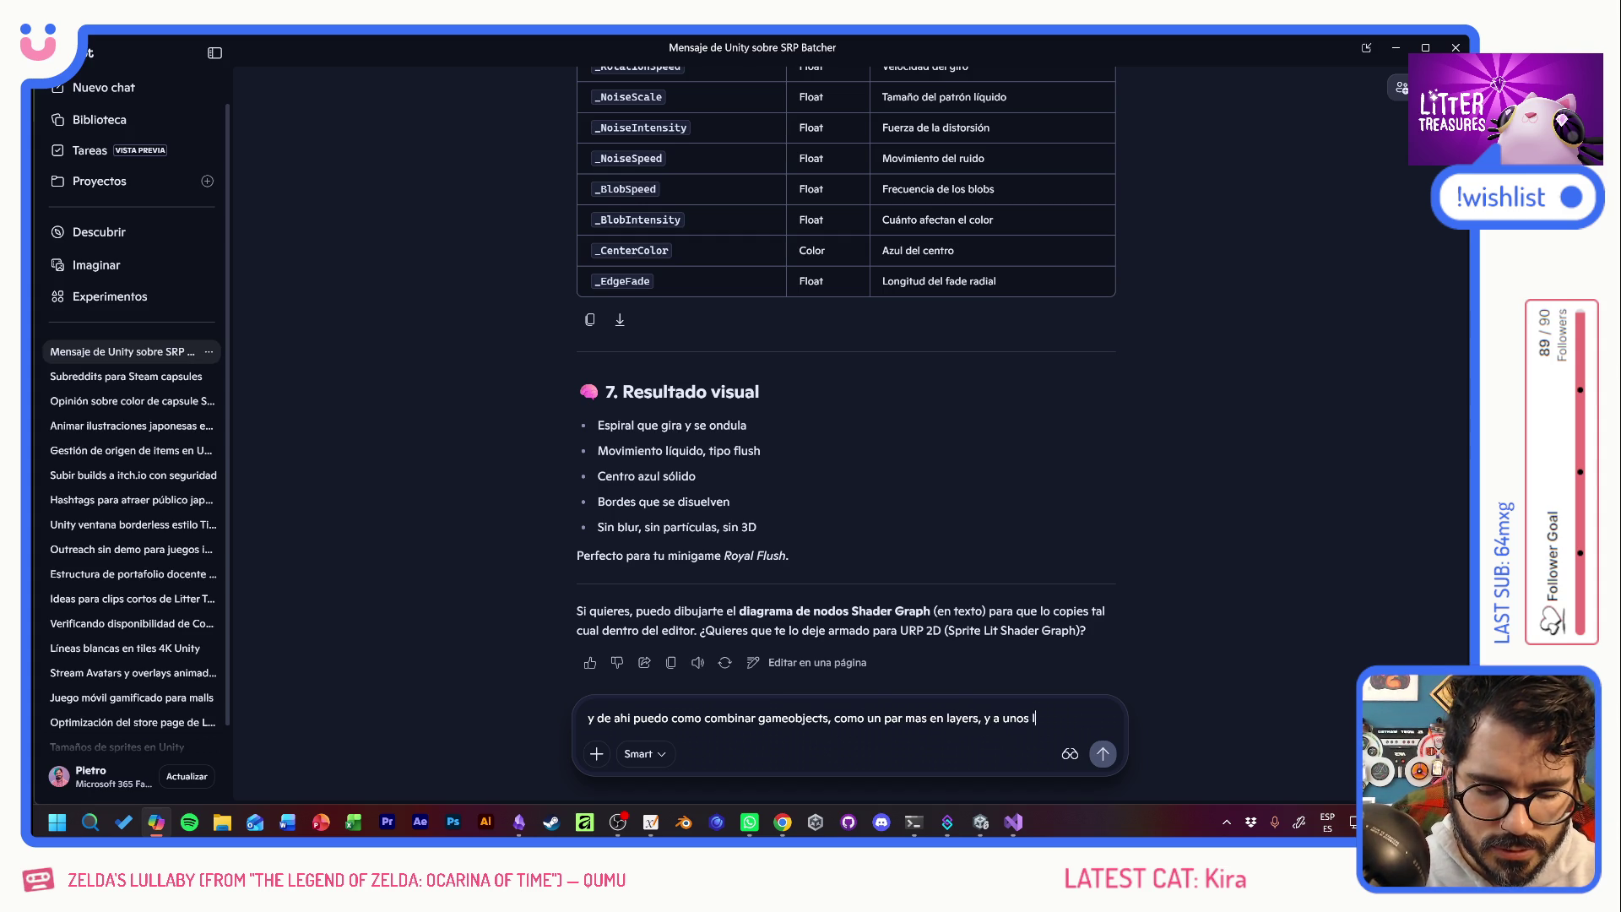
type("e spongo color ")
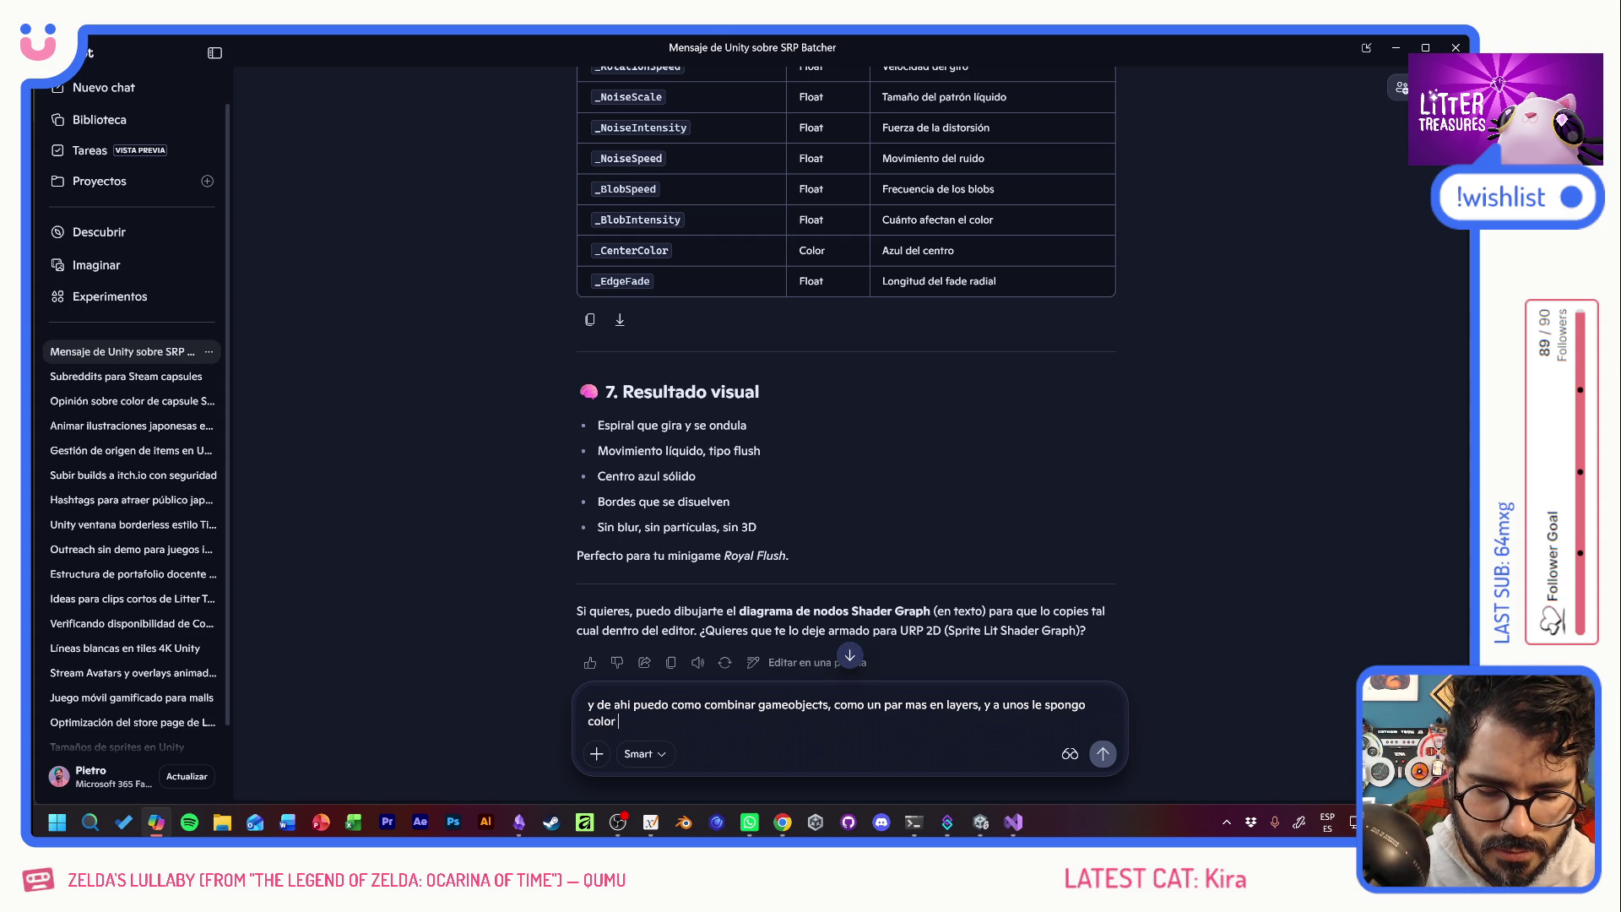
type("mas claro y mas choking y otros mas oscuro y menos, asi")
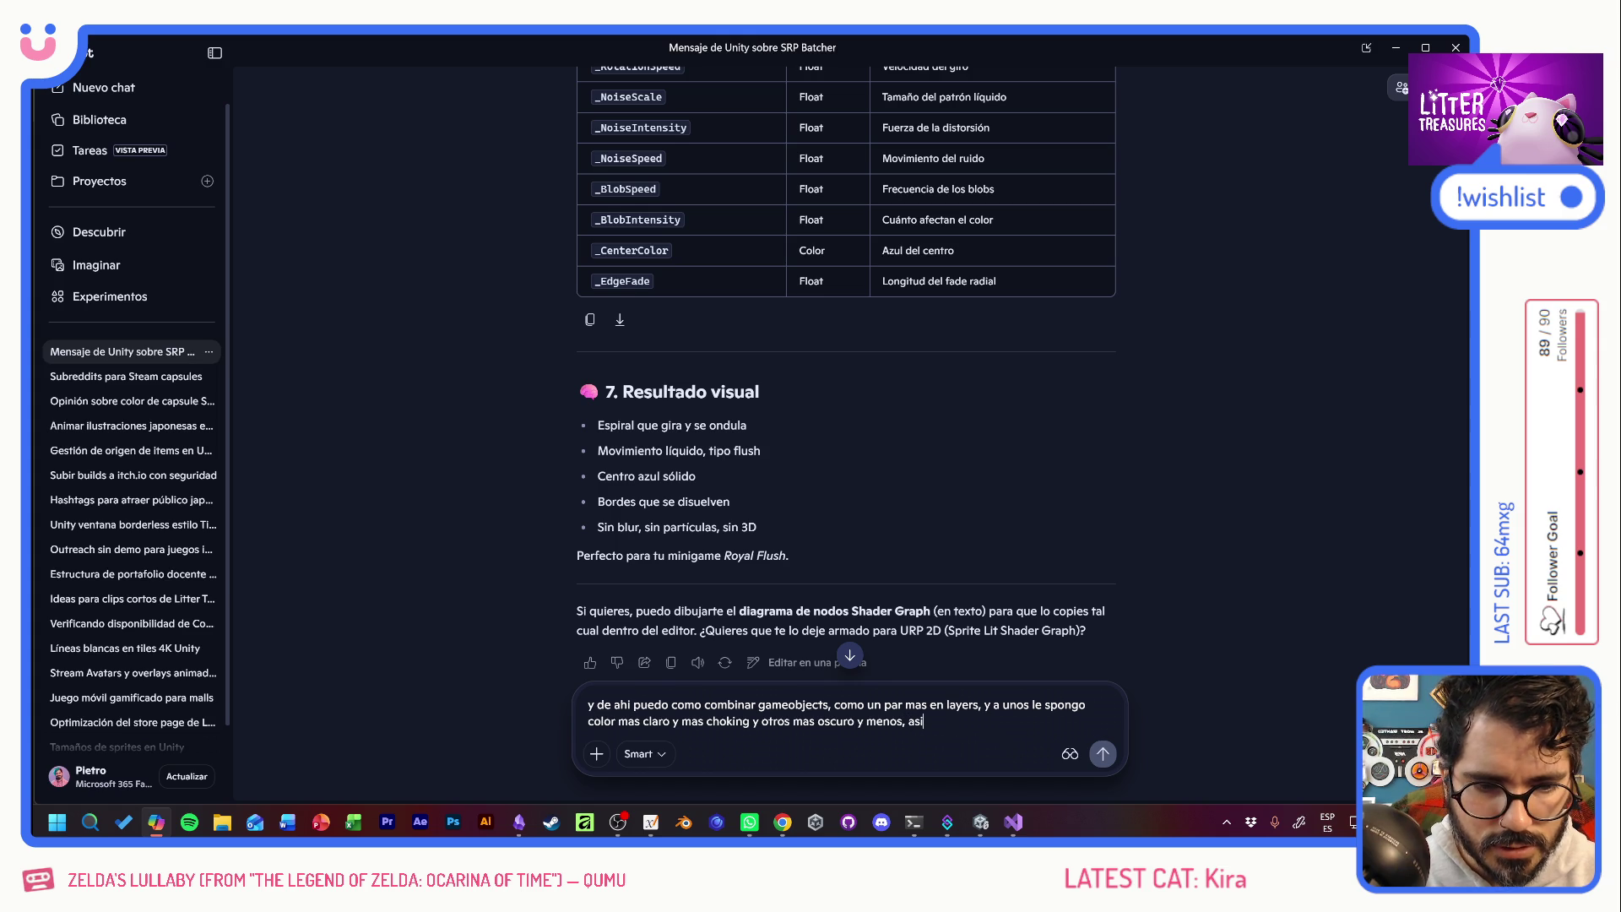
type(" se sienten ")
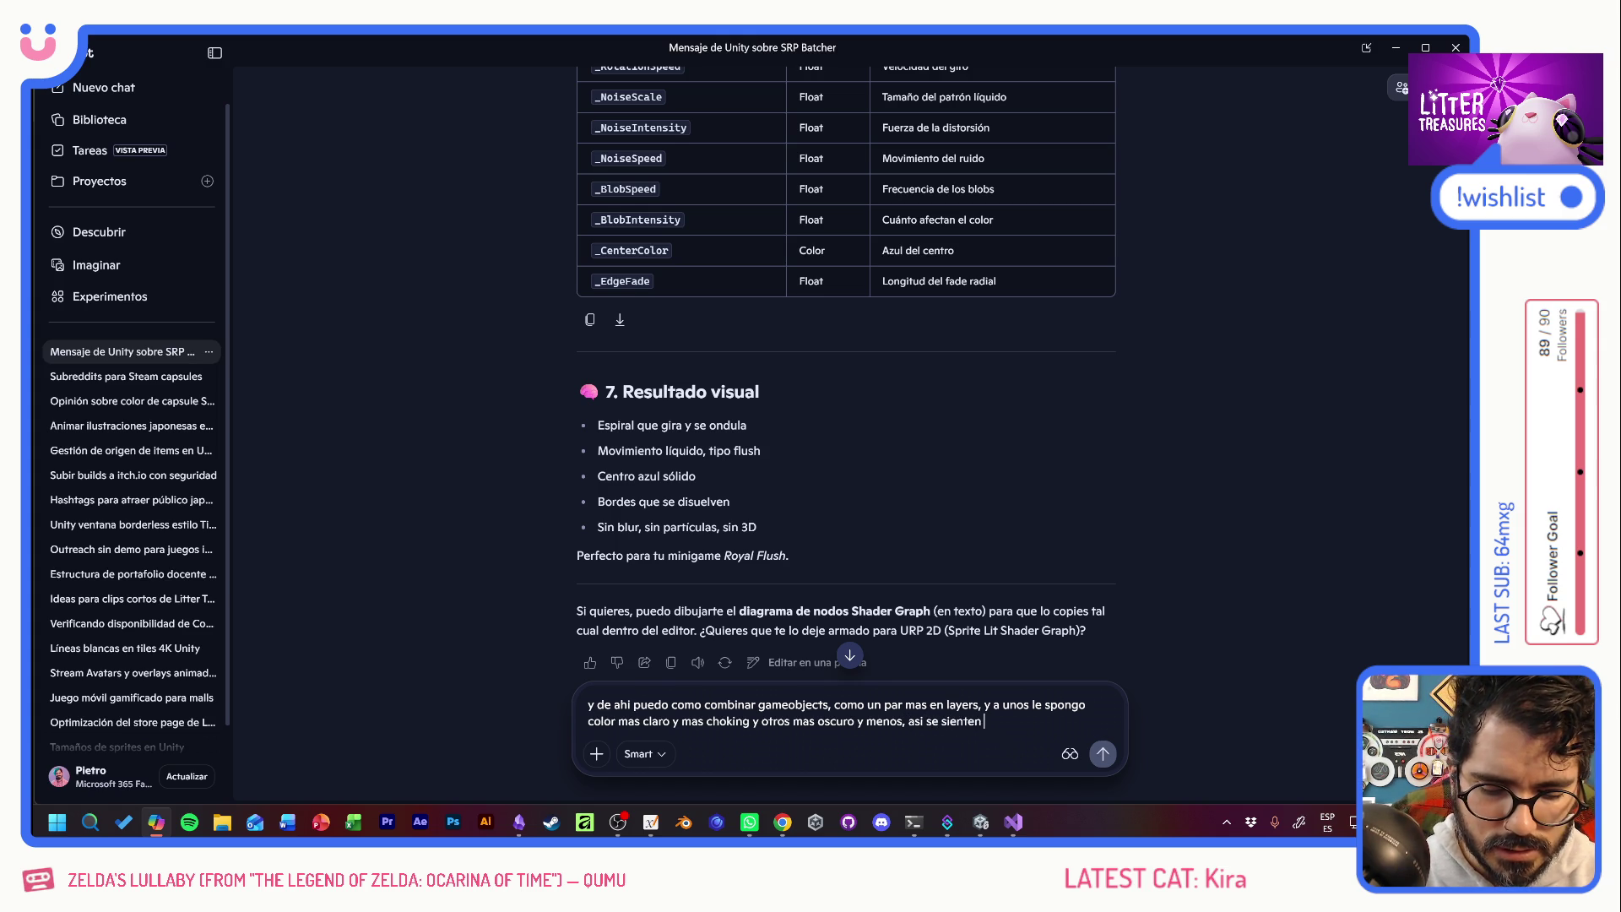
type("diferentes capas no?")
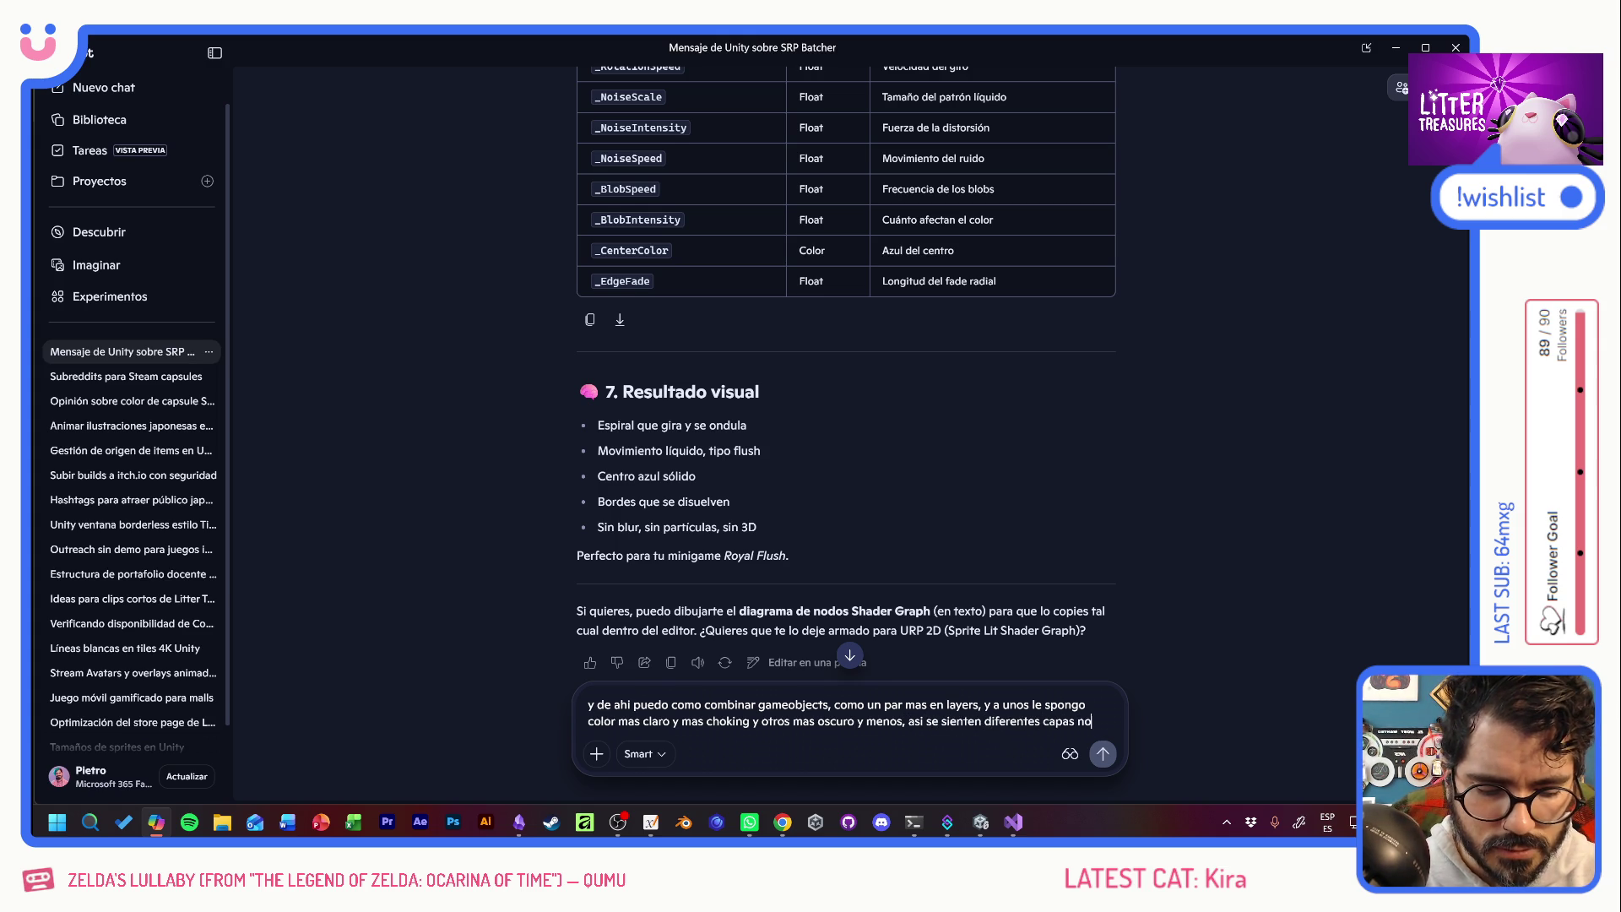
key("Return")
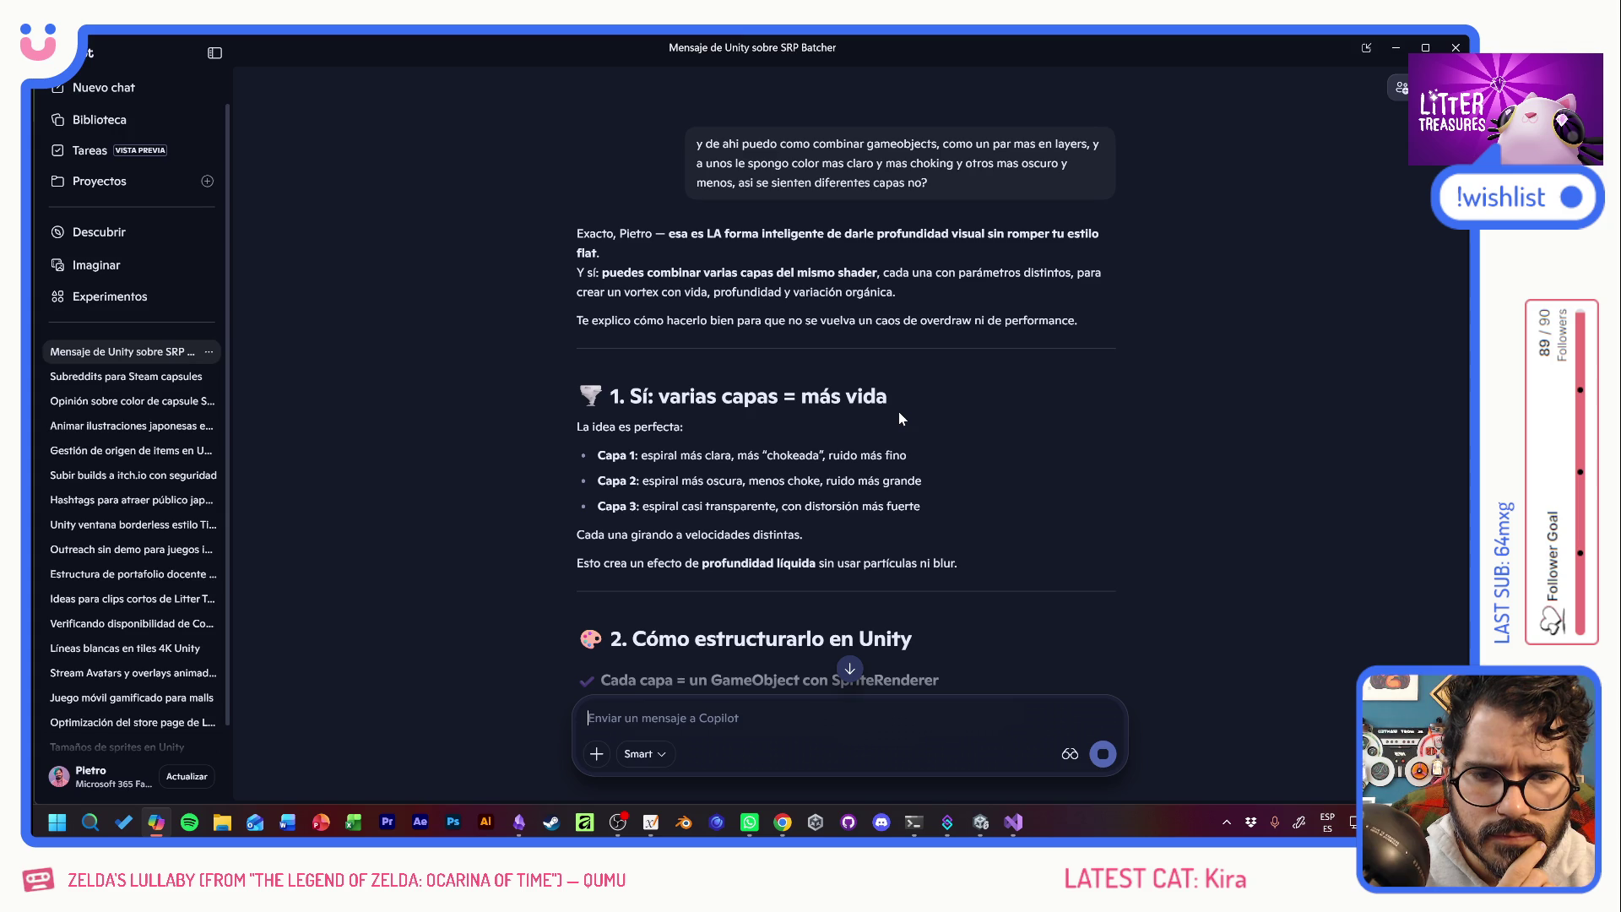
Open the generated blue spiral image full size and download it as Copilot_20260617_114435.png.
scroll(1049, 487, "down", 3)
scroll(1049, 490, "down", 2)
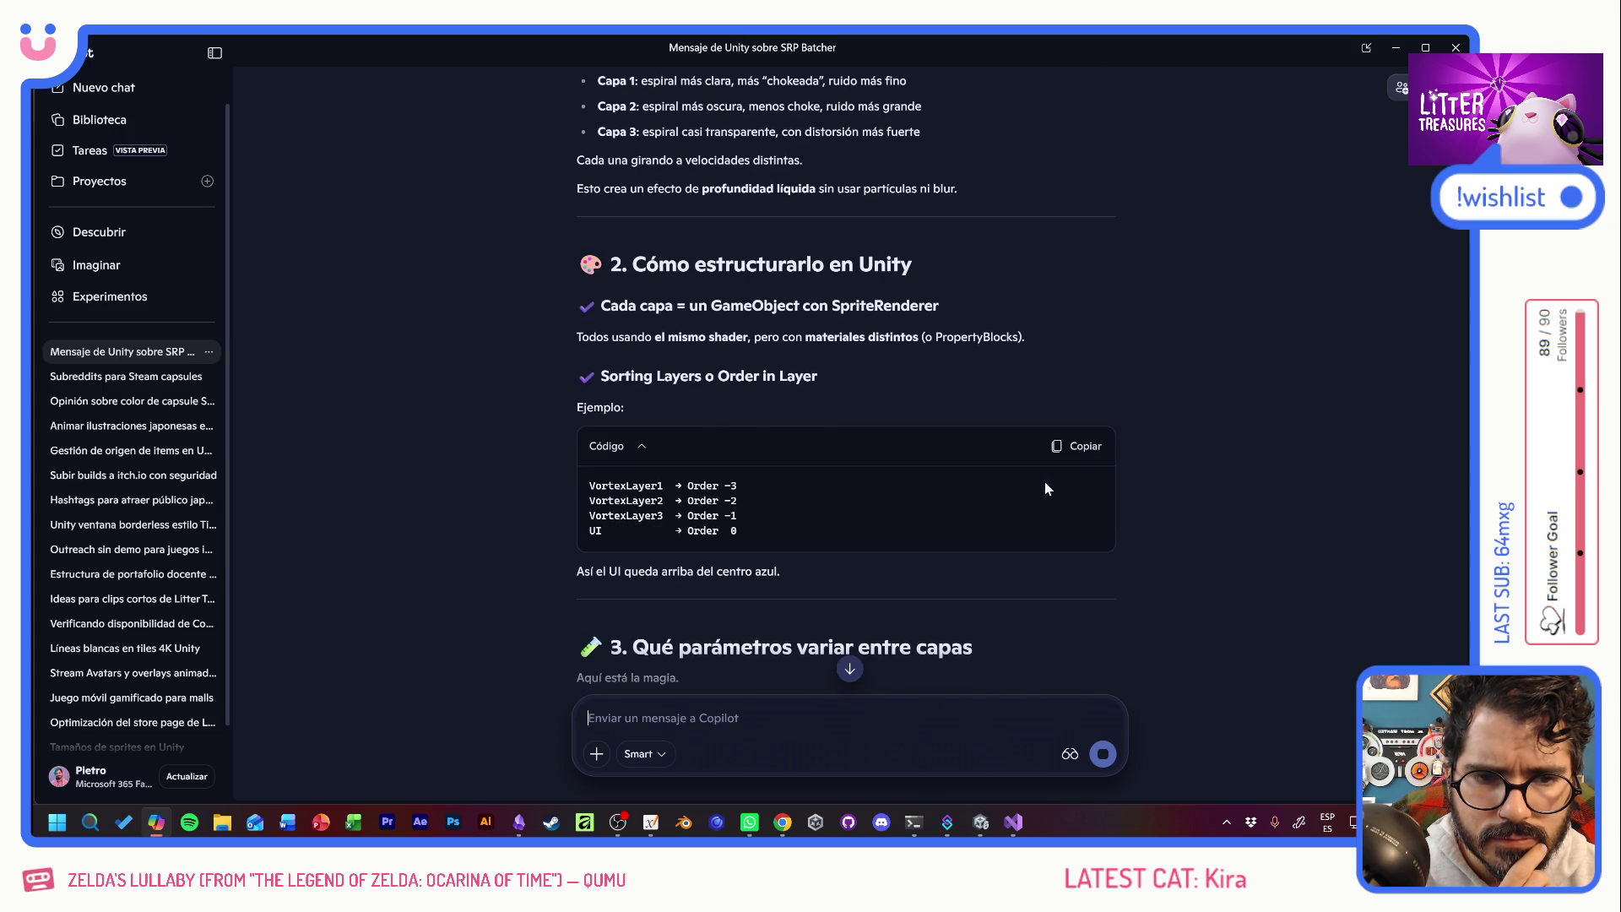
scroll(993, 482, "down", 4)
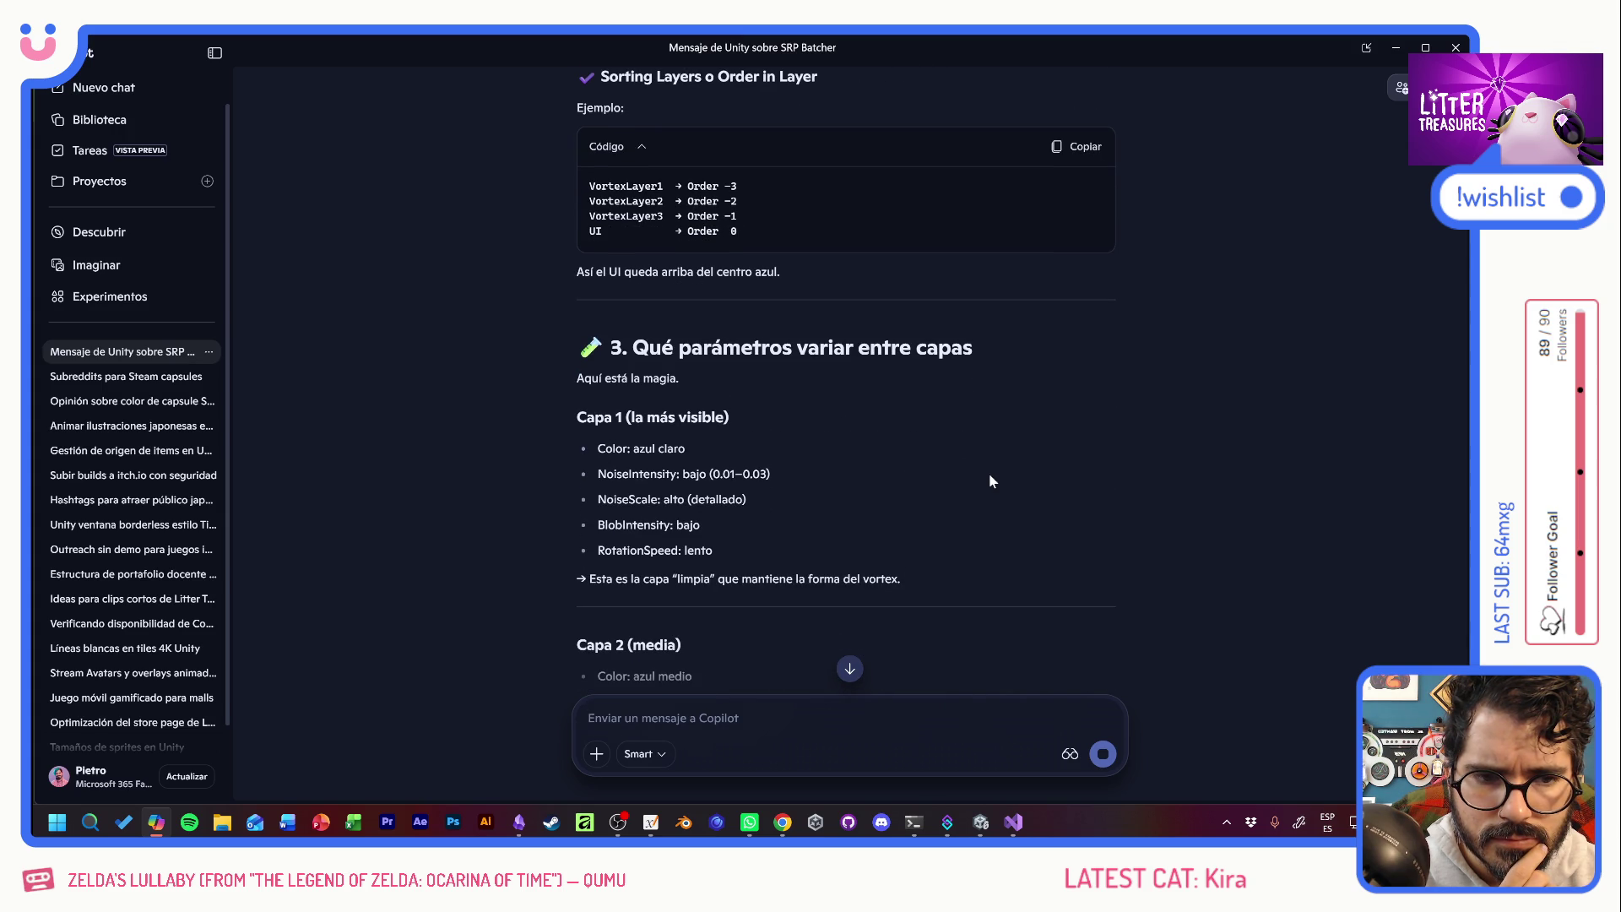
scroll(990, 477, "down", 7)
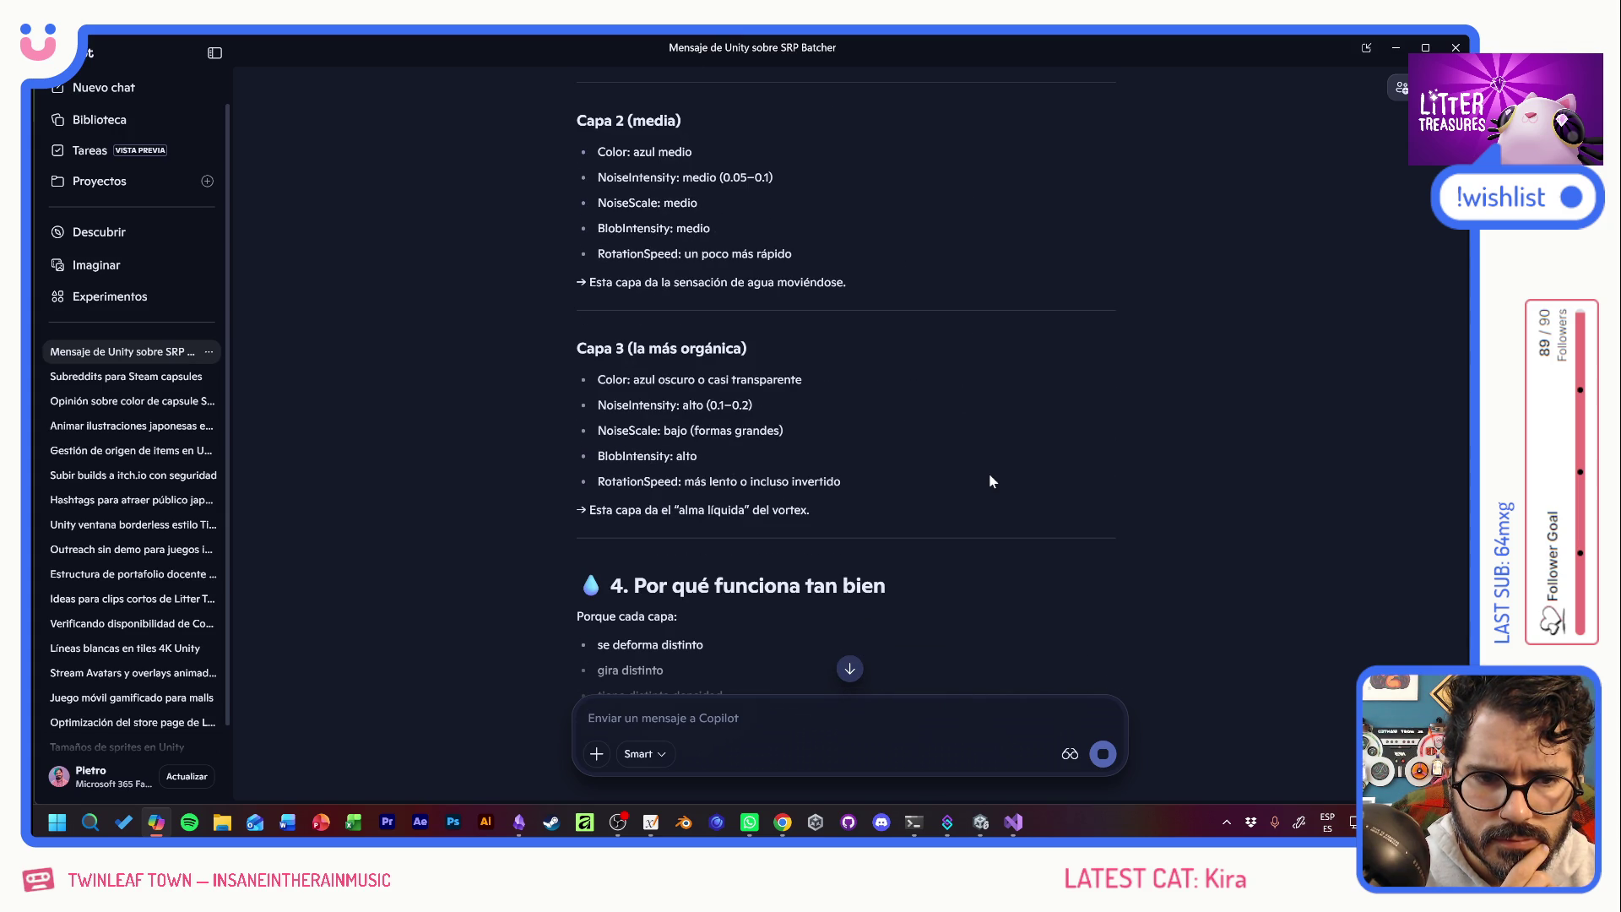
scroll(990, 473, "down", 6)
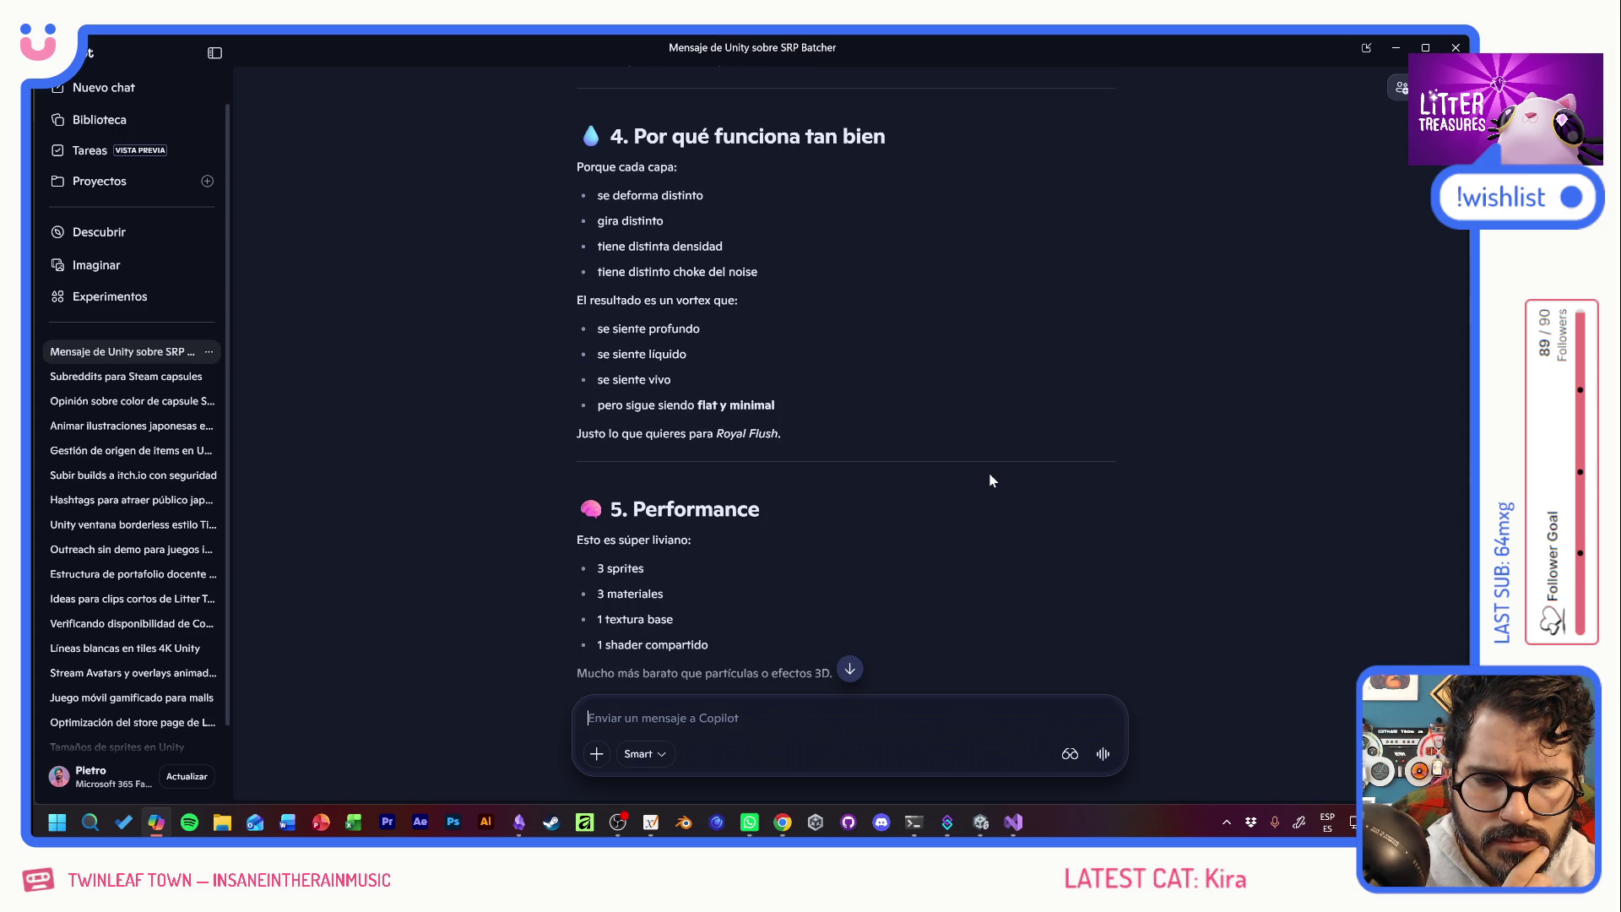
scroll(991, 479, "down", 4)
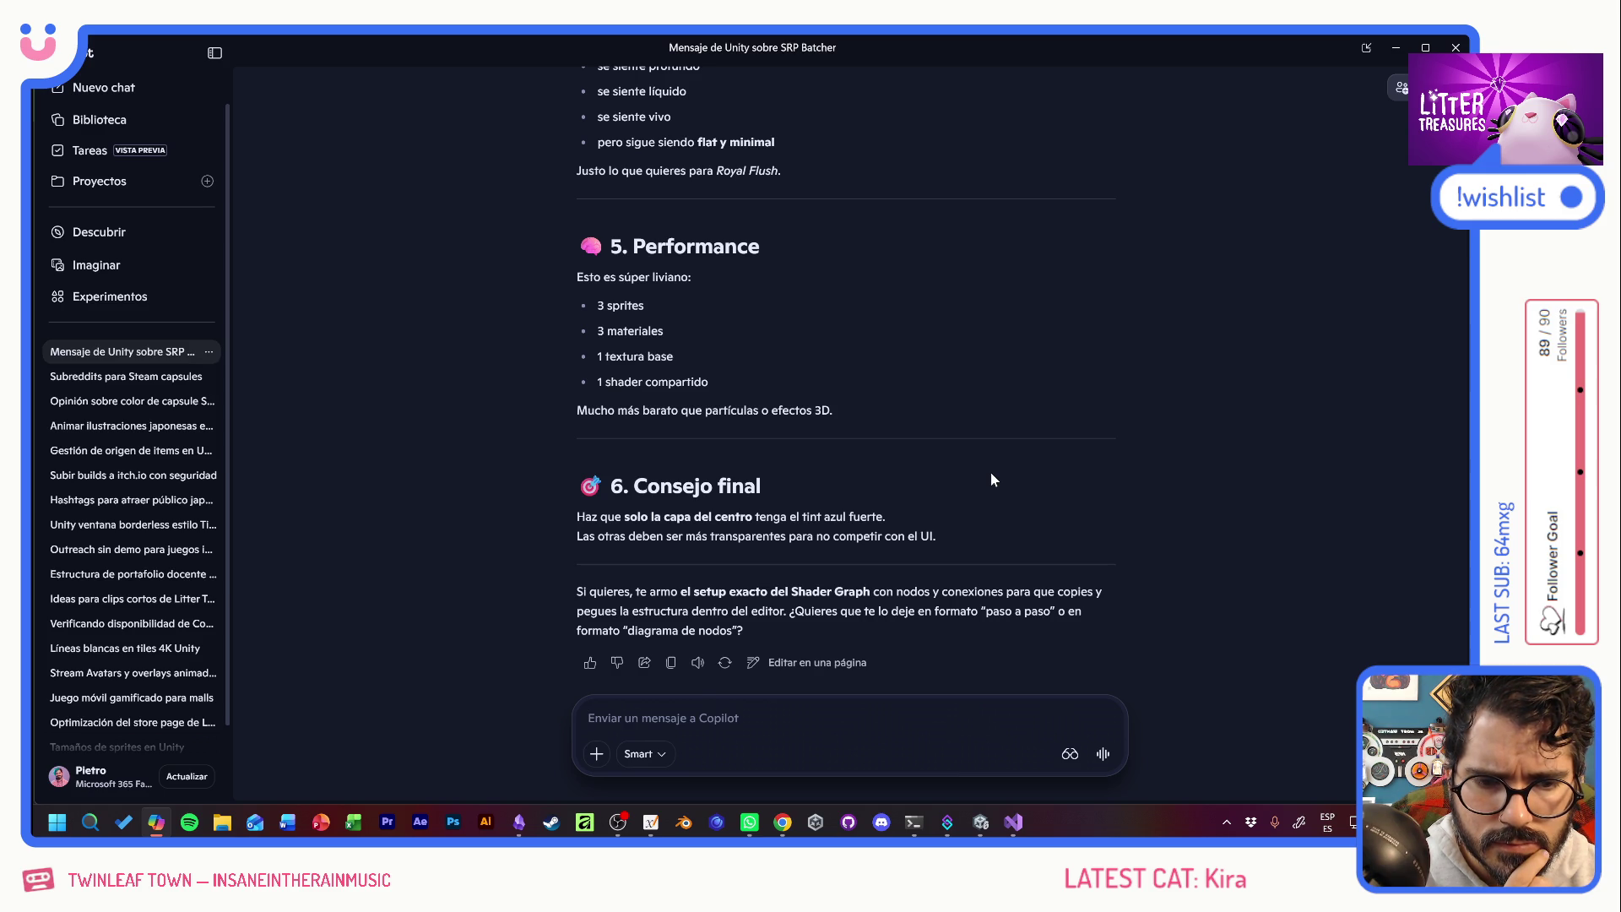
scroll(843, 407, "up", 15)
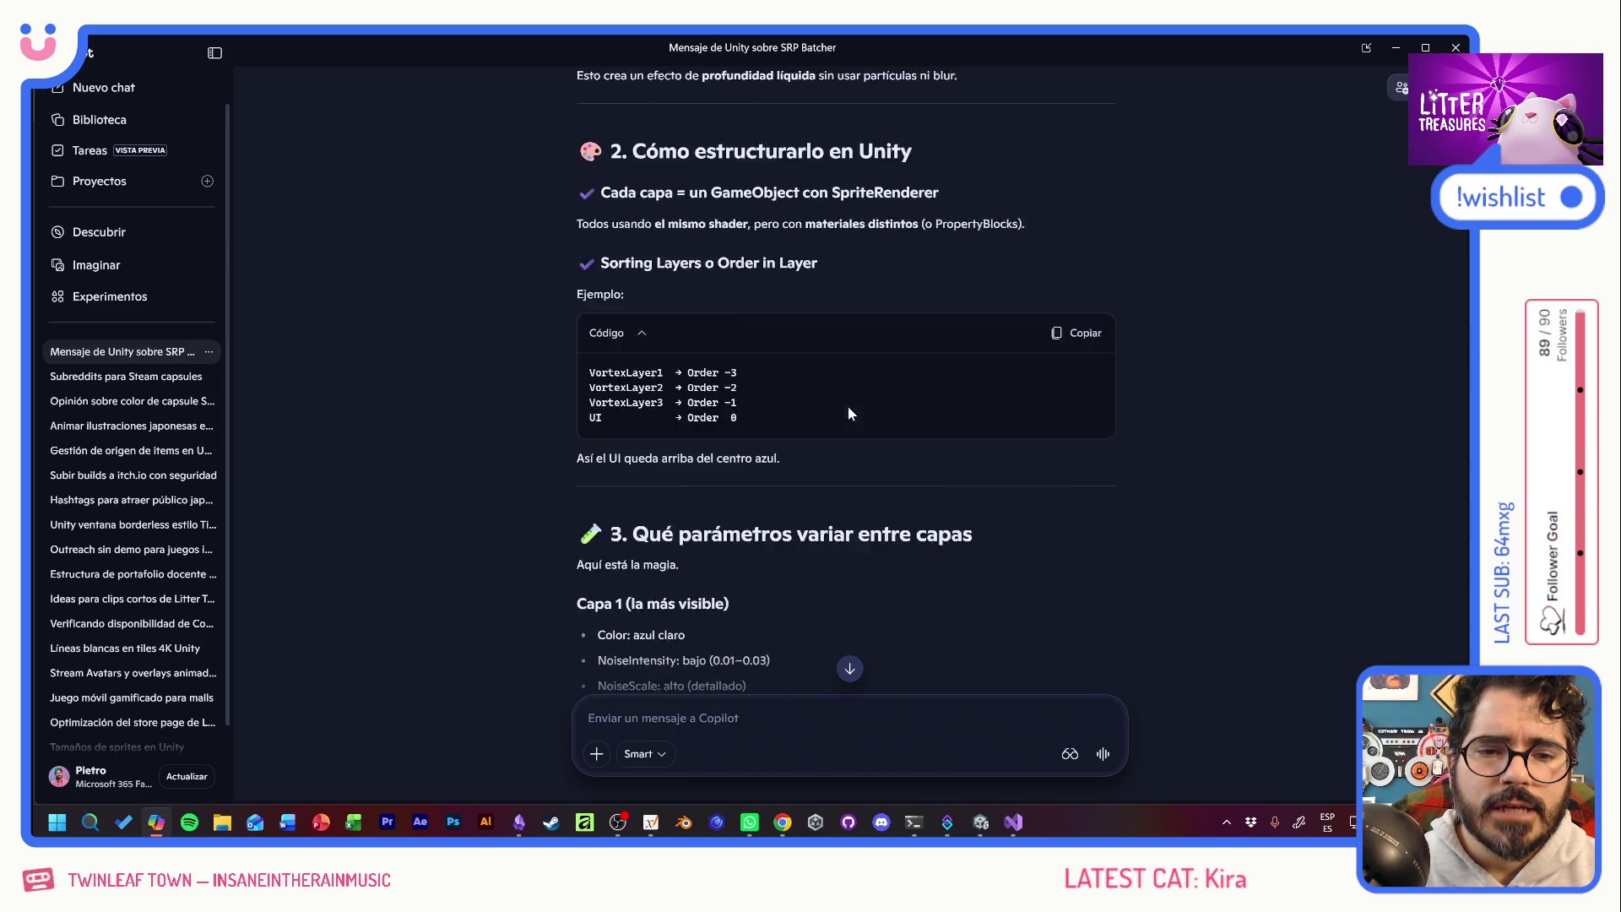
scroll(874, 424, "up", 20)
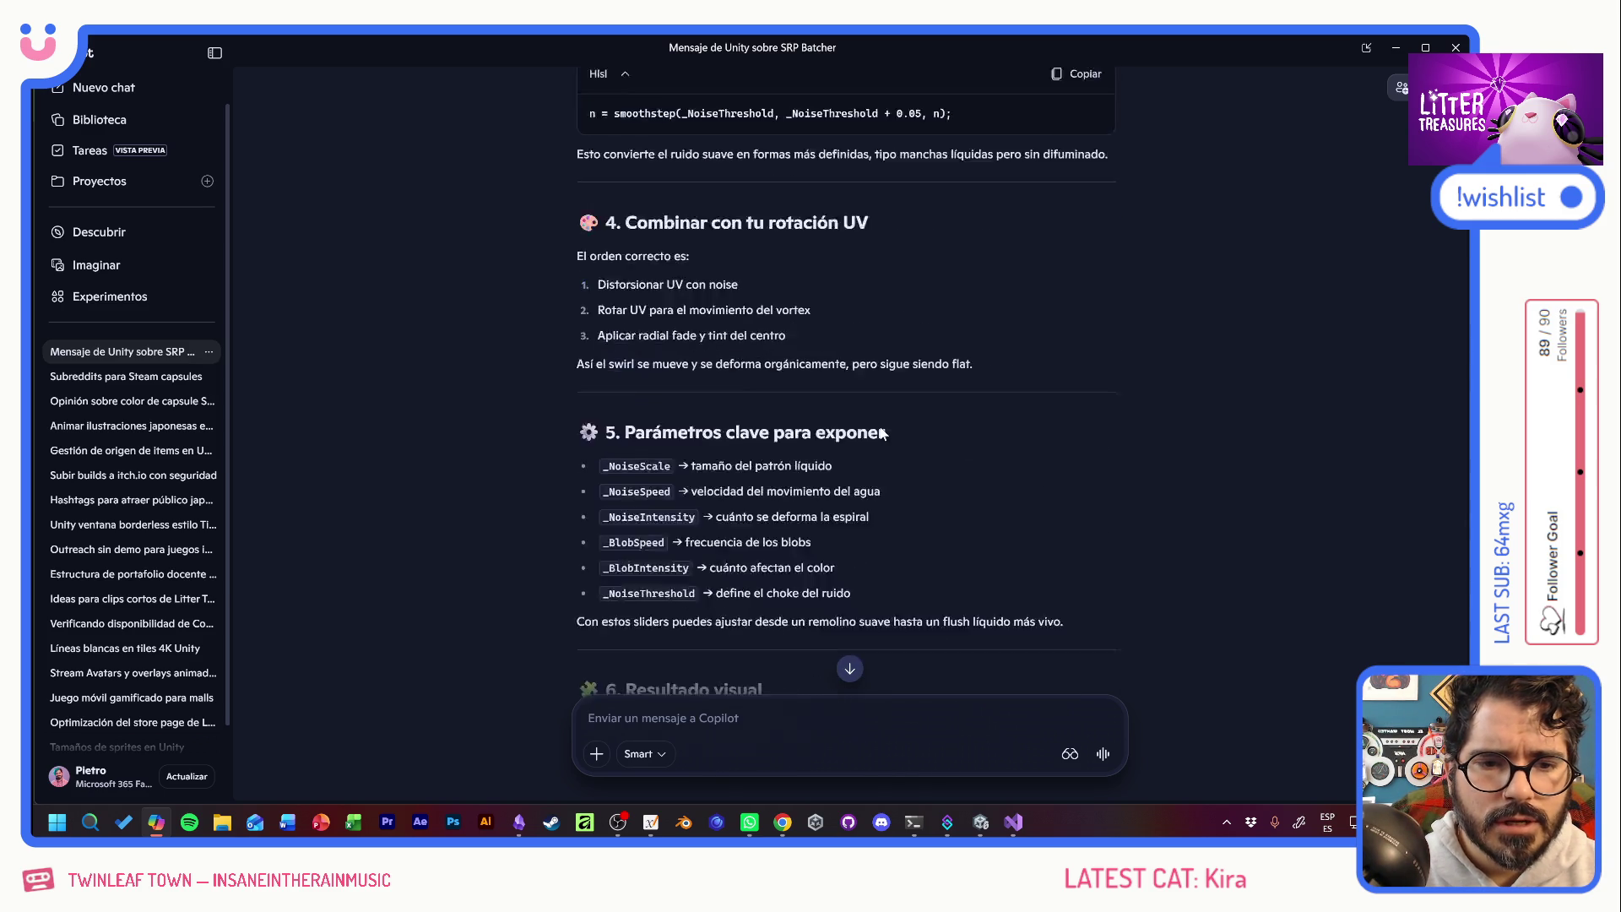
scroll(880, 433, "up", 10)
left_click(850, 566)
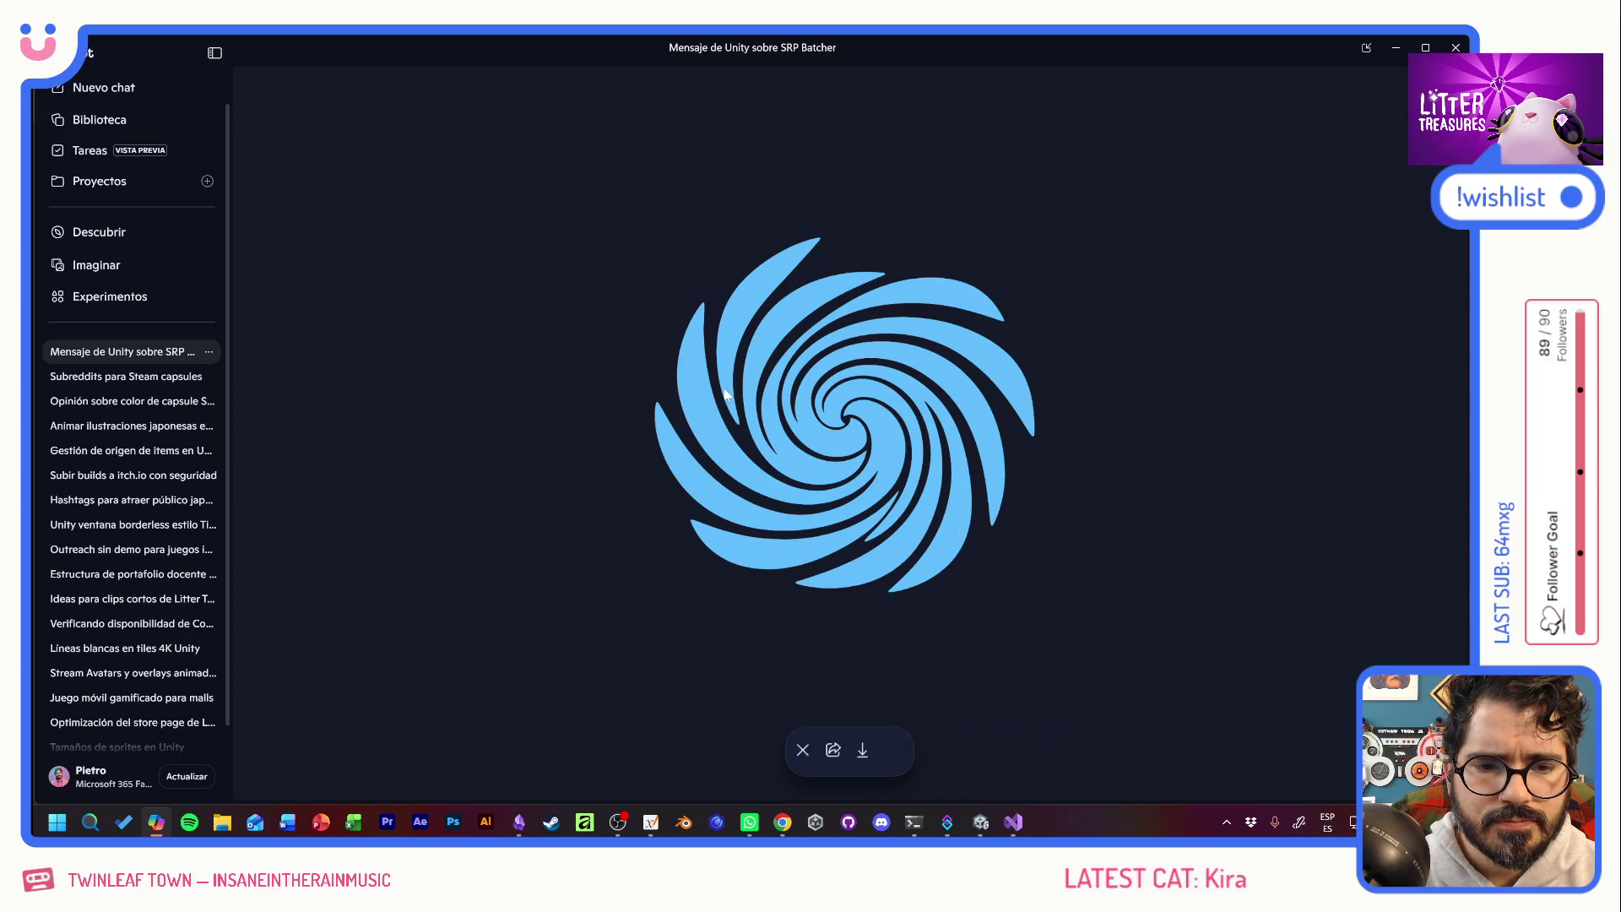
left_click(879, 750)
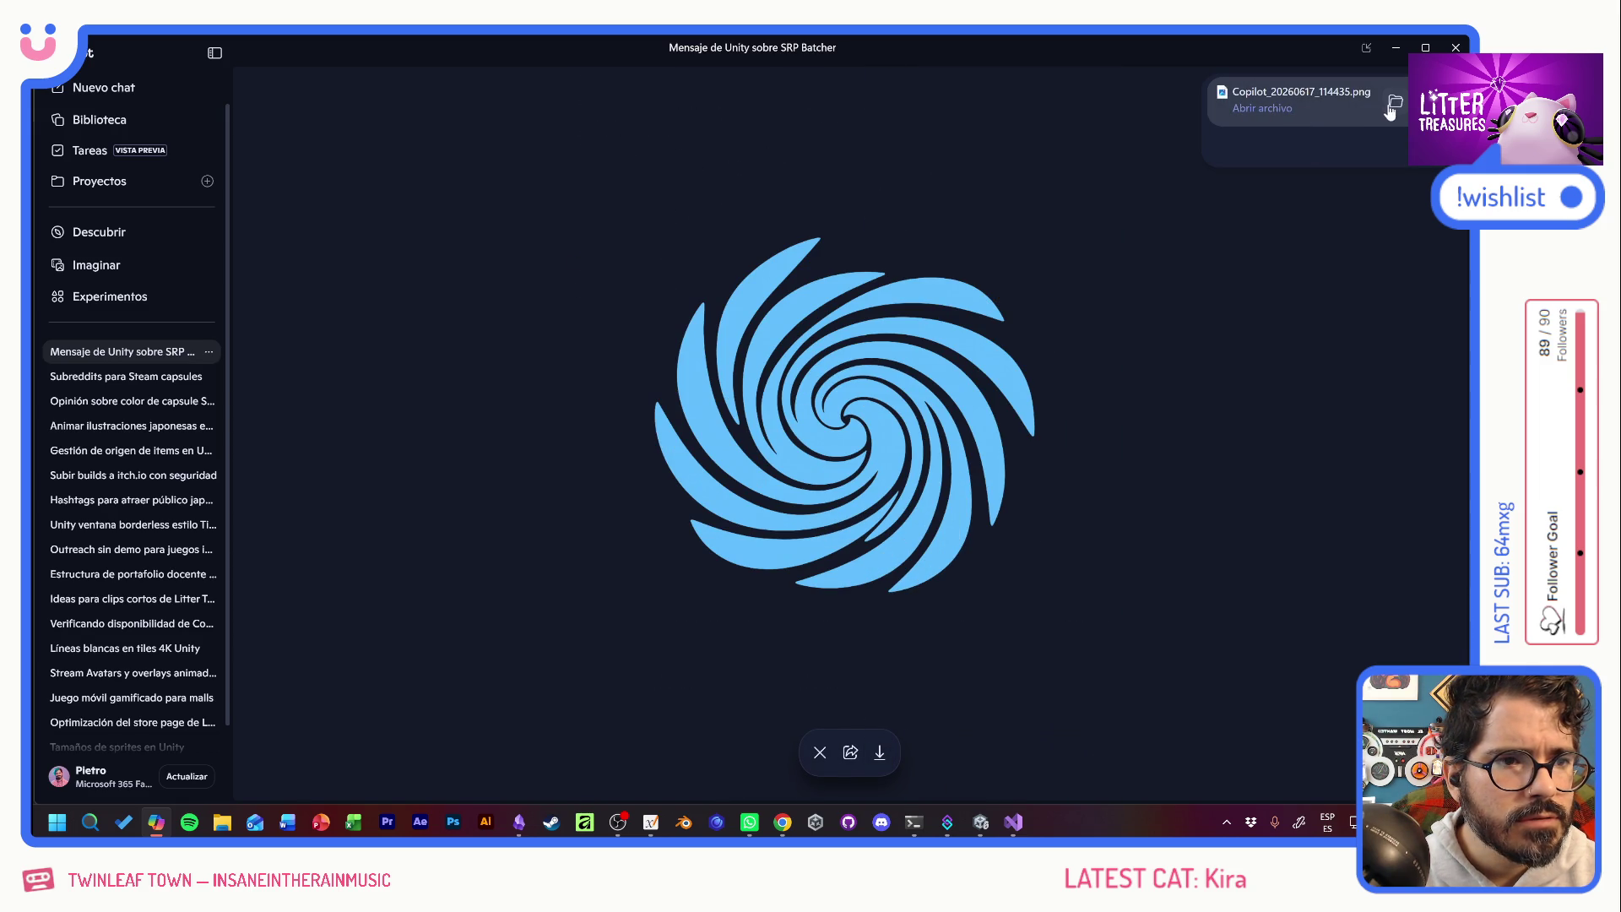
Create a new SandRenew folder in LitterTreasures/Assets/Graphics/Minigames.
left_click(1385, 114)
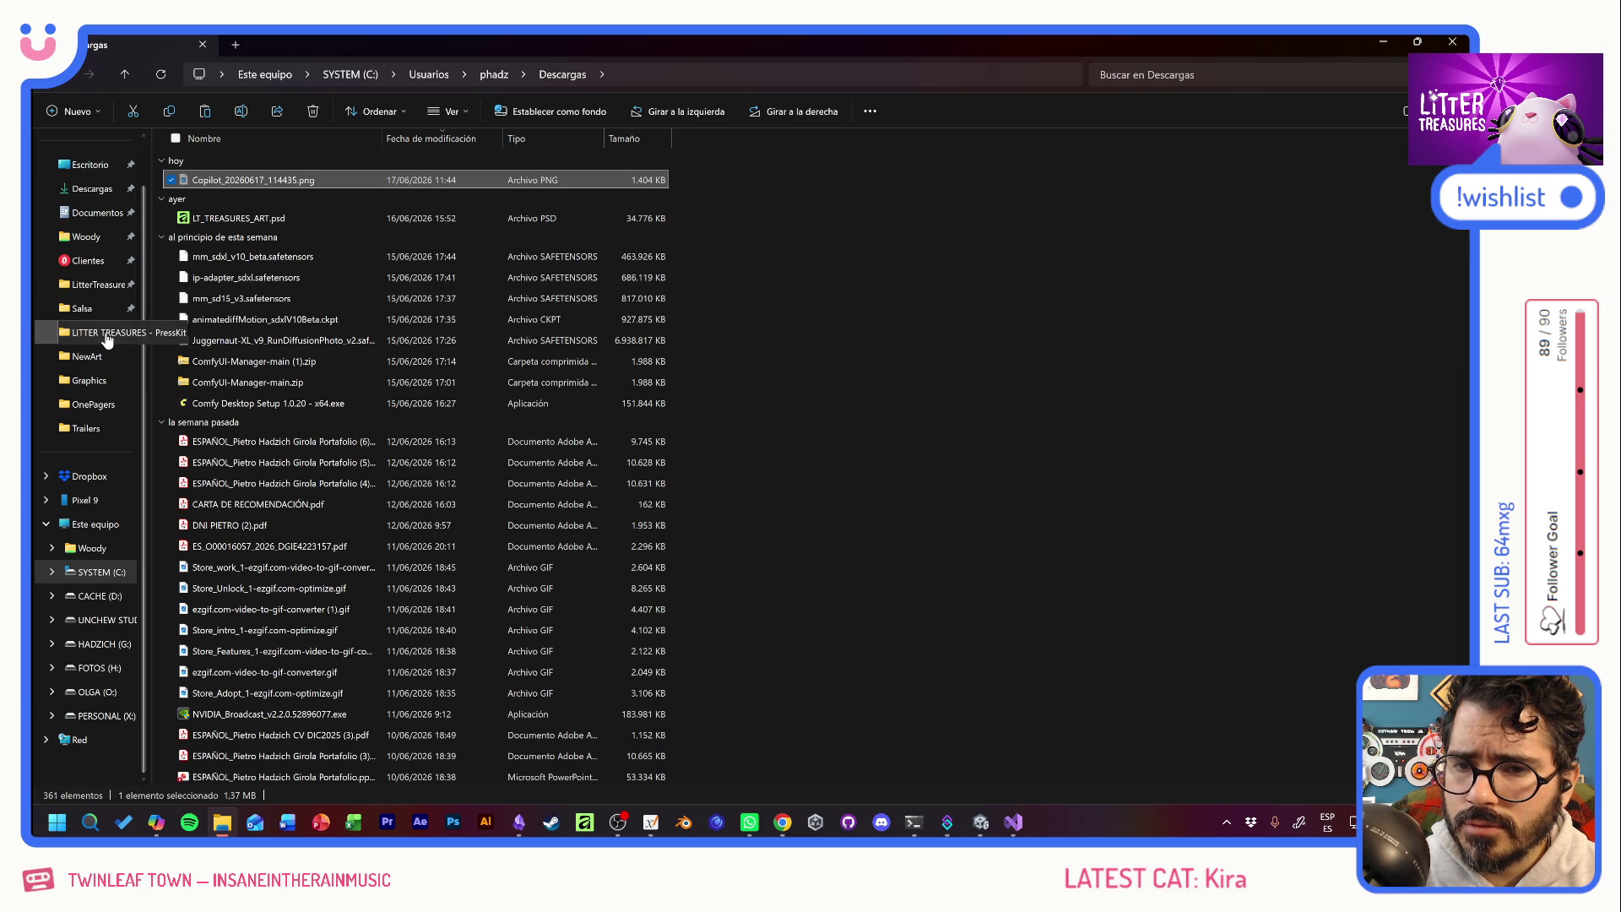
left_click(97, 287)
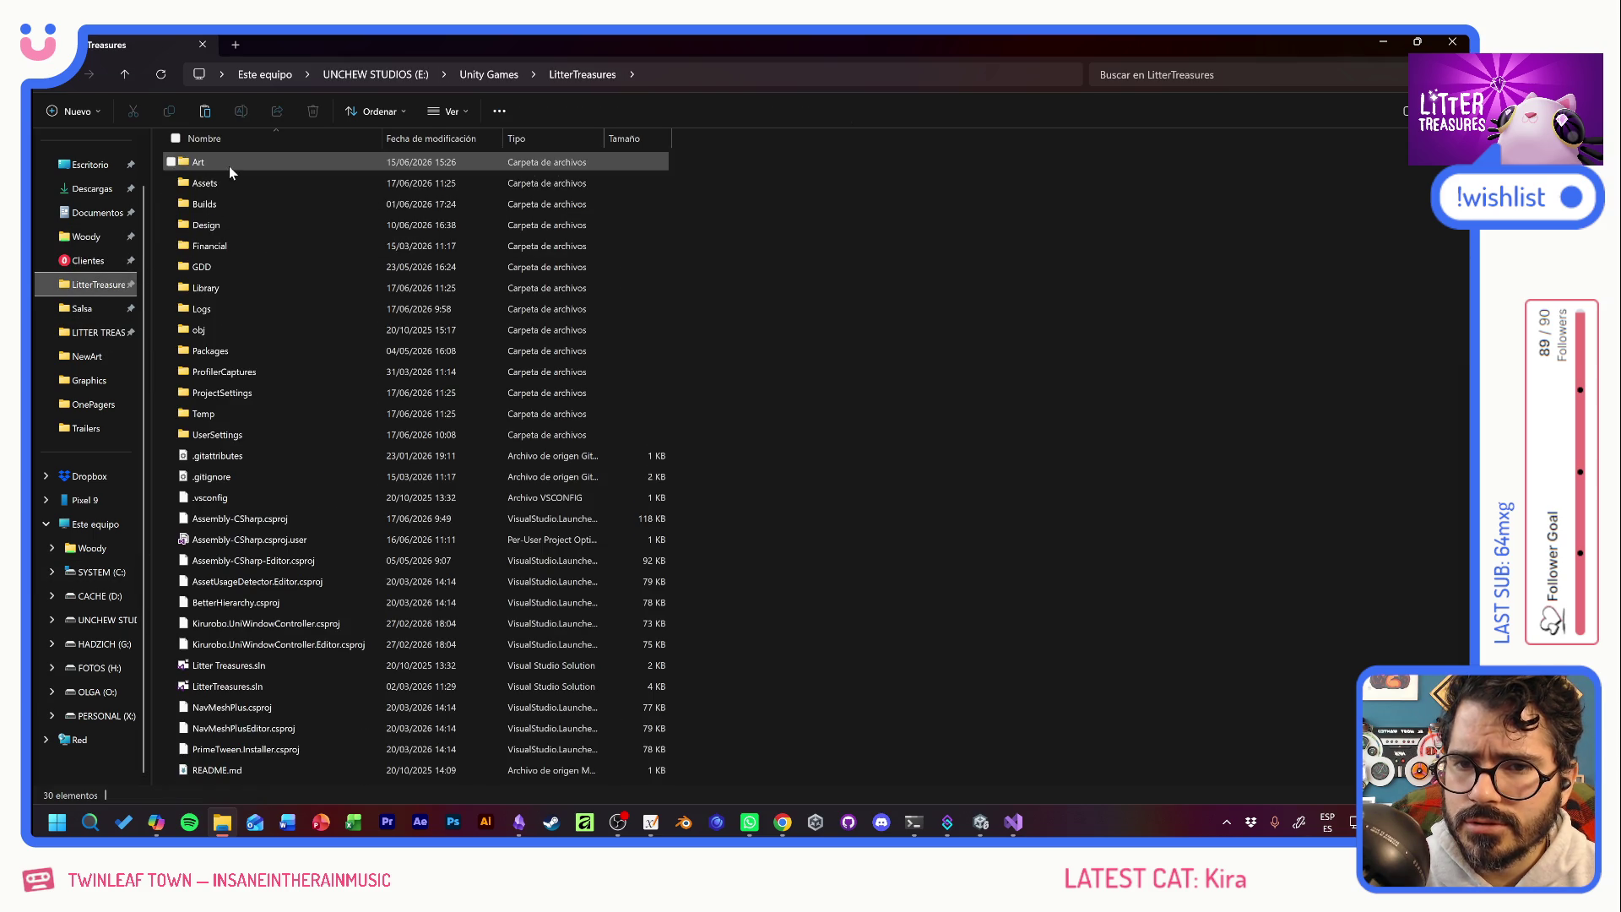
double_click(226, 183)
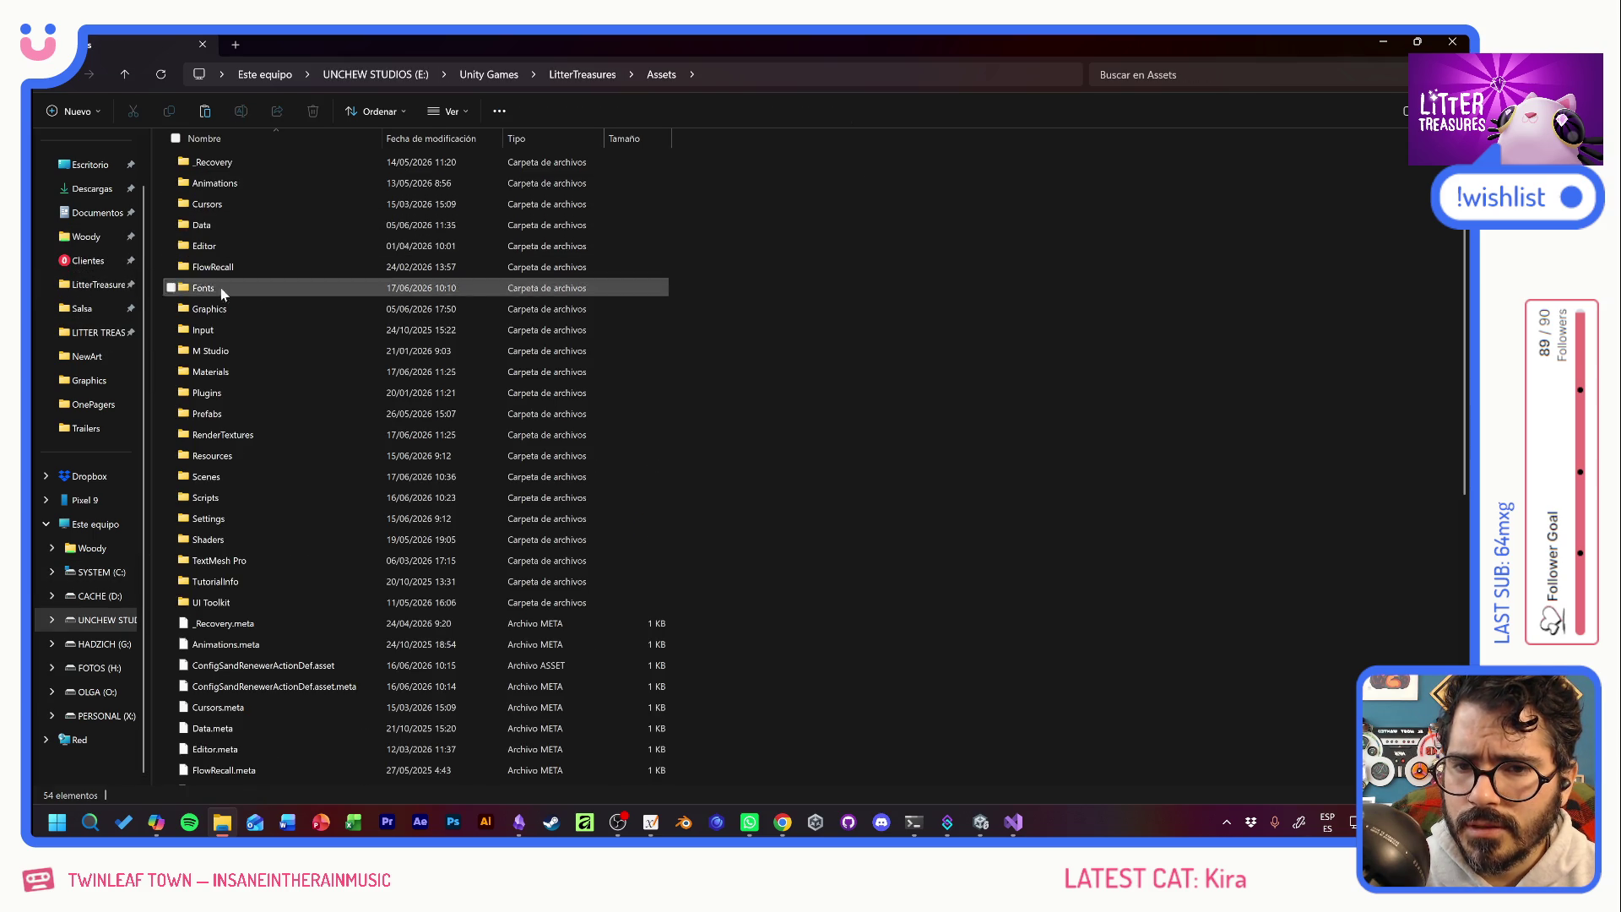
double_click(222, 311)
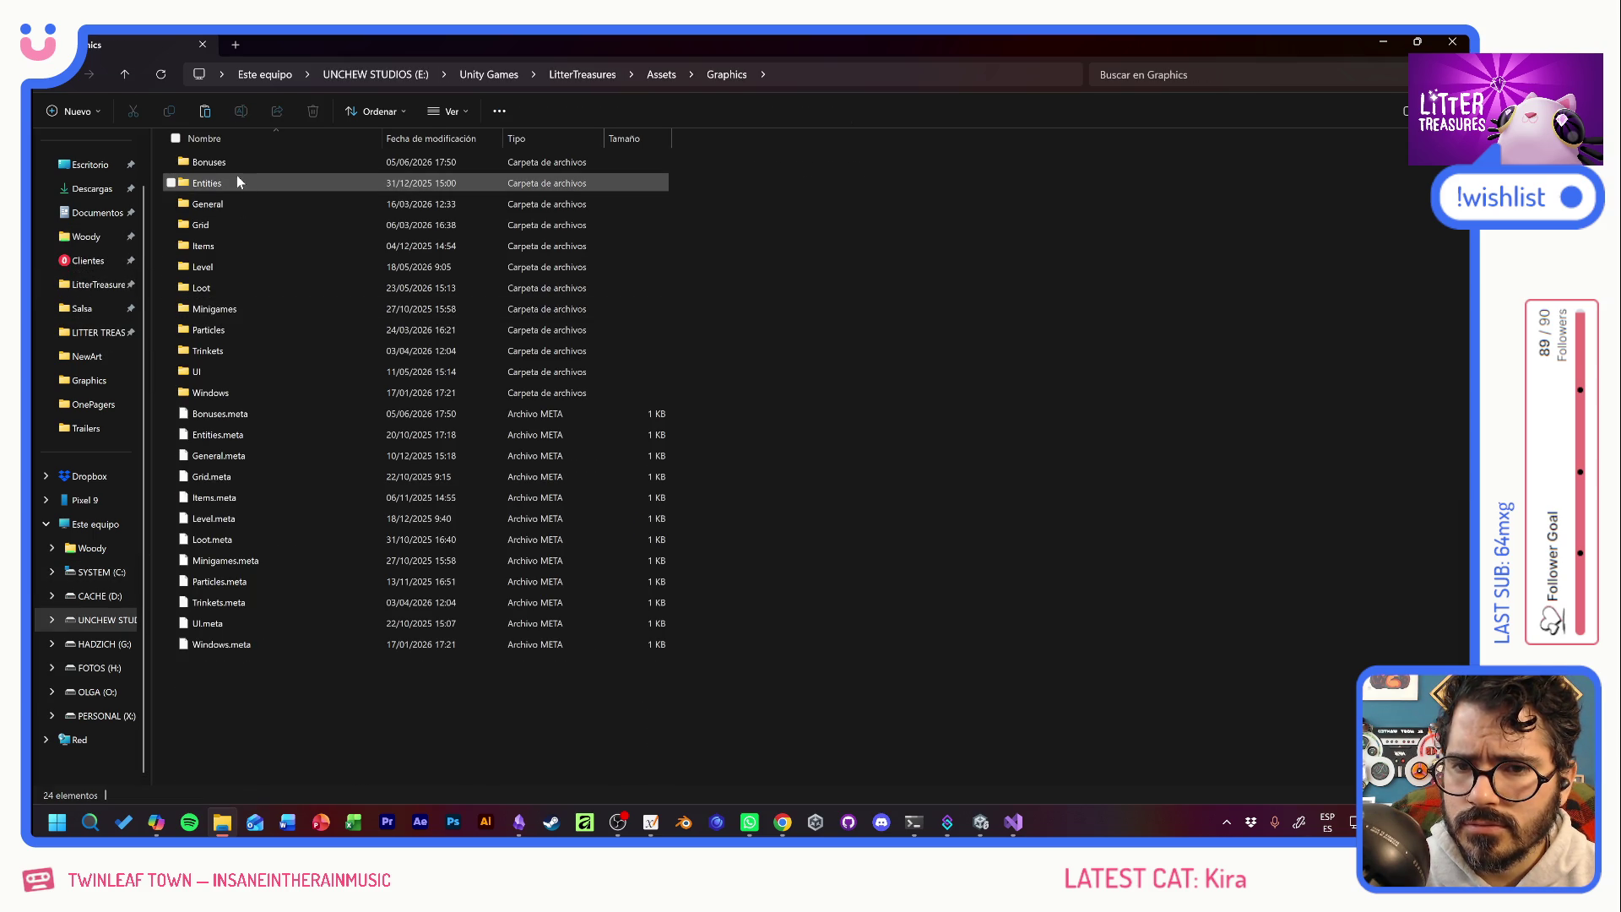
double_click(225, 309)
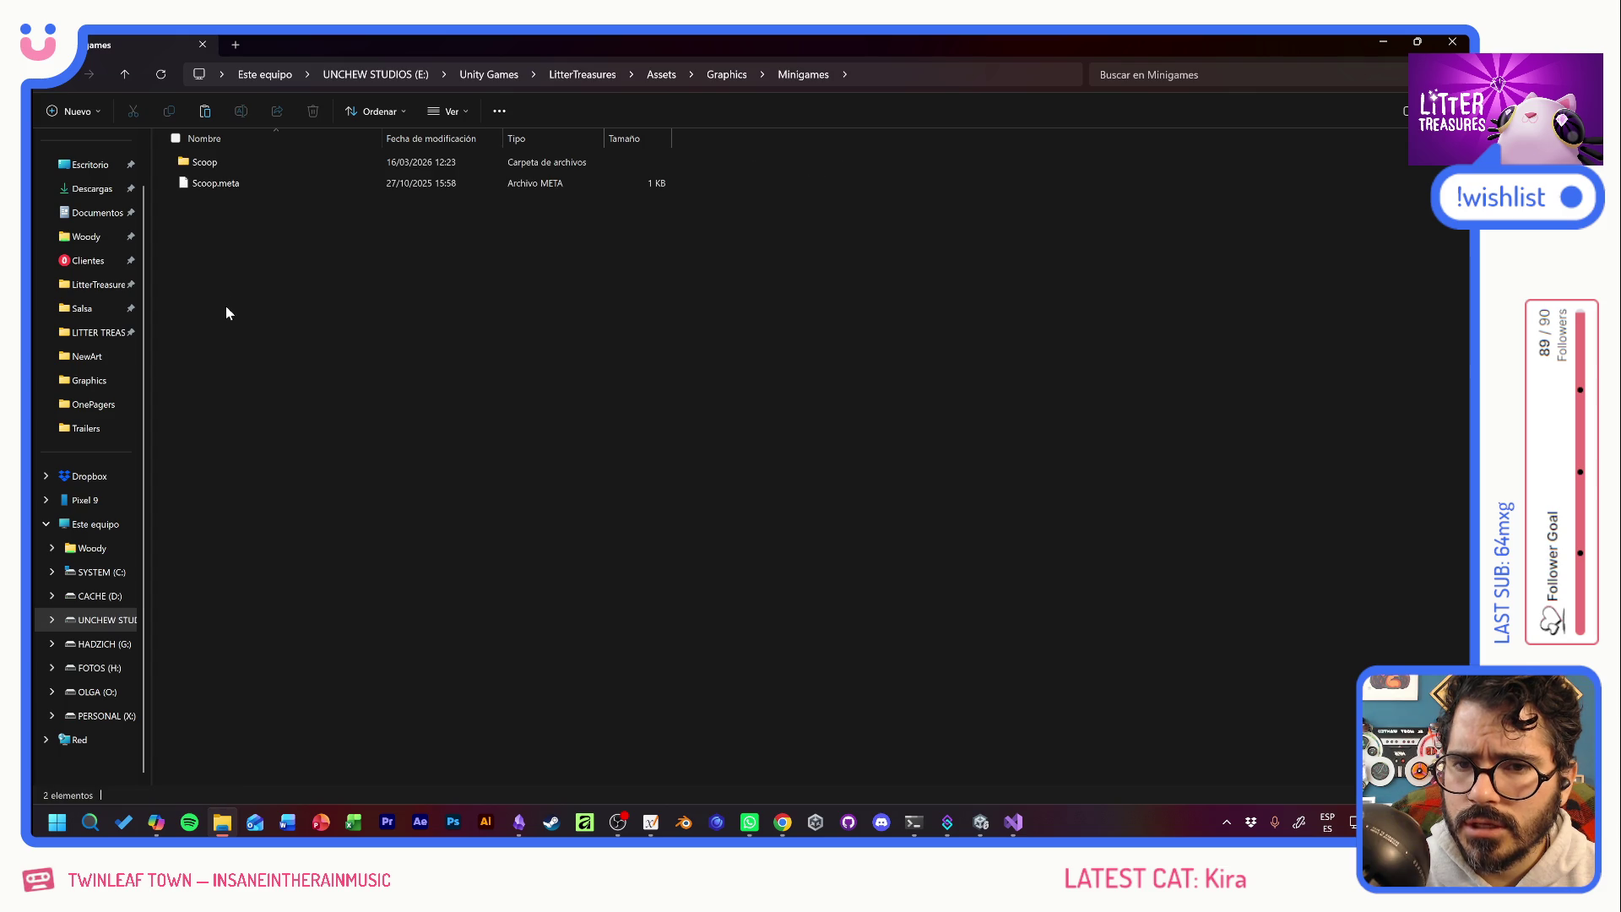
left_click(64, 115)
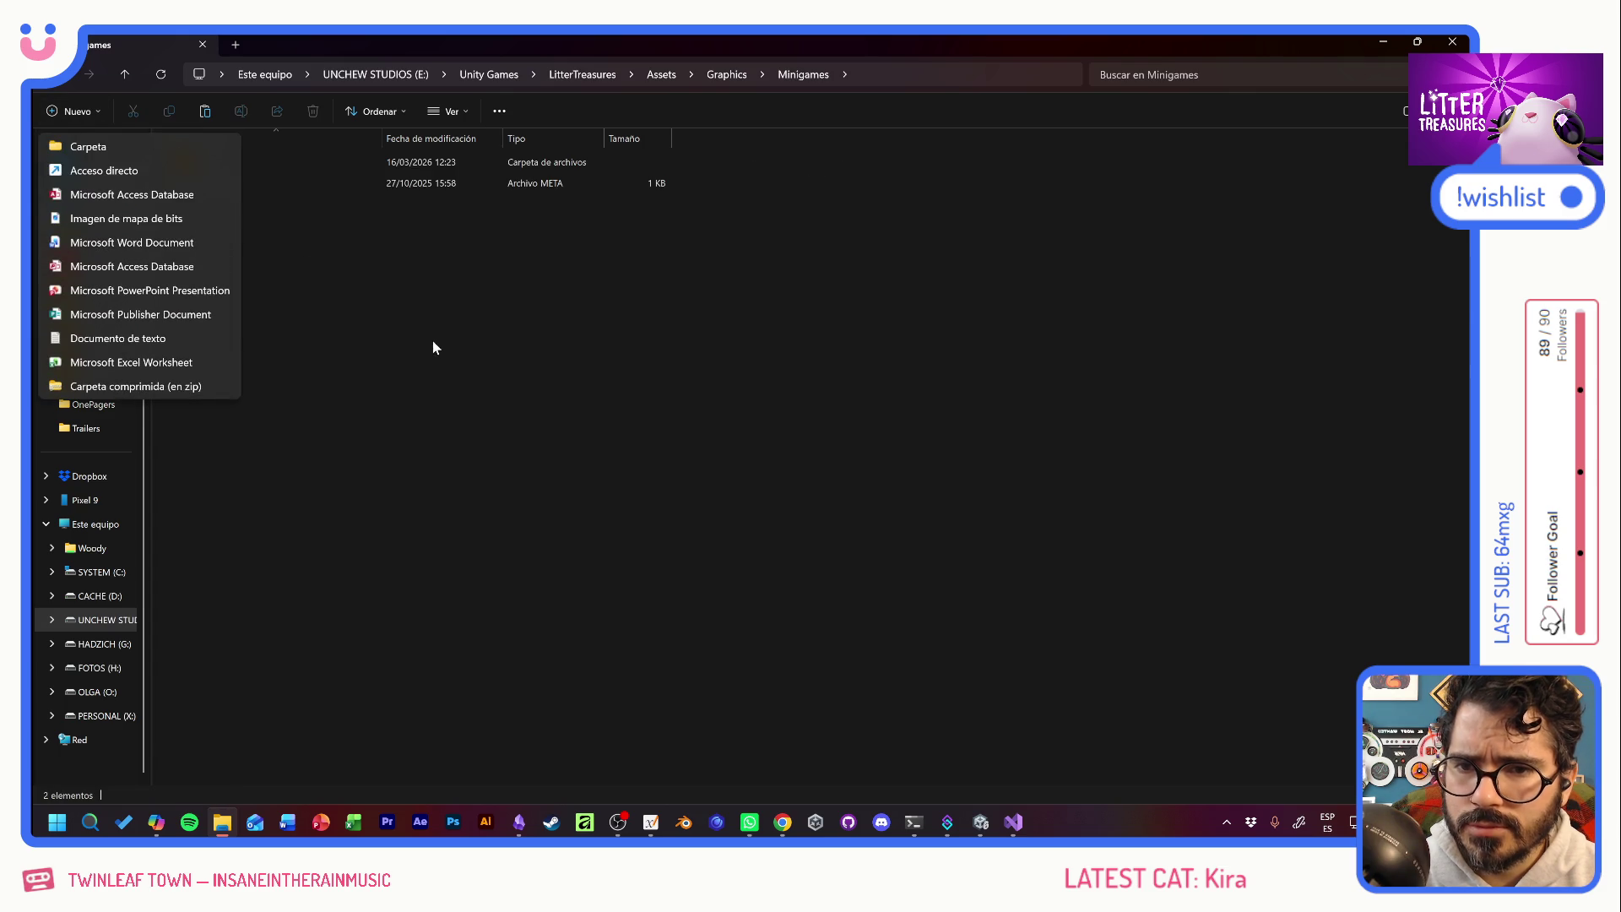
left_click(129, 149)
type("SandRenew")
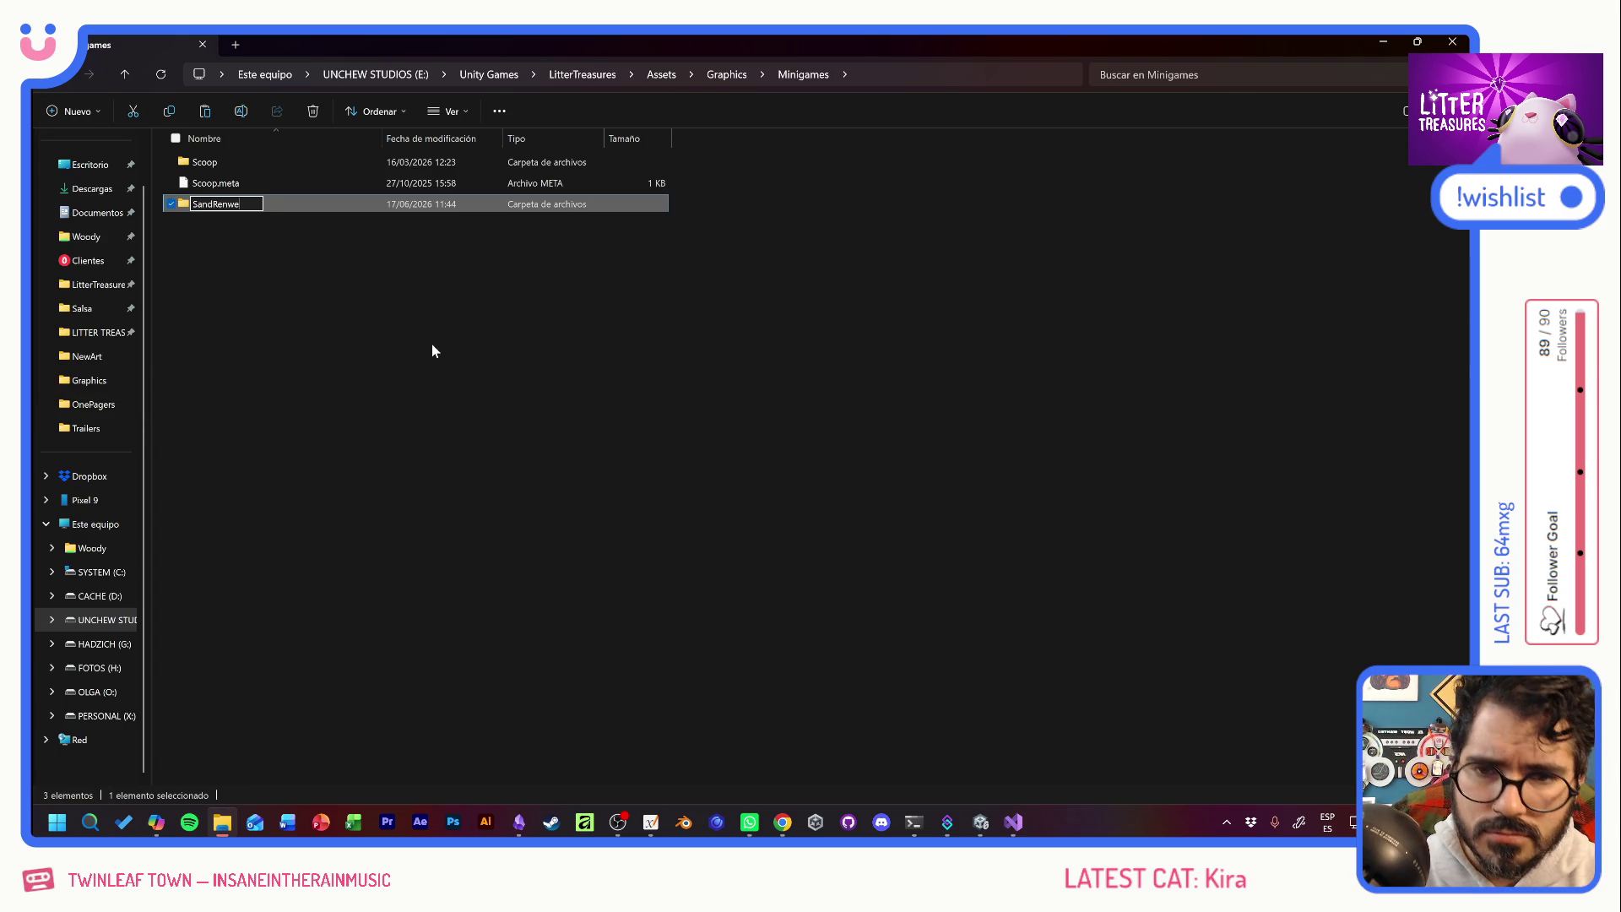
key("Return")
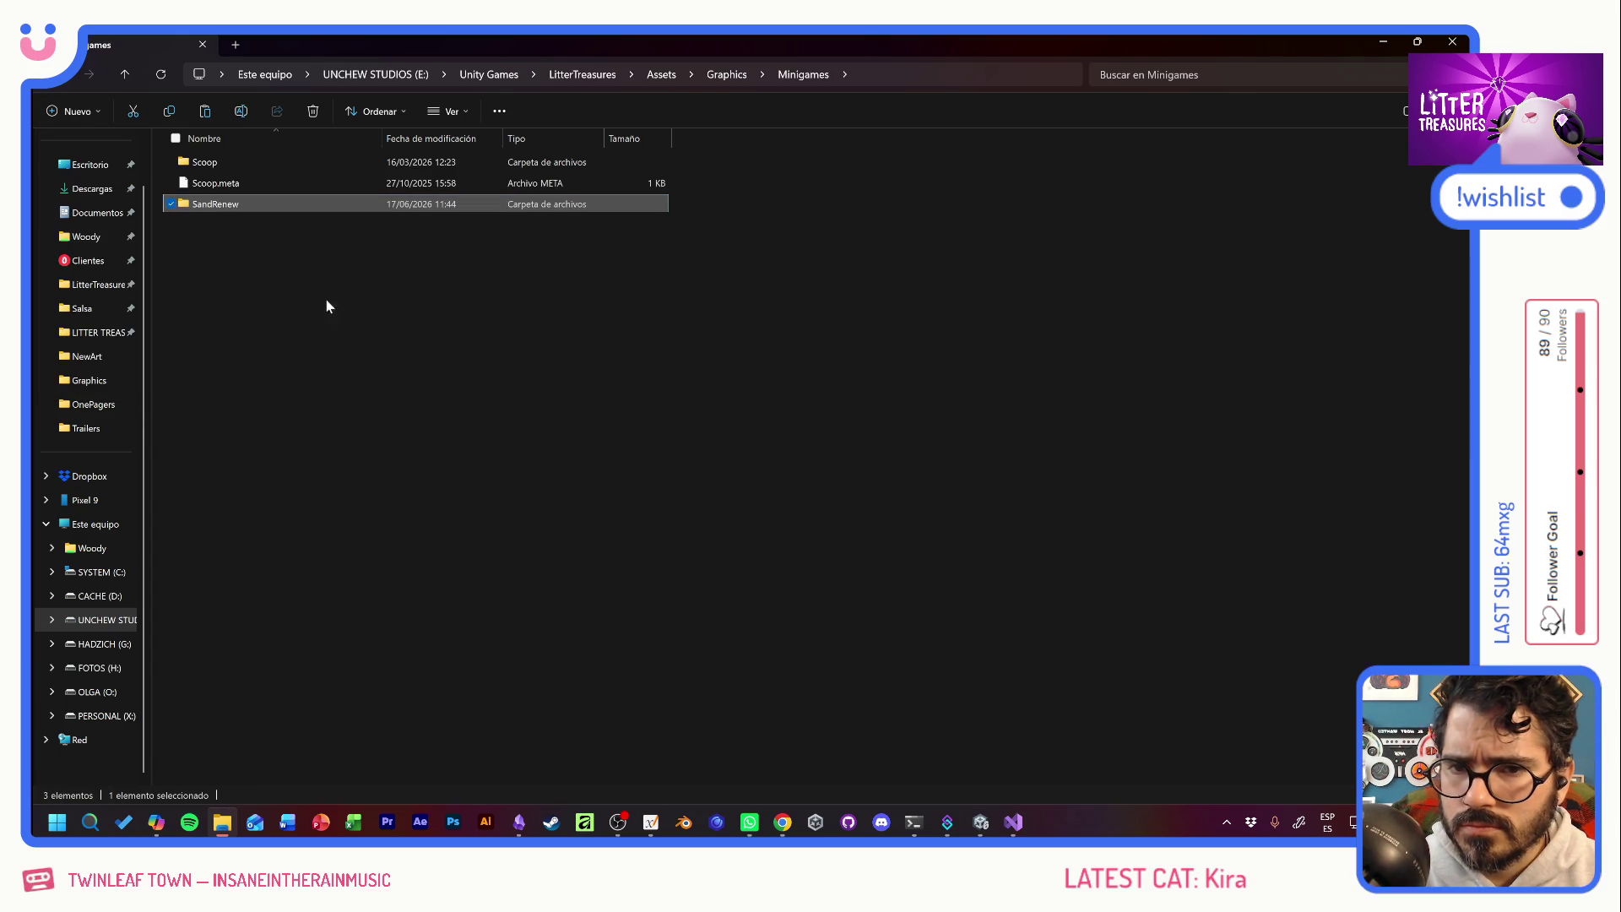
Paste the swirl image into SandRenew, rename it temp_swirl.png, and close File Explorer.
double_click(220, 204)
key("ctrl+v")
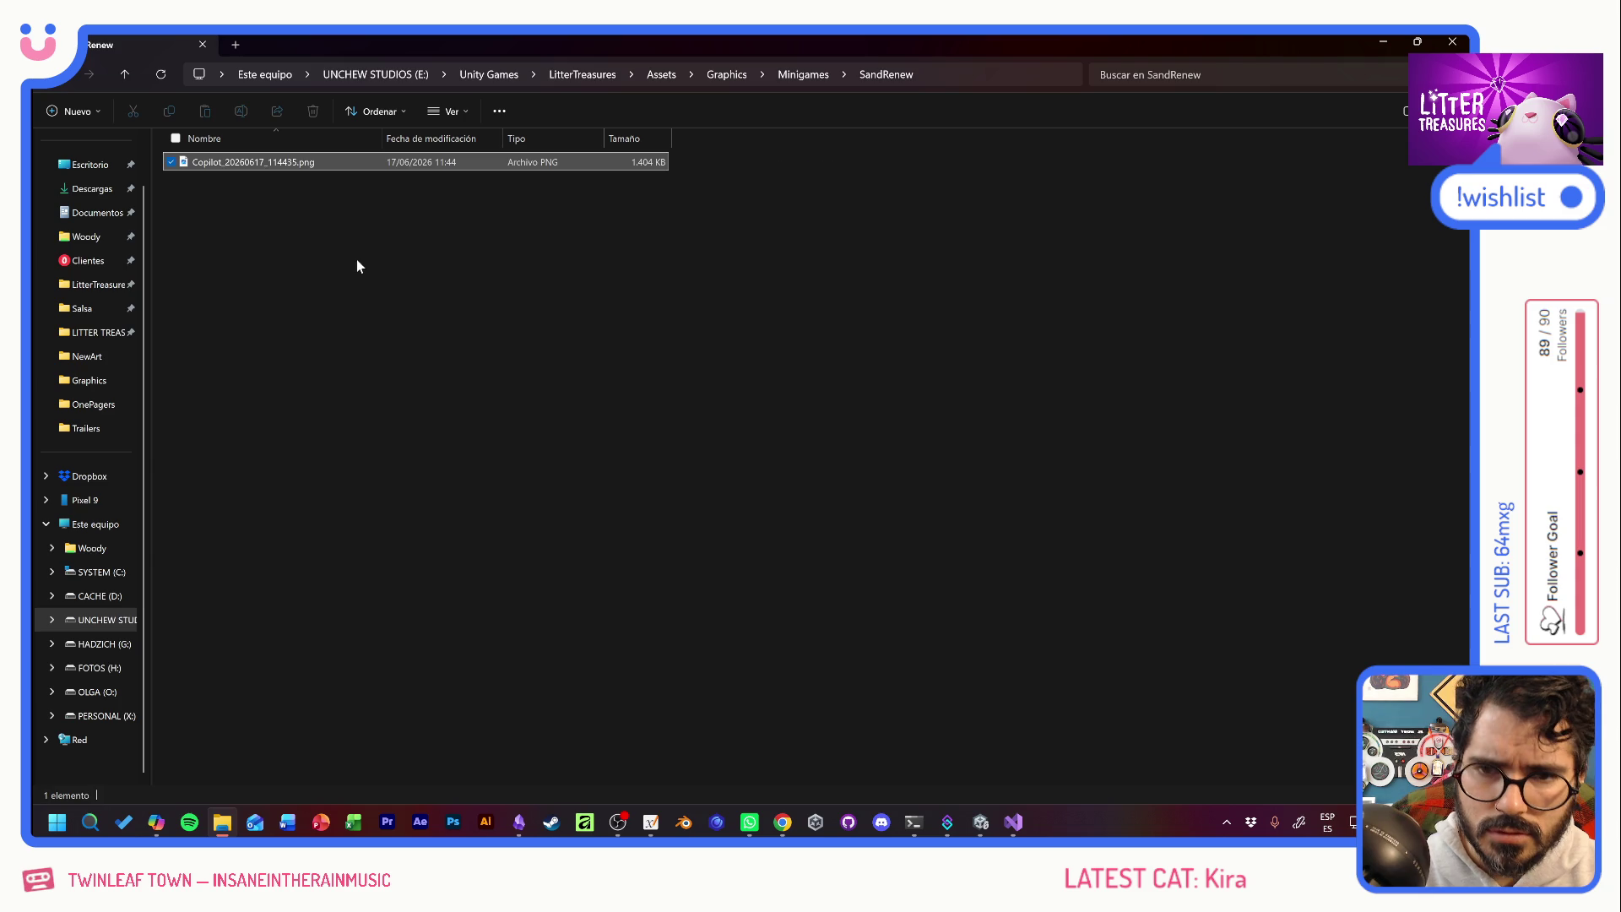
key("F2")
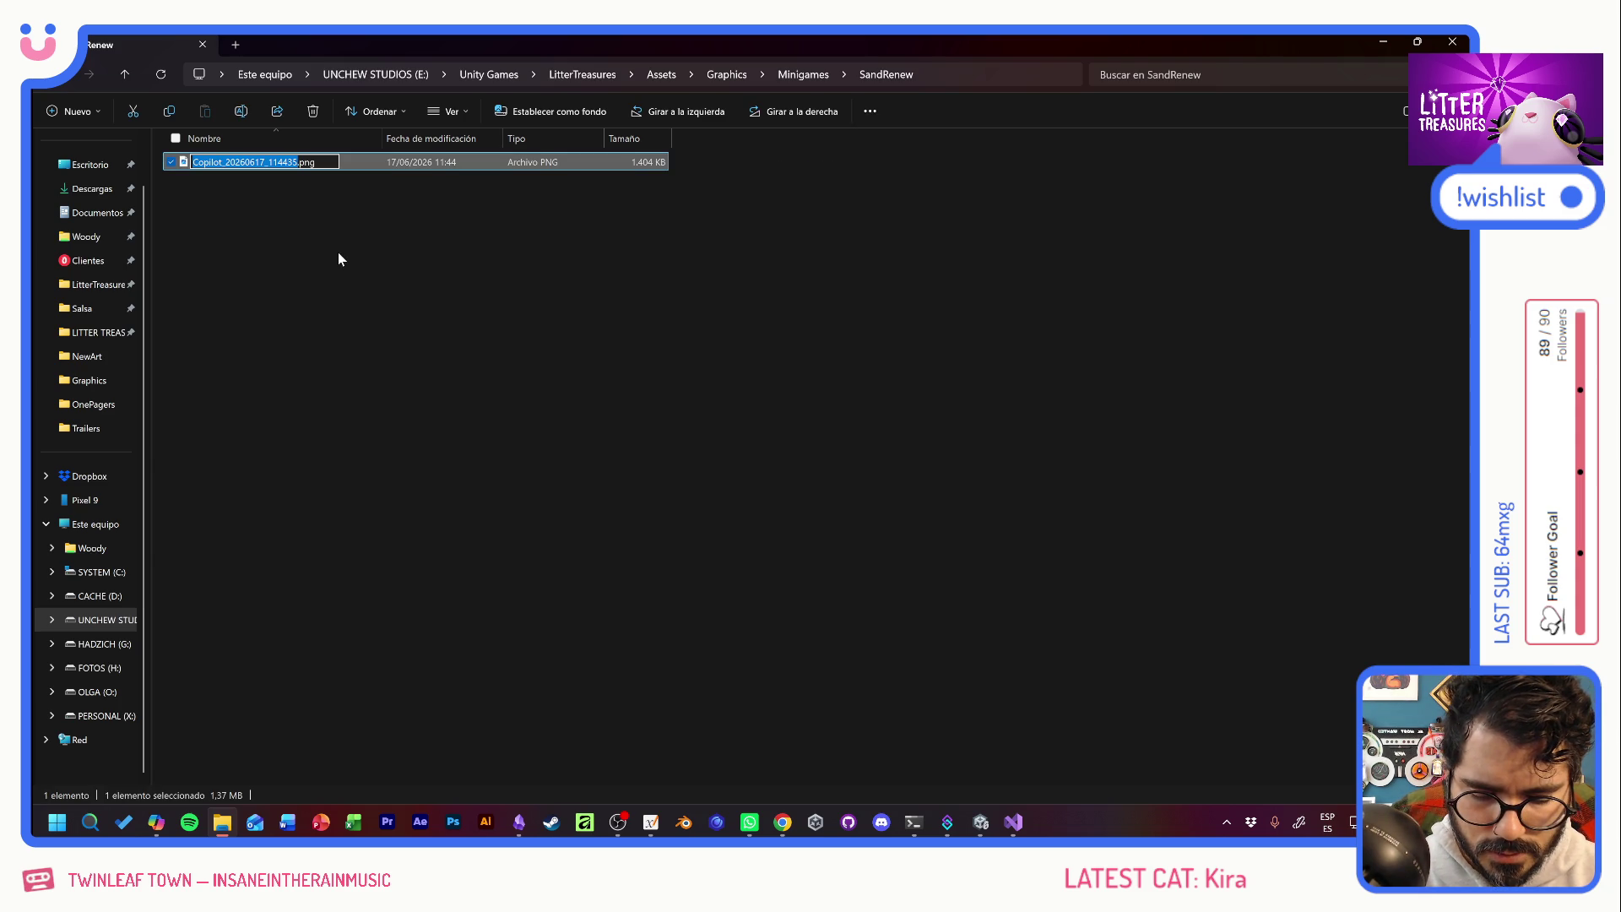
type("temp_")
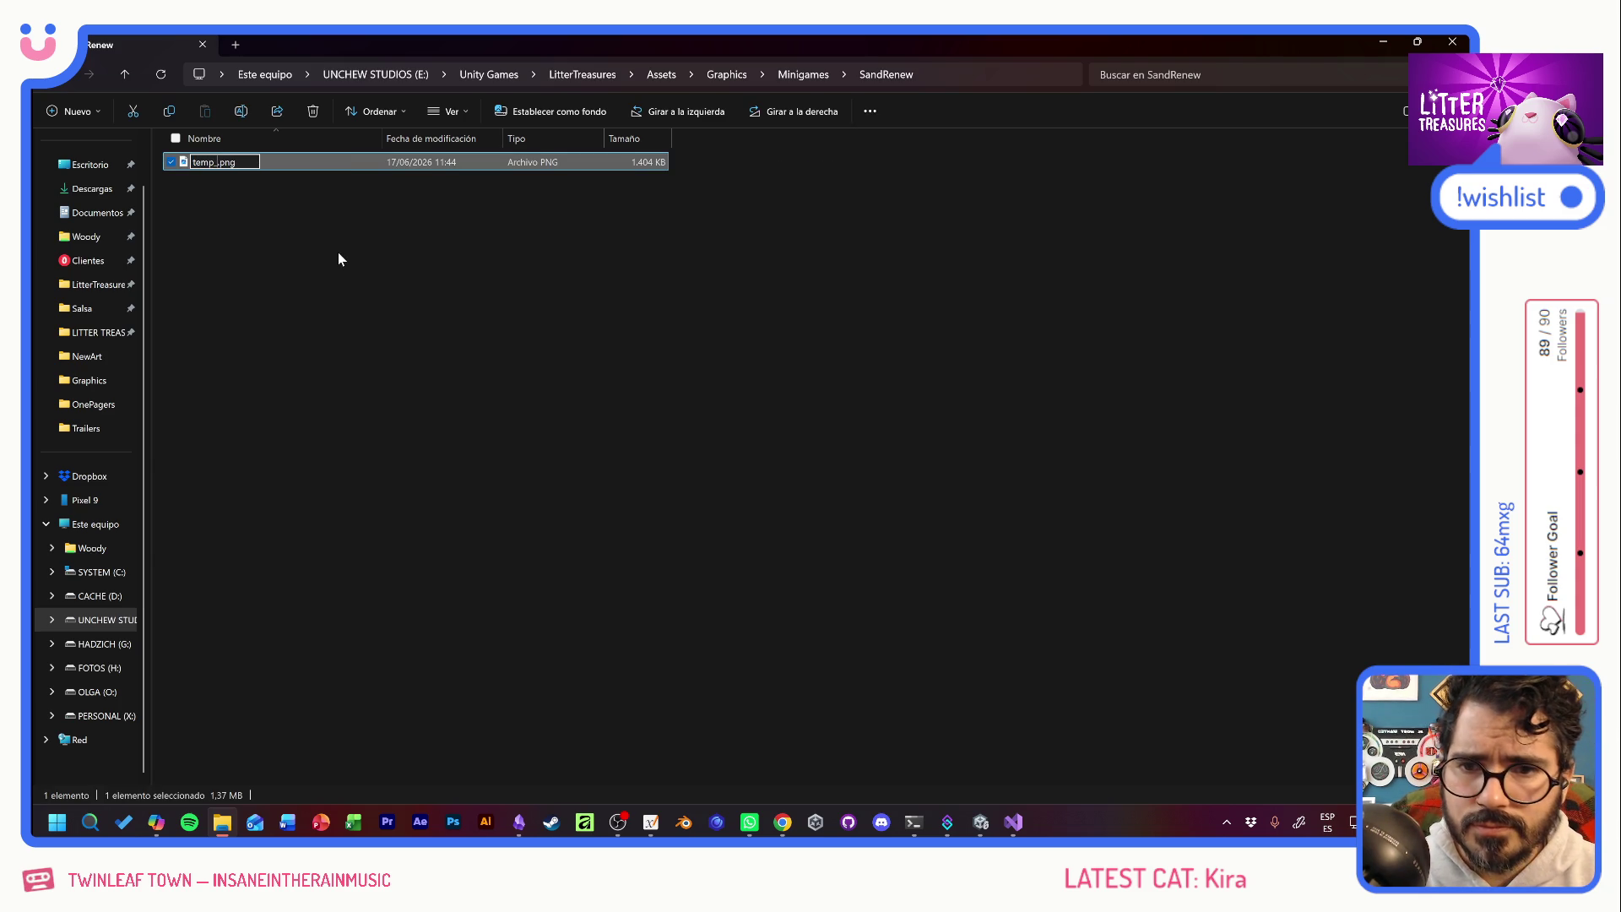
type("switl")
key("BackSpace")
key("BackSpace")
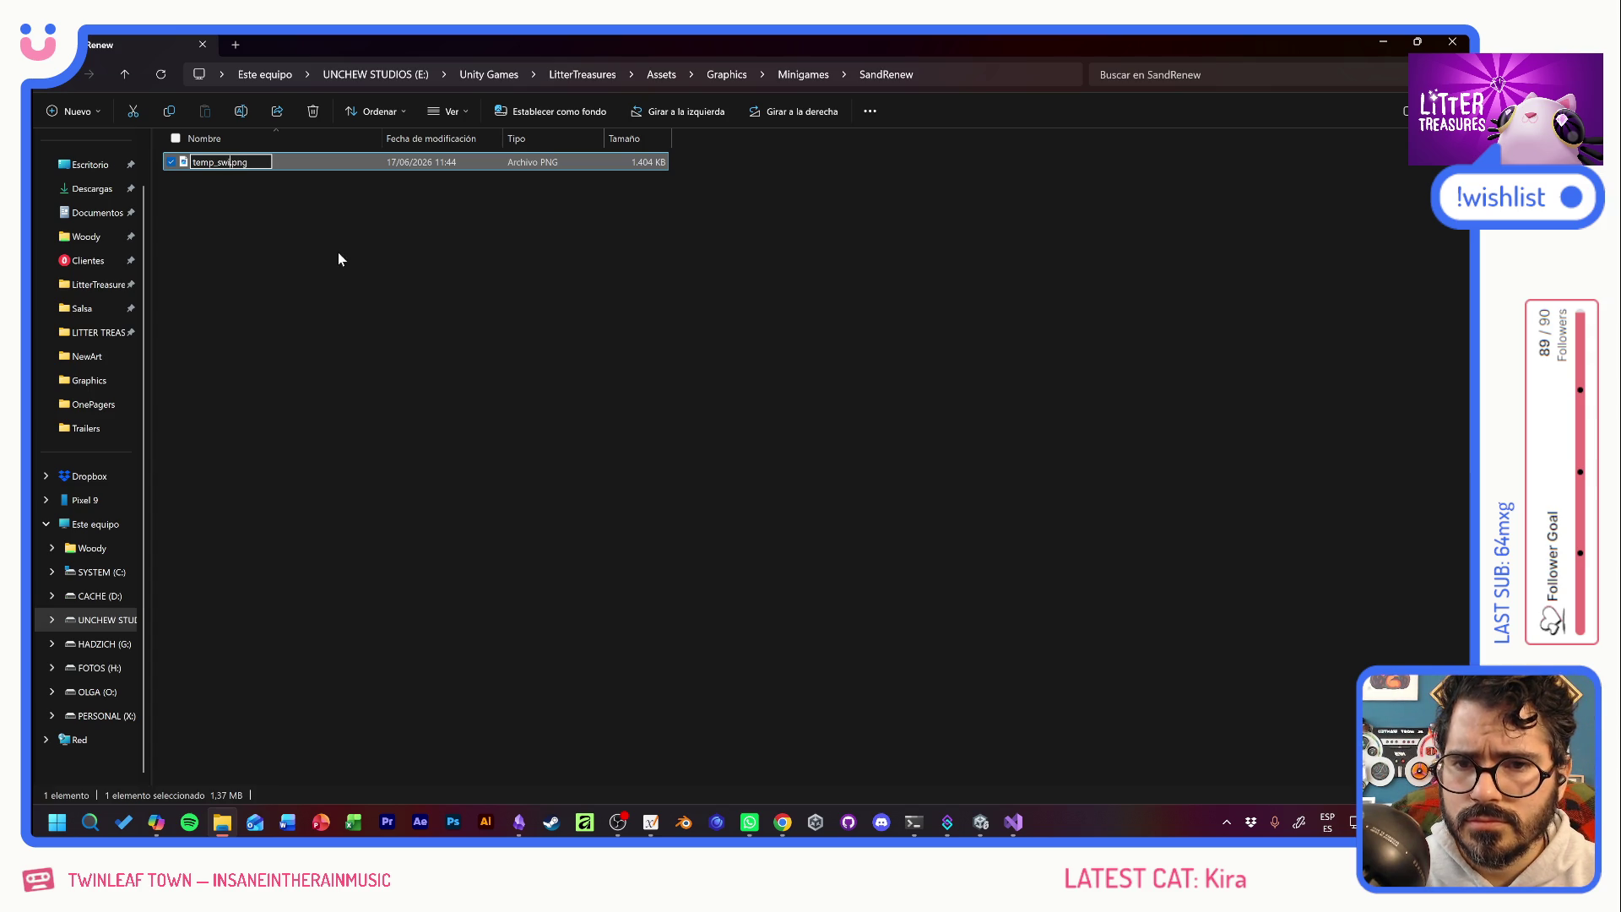
type("rl")
key("Return")
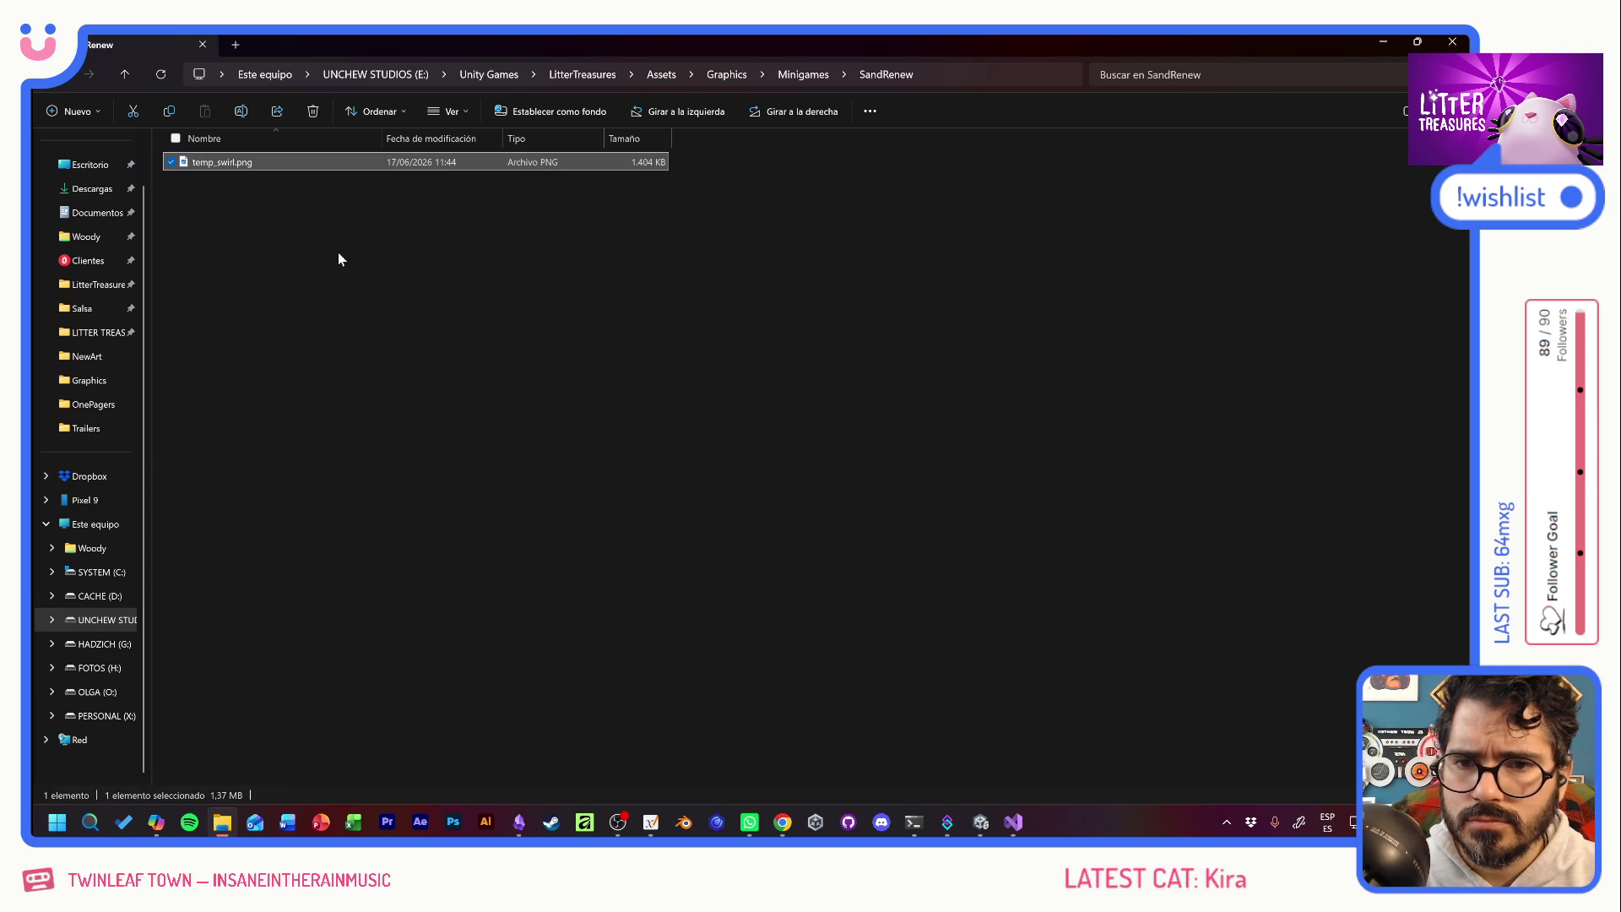
left_click(339, 254)
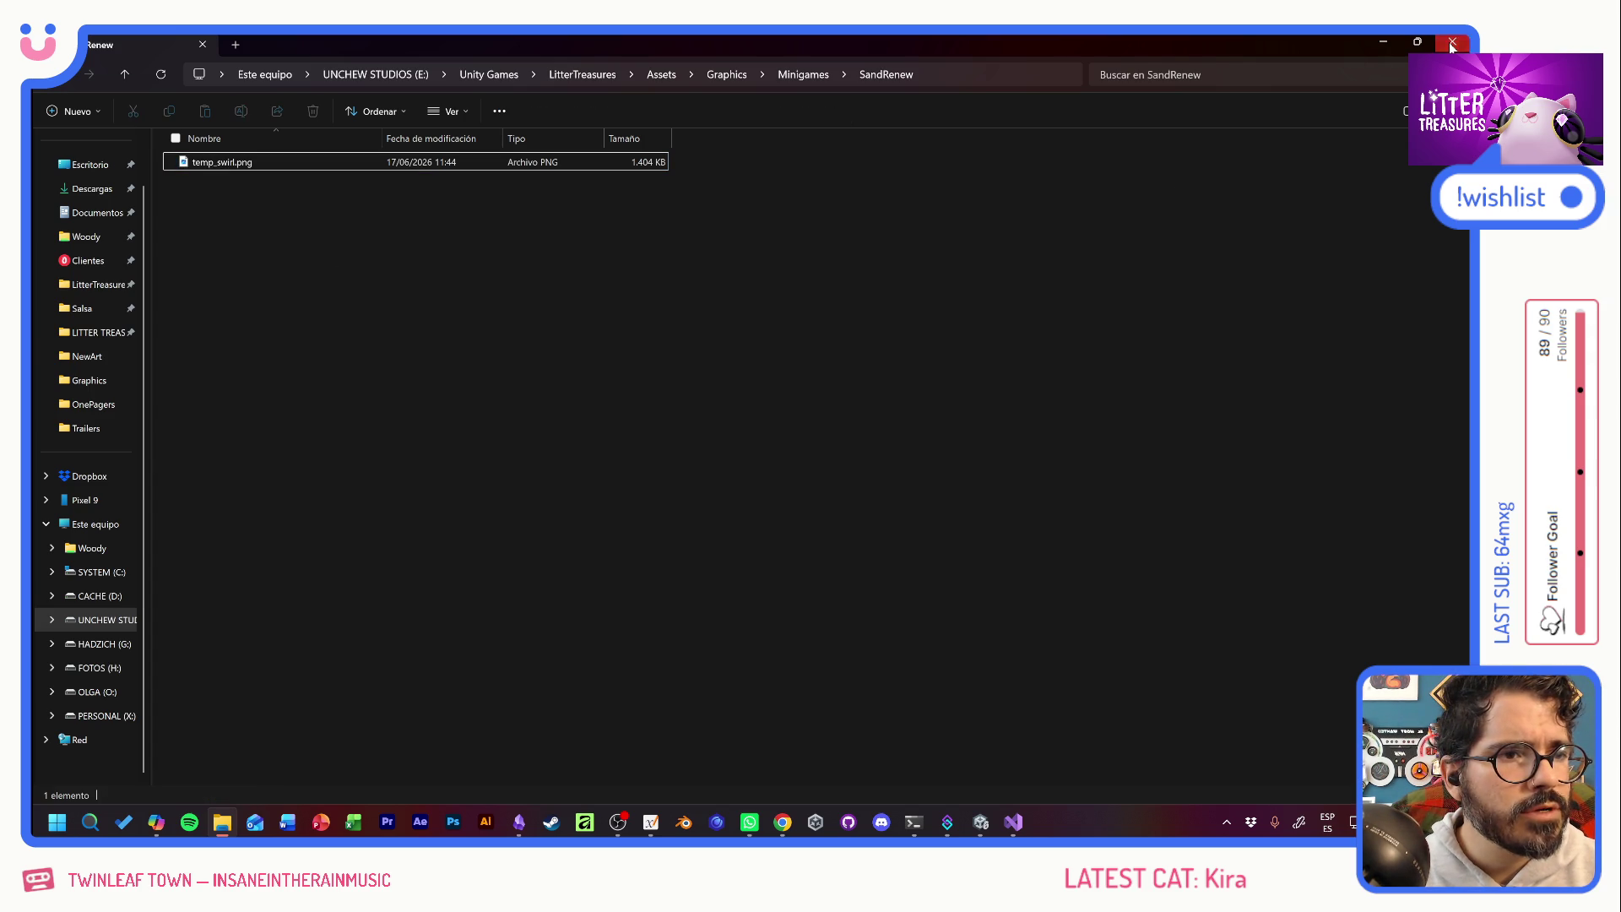
left_click(1453, 42)
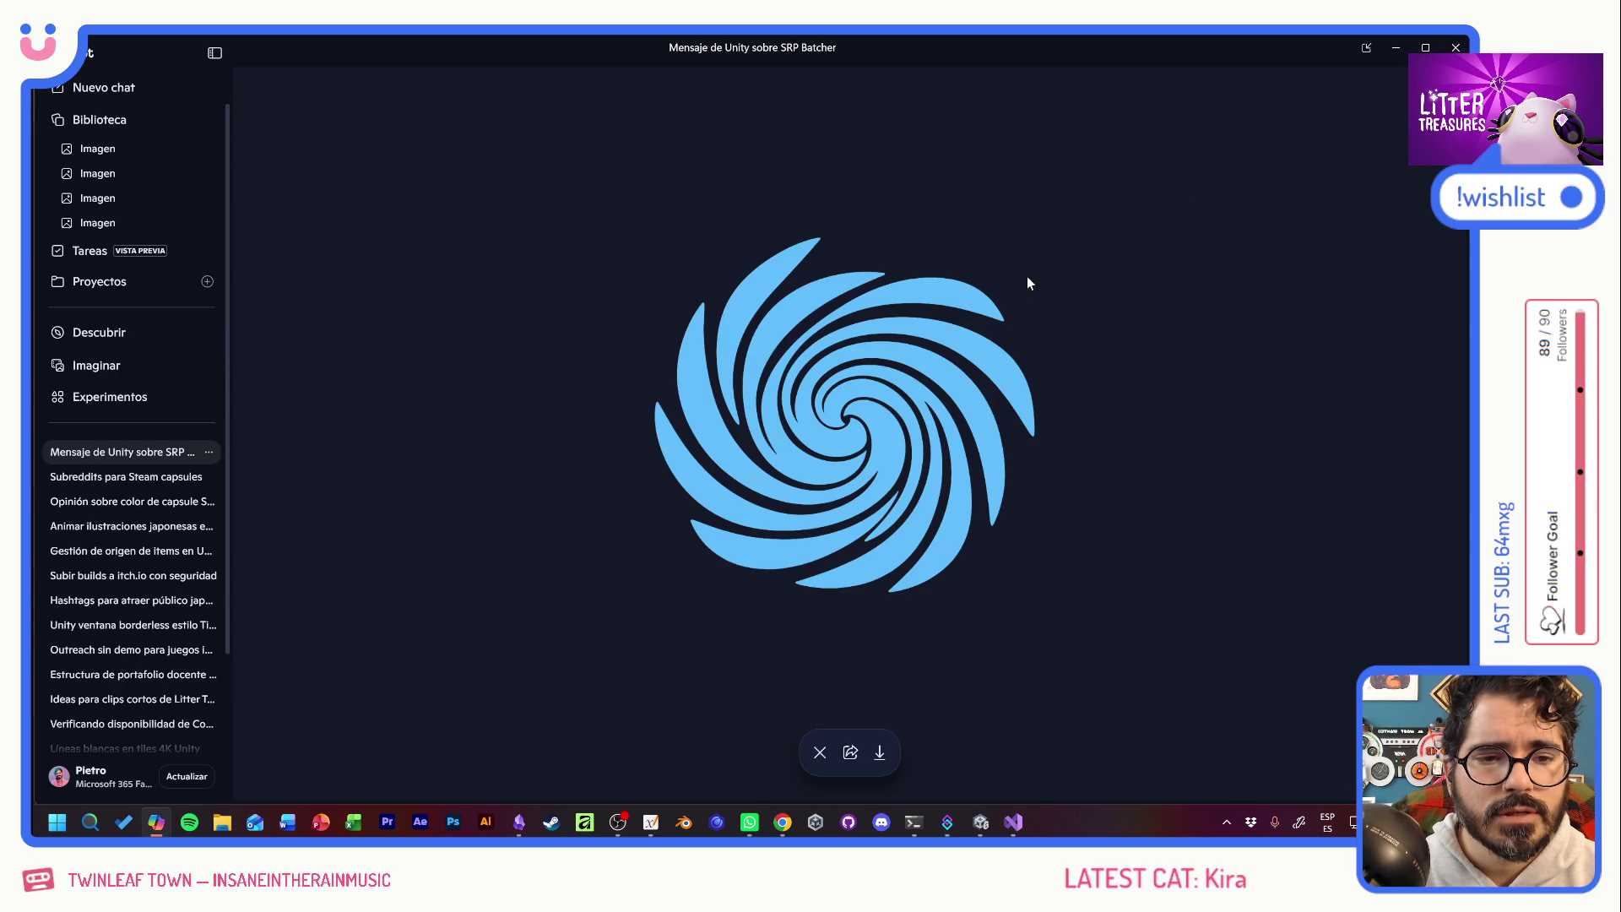
Close the full-size swirl image and bring the Unity LitterTreasures editor to the front.
left_click(819, 753)
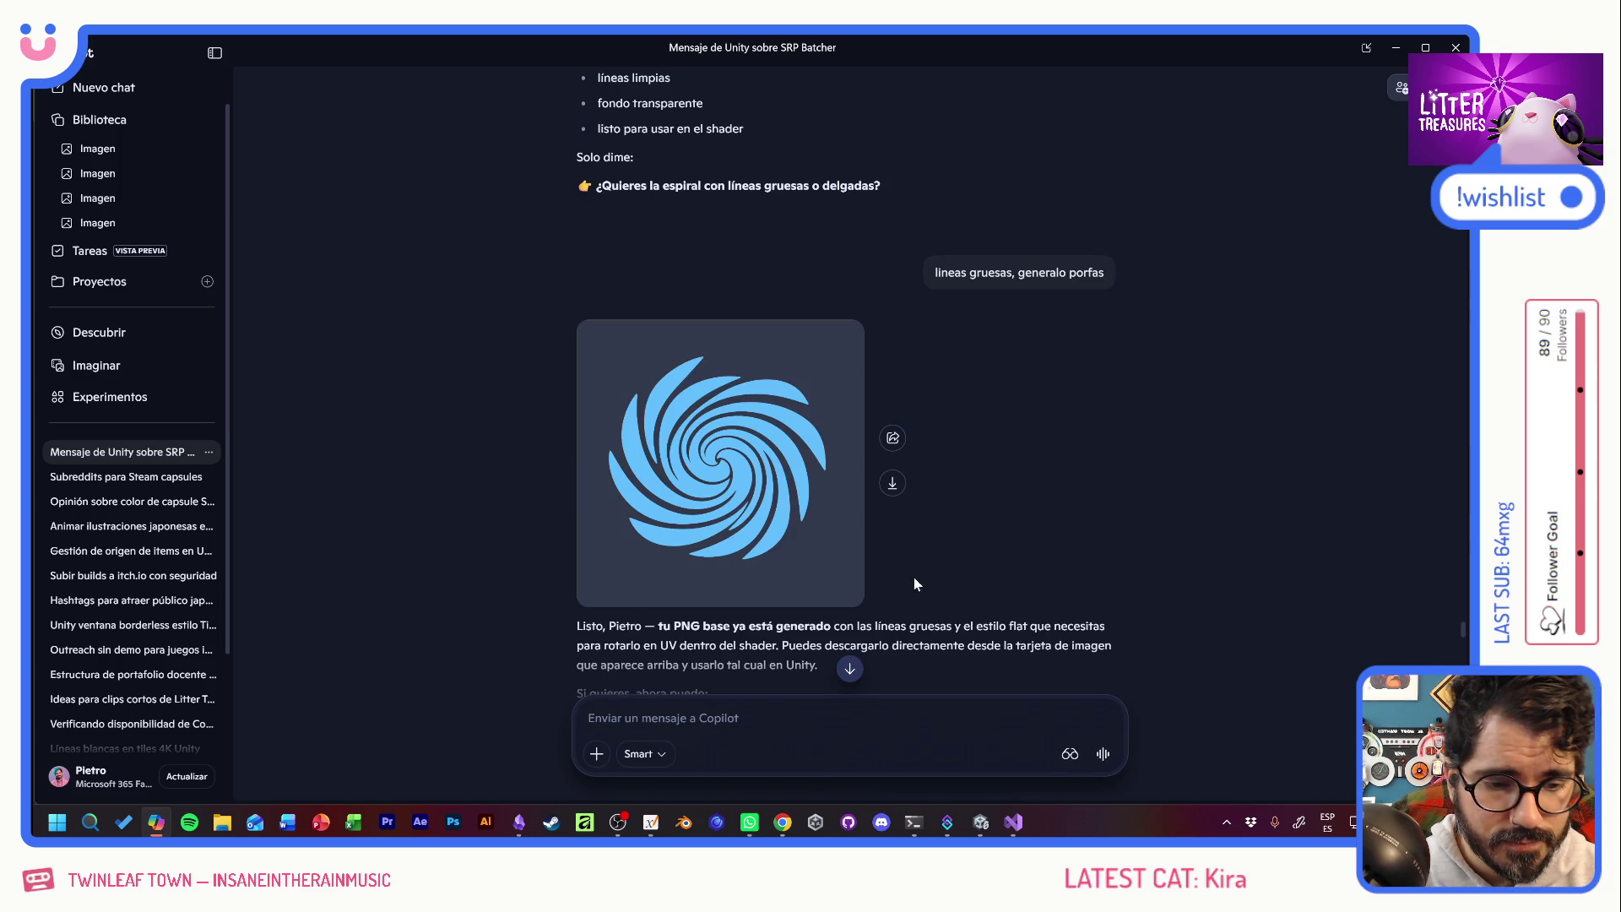
mouse_move(981, 821)
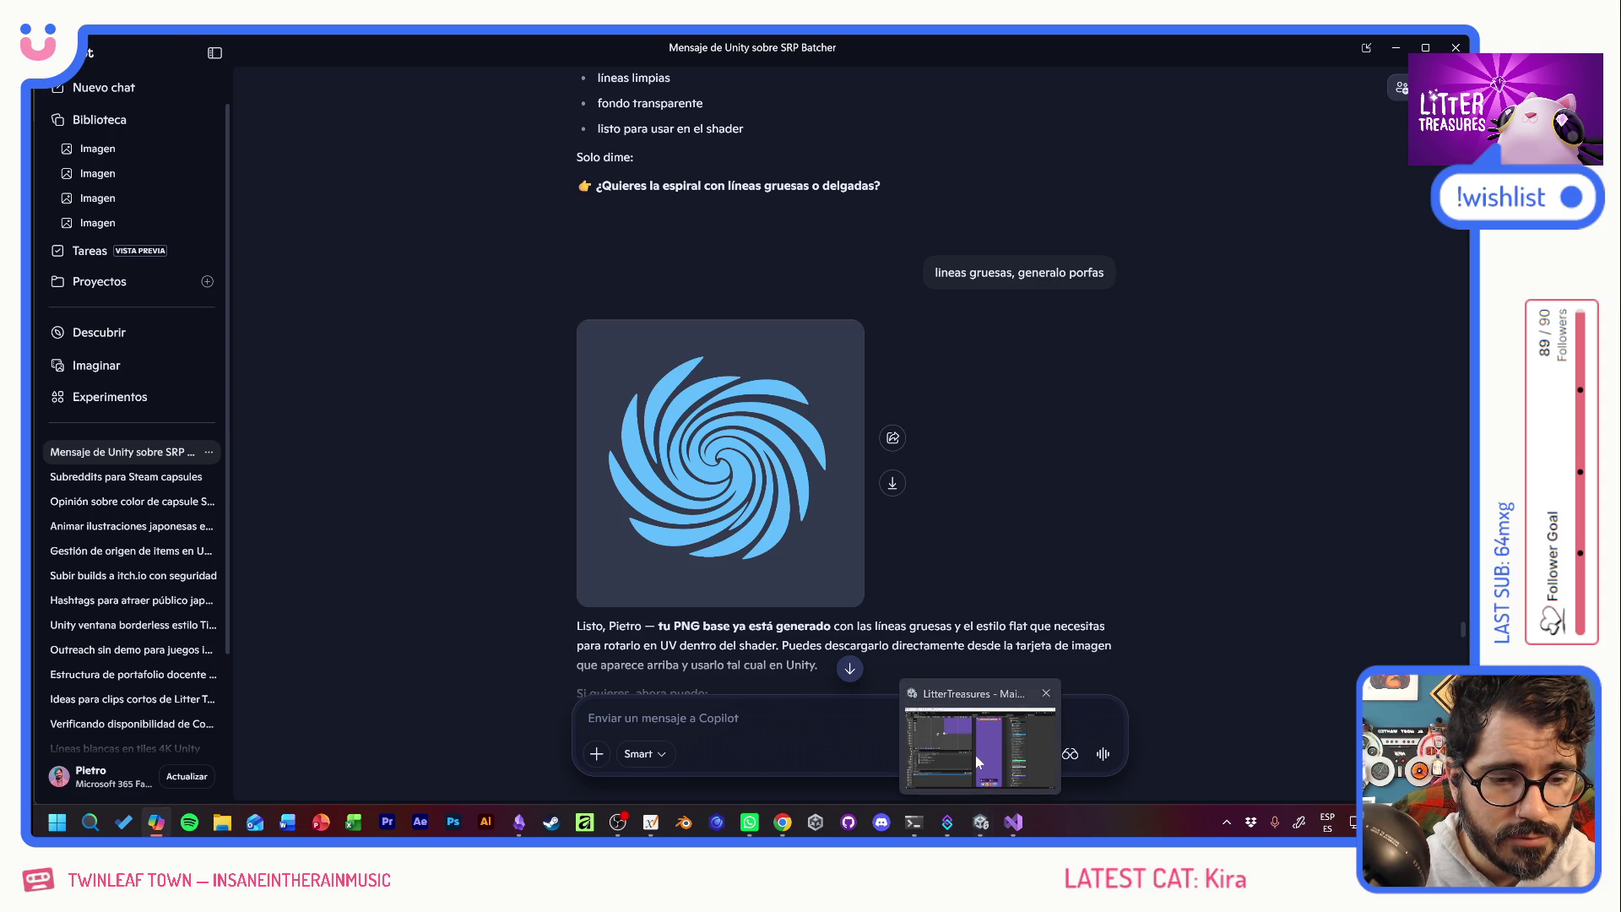
left_click(976, 755)
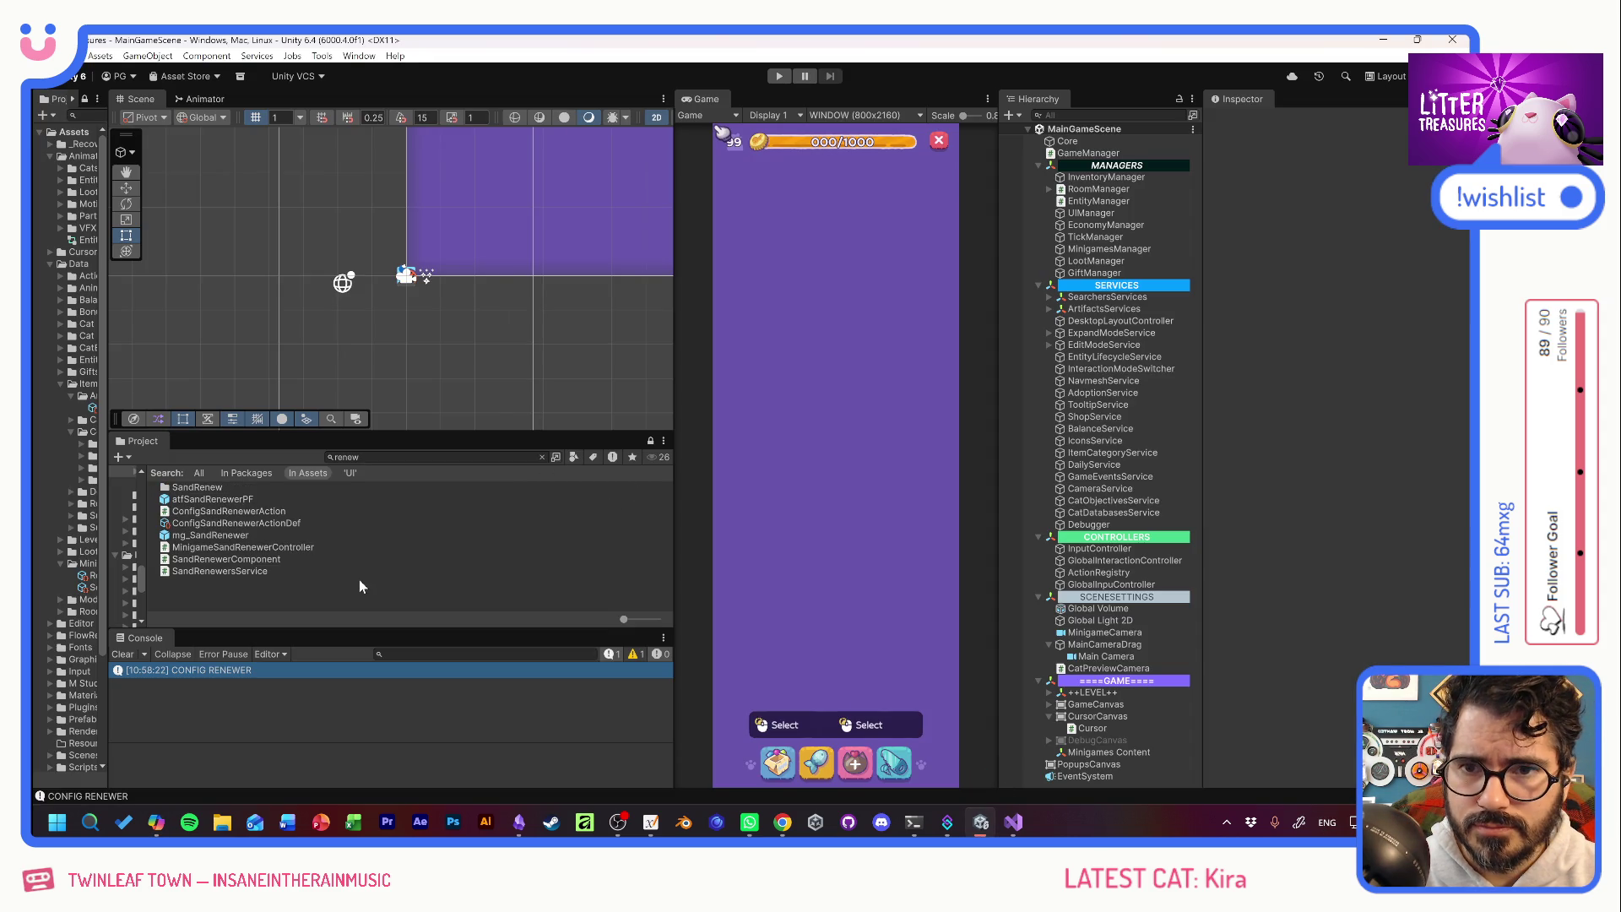
Create a URP Sprite Unlit shader graph named sh_WaterVortex in the Shaders folder.
left_click_drag(107, 378, 211, 378)
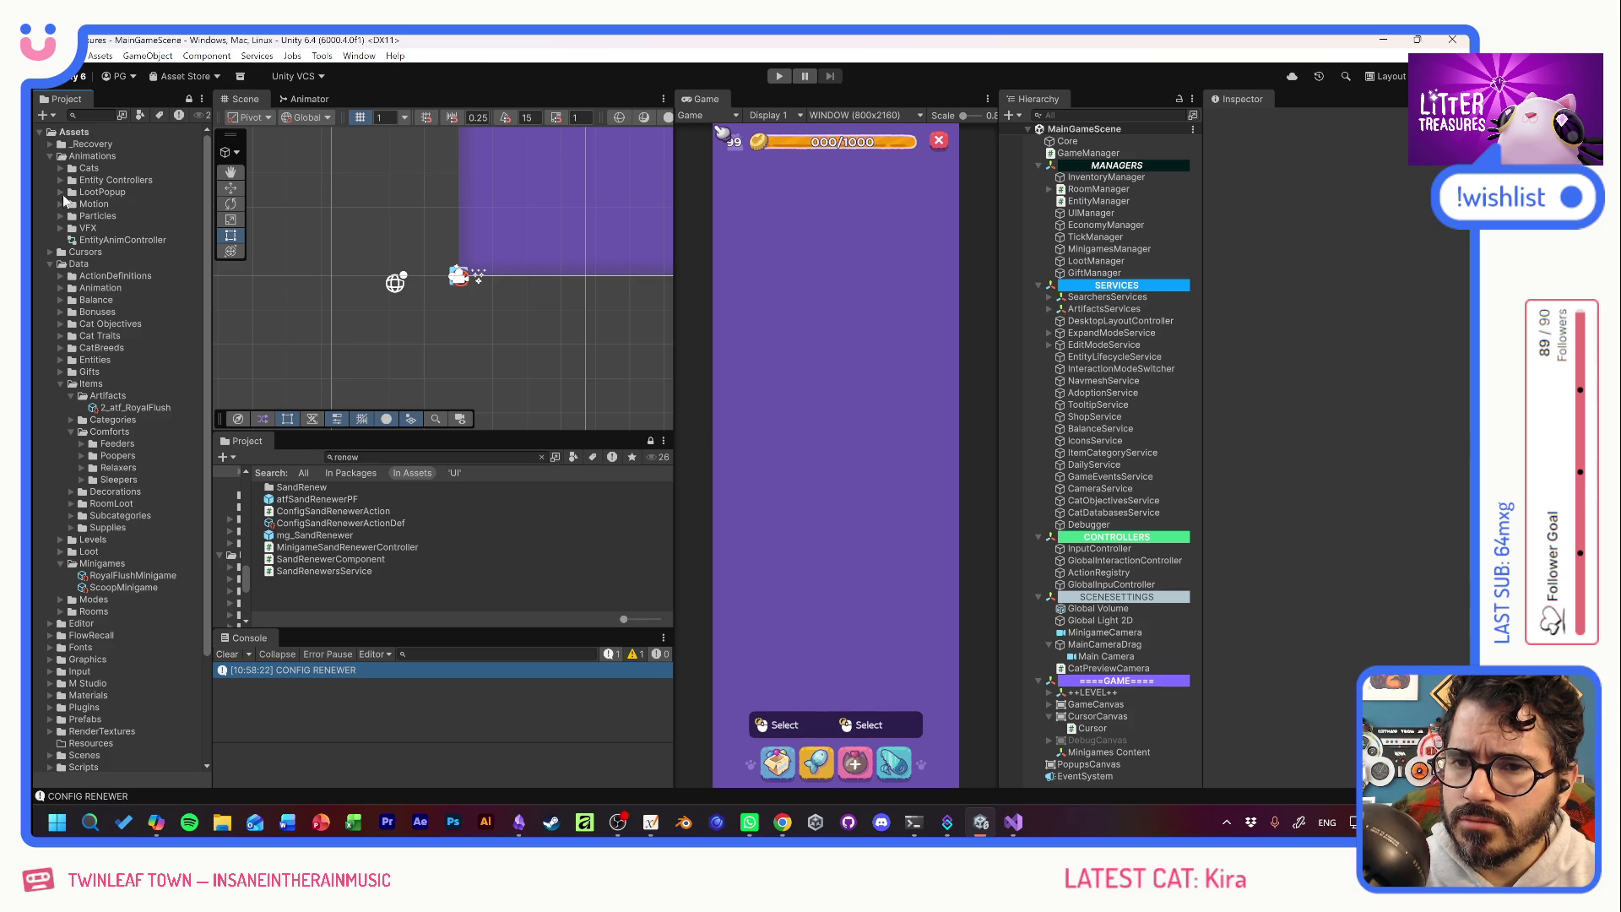
left_click(50, 265)
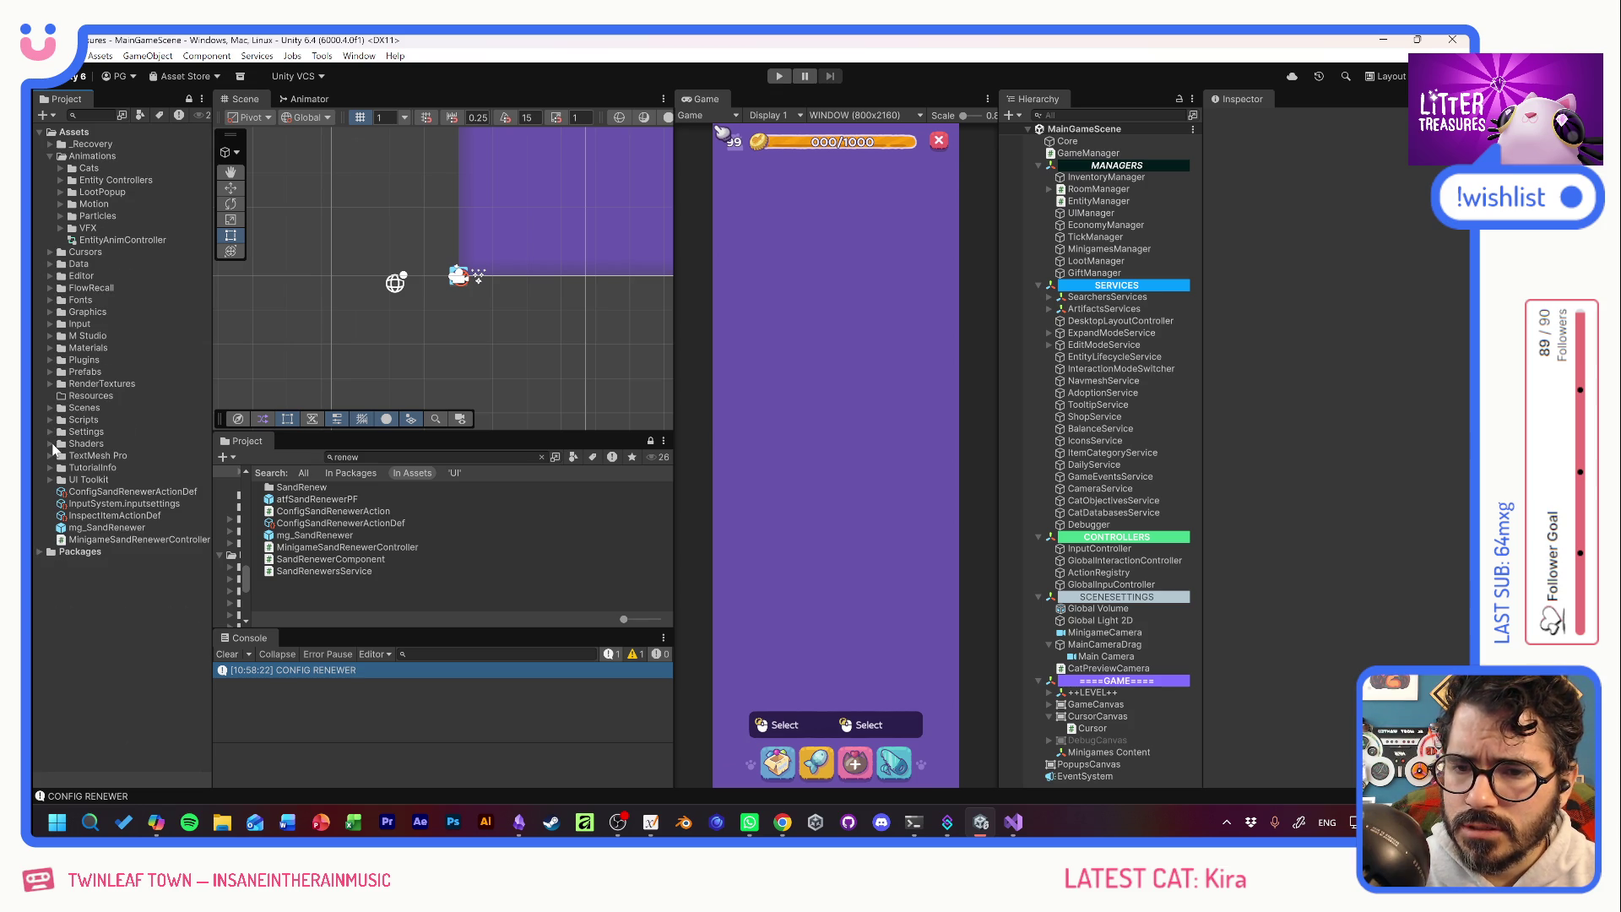
left_click(50, 444)
right_click(78, 443)
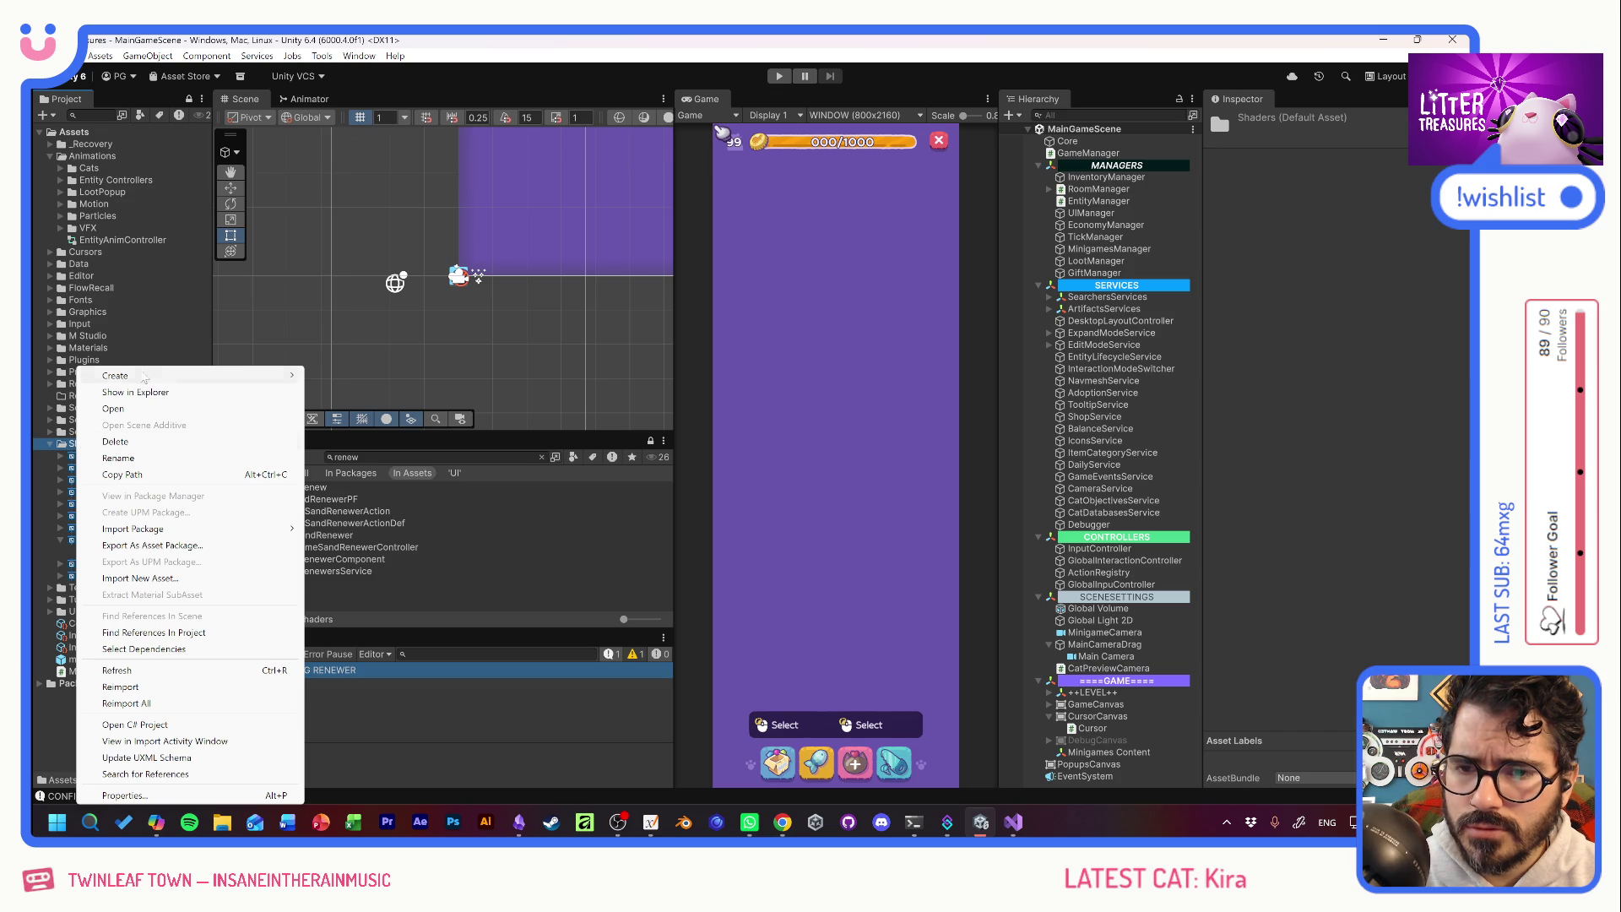
mouse_move(143, 376)
mouse_move(380, 449)
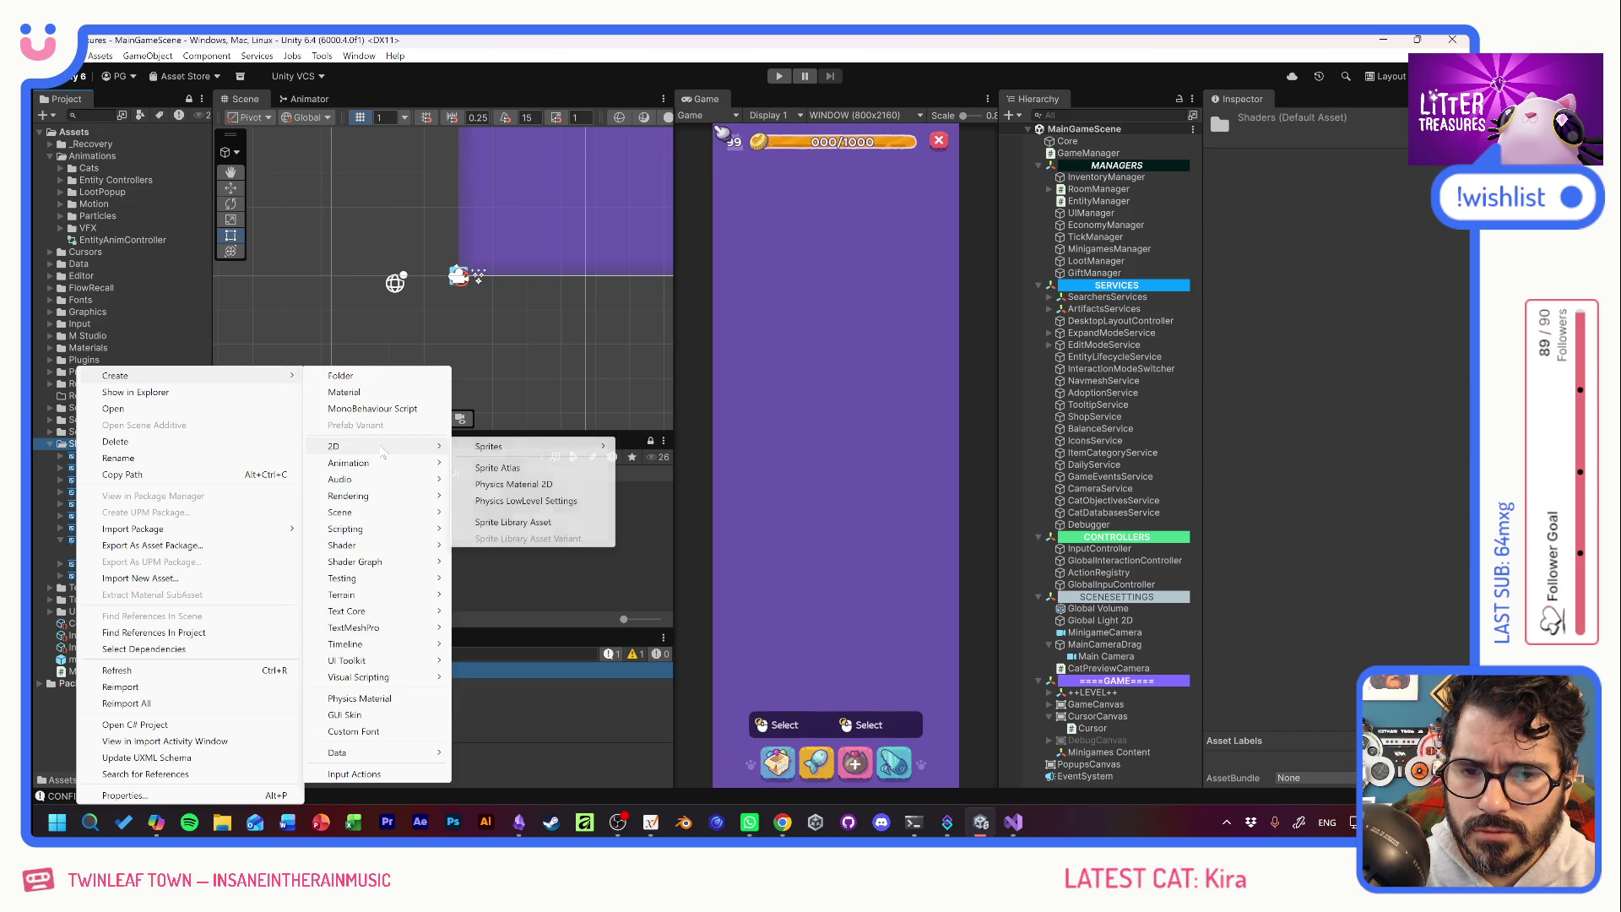
mouse_move(363, 562)
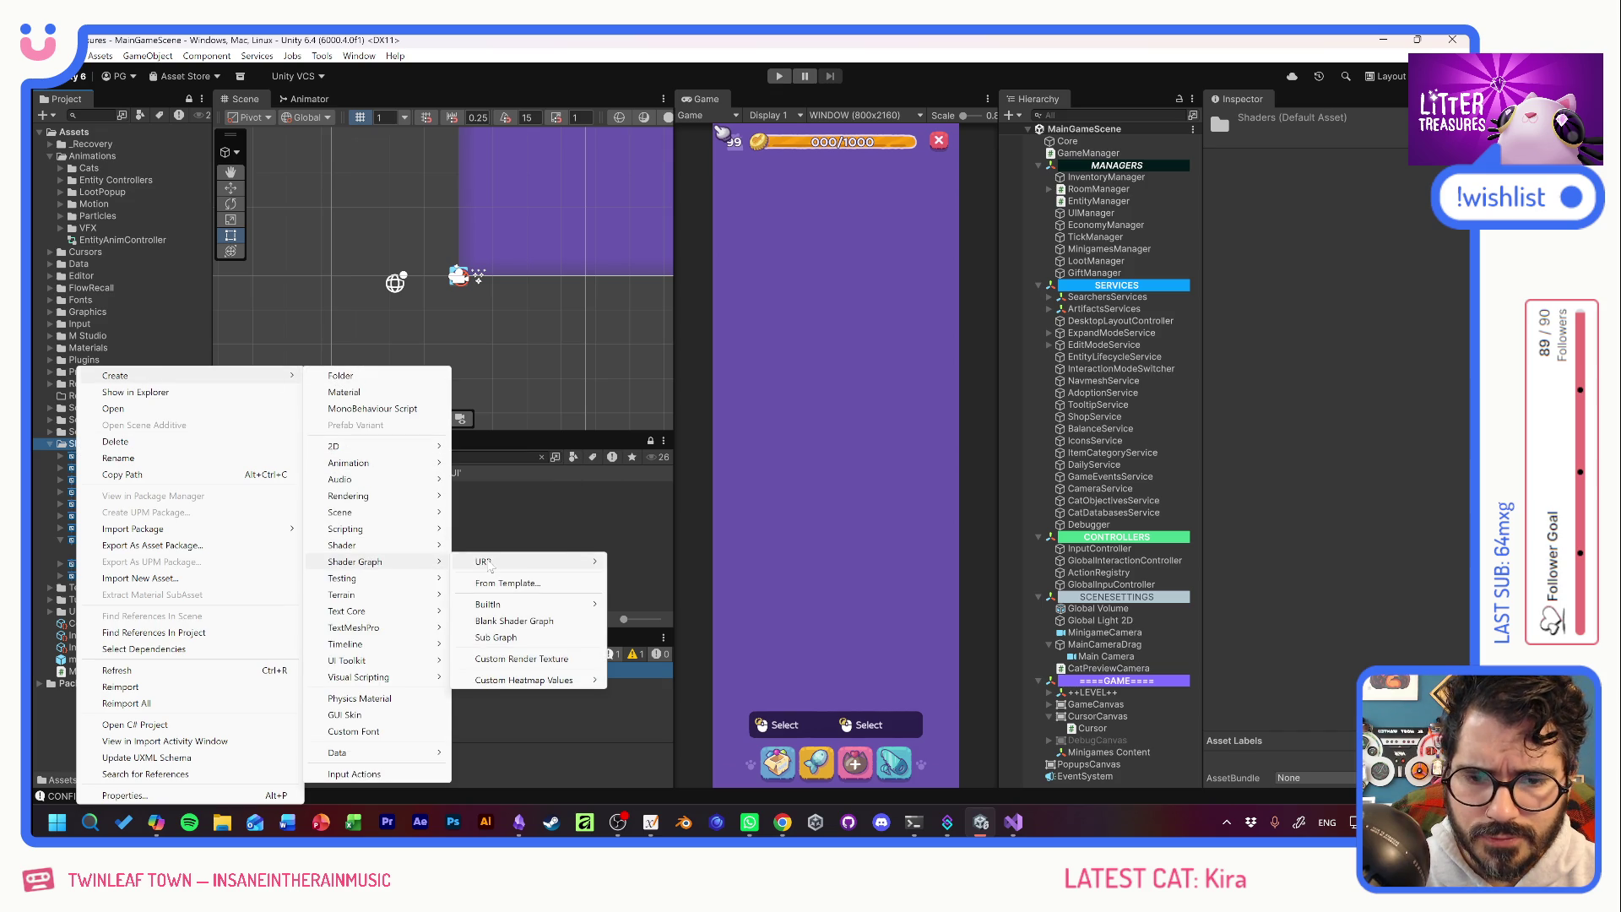
mouse_move(595, 567)
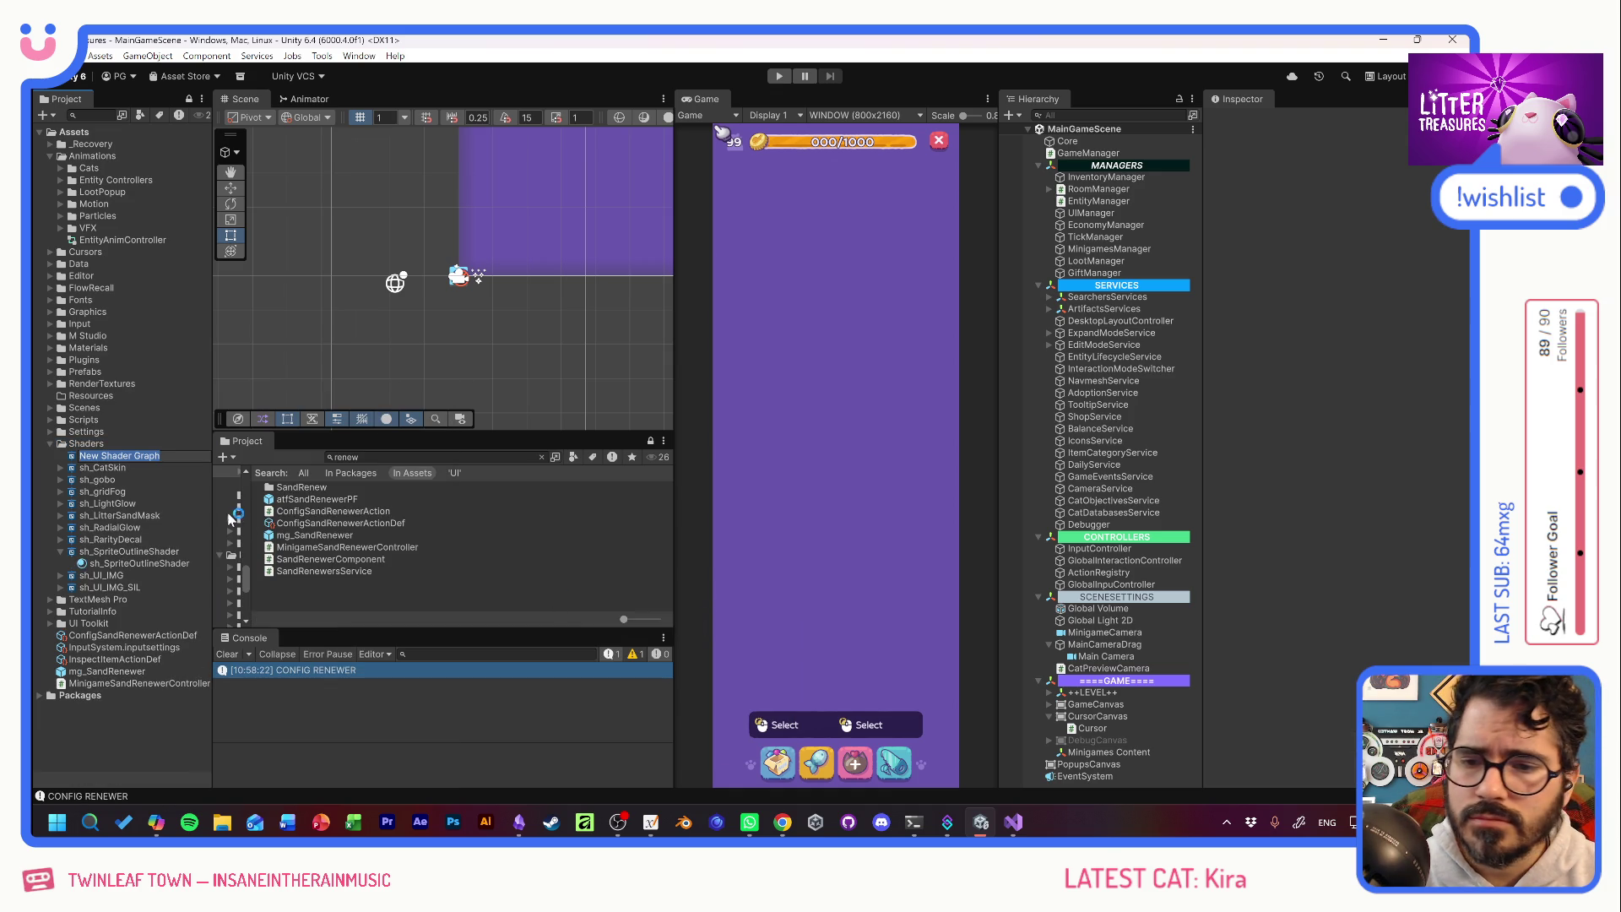
type("/")
type("_WaterVortex")
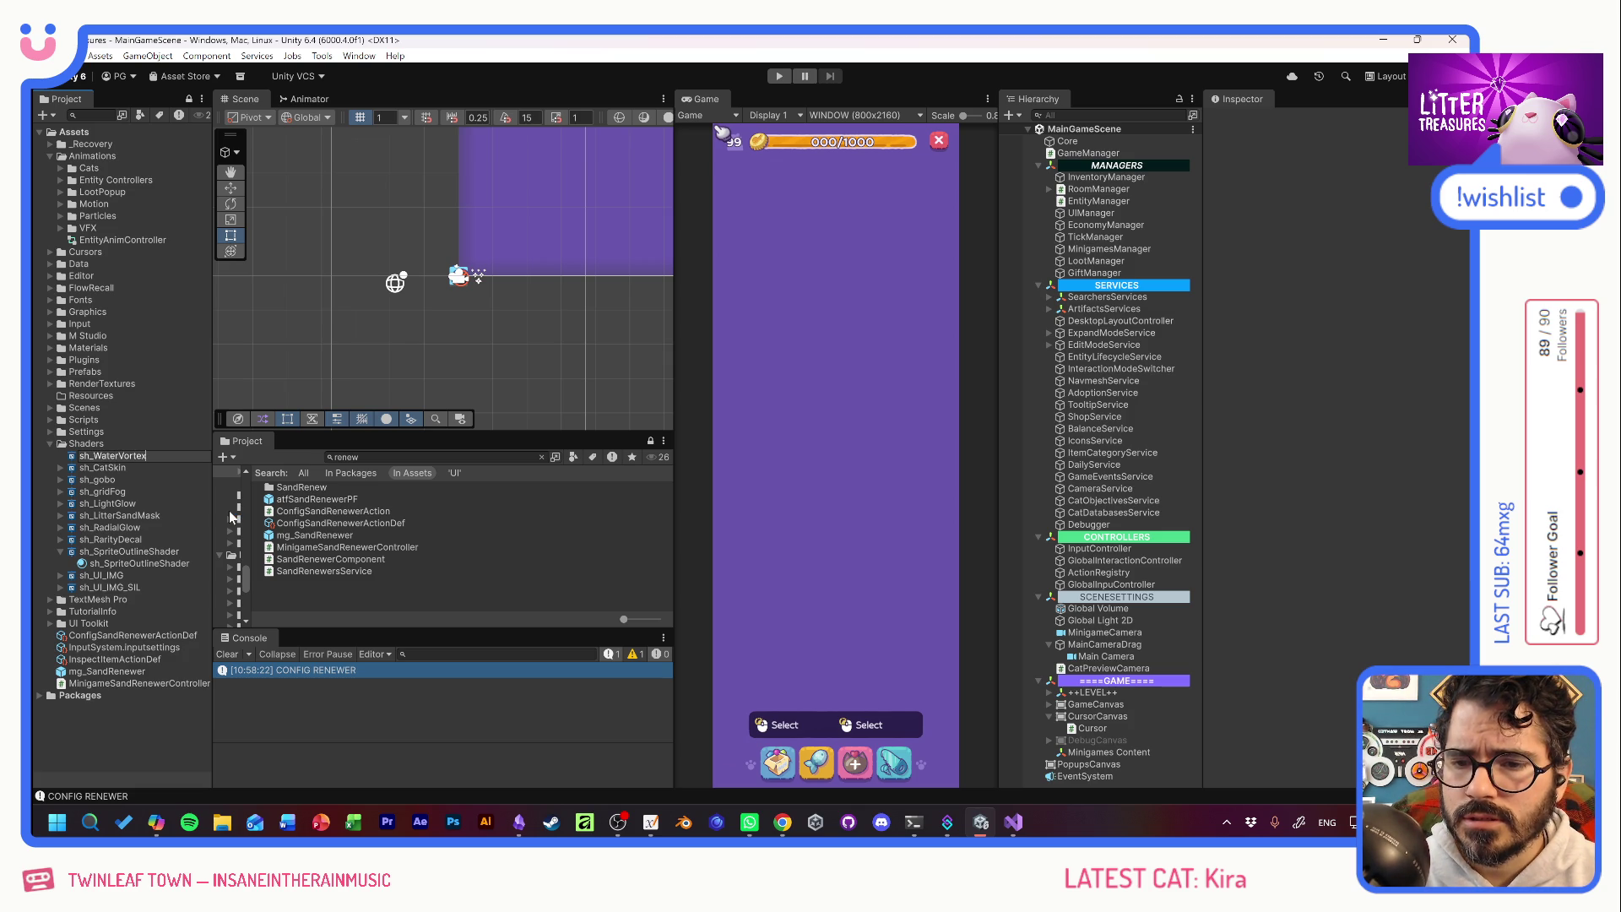
key("Return")
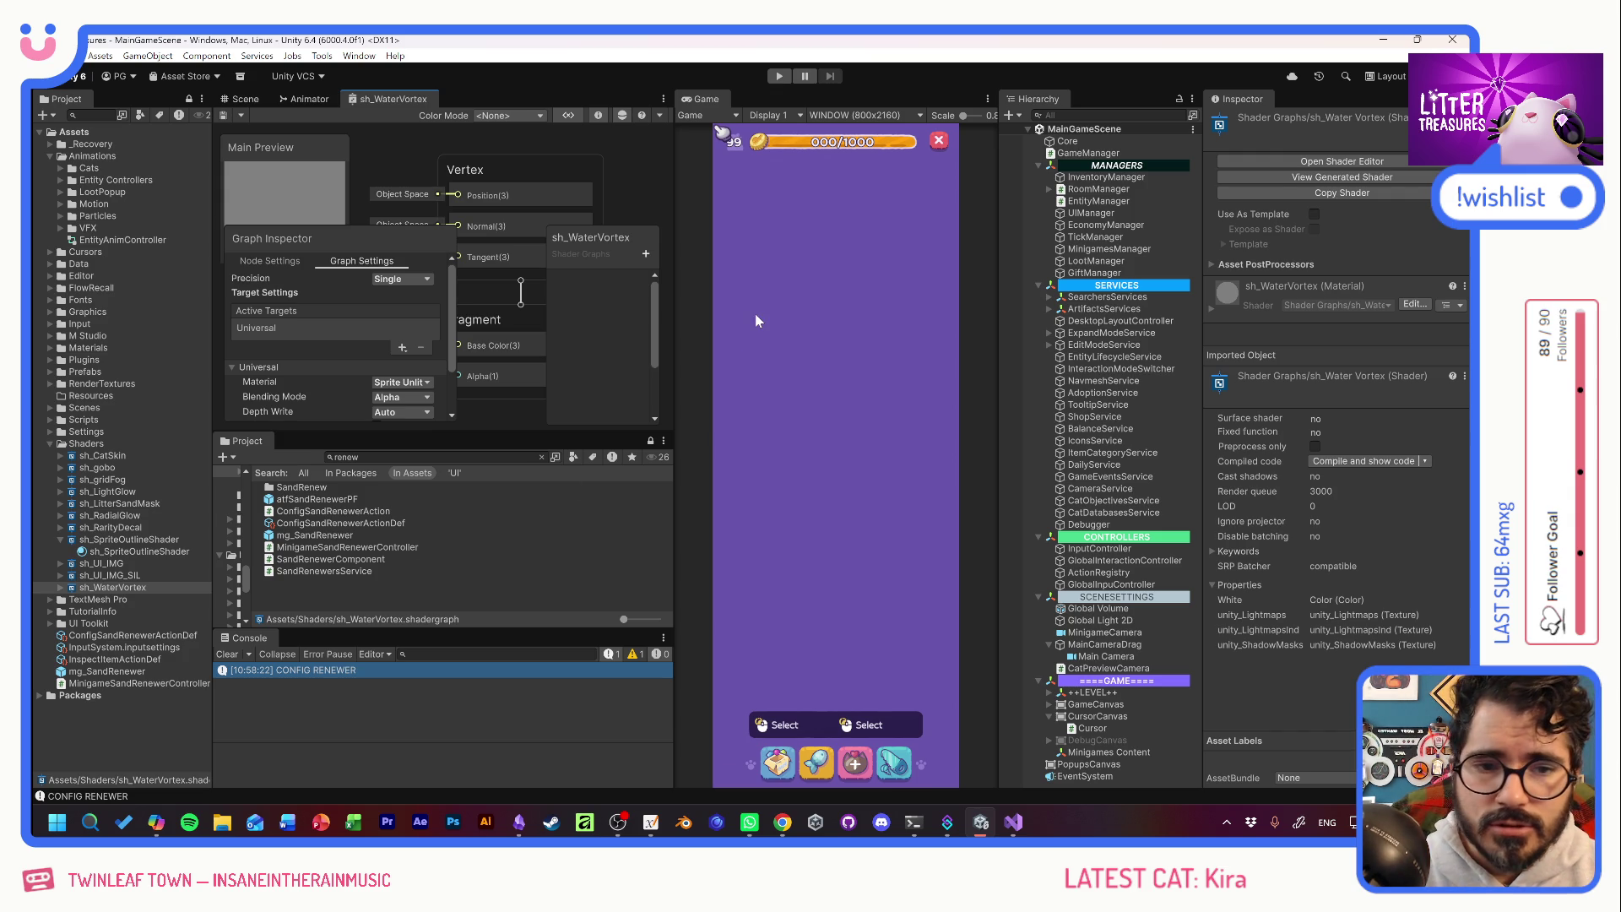
Enter play mode and place the sand box from the furniture inventory on the wood floor.
left_click(779, 77)
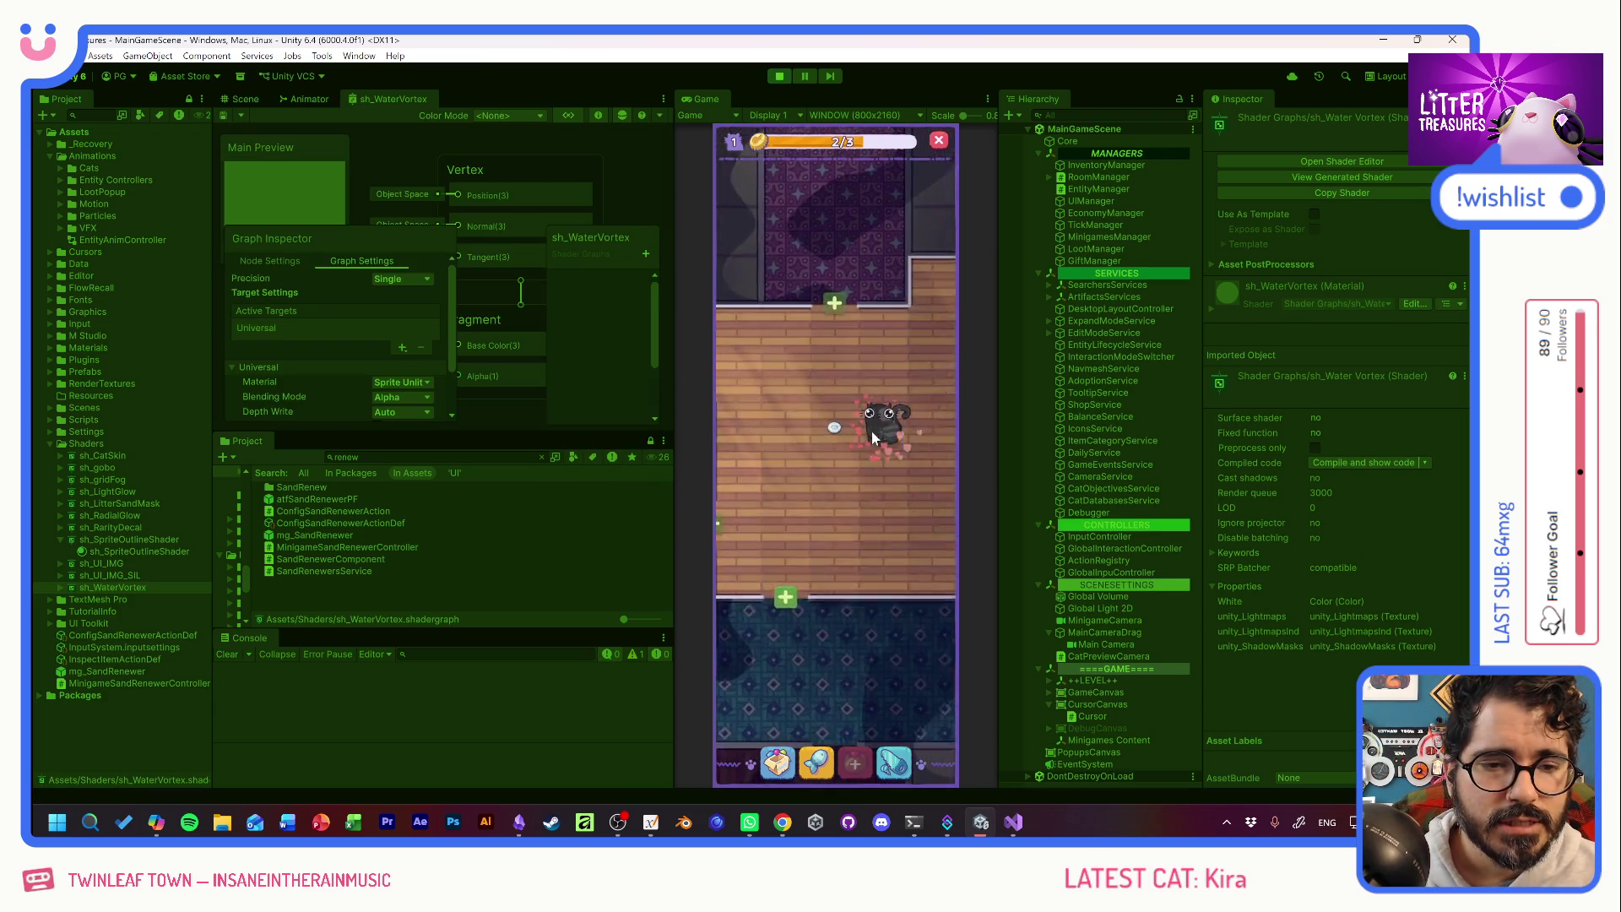
left_click(881, 418)
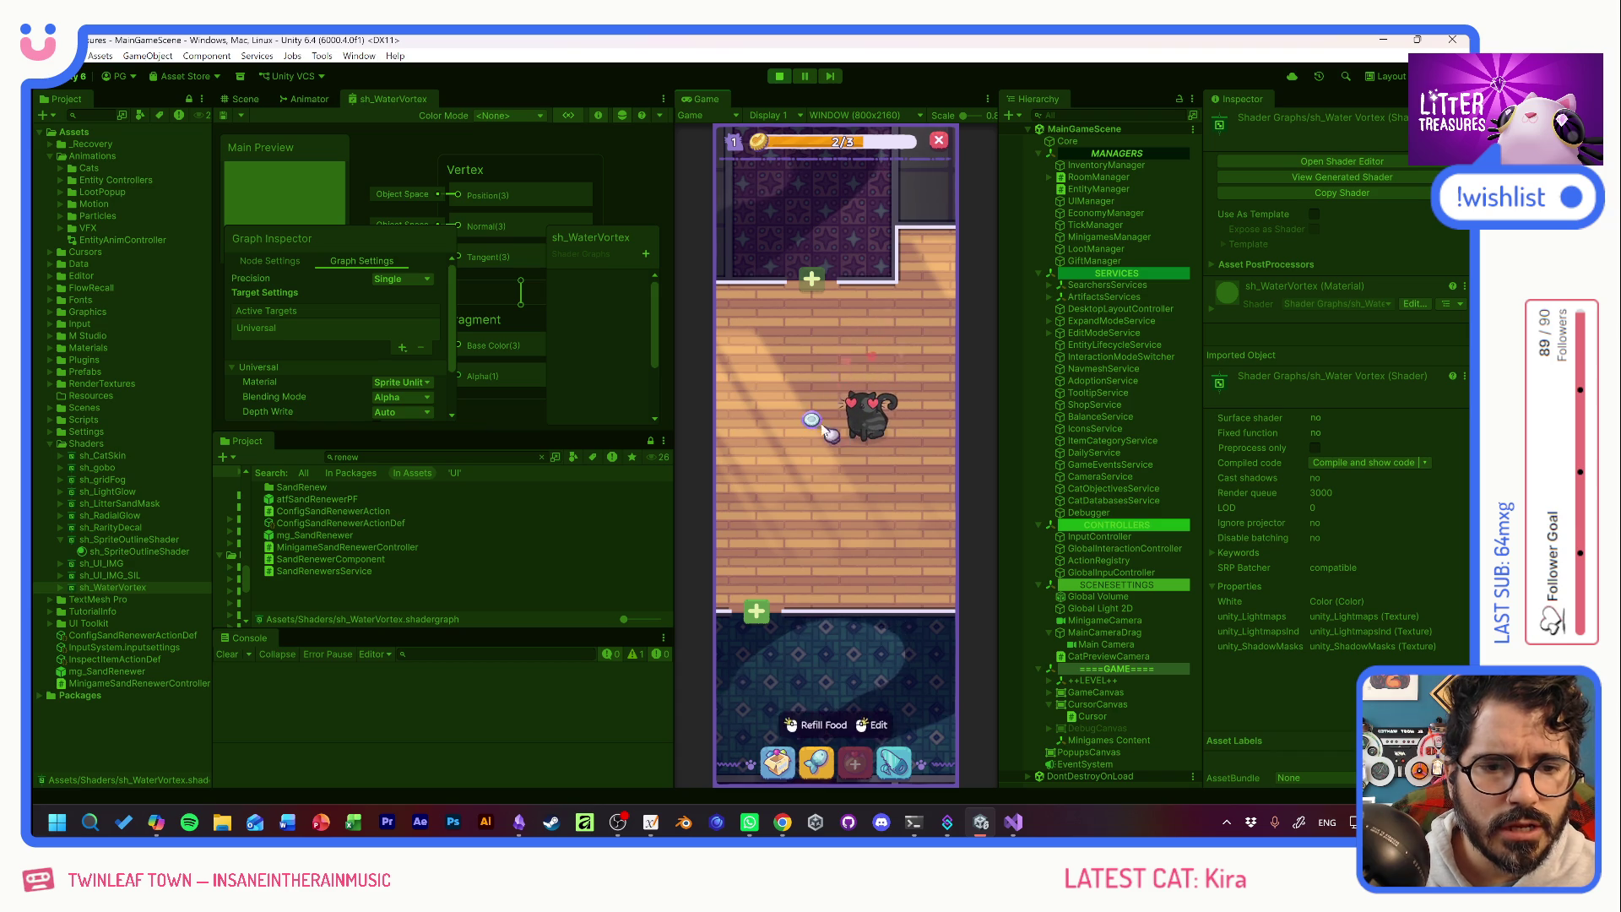
left_click(781, 764)
left_click(760, 532)
left_click(833, 387)
left_click(817, 540)
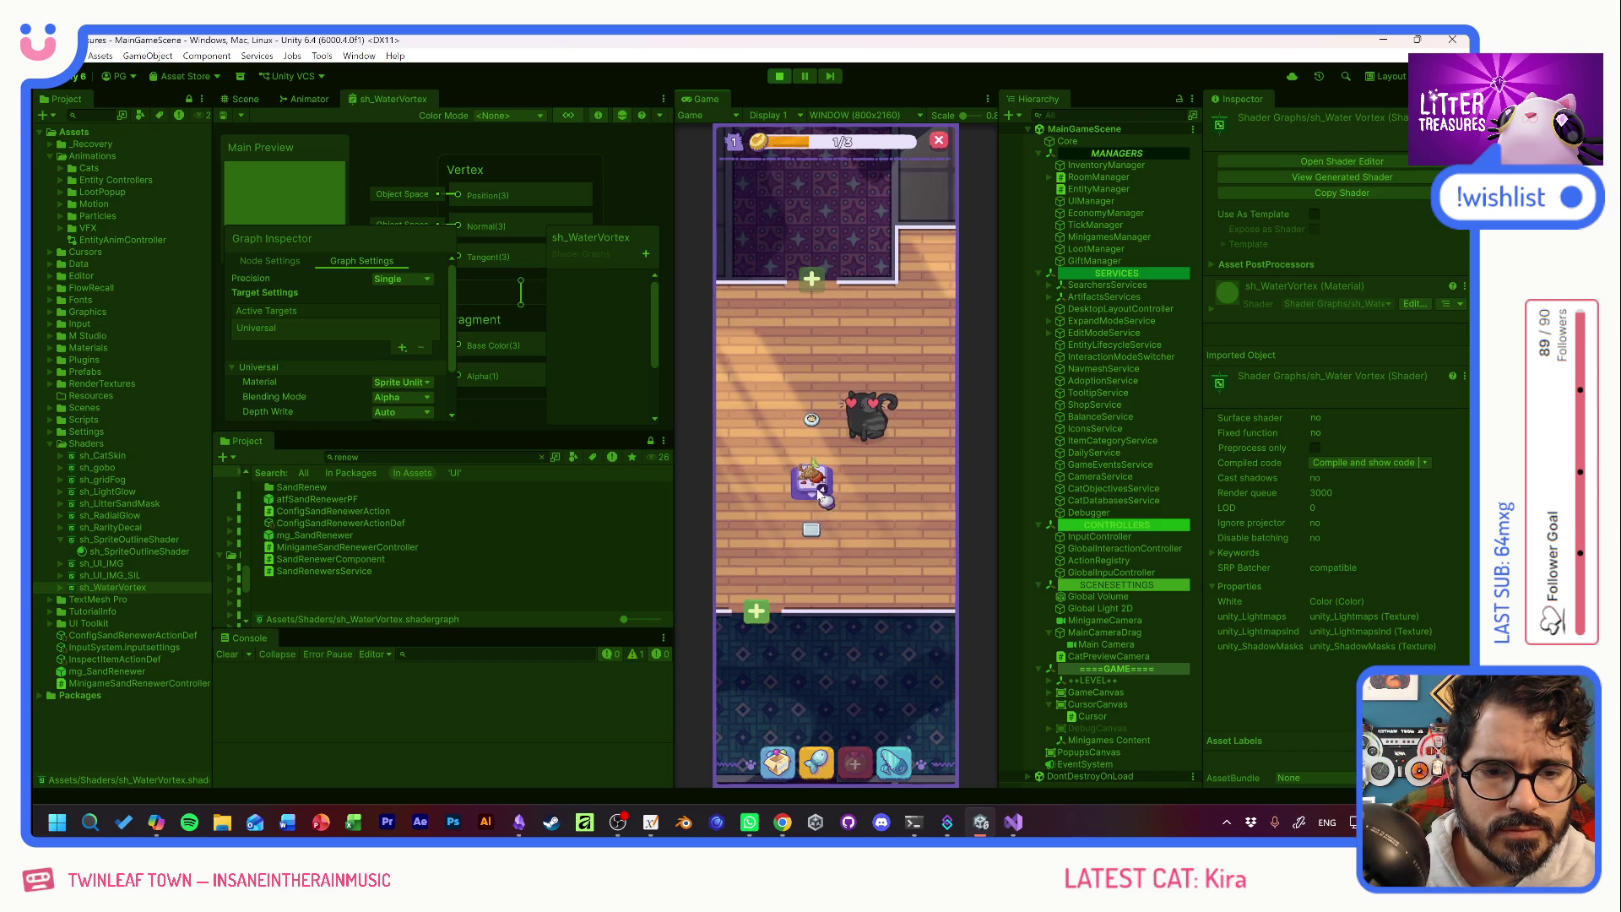
left_click(847, 560)
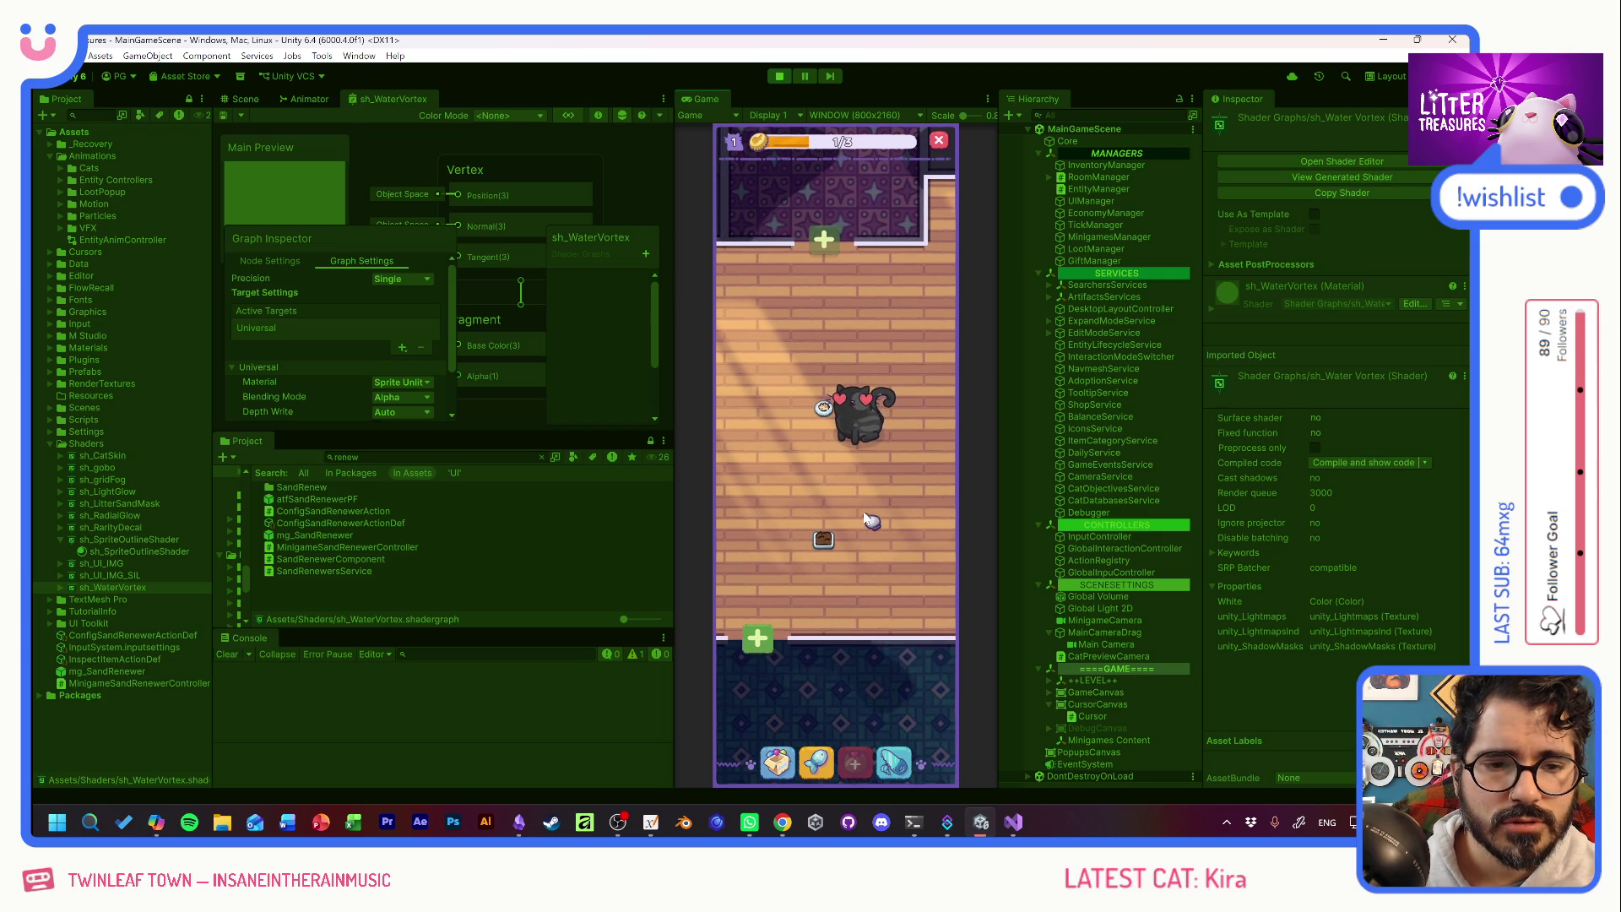
Check the cat's info popup and pan the game view toward the lower rooms.
left_click(842, 433)
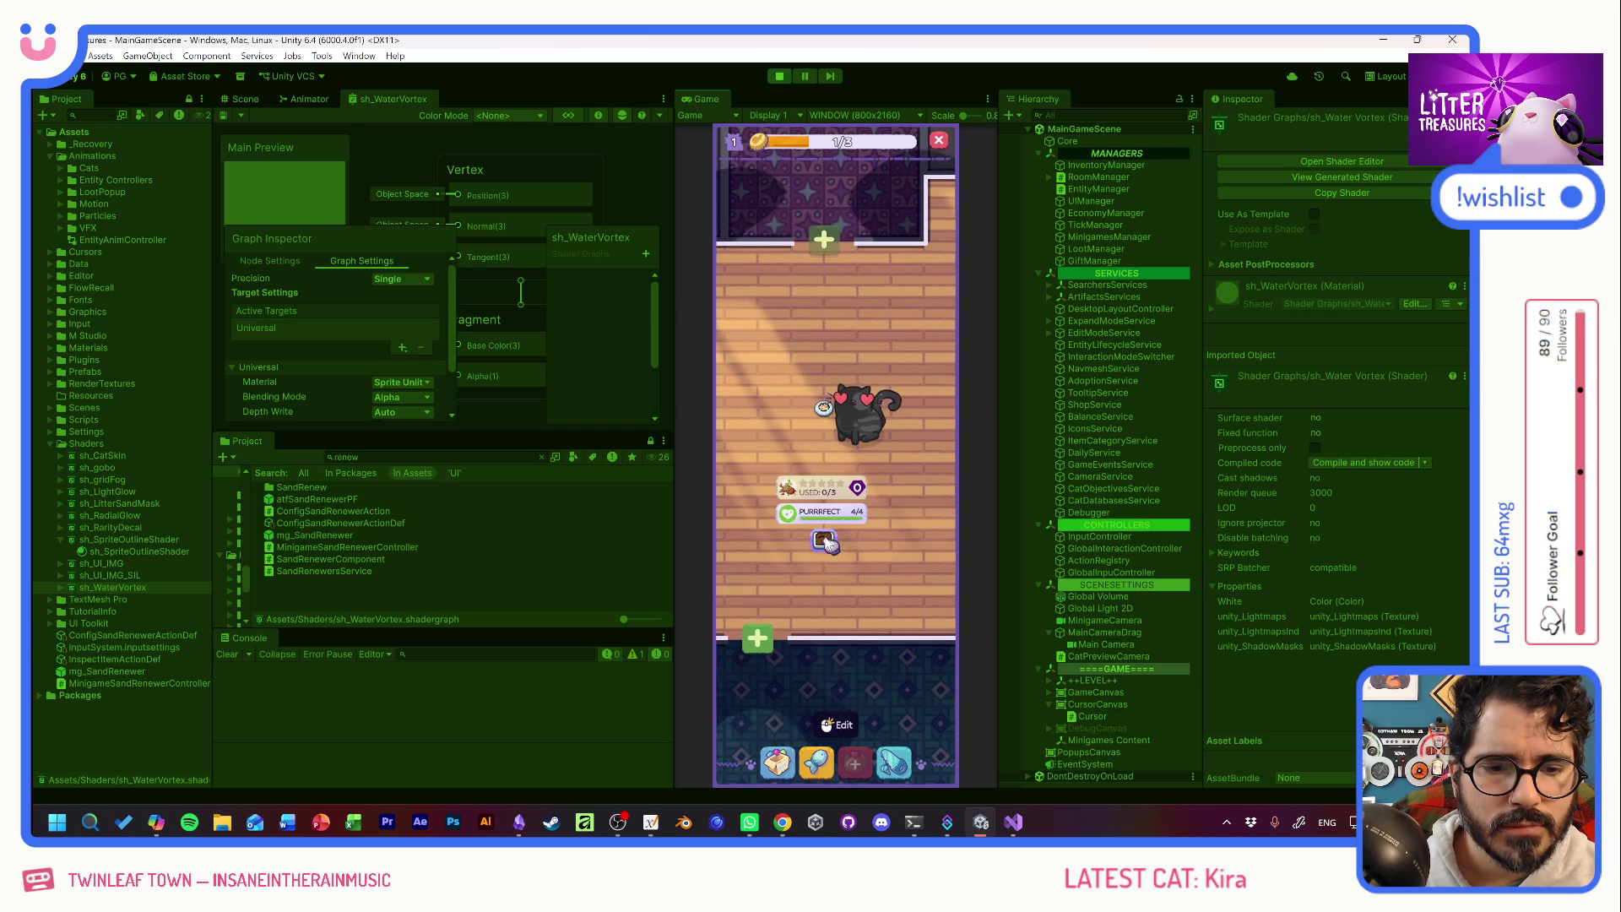
left_click(840, 354)
mouse_move(841, 352)
left_mouse_down()
mouse_move(945, 281)
mouse_move(875, 446)
left_mouse_up()
scroll(913, 414, "up", 2)
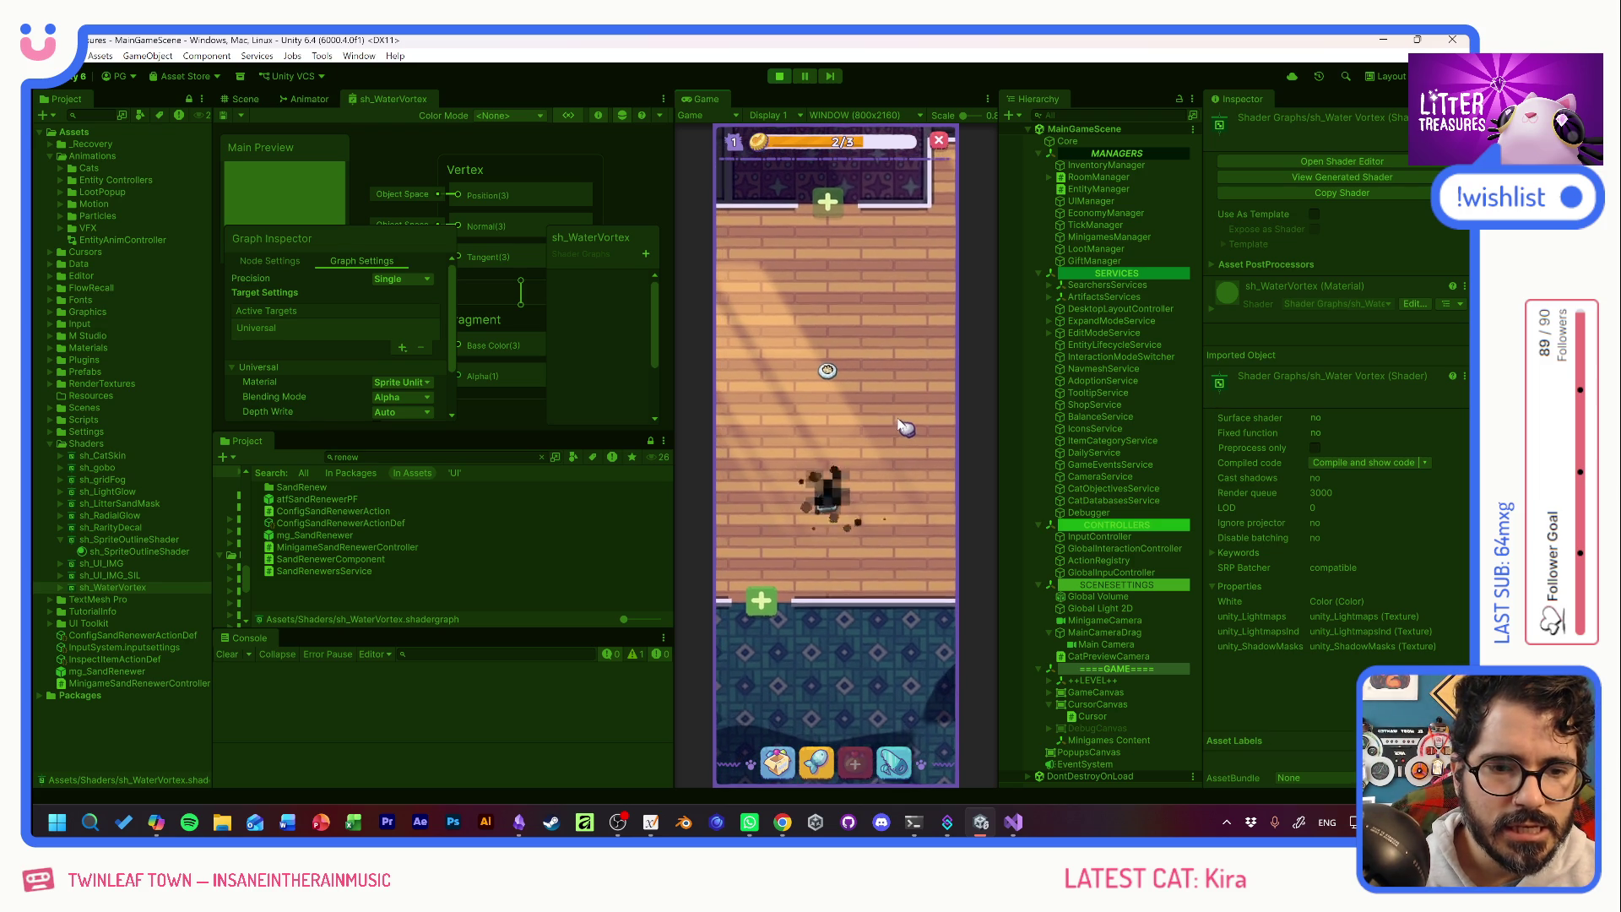
scroll(887, 447, "down", 3)
mouse_move(878, 513)
left_mouse_down()
mouse_move(833, 406)
mouse_move(878, 359)
mouse_move(853, 460)
mouse_move(825, 354)
mouse_move(520, 484)
mouse_move(923, 496)
mouse_move(845, 507)
mouse_move(825, 362)
mouse_move(799, 397)
left_mouse_up()
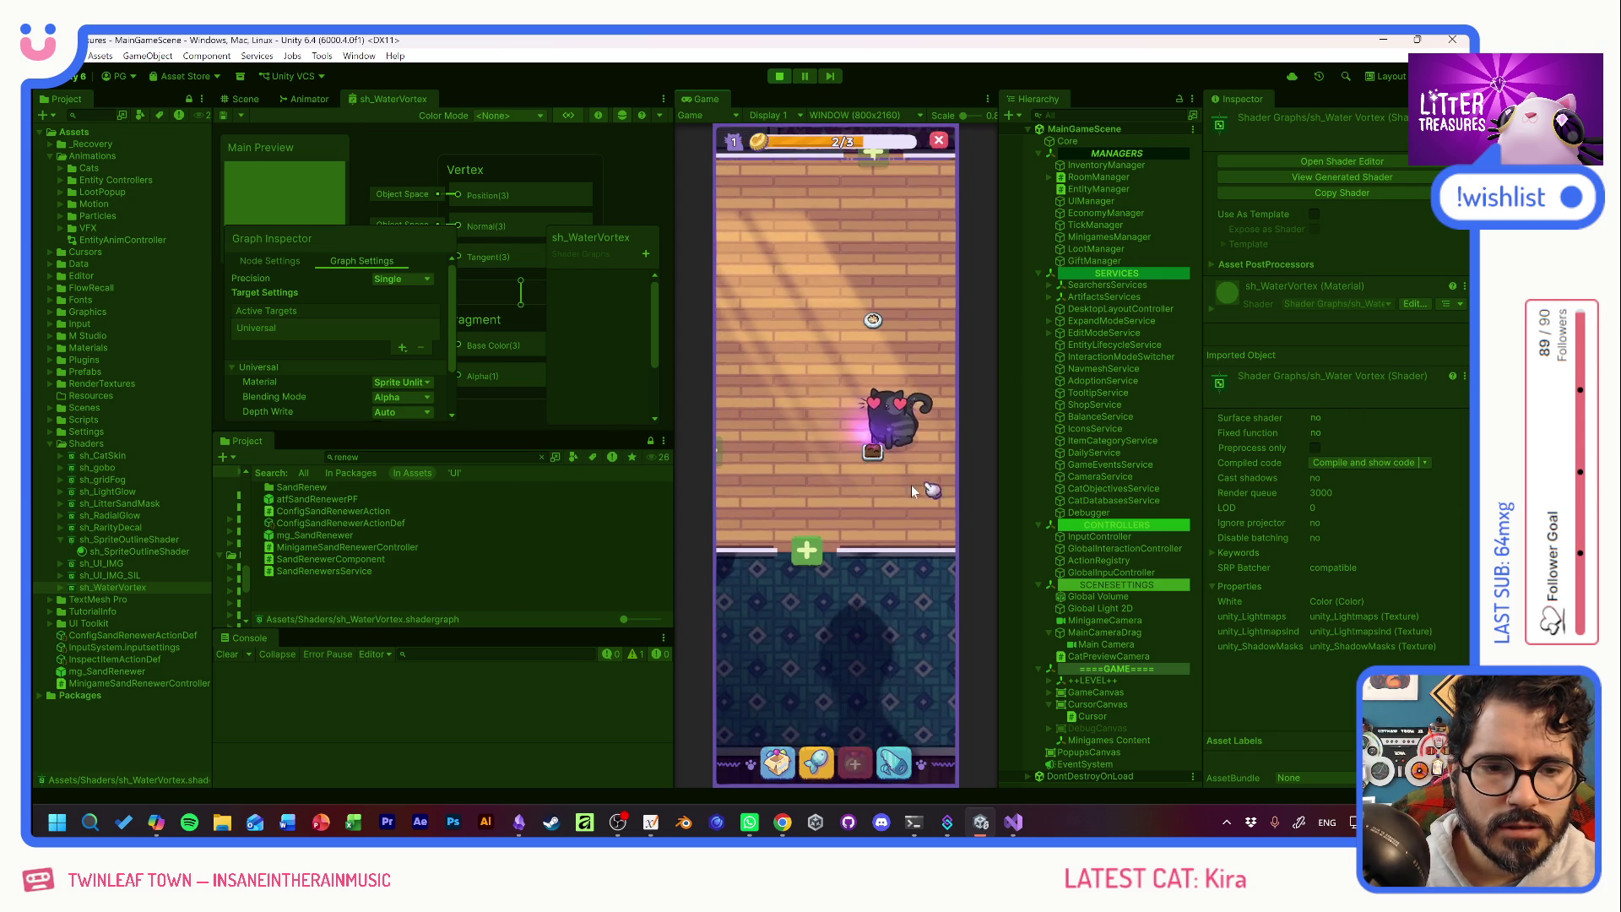
Play Scoop the Treasure to win the Patched Pillow, then place it on the room floor.
left_click(924, 479)
mouse_move(760, 508)
left_mouse_down()
mouse_move(786, 554)
mouse_move(761, 521)
mouse_move(836, 404)
mouse_move(894, 549)
left_mouse_up()
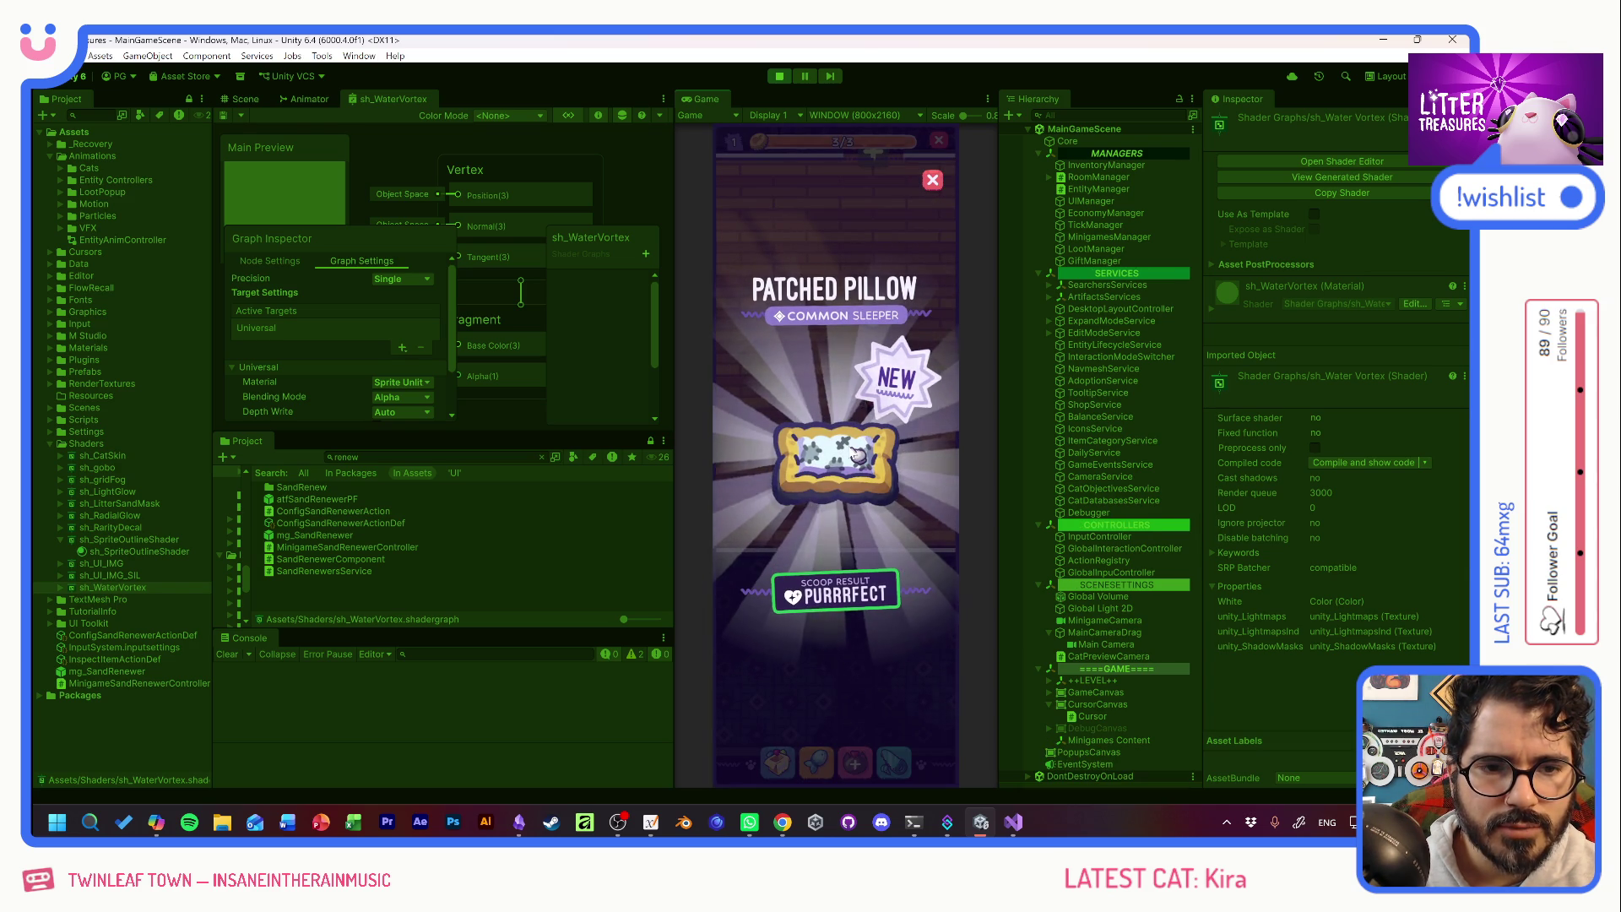
left_click(821, 322)
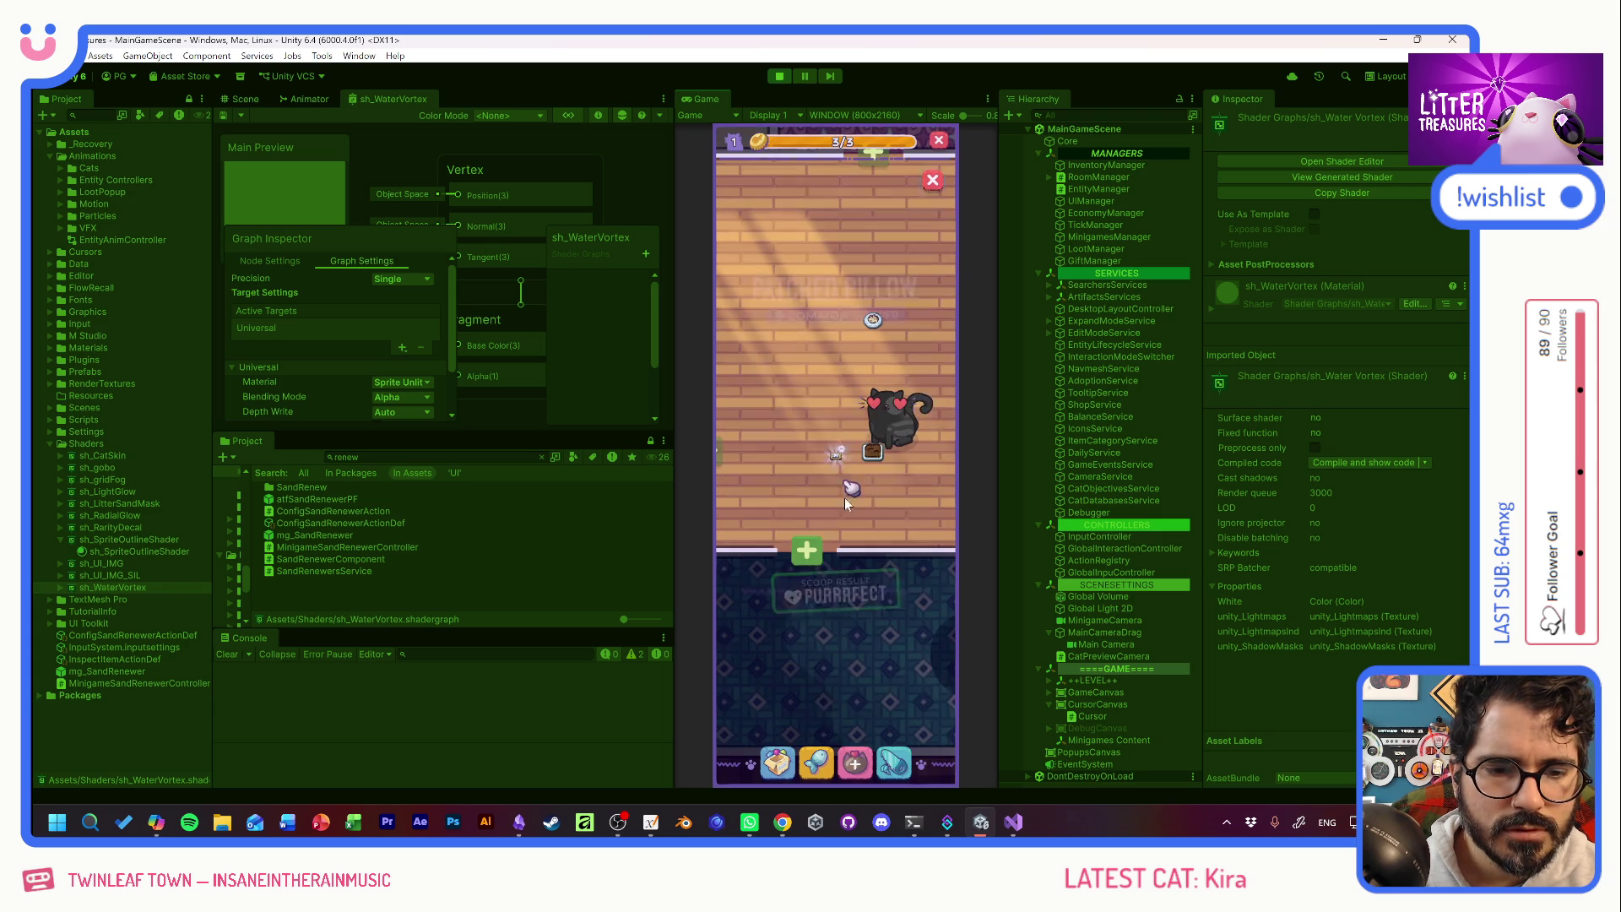
left_click(782, 540)
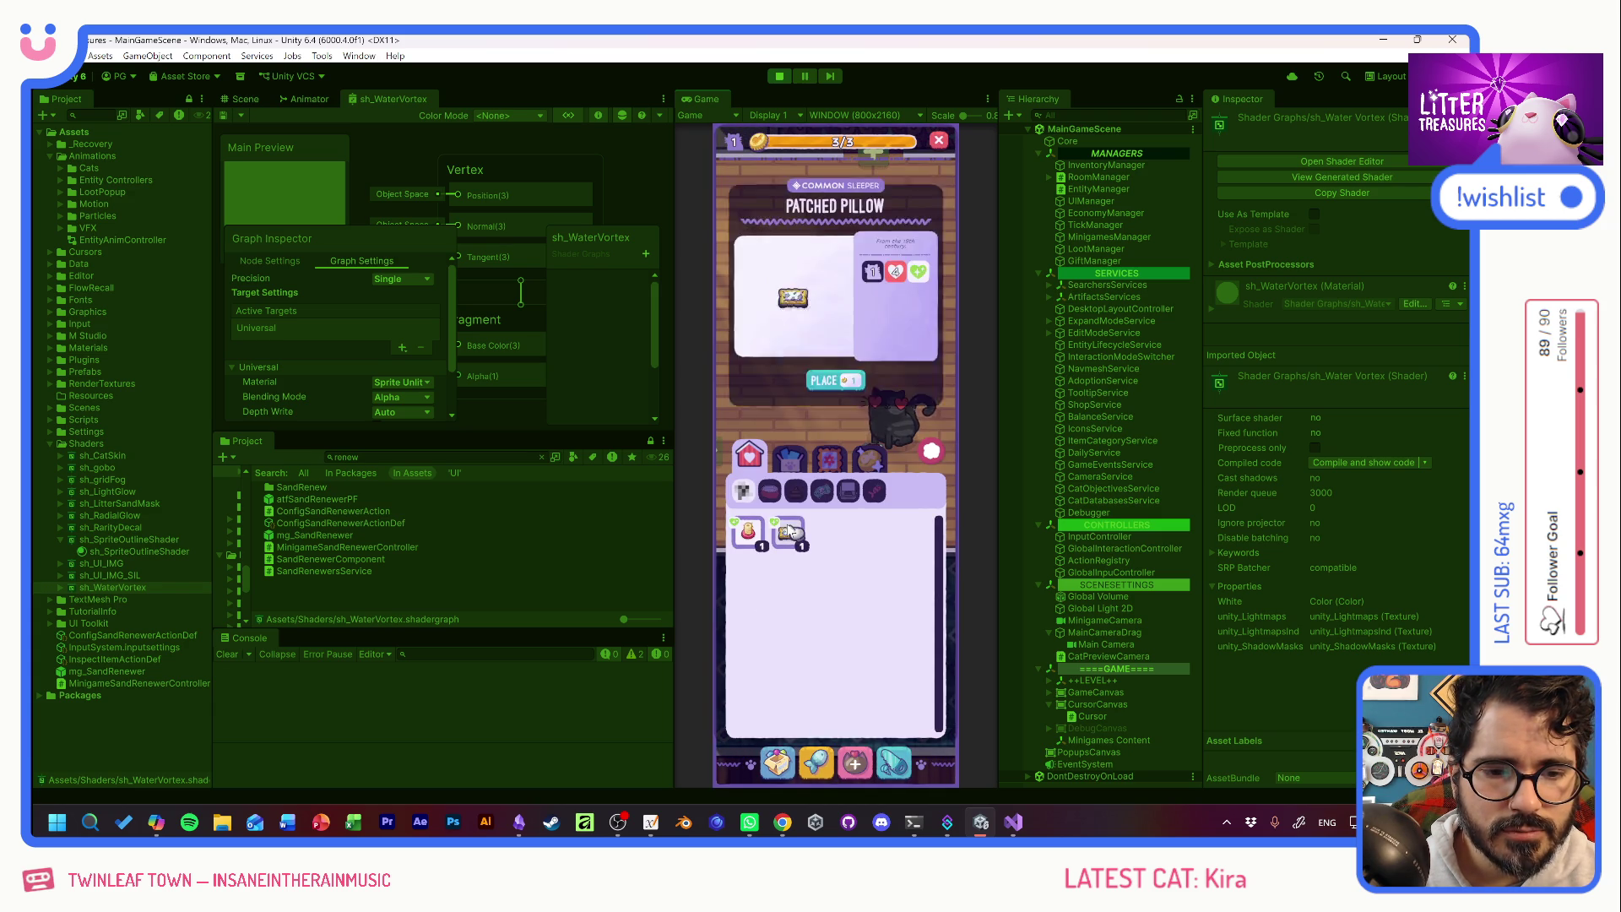
left_click(827, 365)
left_click(803, 407)
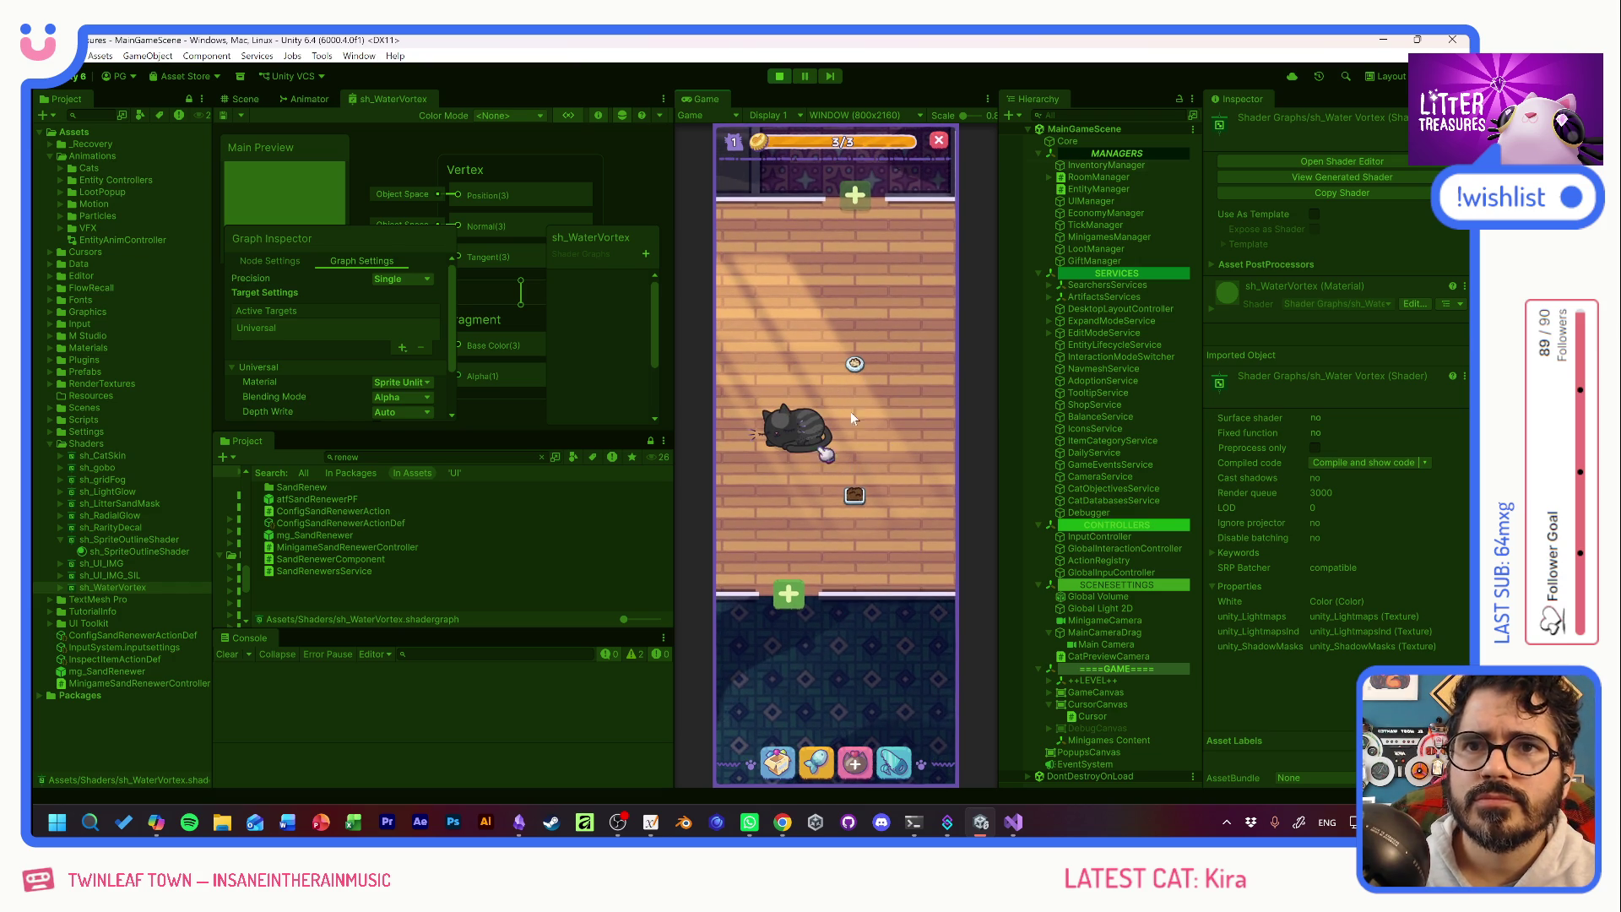
Switch to the Blu: Night Run browser window and maximise it.
key("alt+Tab")
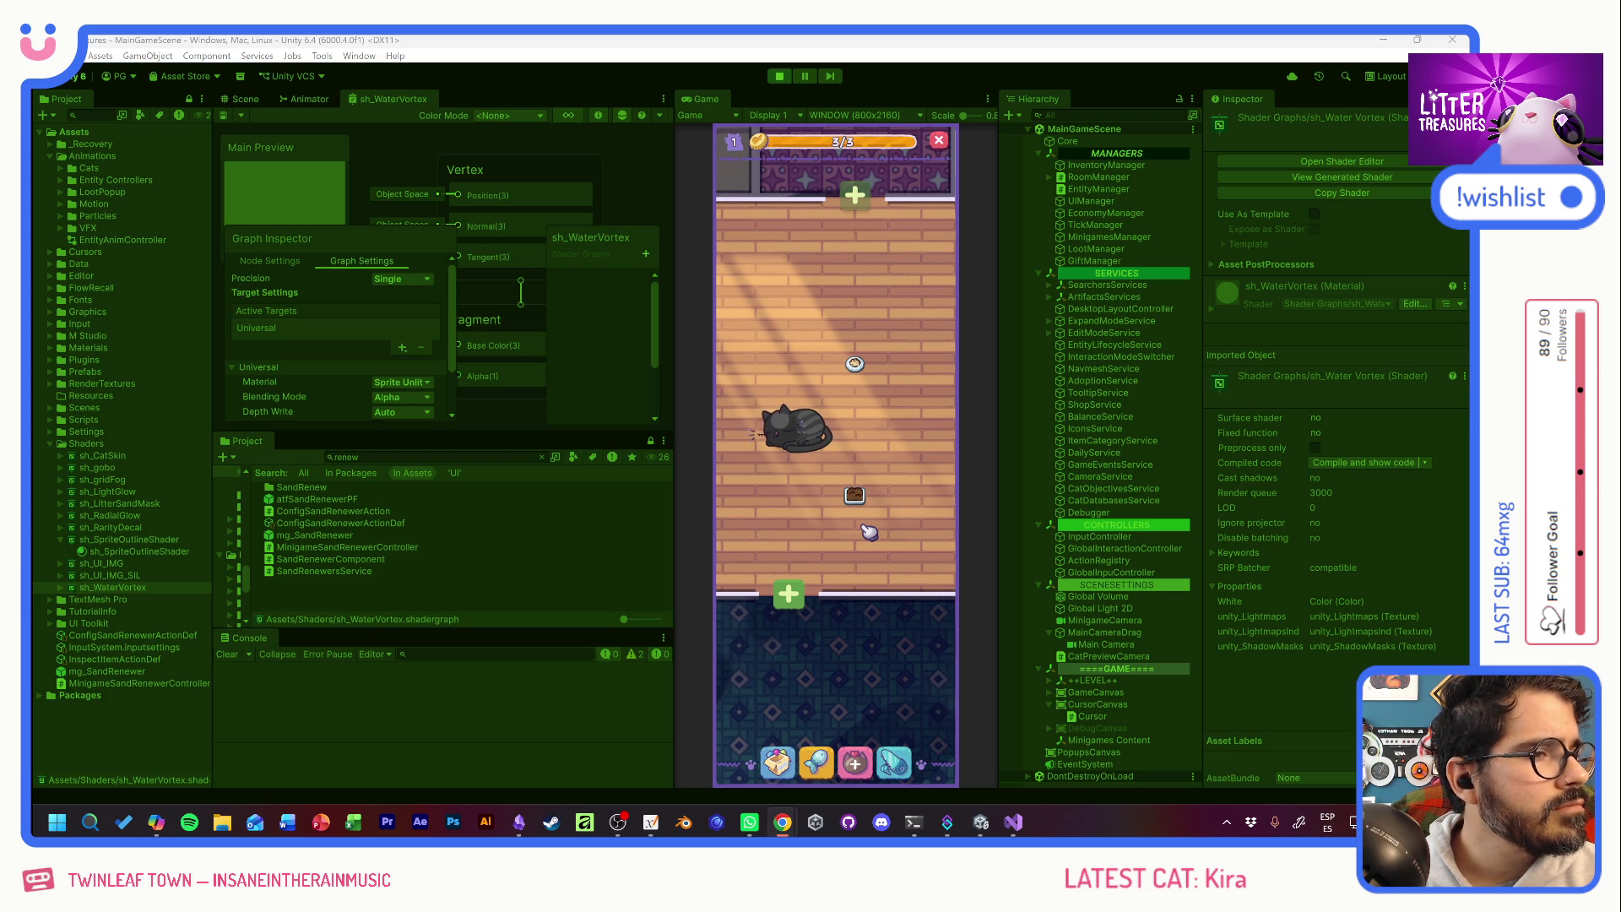
key("alt+Tab")
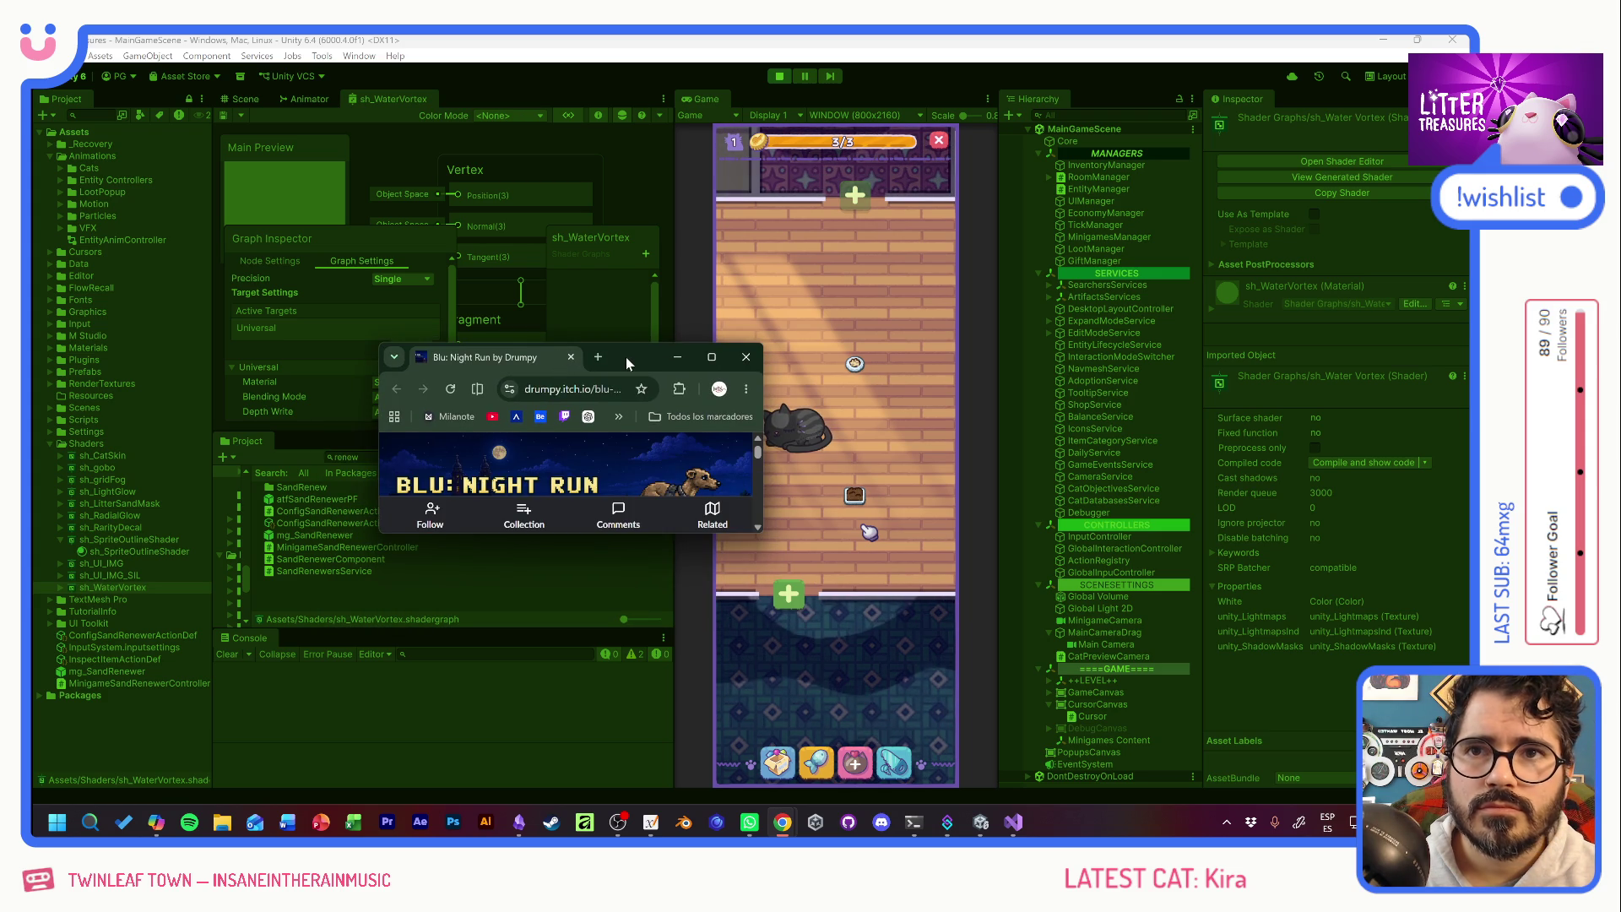
double_click(626, 357)
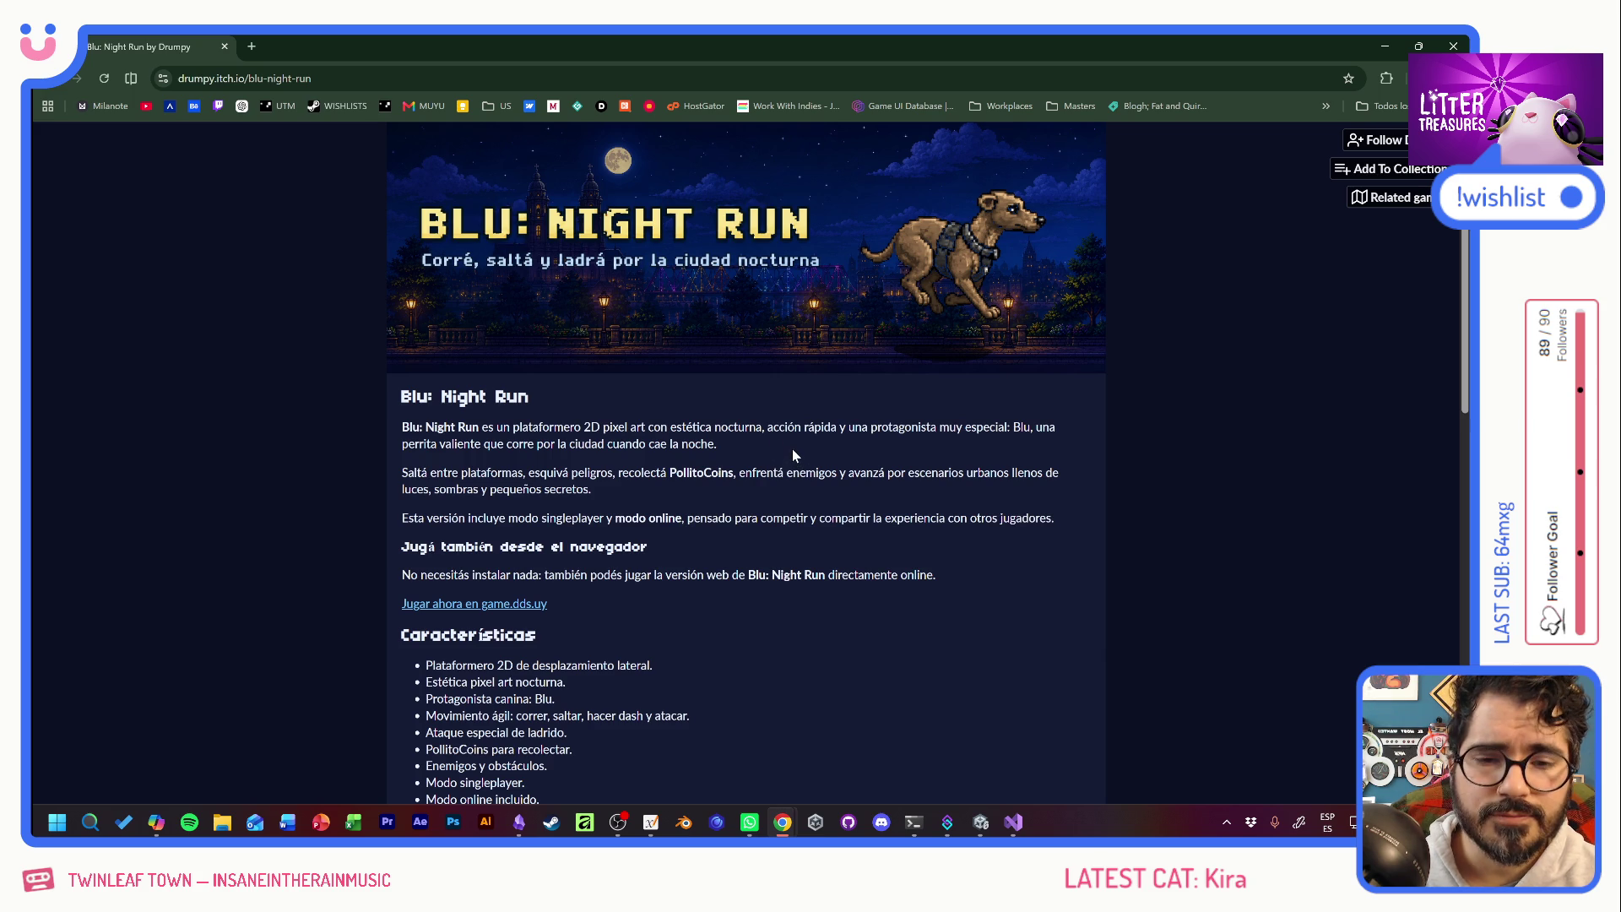
Look over the Blu: Night Run itch.io page, then return to the Unity editor.
mouse_move(651, 427)
left_mouse_down()
mouse_move(797, 445)
mouse_move(818, 473)
left_mouse_up()
left_click(818, 473)
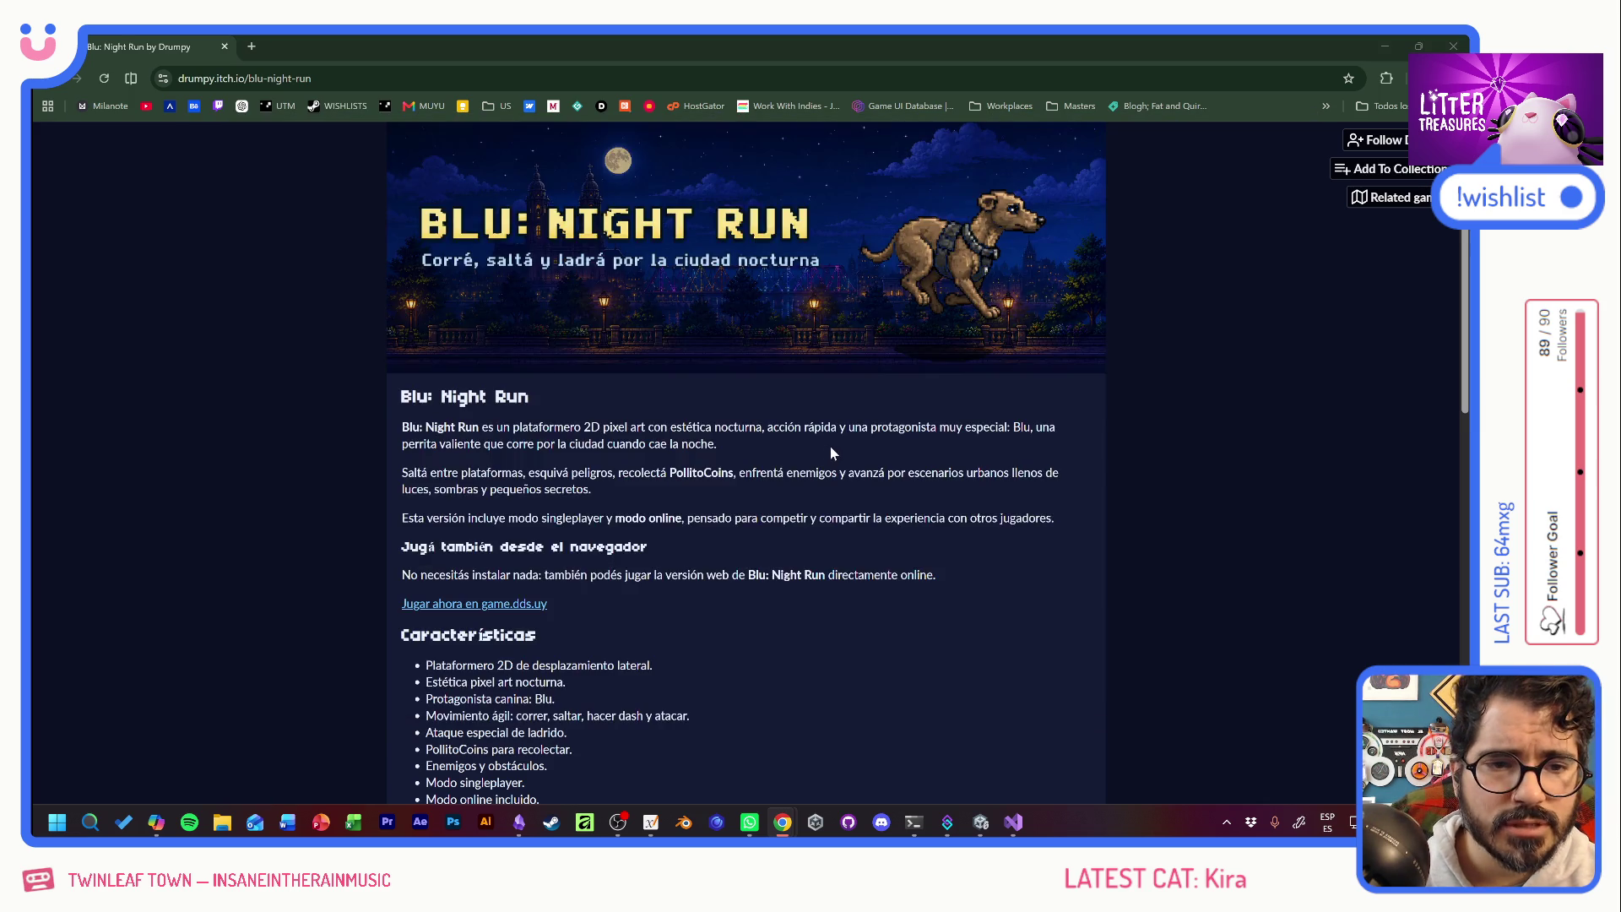
key("alt+Tab")
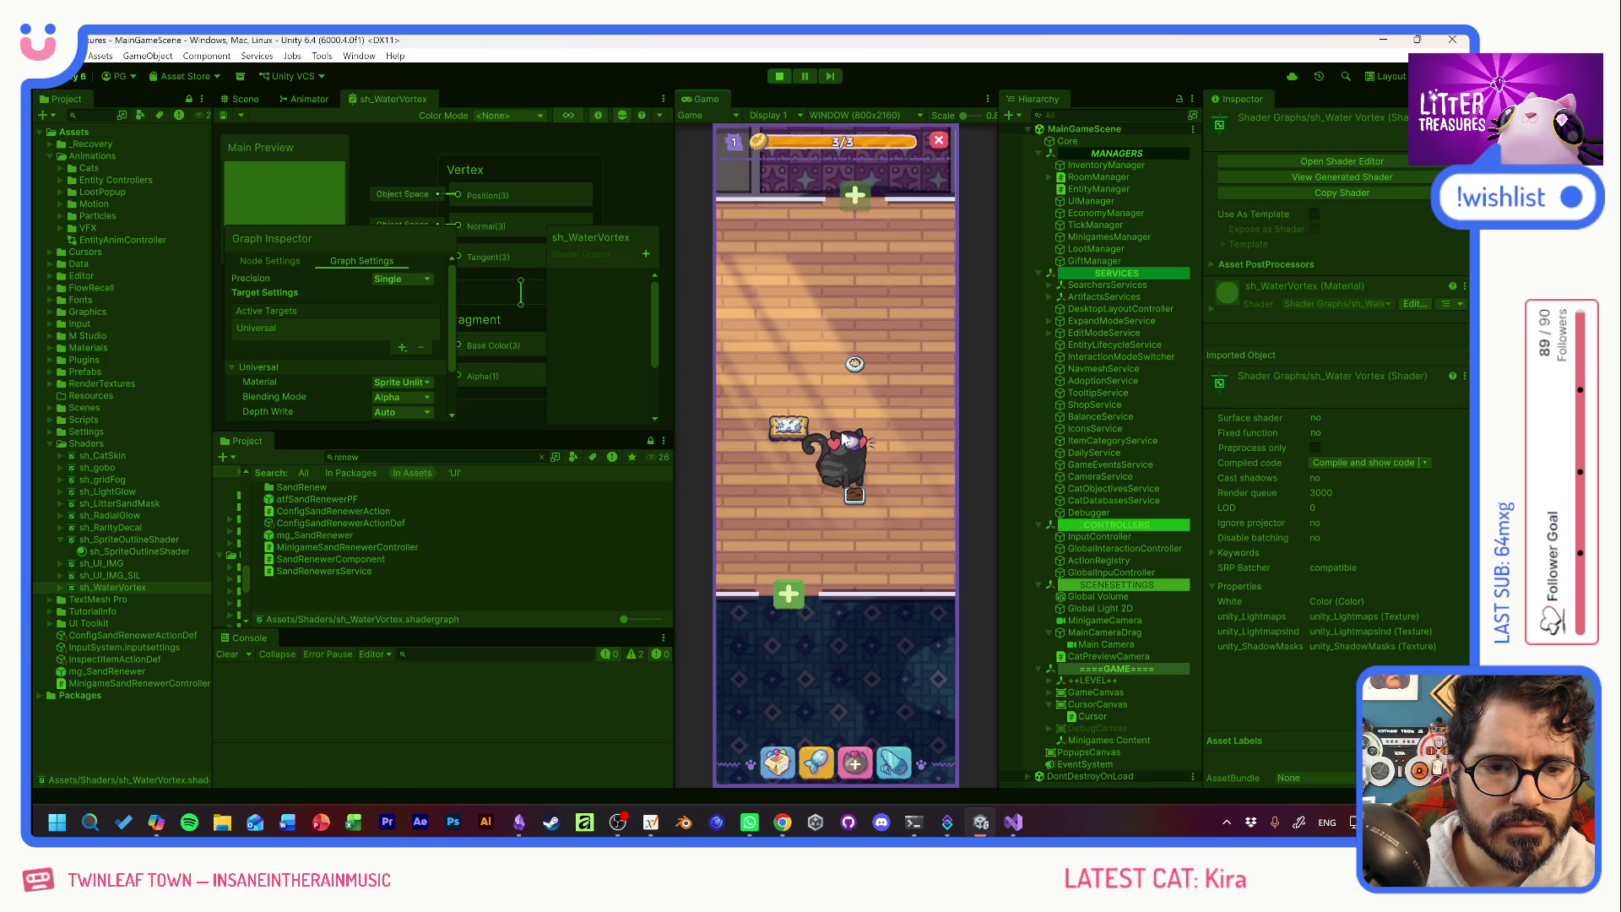
Adopt a cat and add five more cats through the debug panel's +CAT button.
left_click(855, 762)
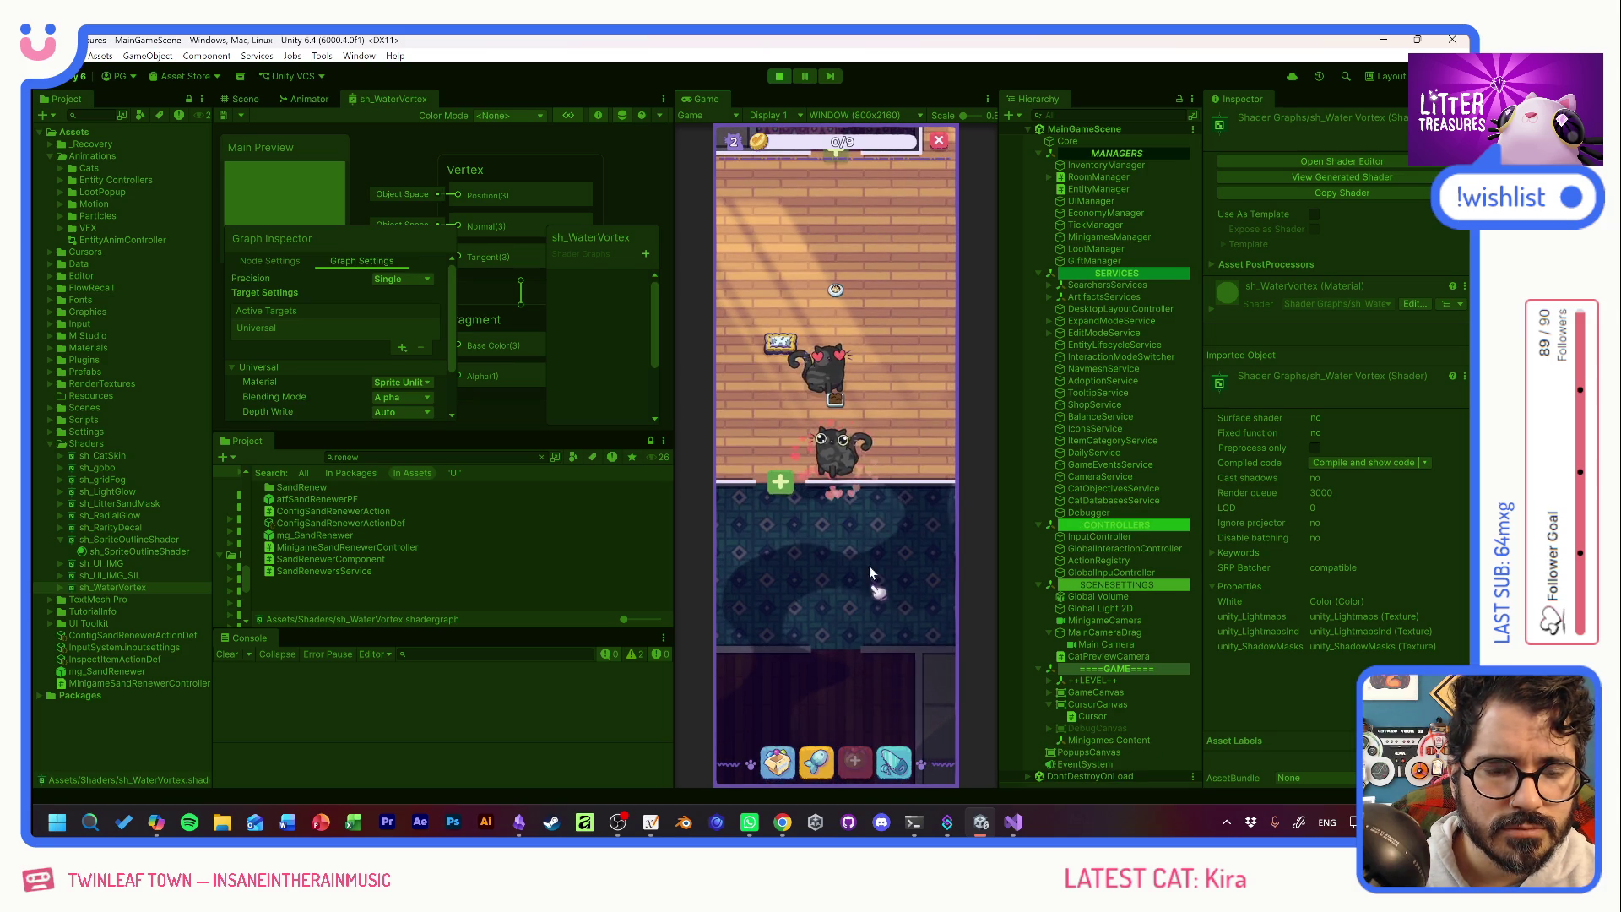
left_click(849, 456)
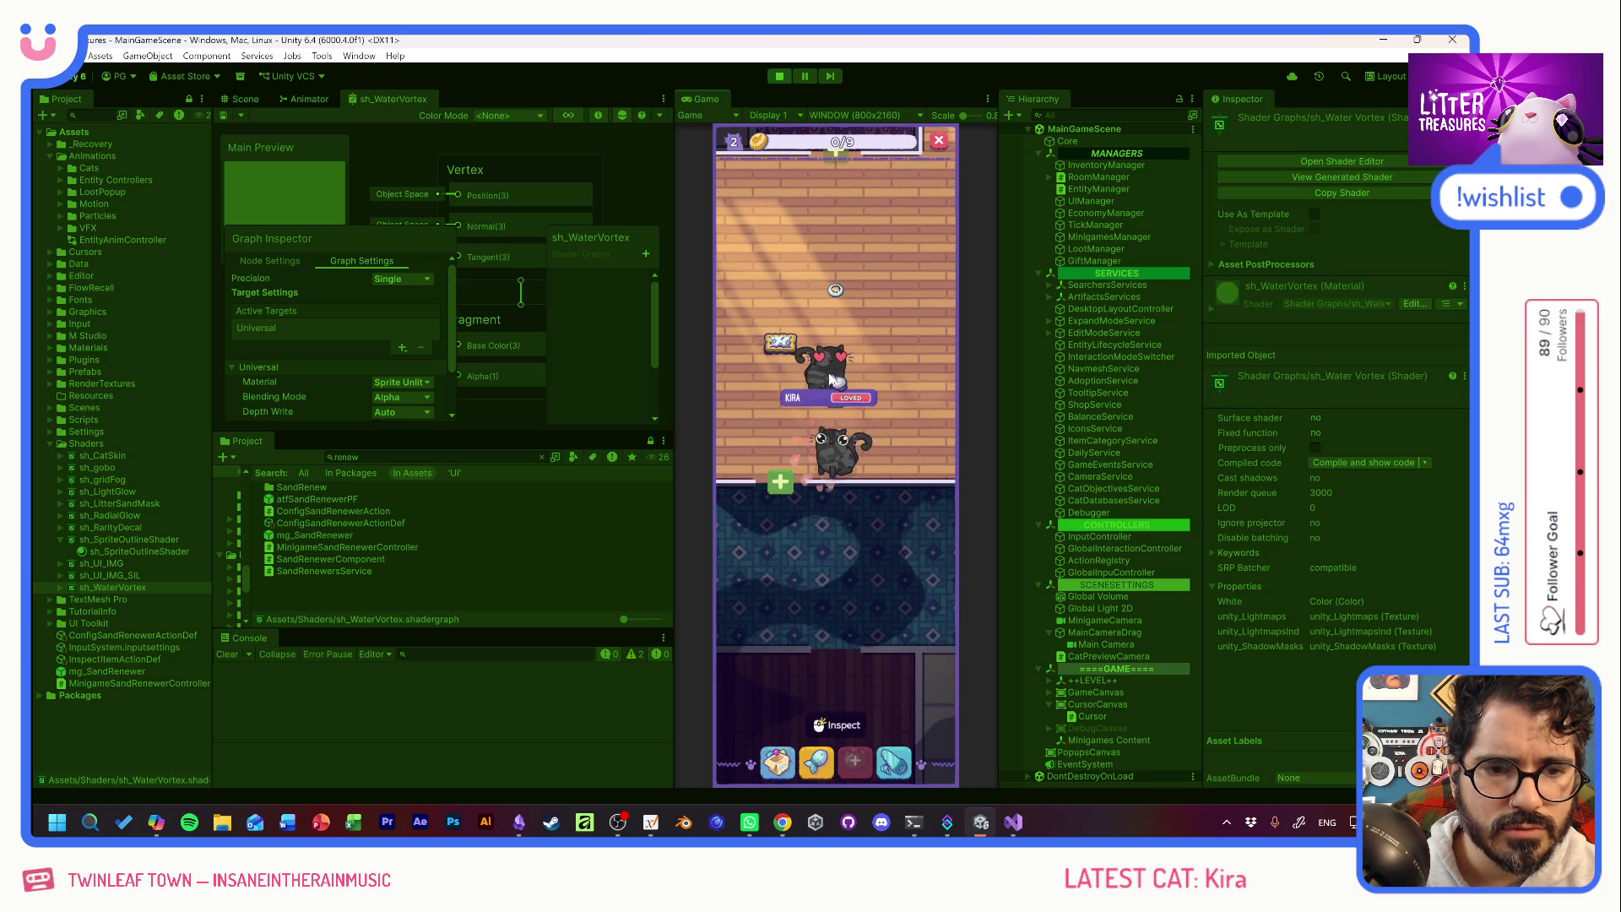
key("grave")
left_click(782, 179)
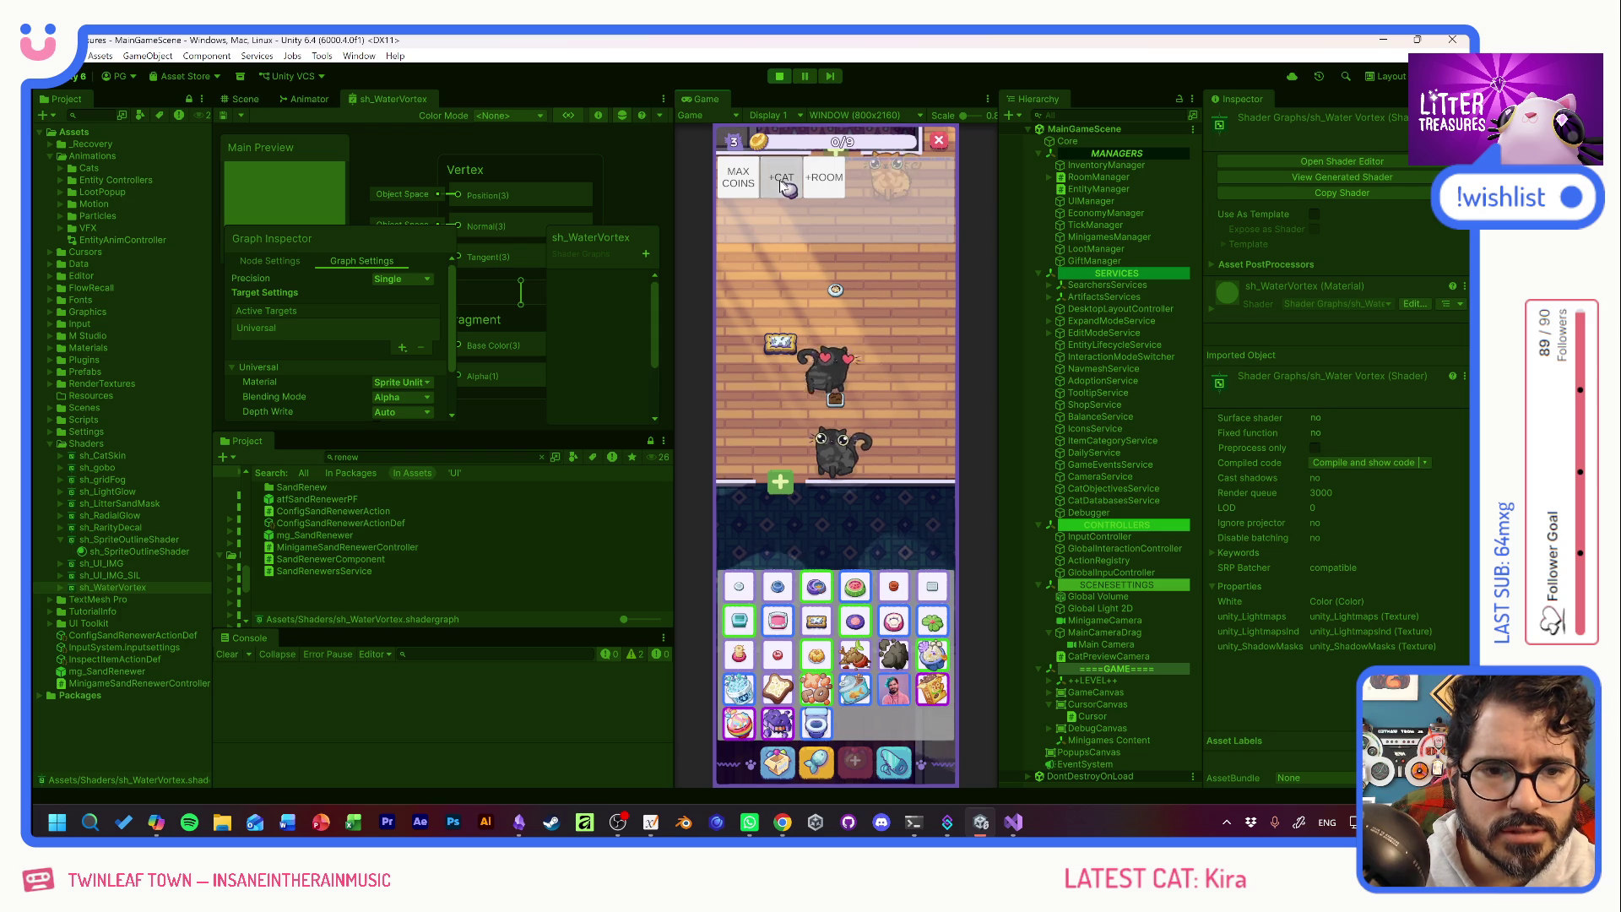
left_click(782, 180)
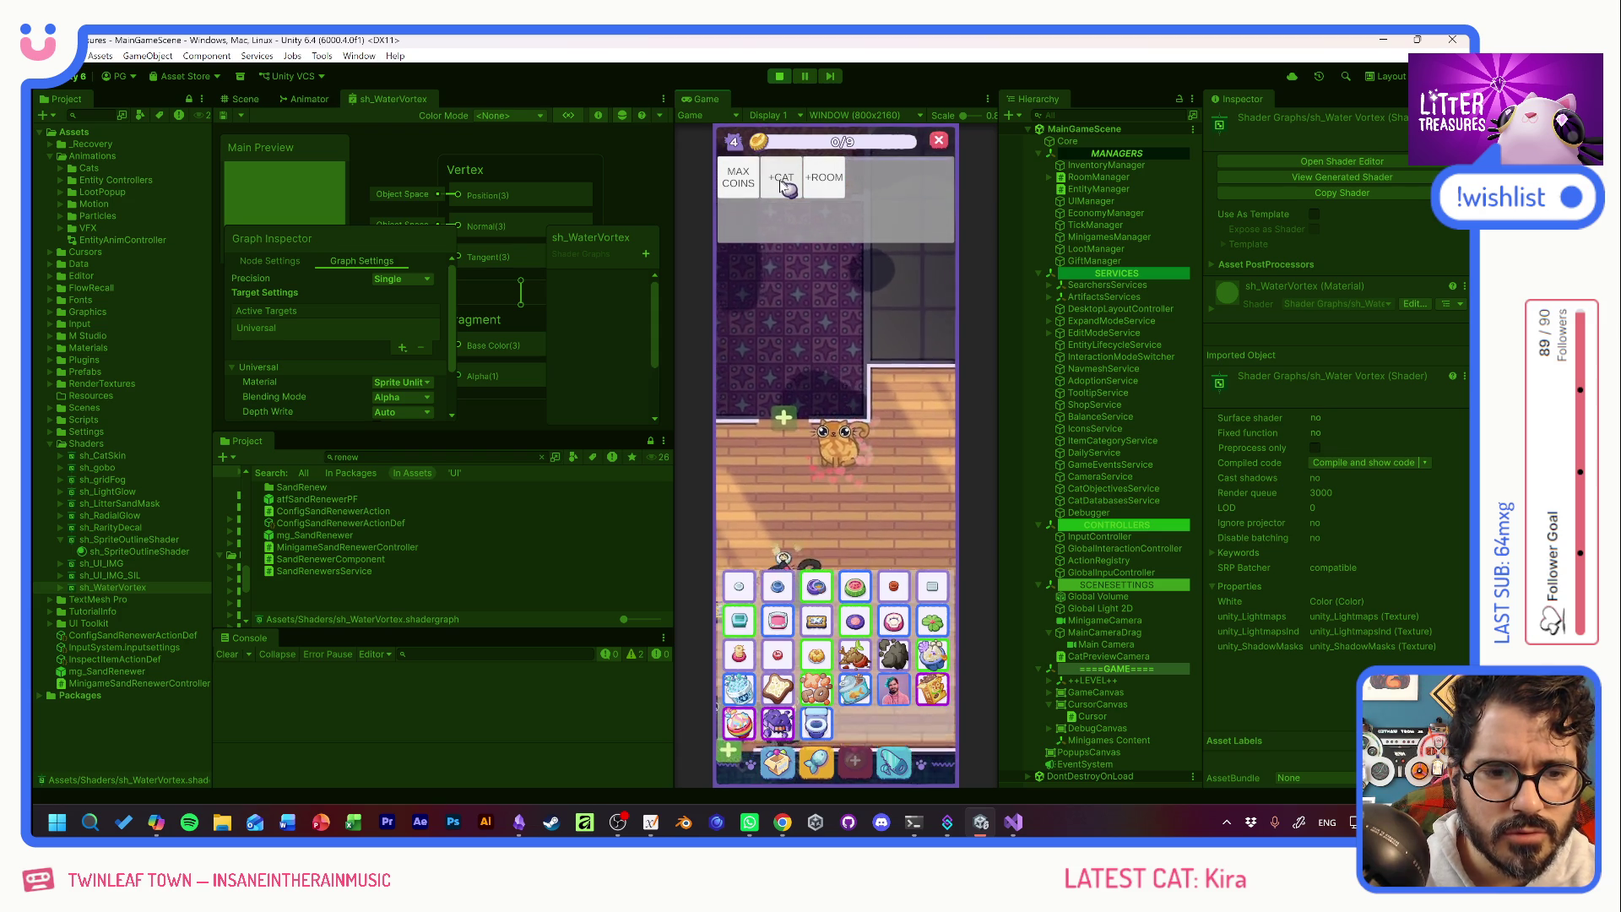
left_click(782, 180)
left_click(782, 180)
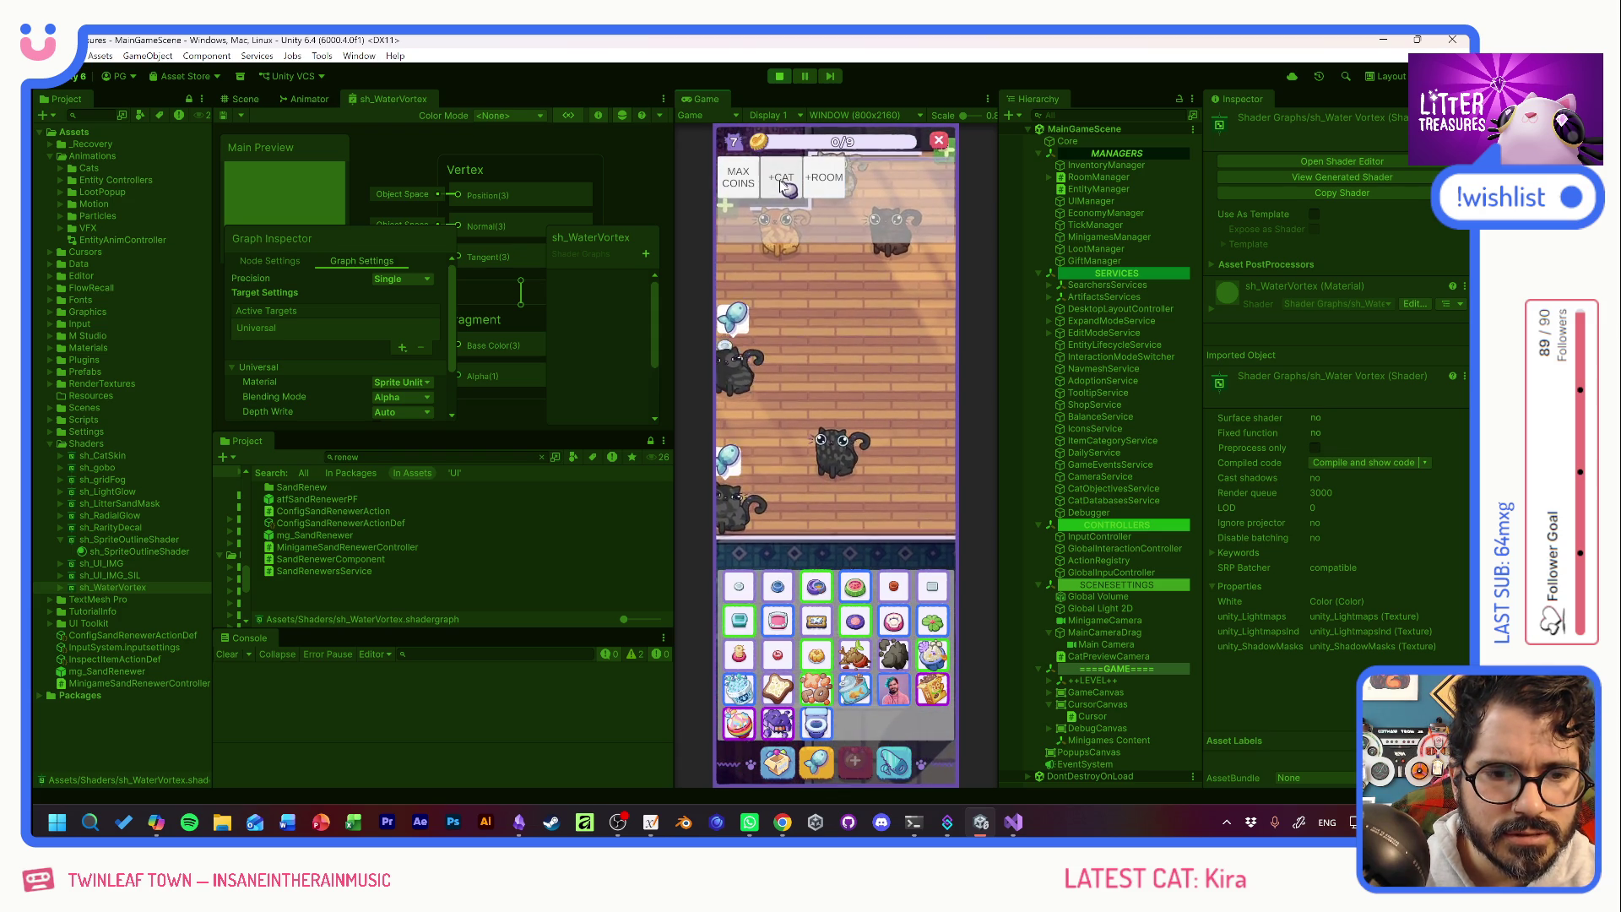
left_click(782, 180)
Close the debug panel, pan the room view upward, and stop play mode.
left_click(790, 515)
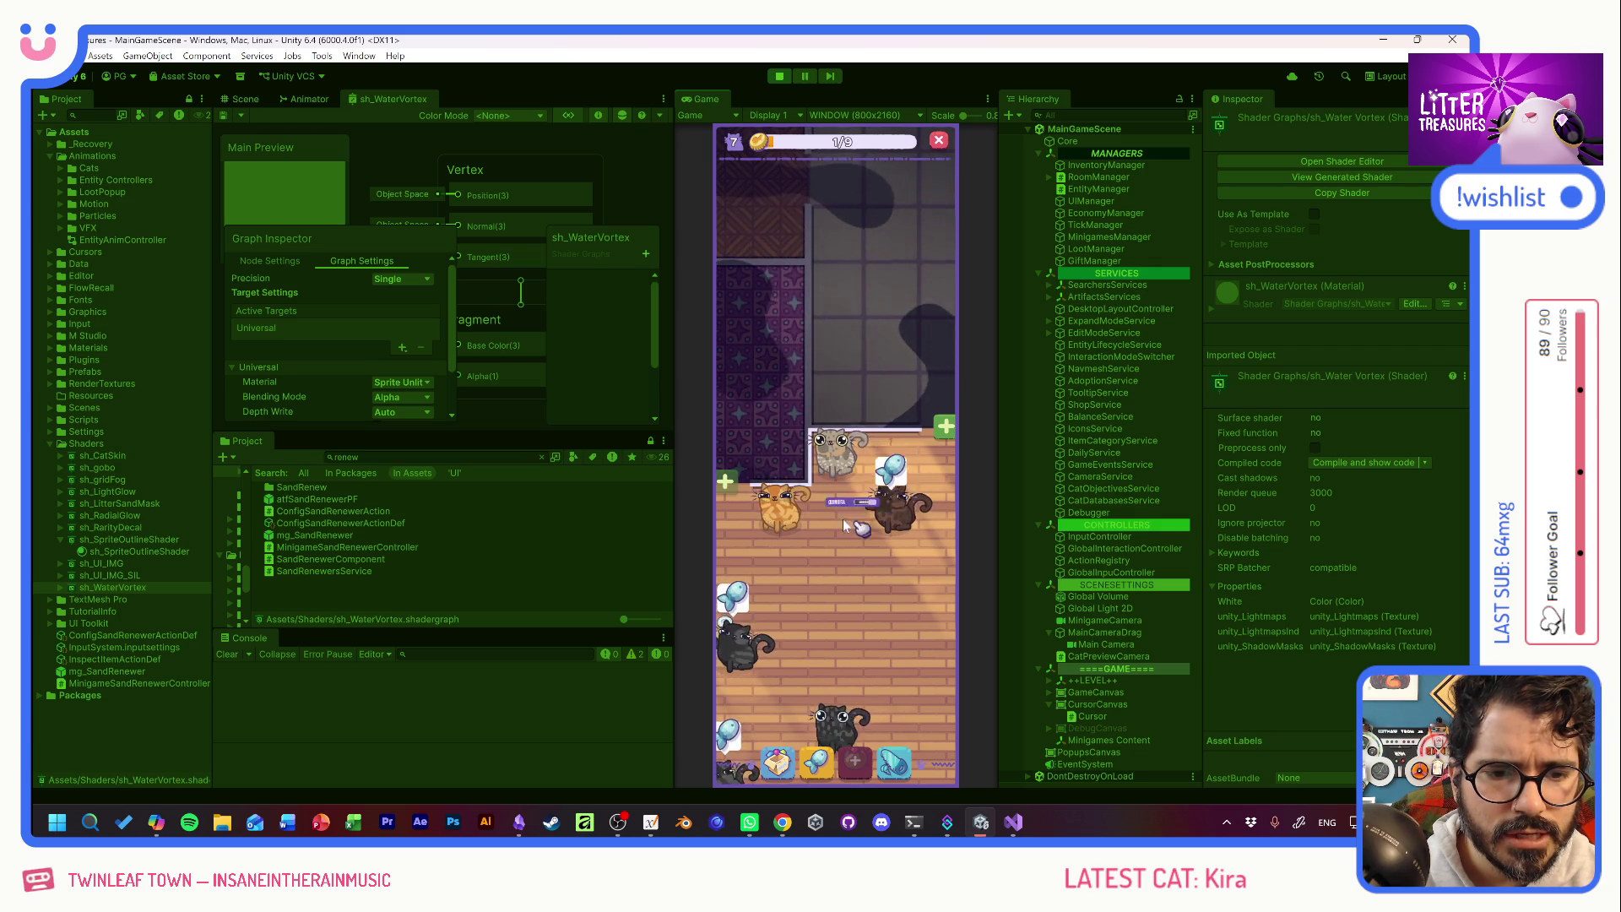
left_click_drag(856, 519, 830, 414)
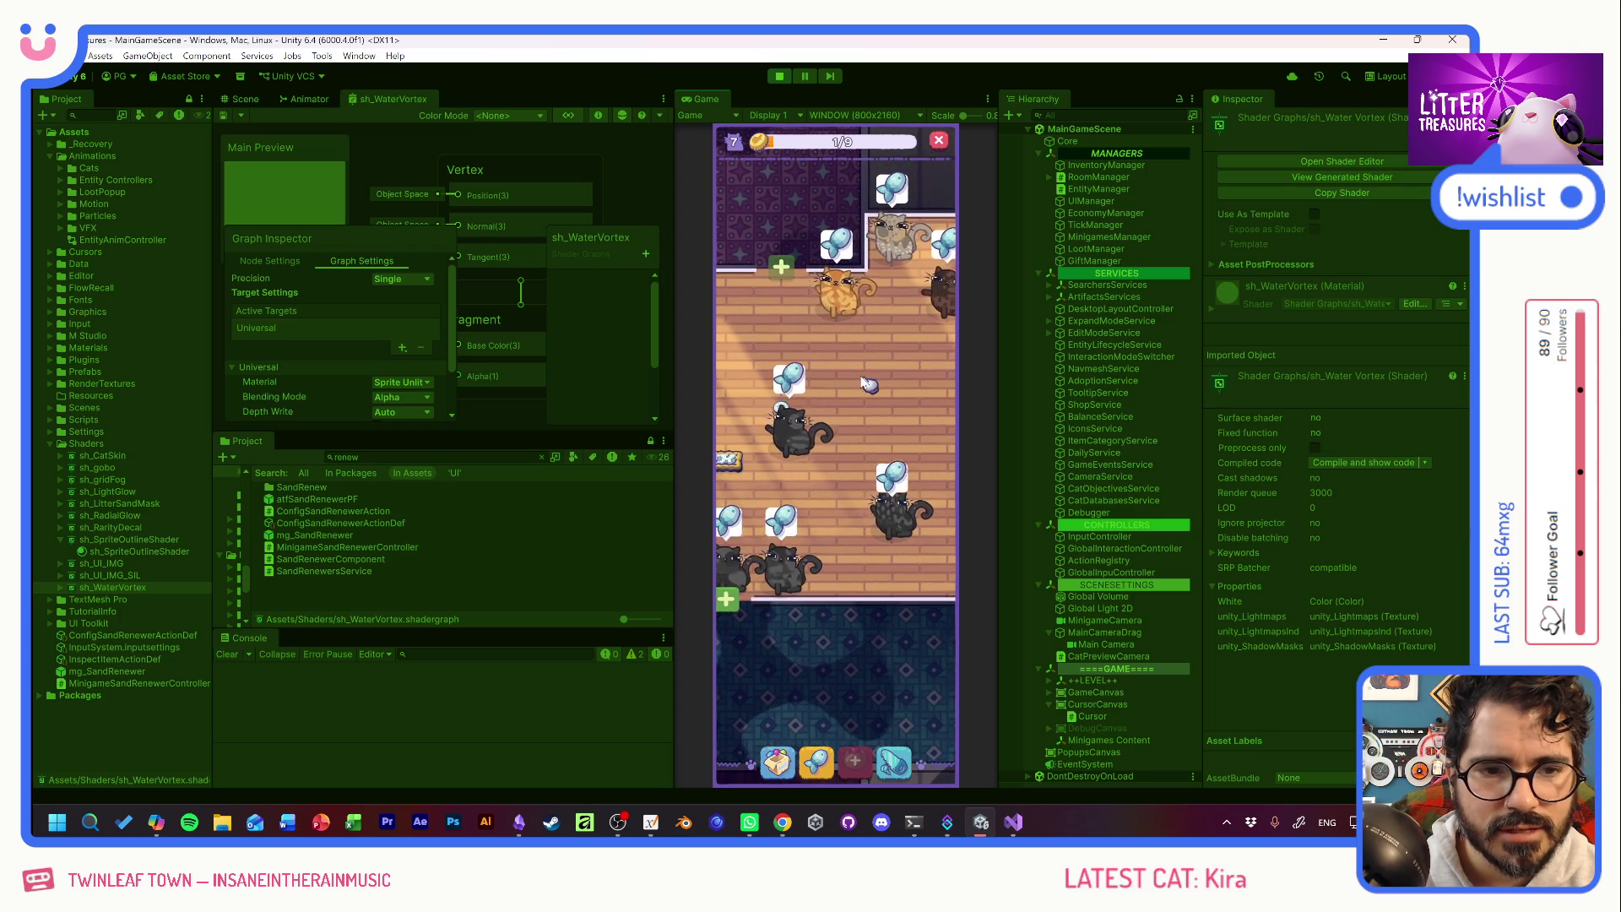
left_click(782, 76)
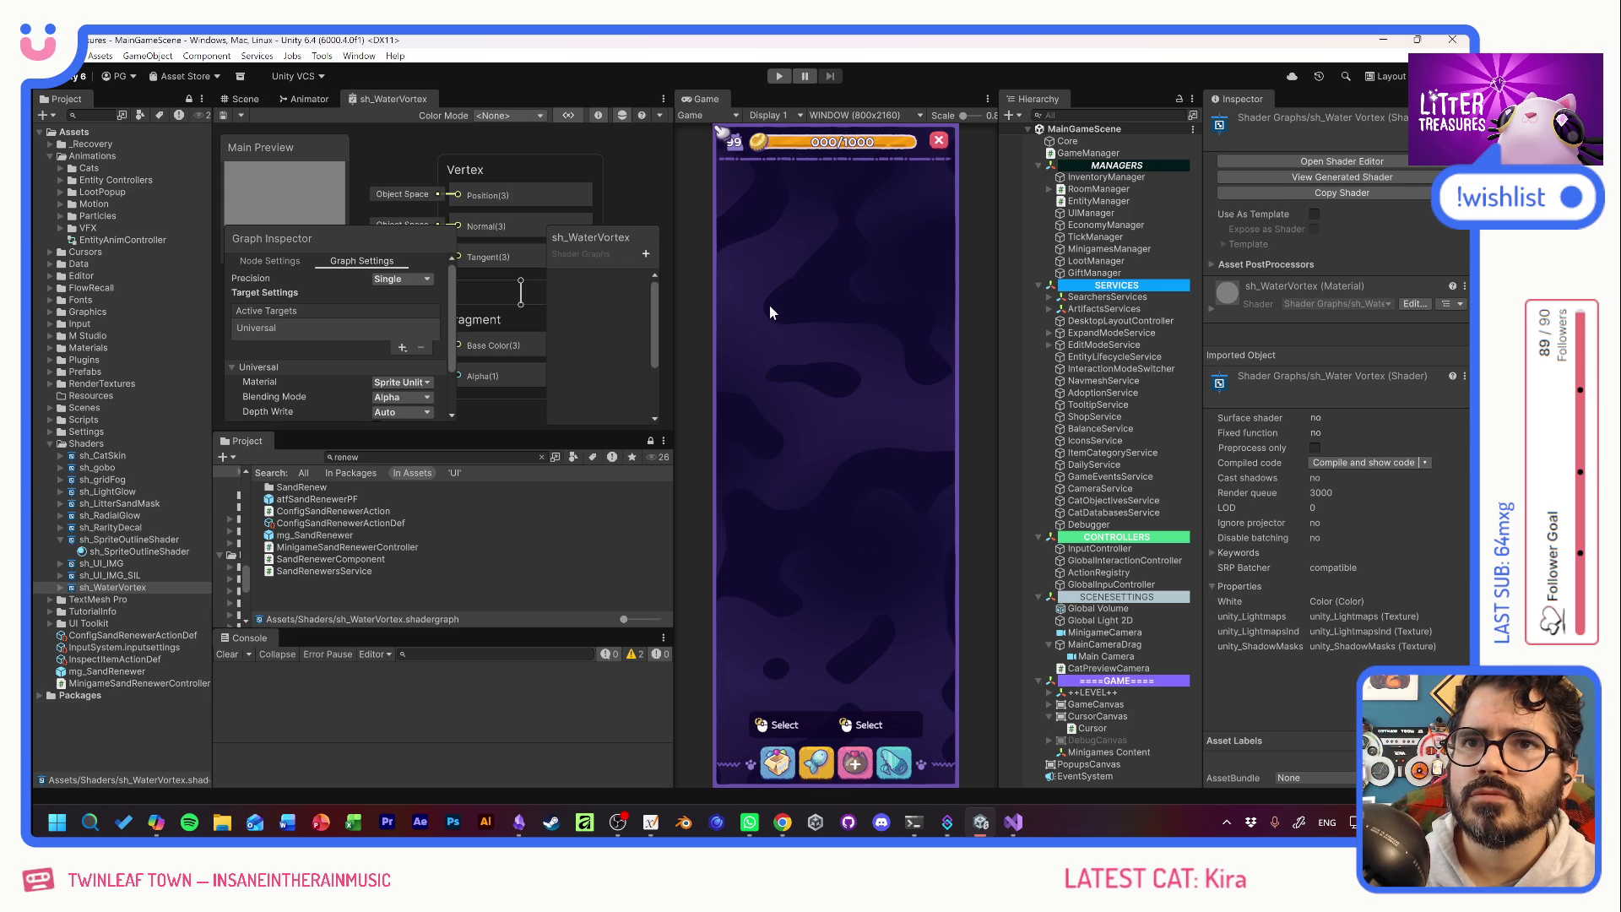
key("alt+Tab")
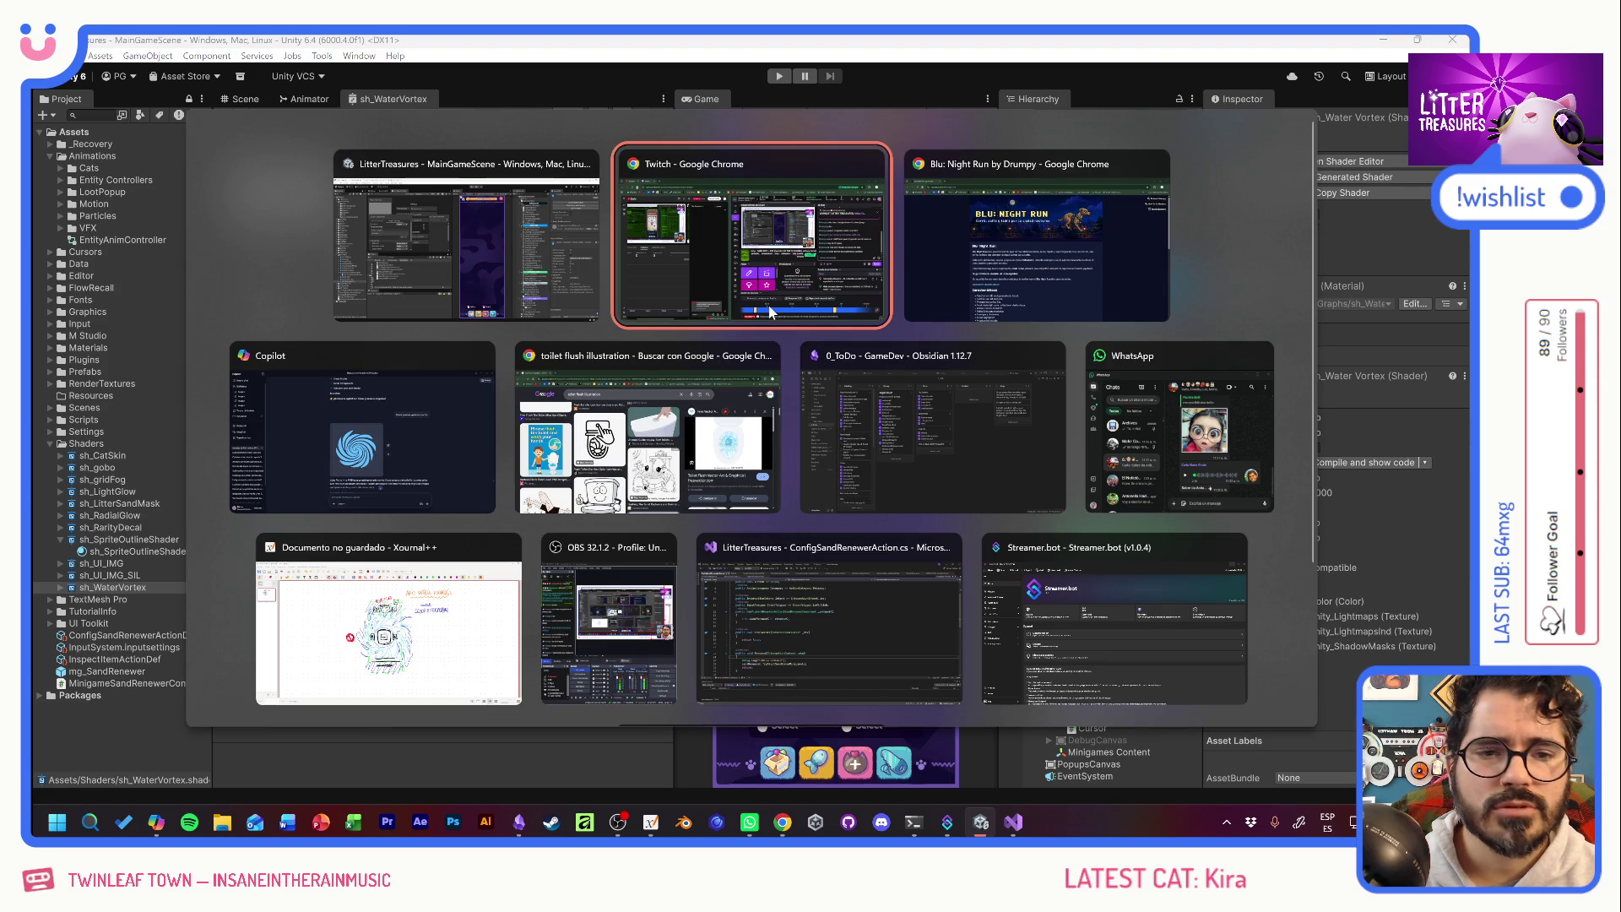
Bring up the Blu: Night Run itch.io page, scroll to its features, and open the game tab.
key("alt+Tab")
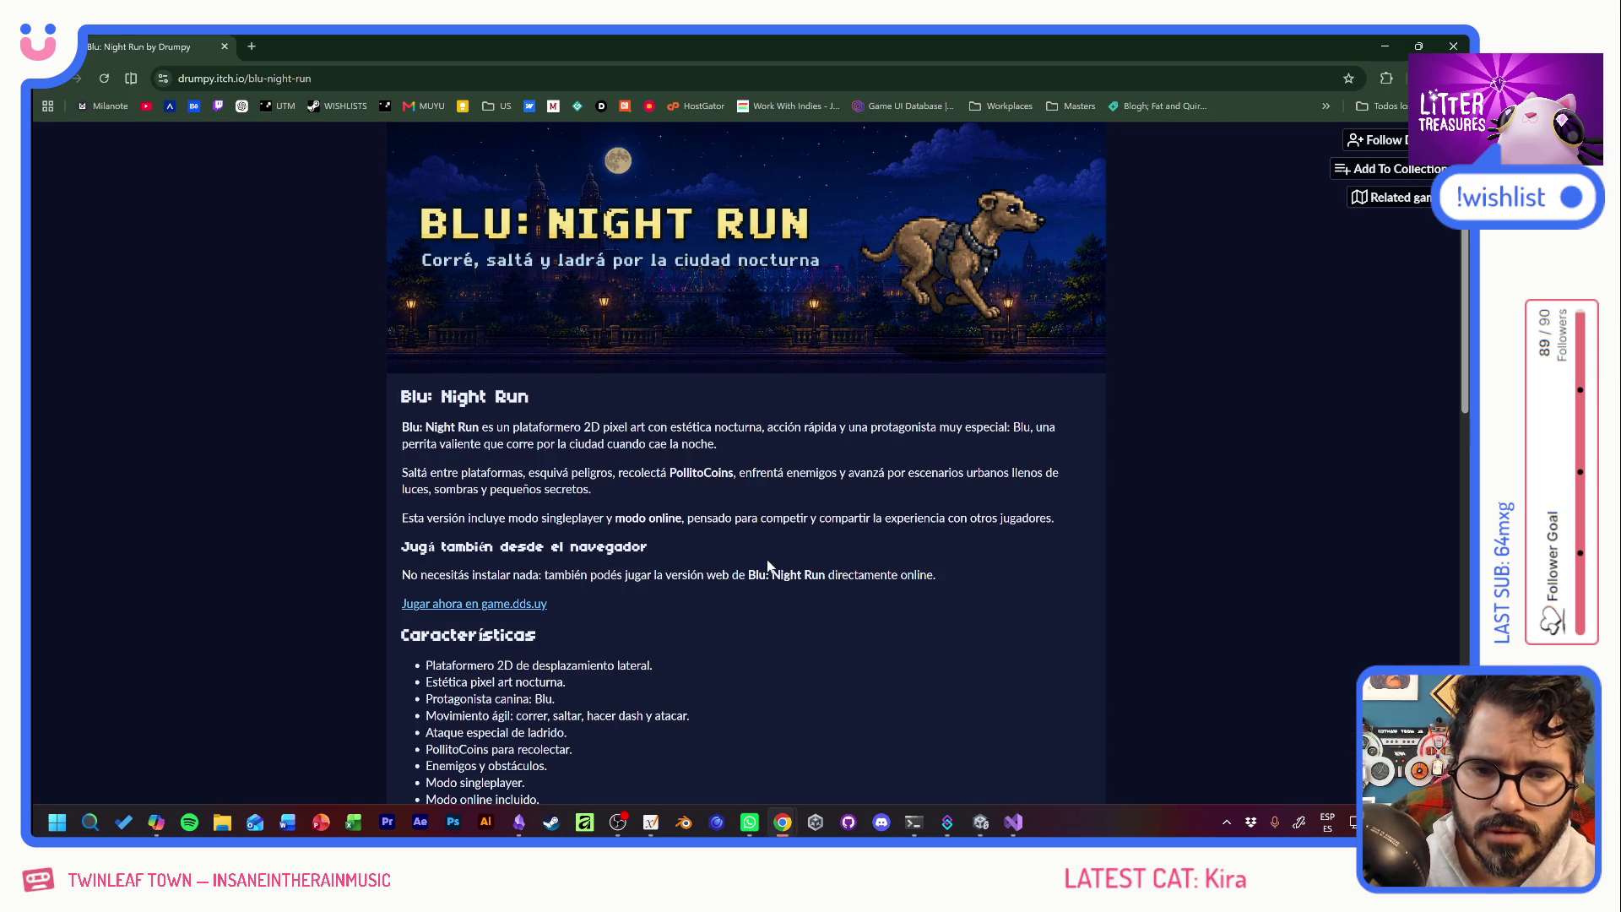
scroll(790, 556, "down", 4)
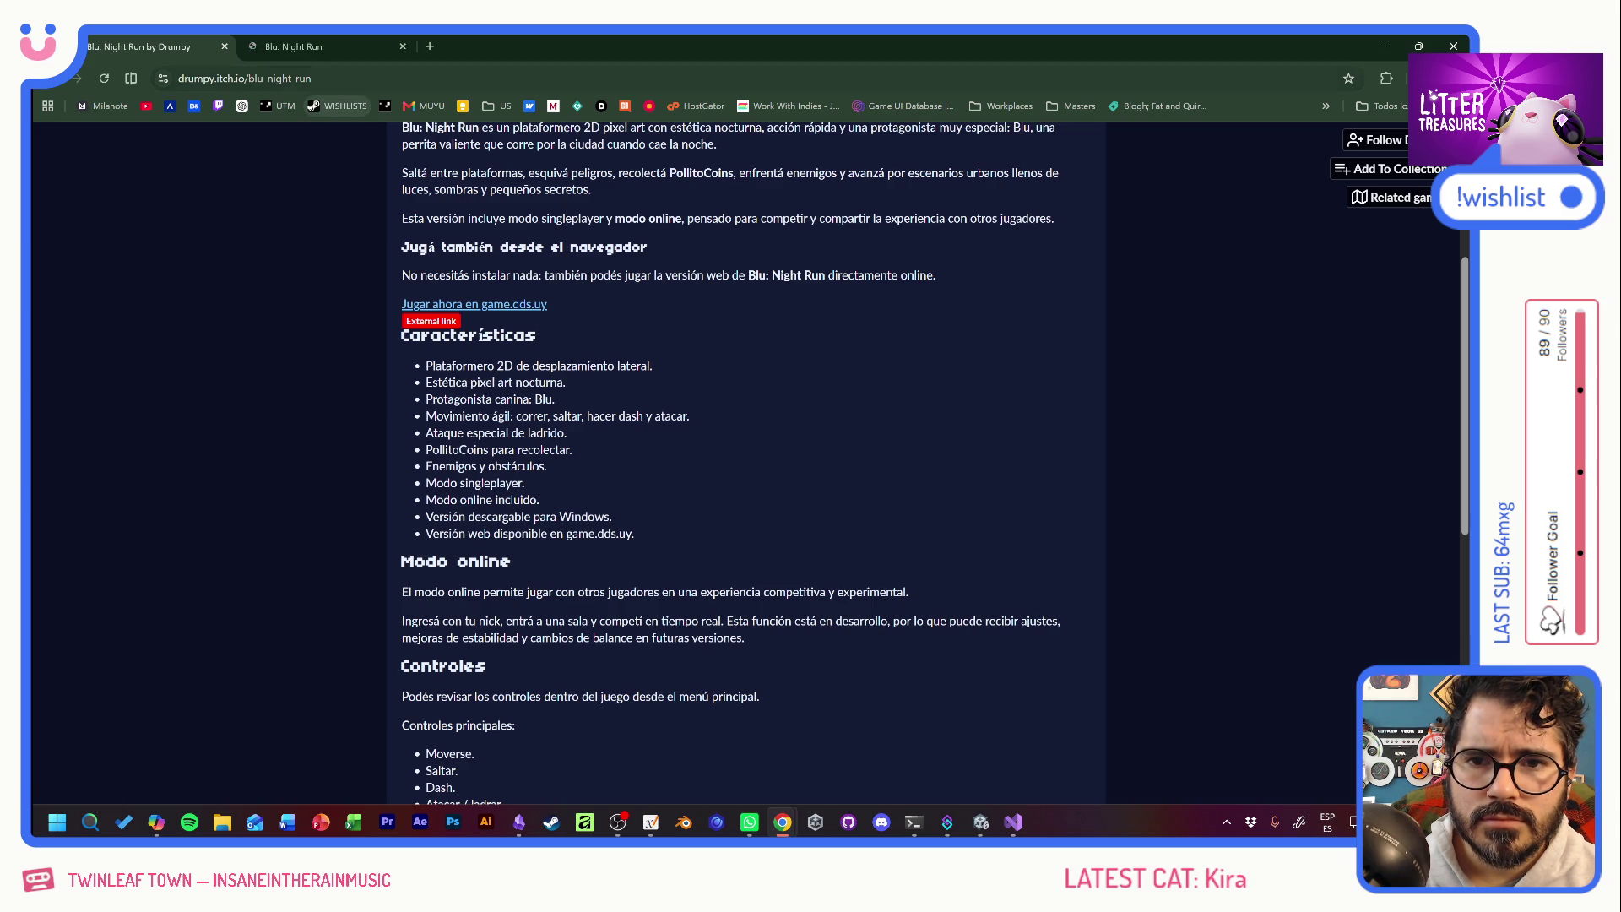
left_click(329, 53)
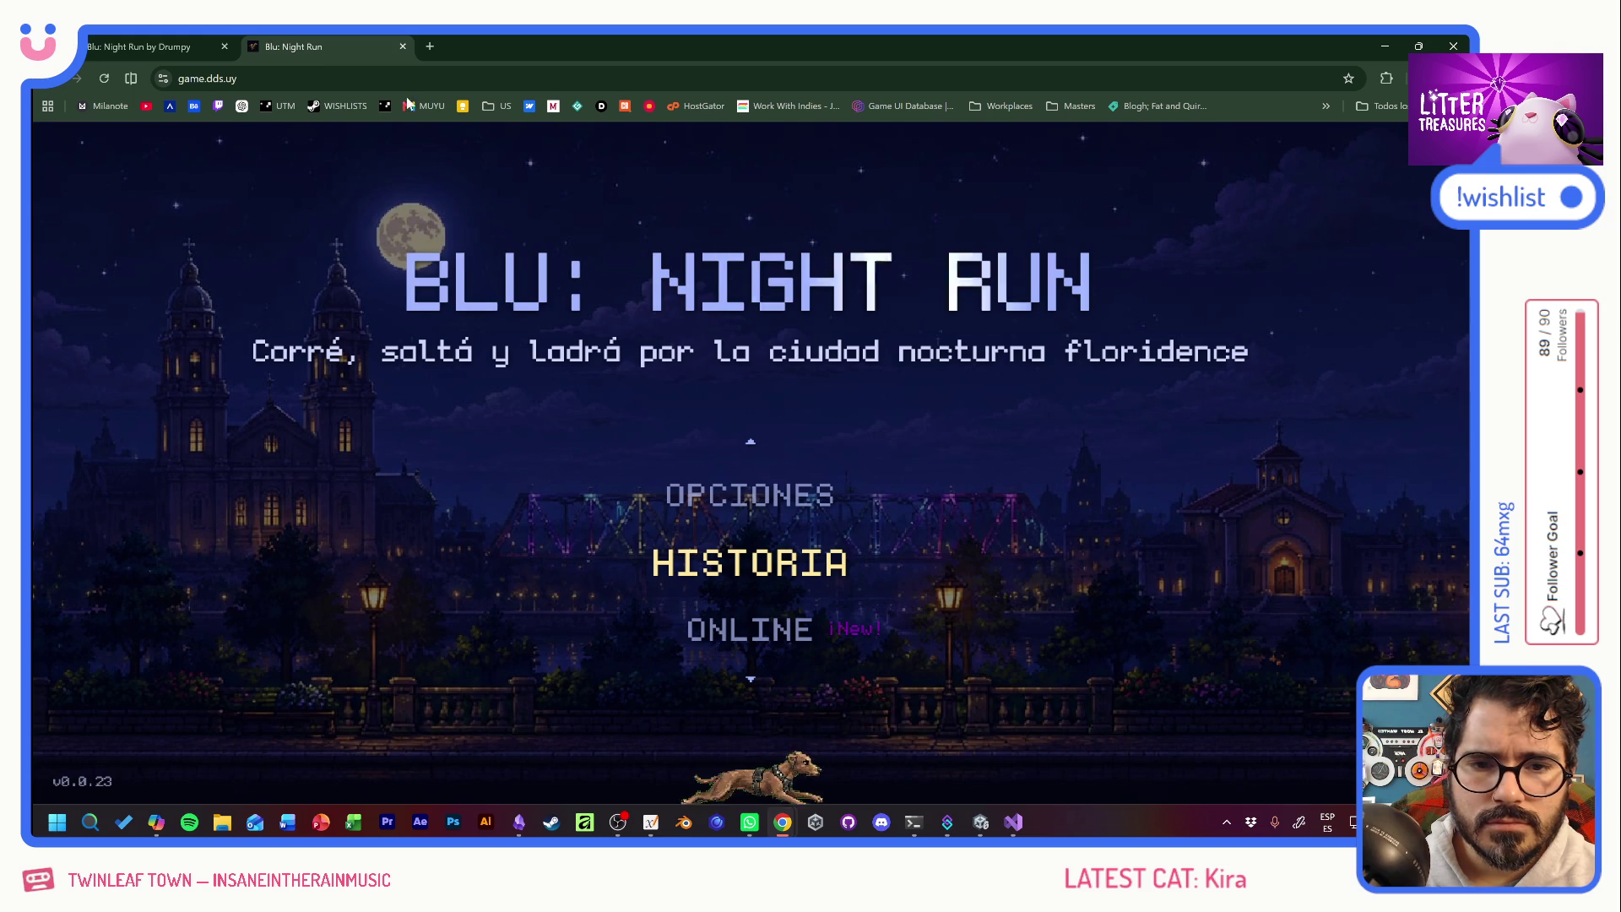
Start HISTORIA story mode and skip through the narration into level 1.
left_click(758, 565)
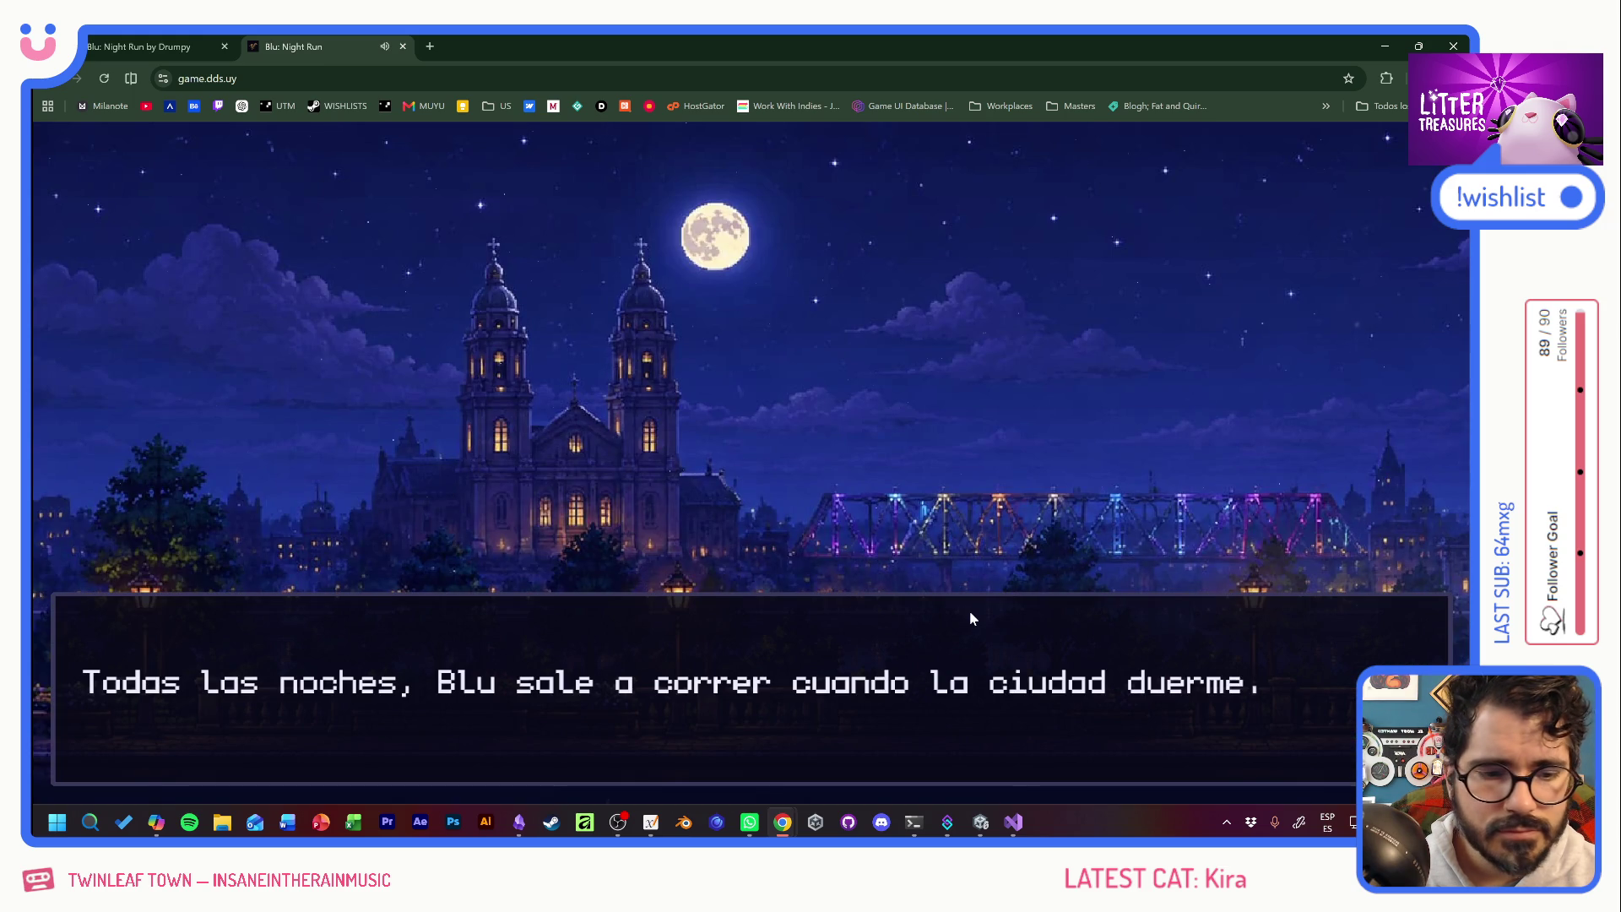
left_click(970, 610)
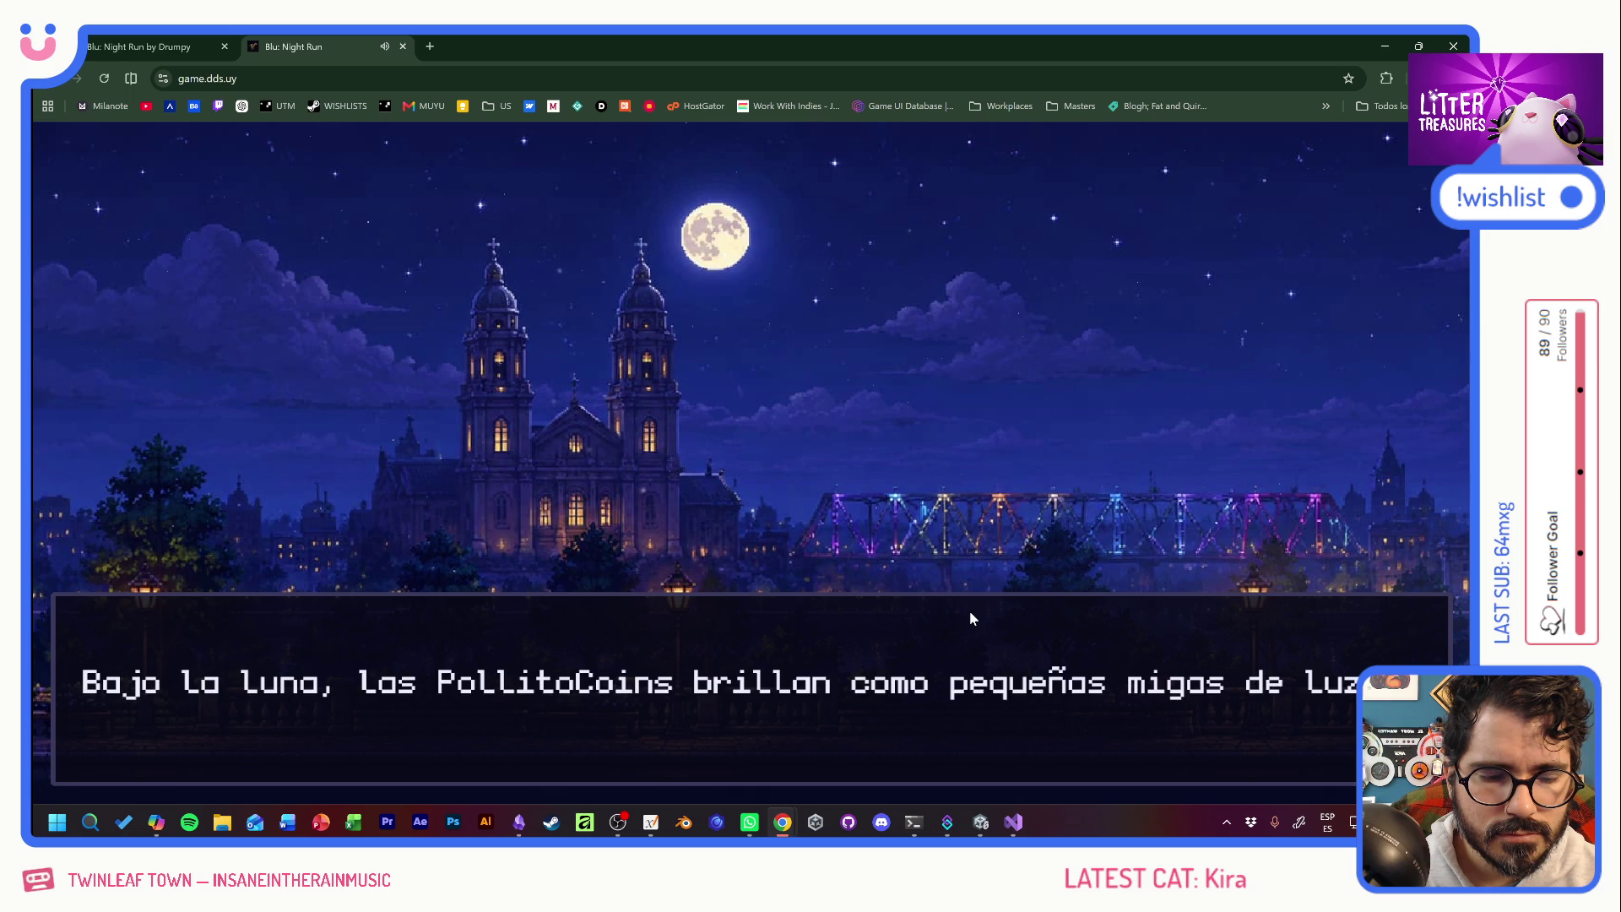
left_click(970, 616)
left_click(970, 617)
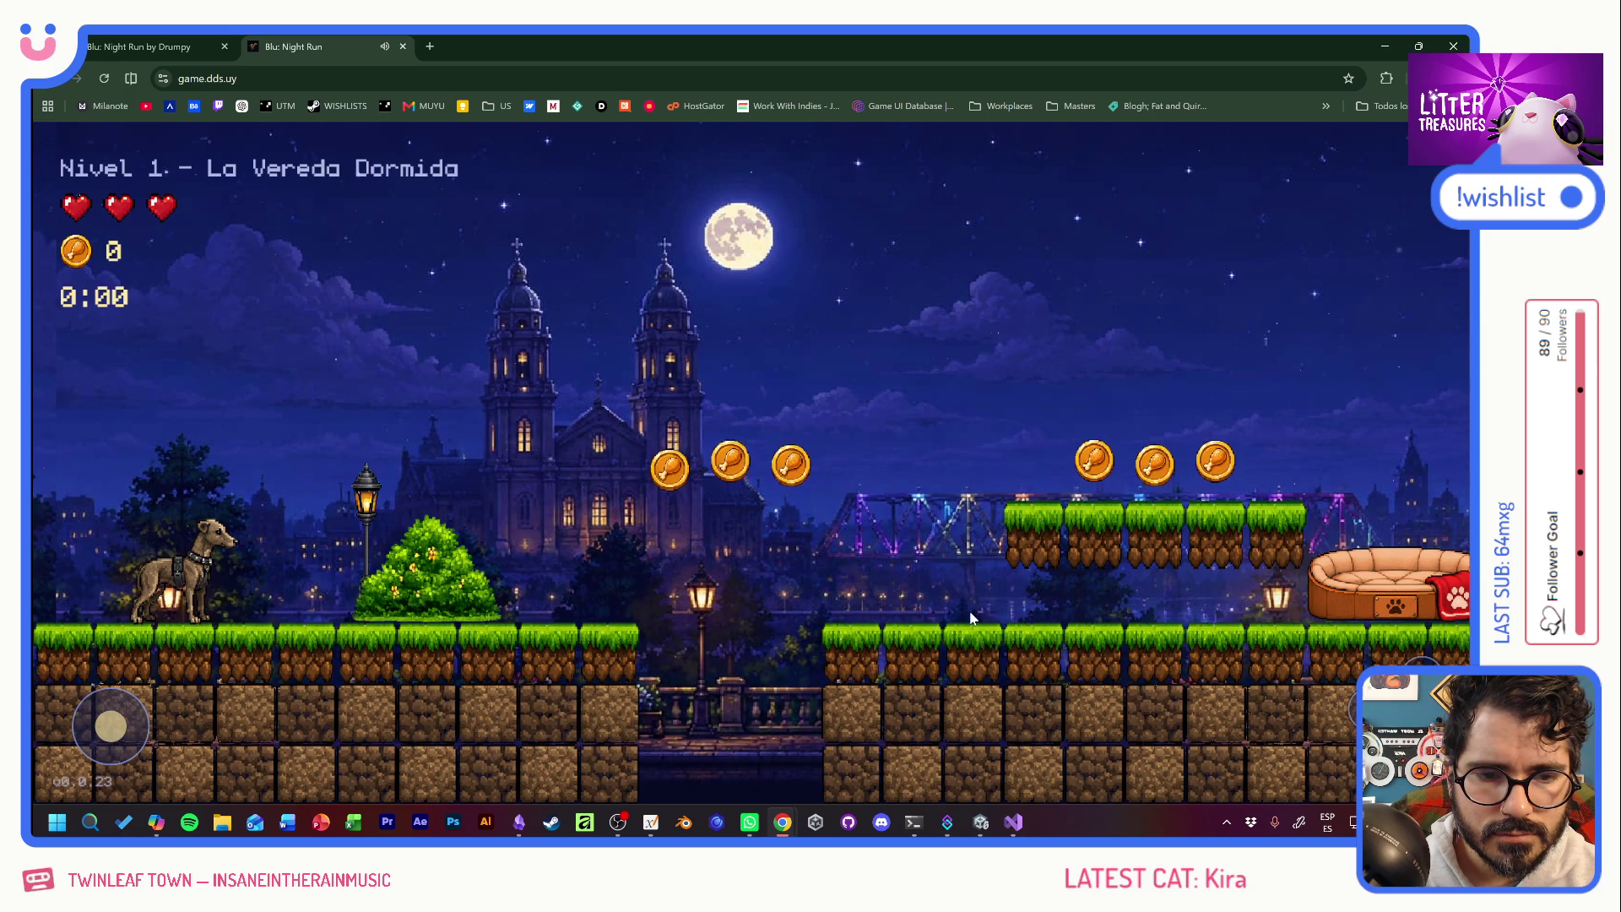
Run the dog back and forth, jumping near the bush and the level's left edge.
key("Right")
key("Left")
key("space")
key("Left")
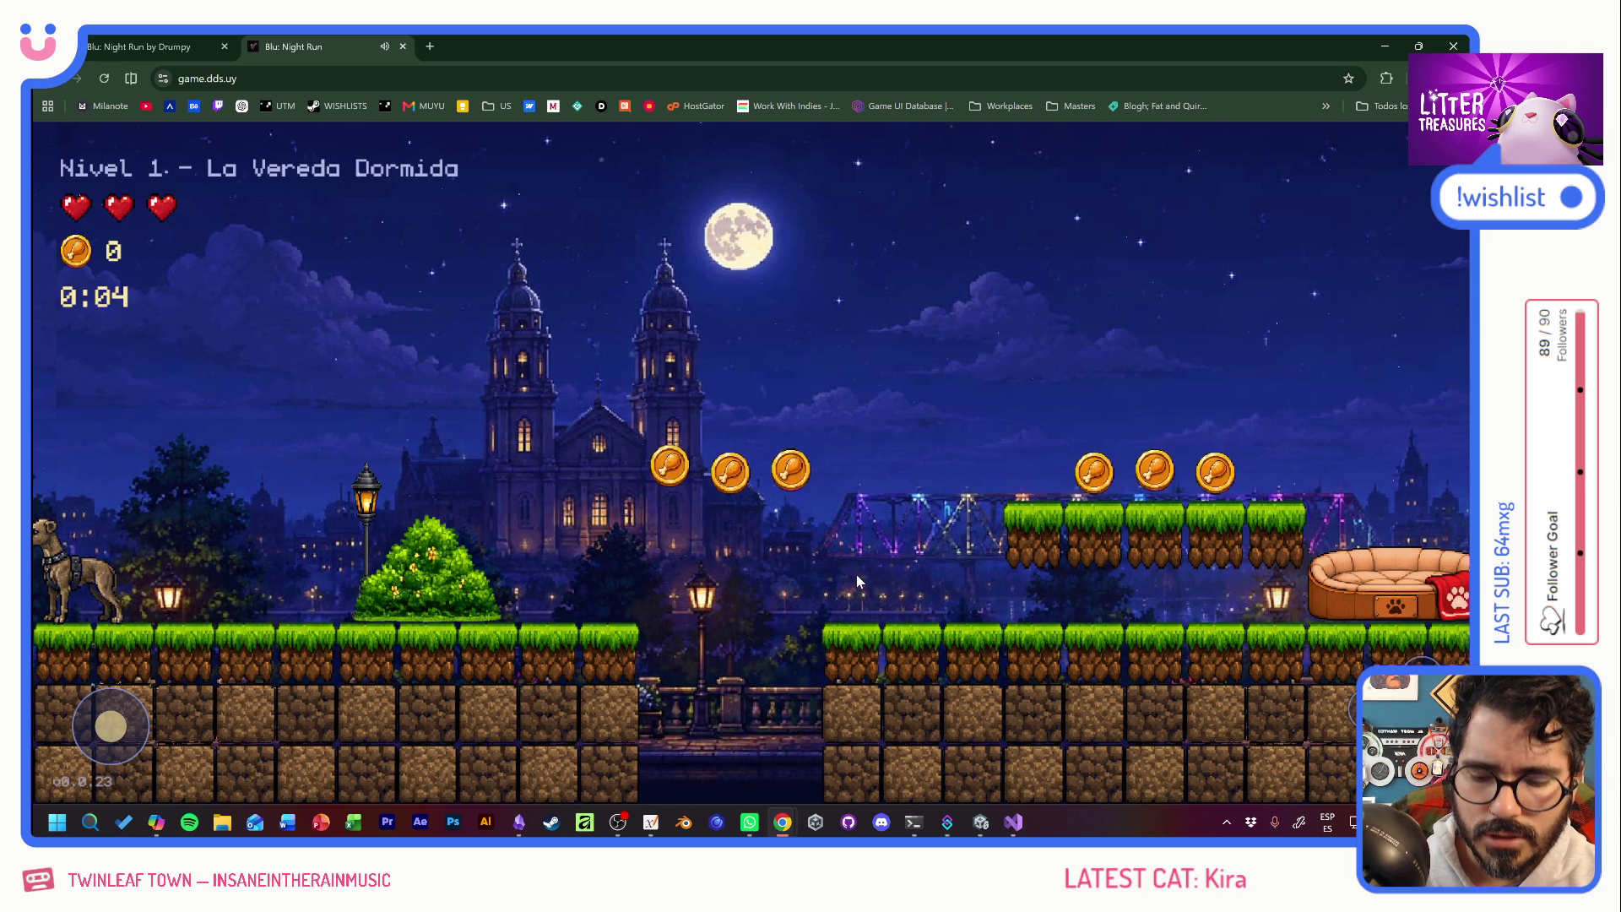
key("Right")
key("space")
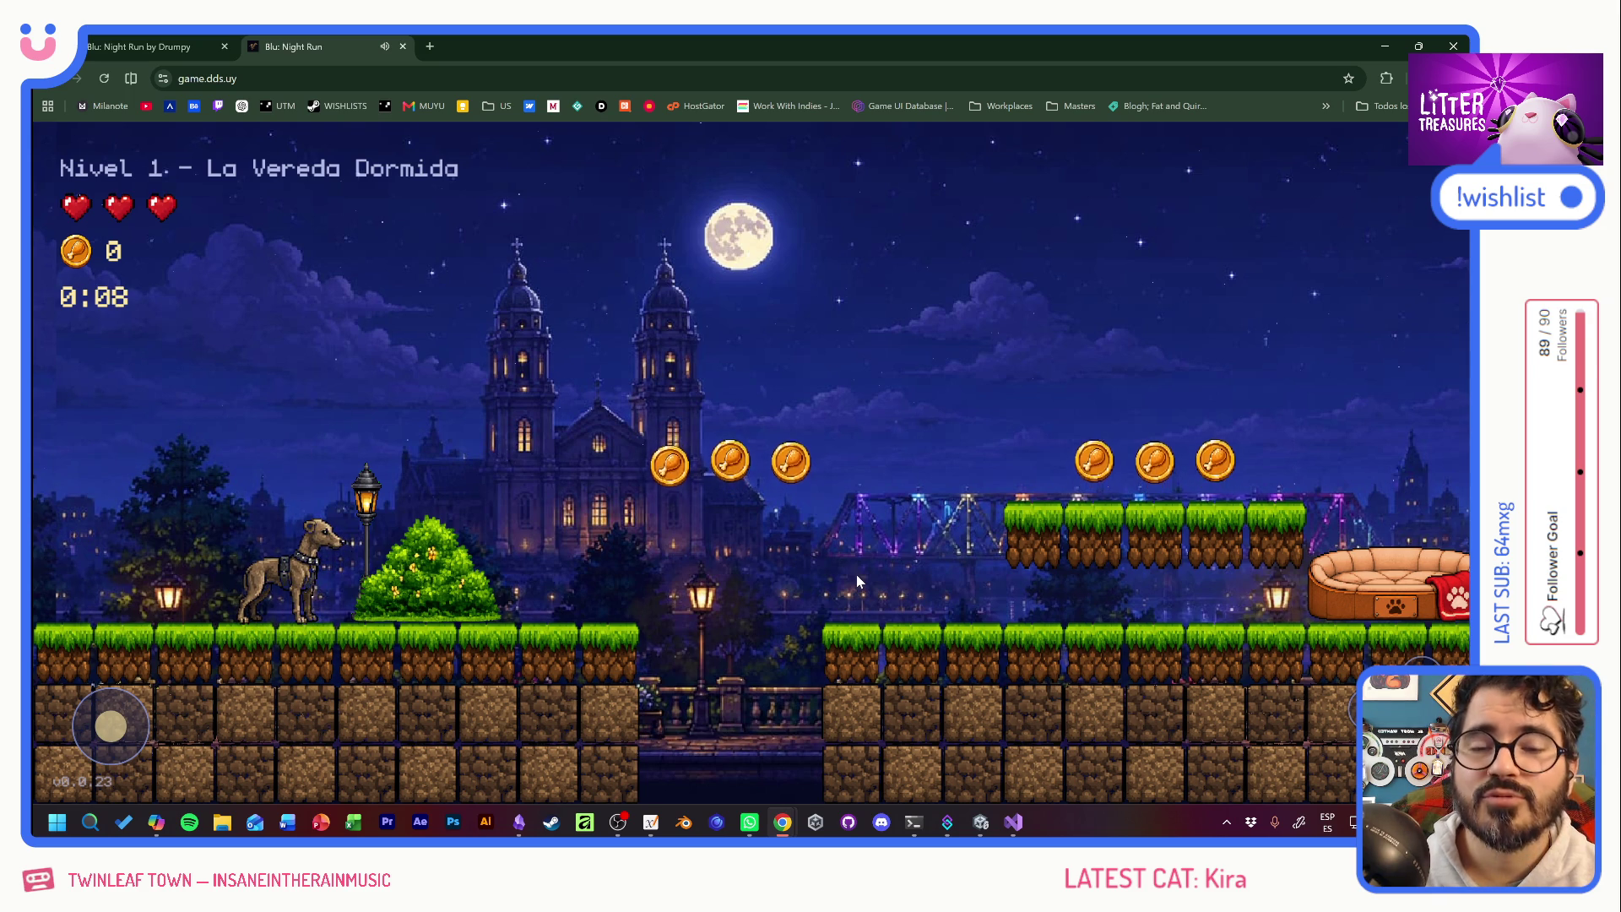
key("Right")
key("Left")
key("space")
key("Left")
key("space")
Run right collecting the first coins and reach the checkpoint dog bed.
key("Right")
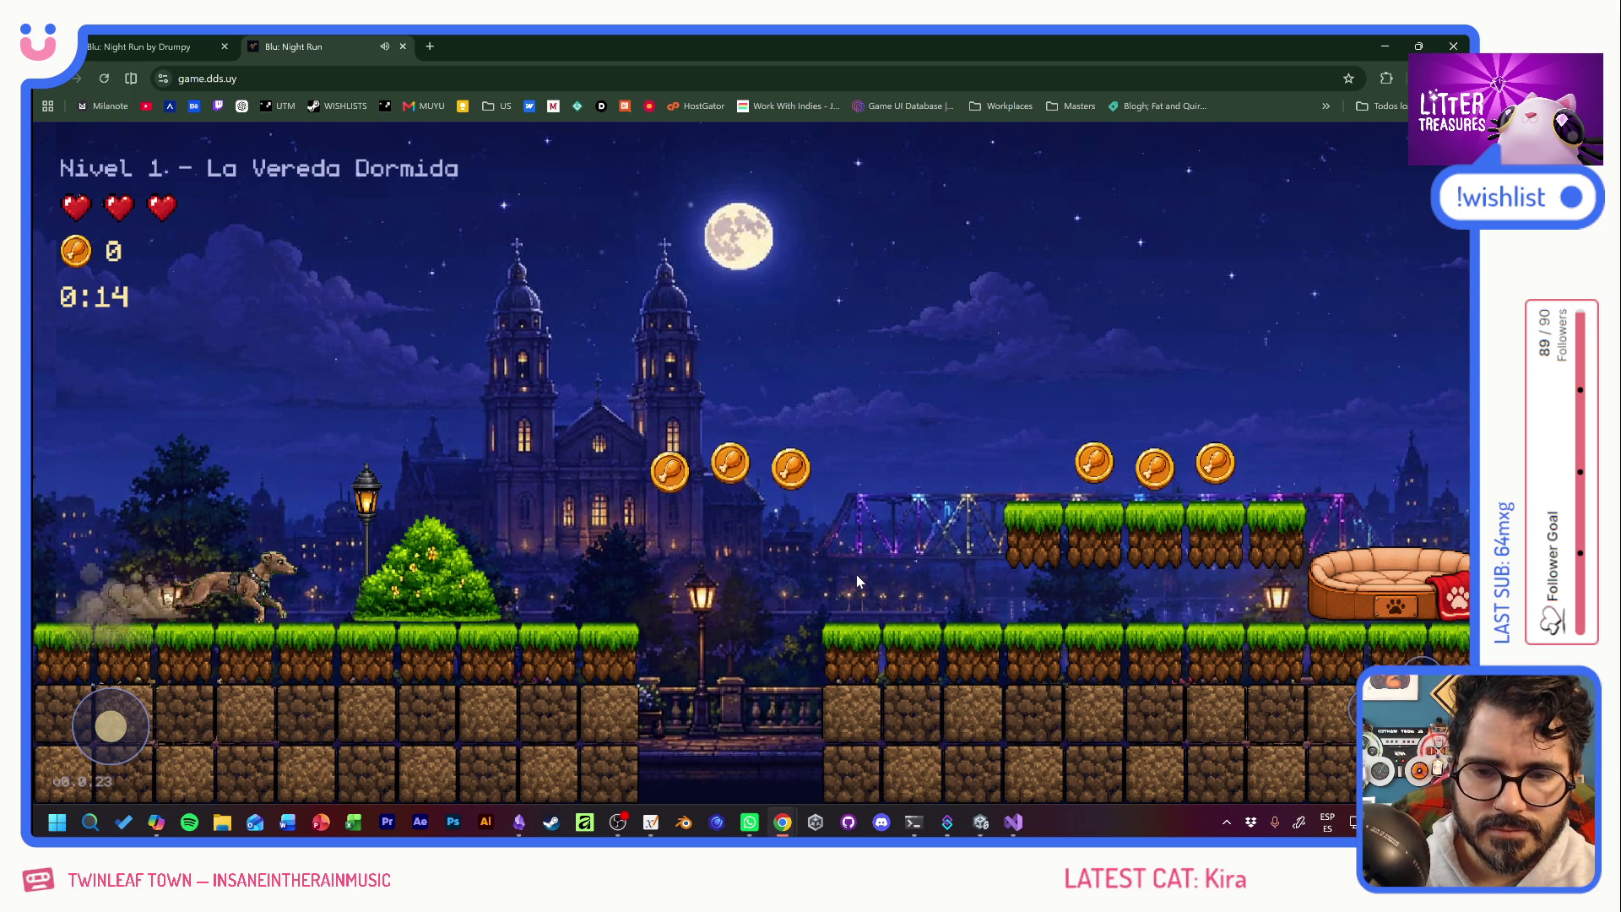
key("space")
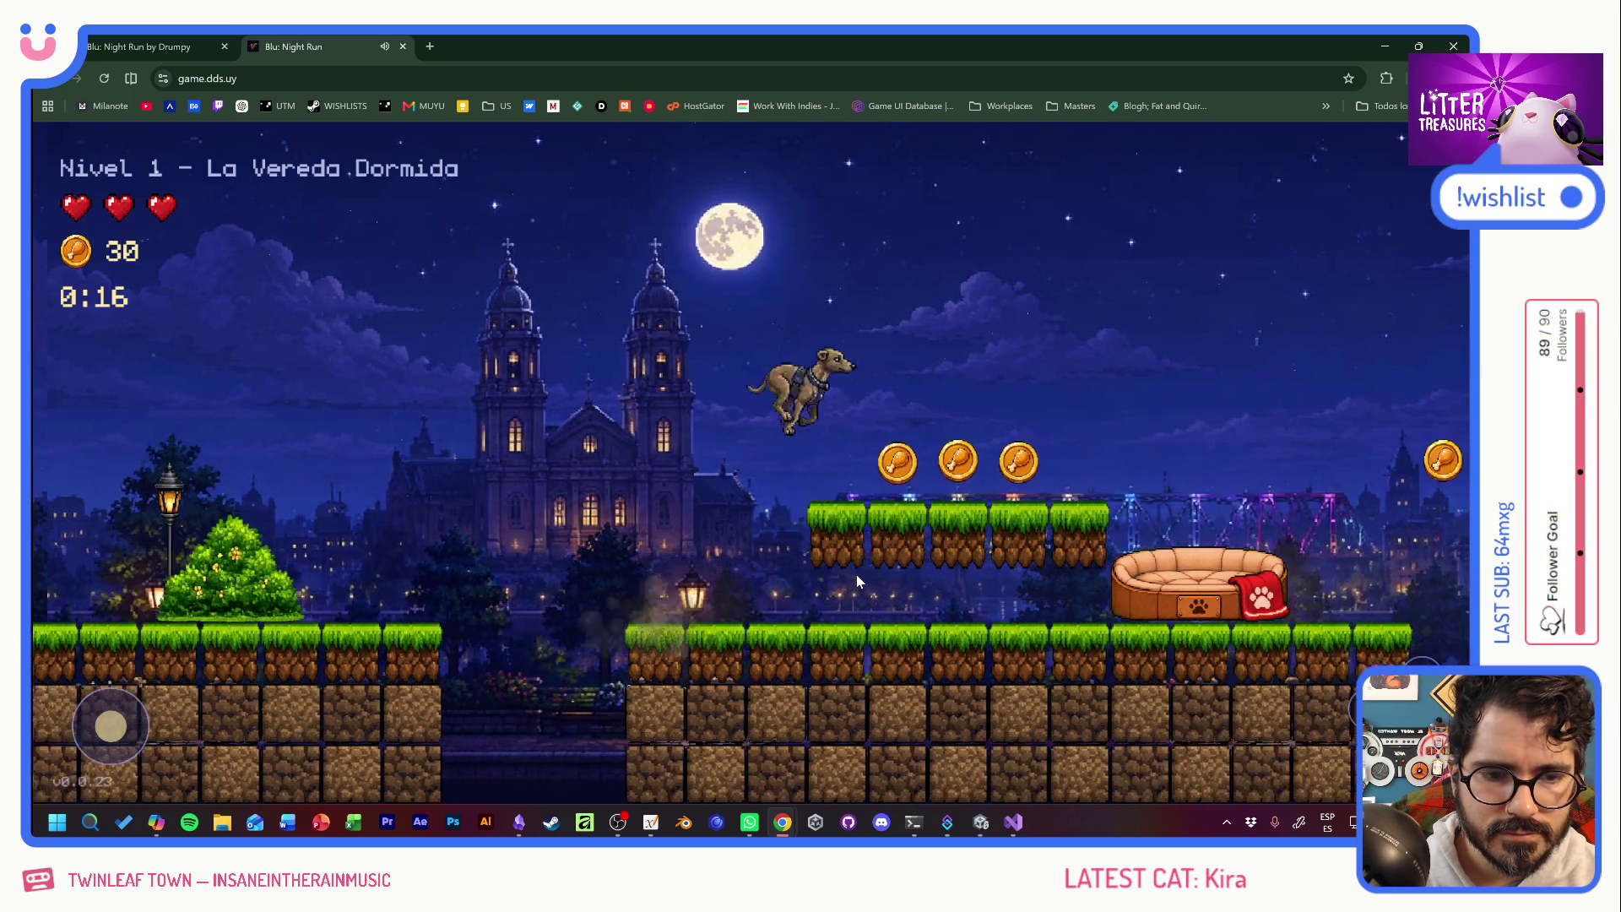
key("space")
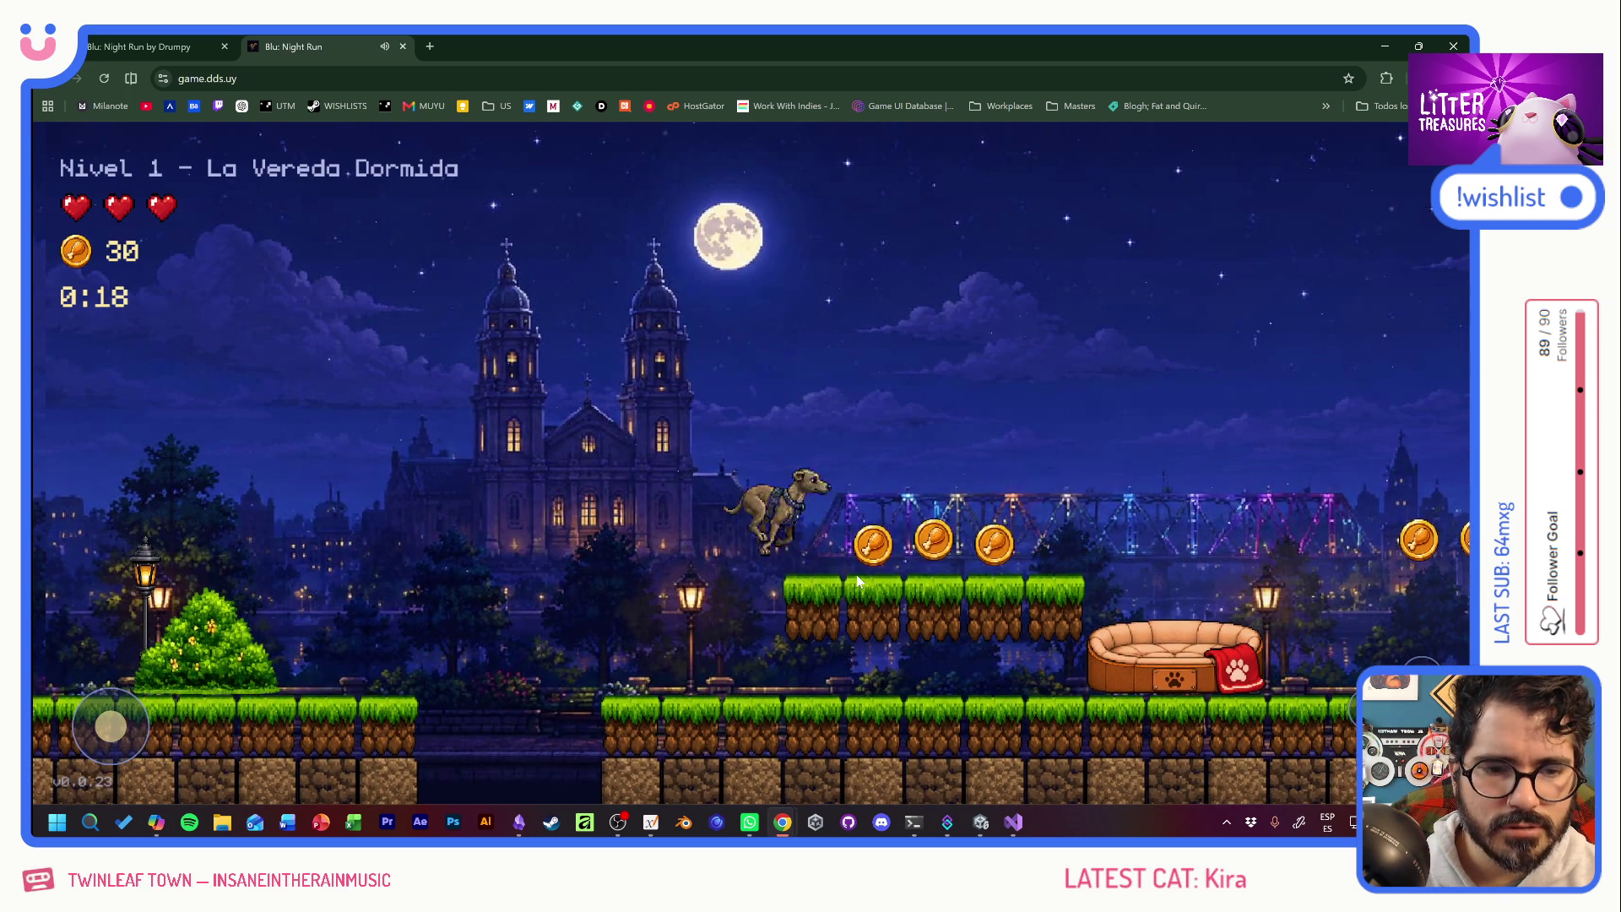
key("space")
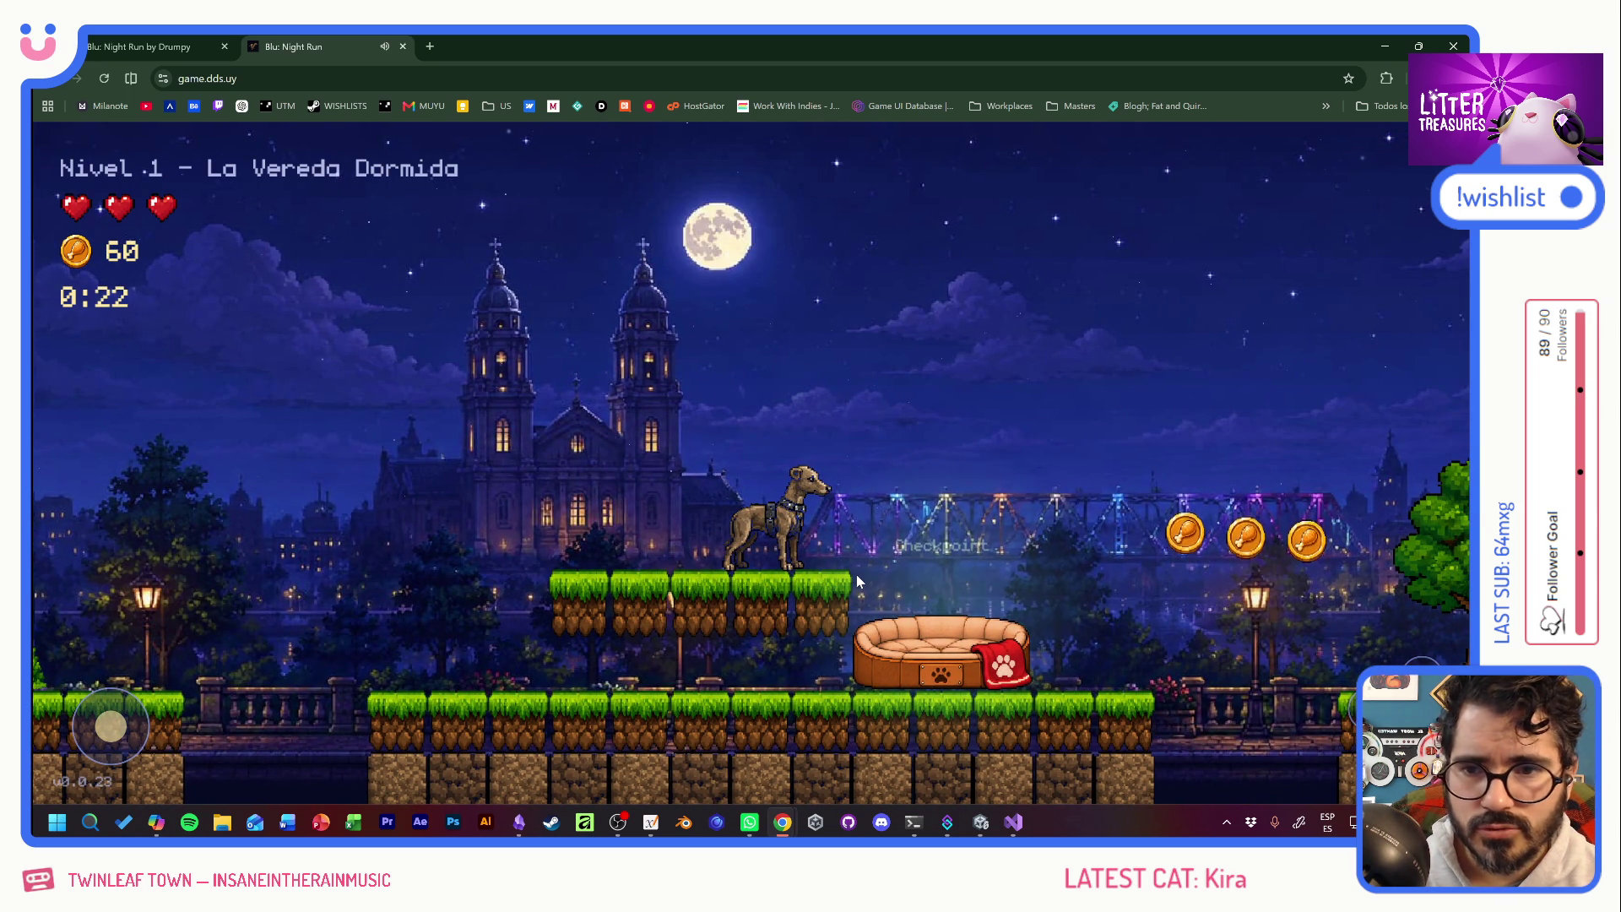
key("Right")
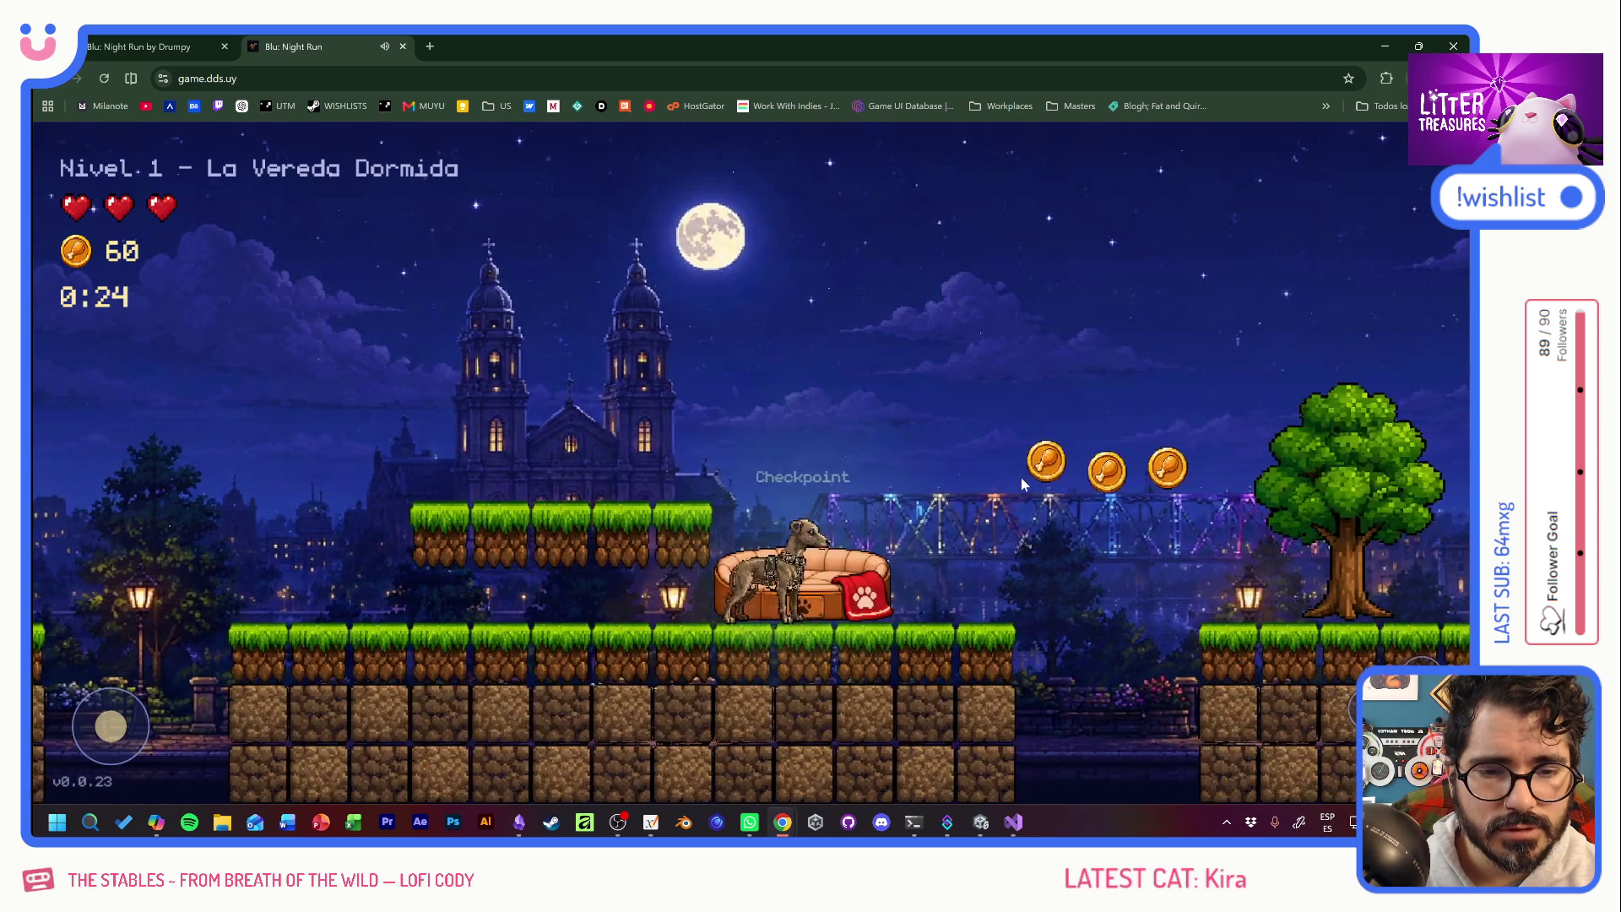
key("space")
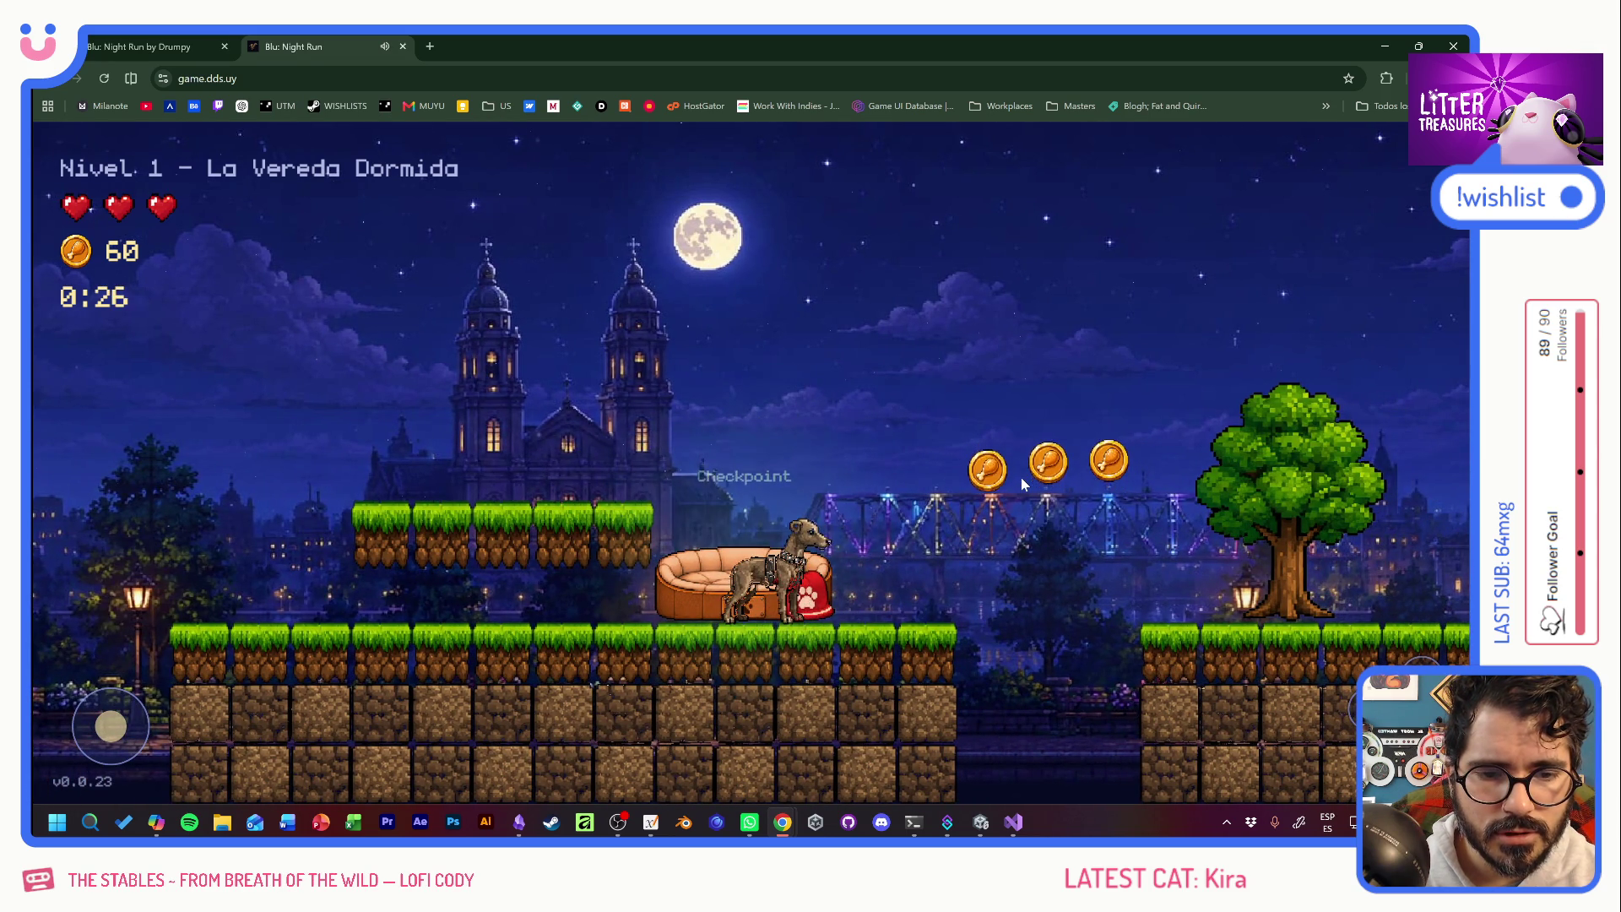
key("Left")
key("space")
key("Right")
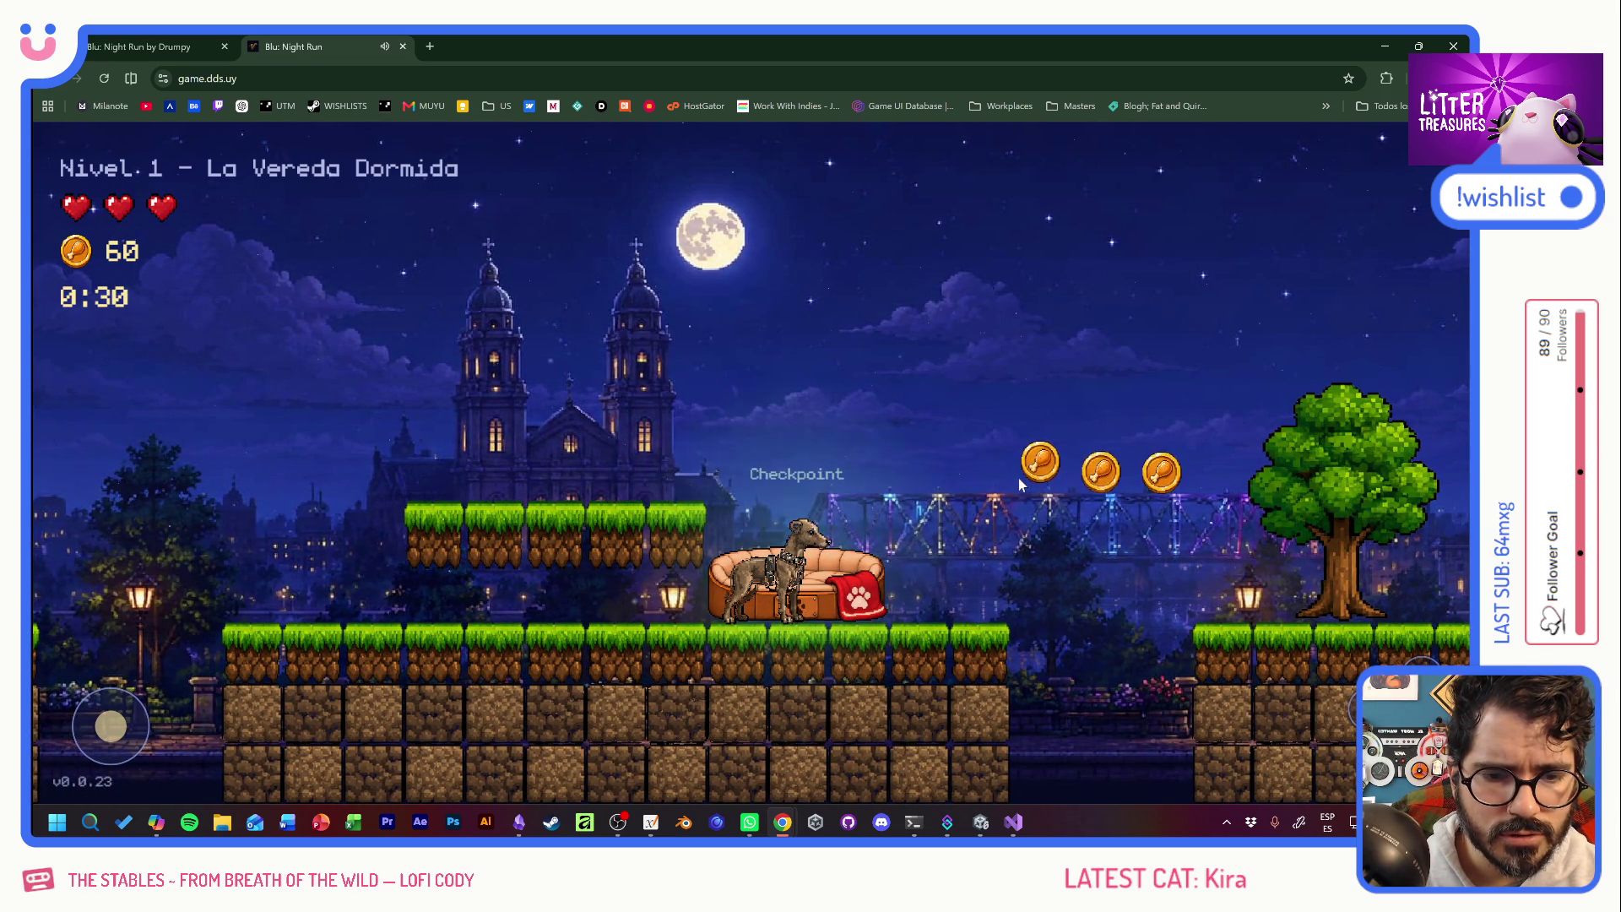
key("Right")
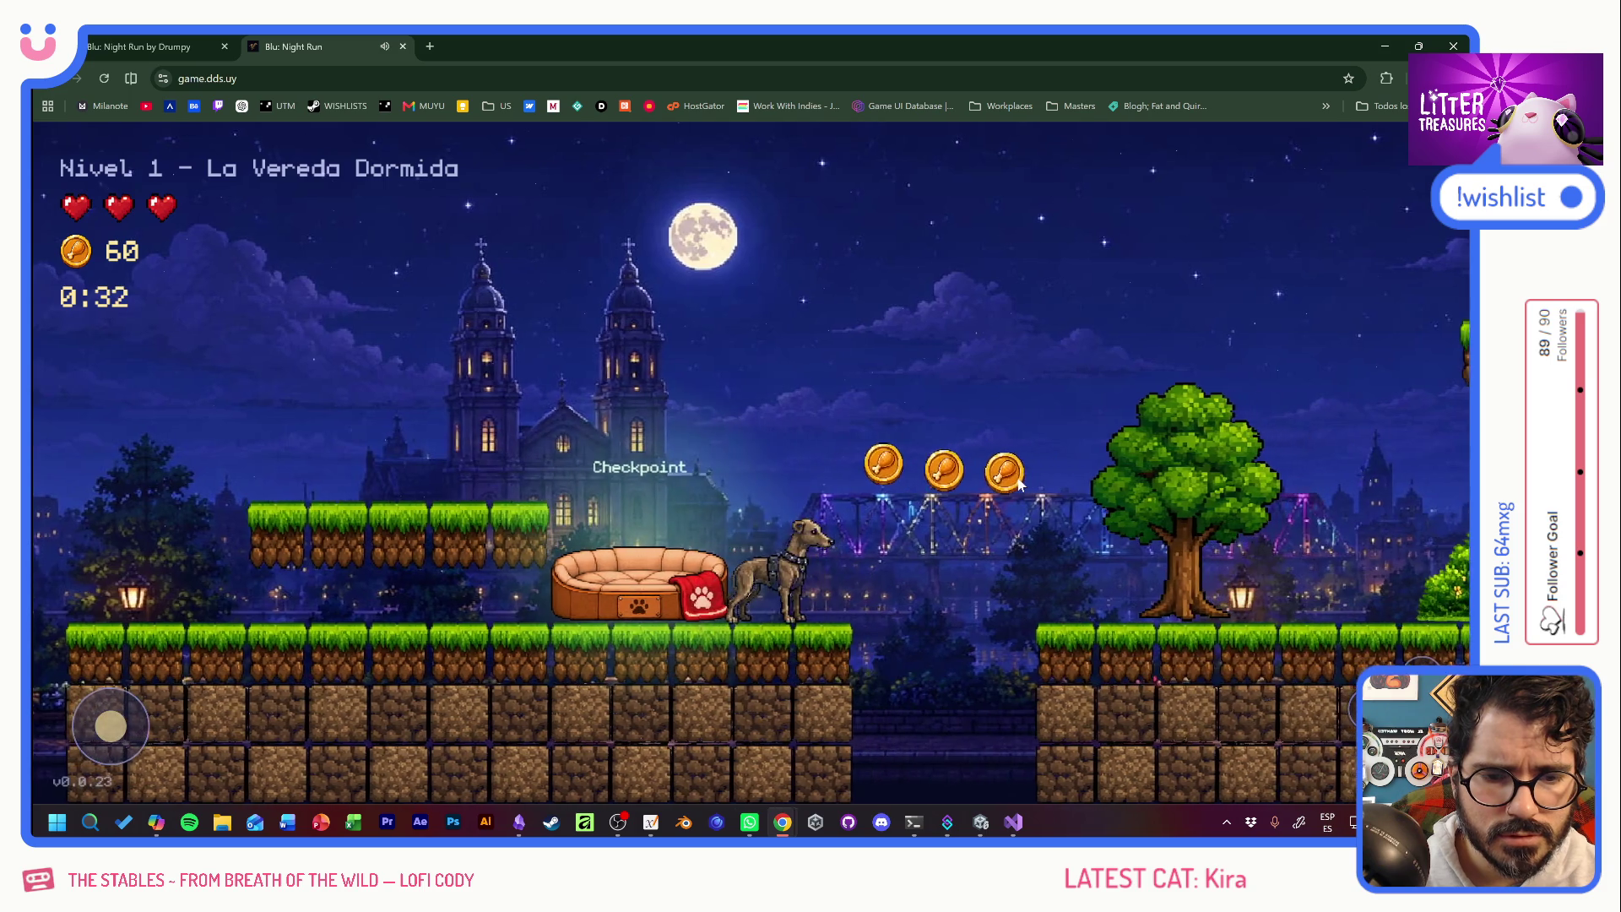
key("space")
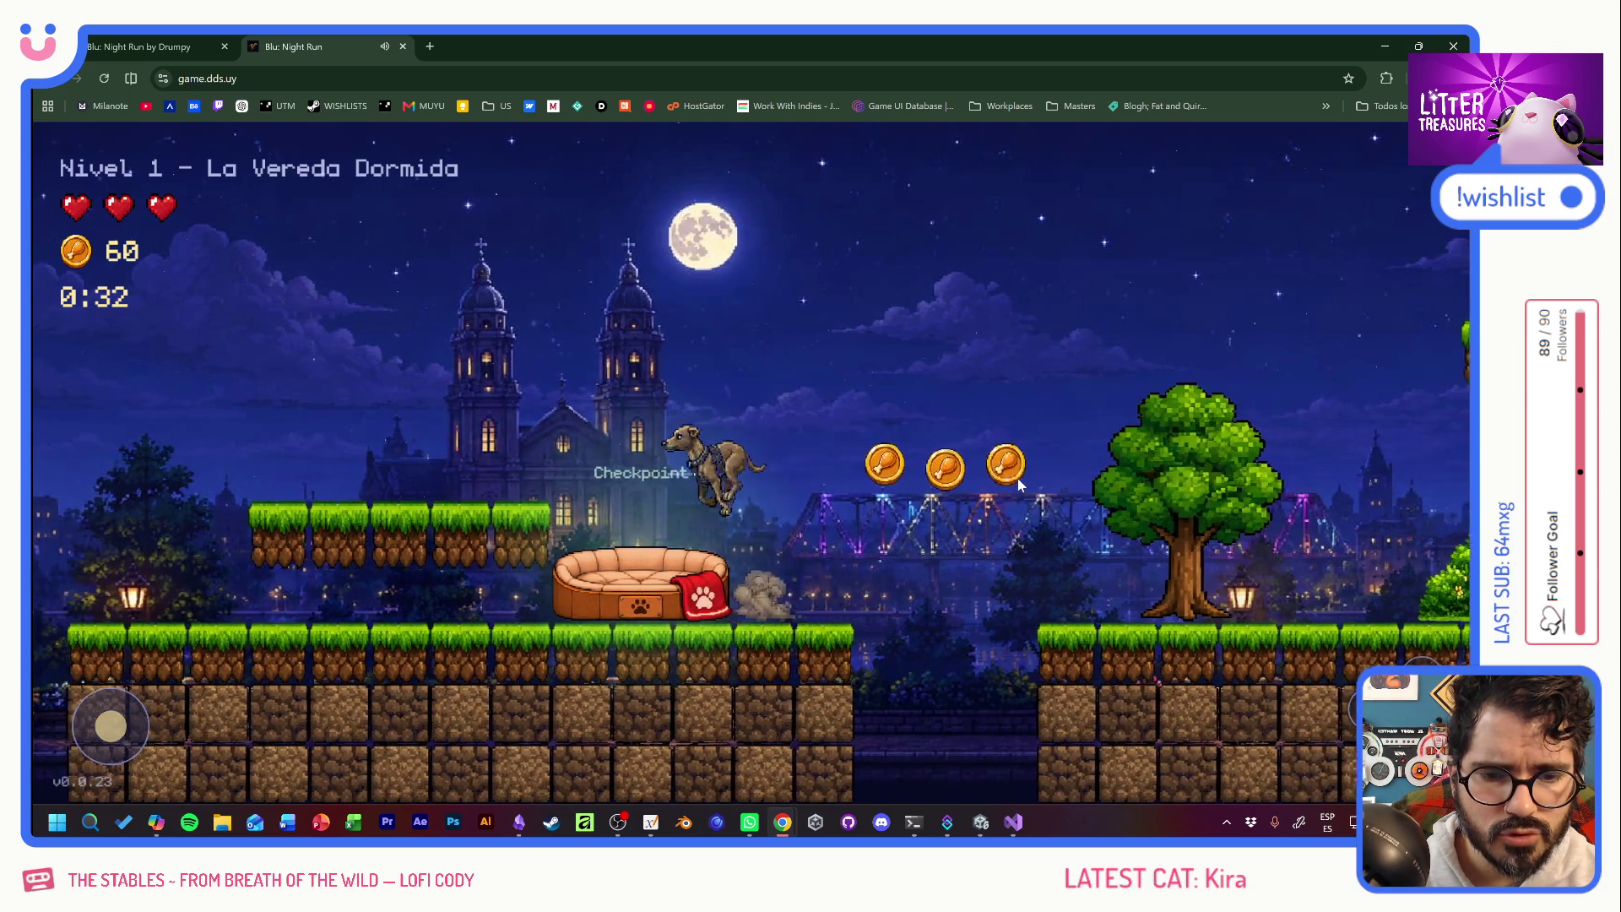
key("Right")
key("Right")
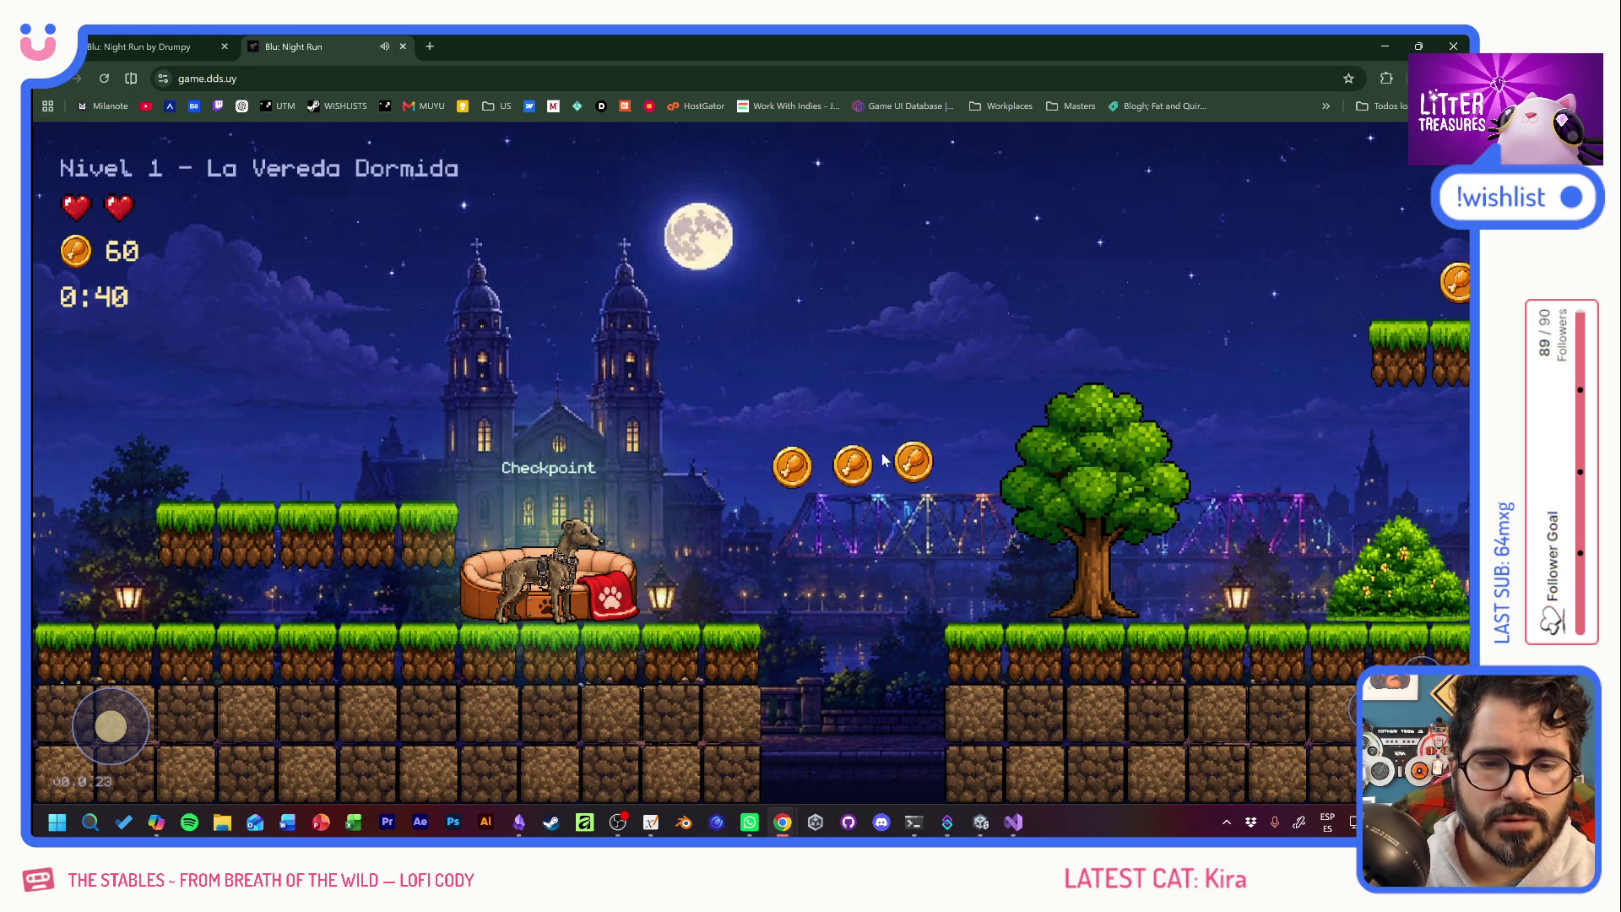
Run right past the checkpoint, jumping for the coin row, reaching 90 coins.
key("Right")
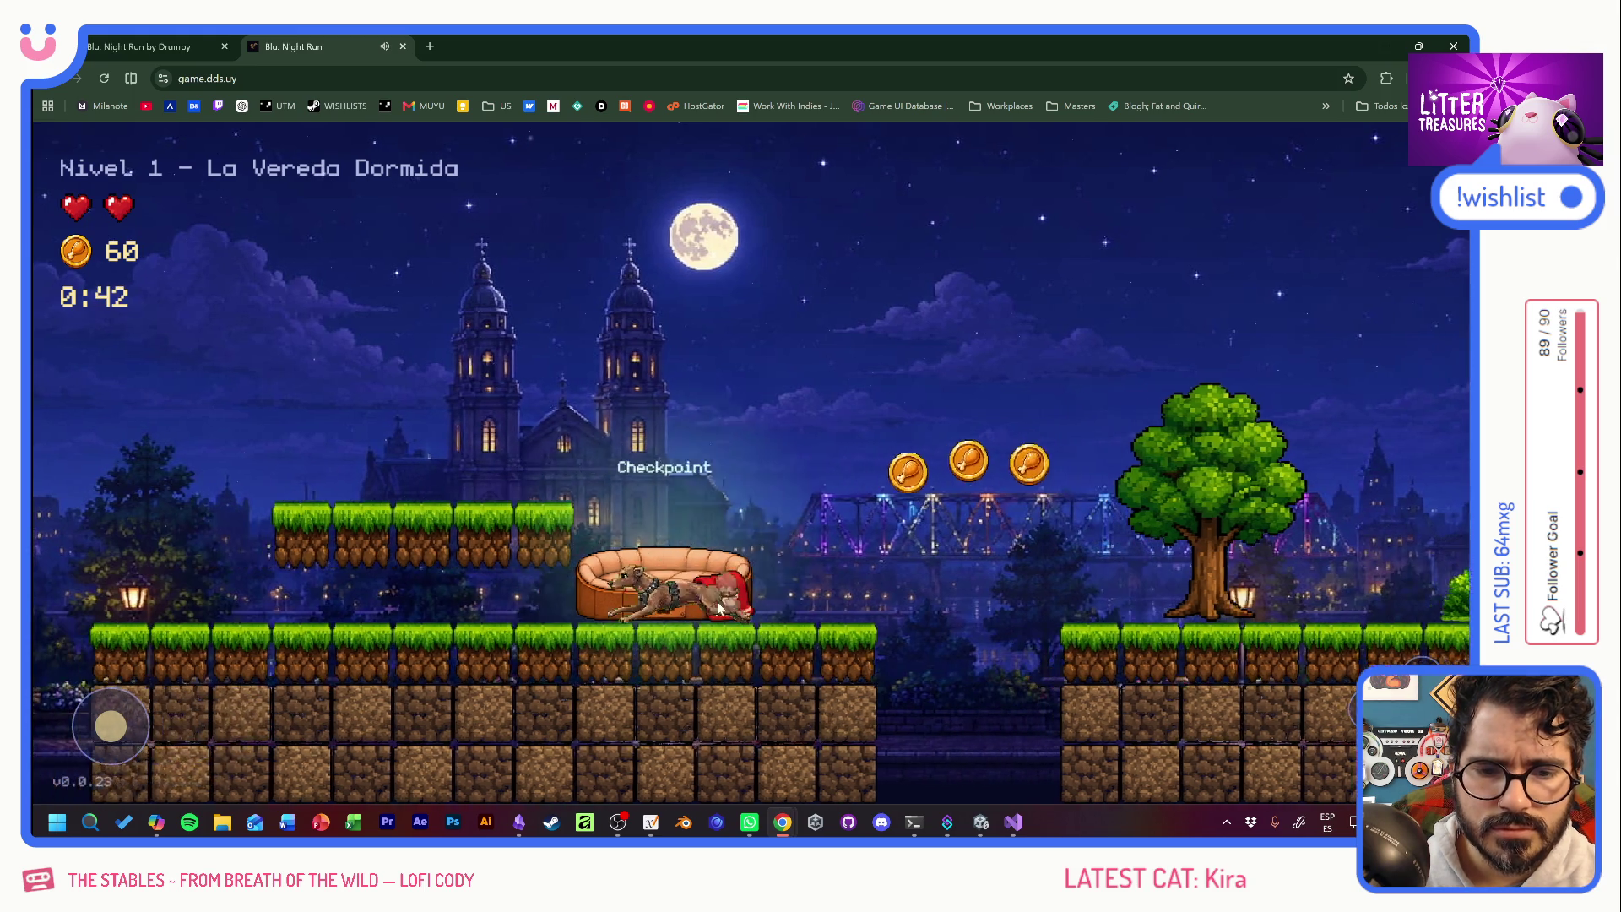
key("space")
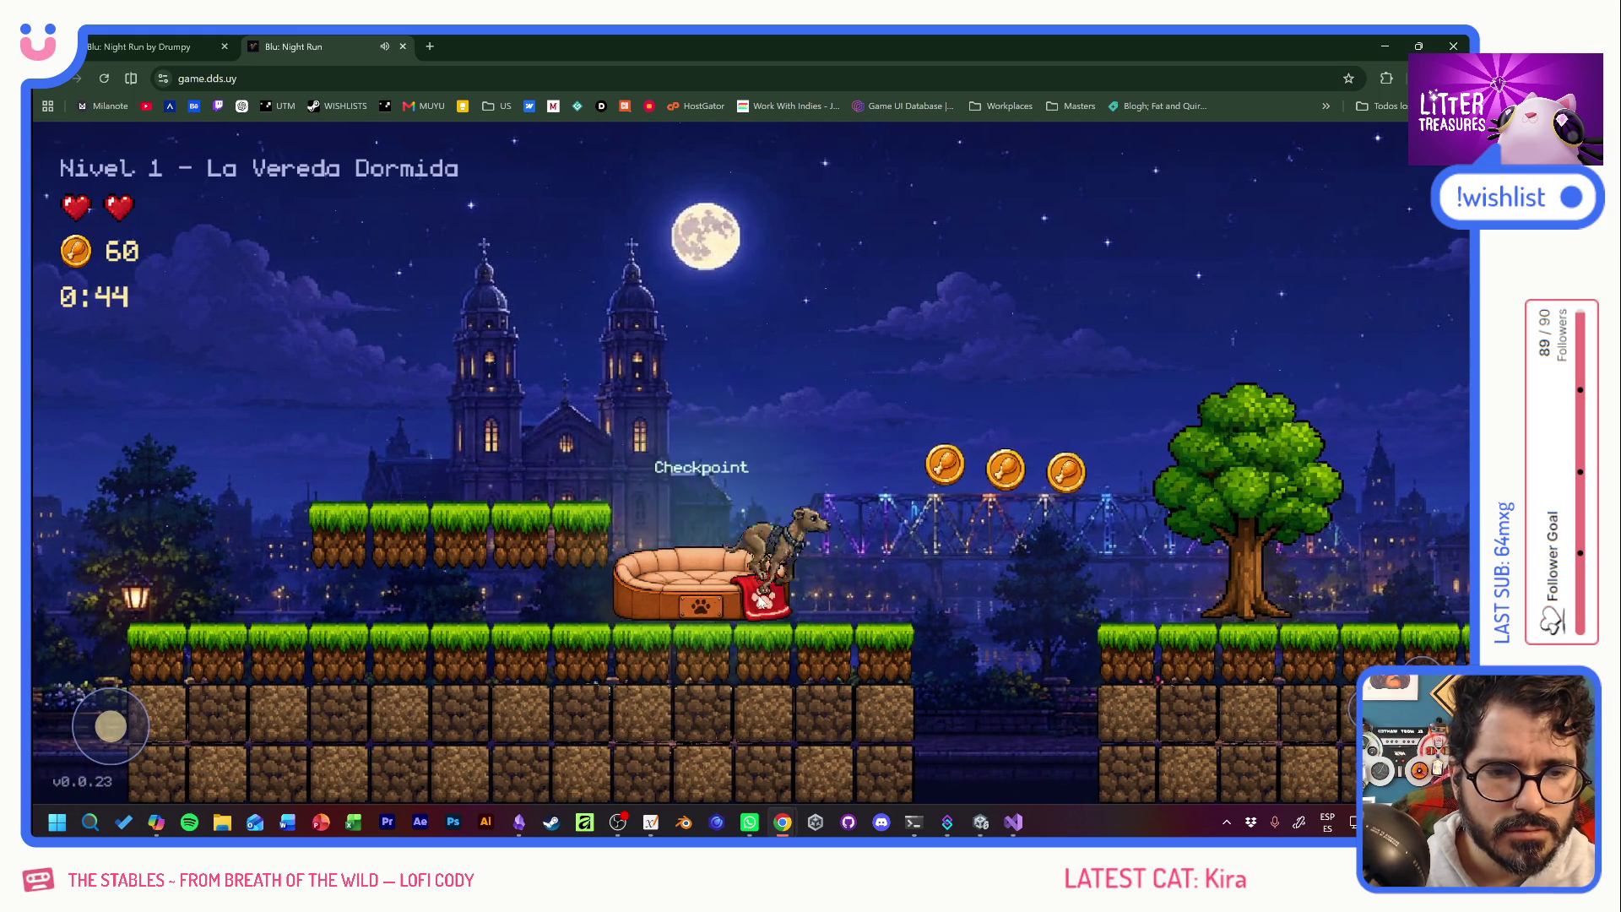
key("space")
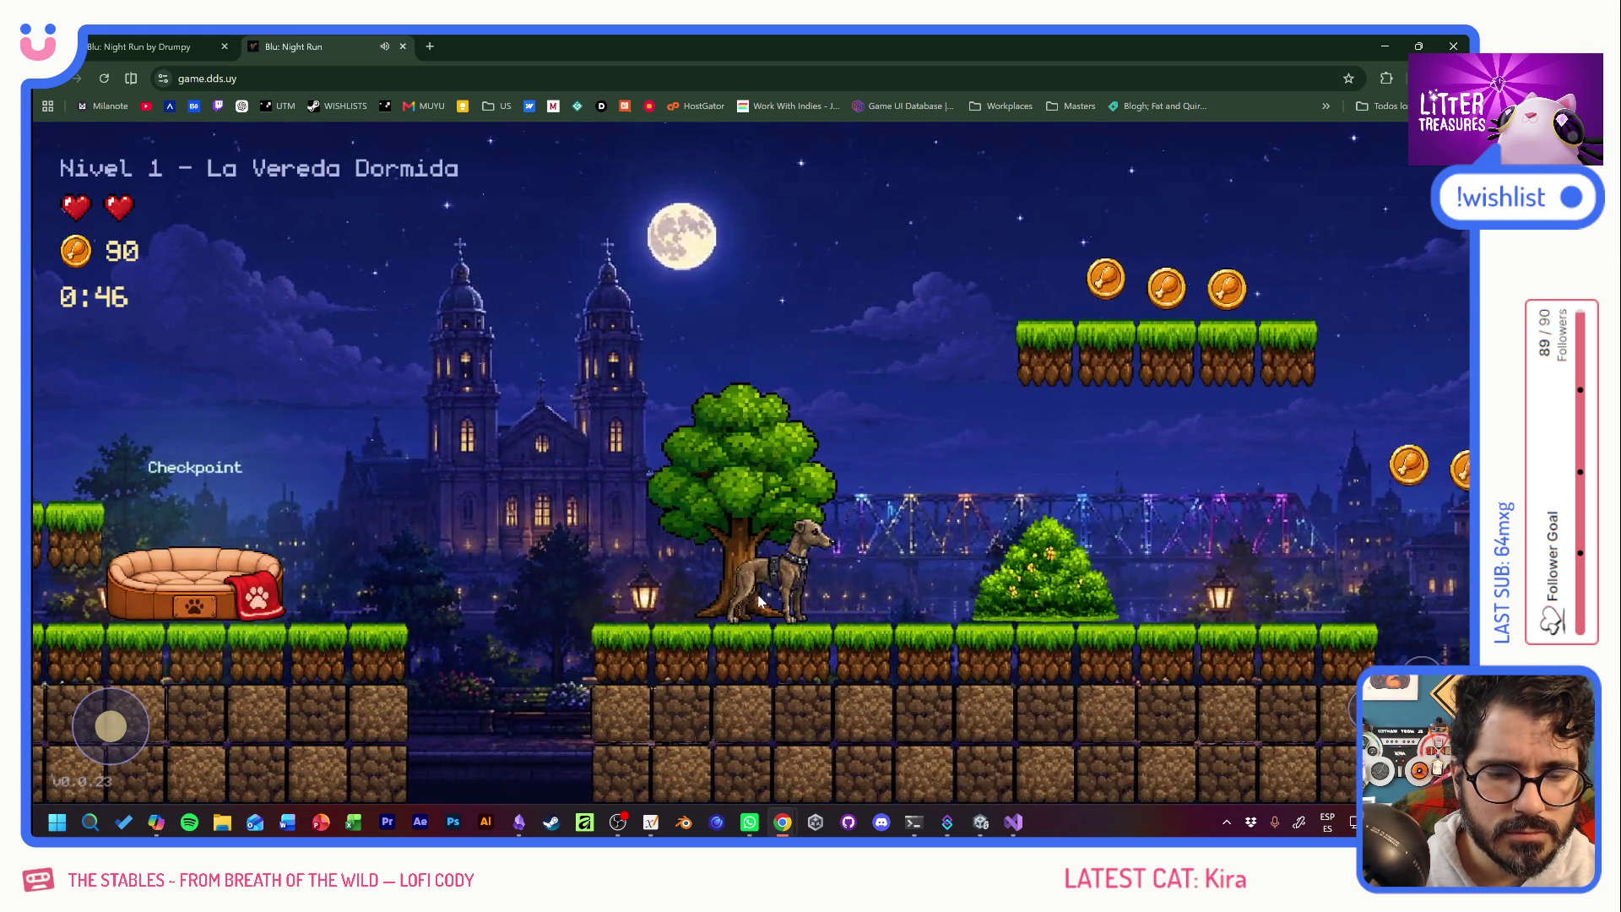
key("space")
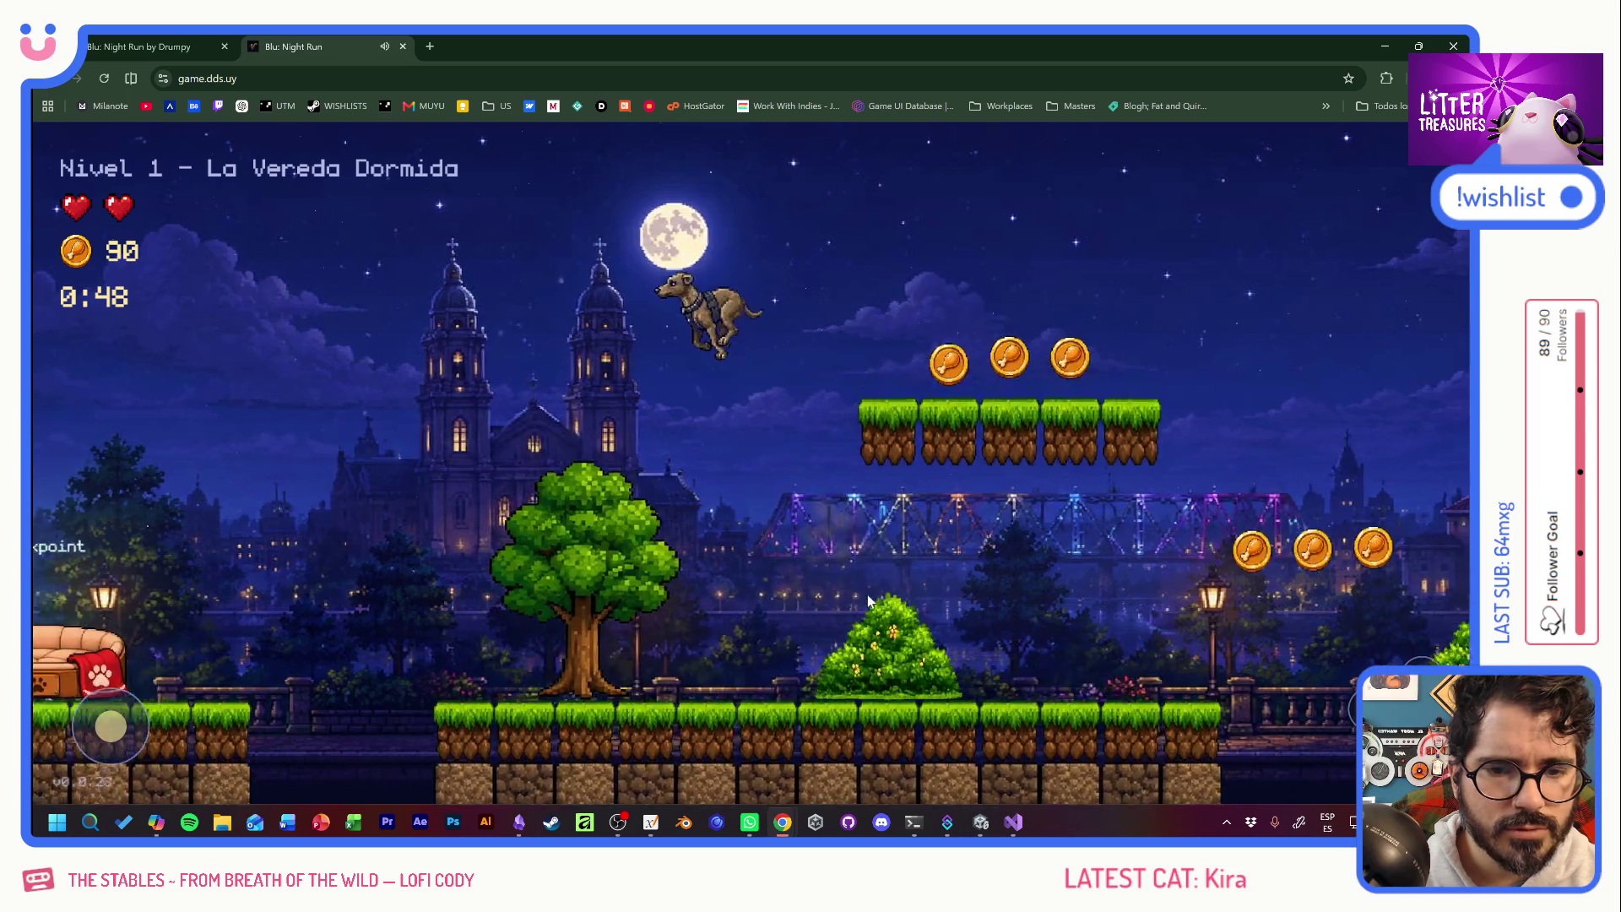
key("space")
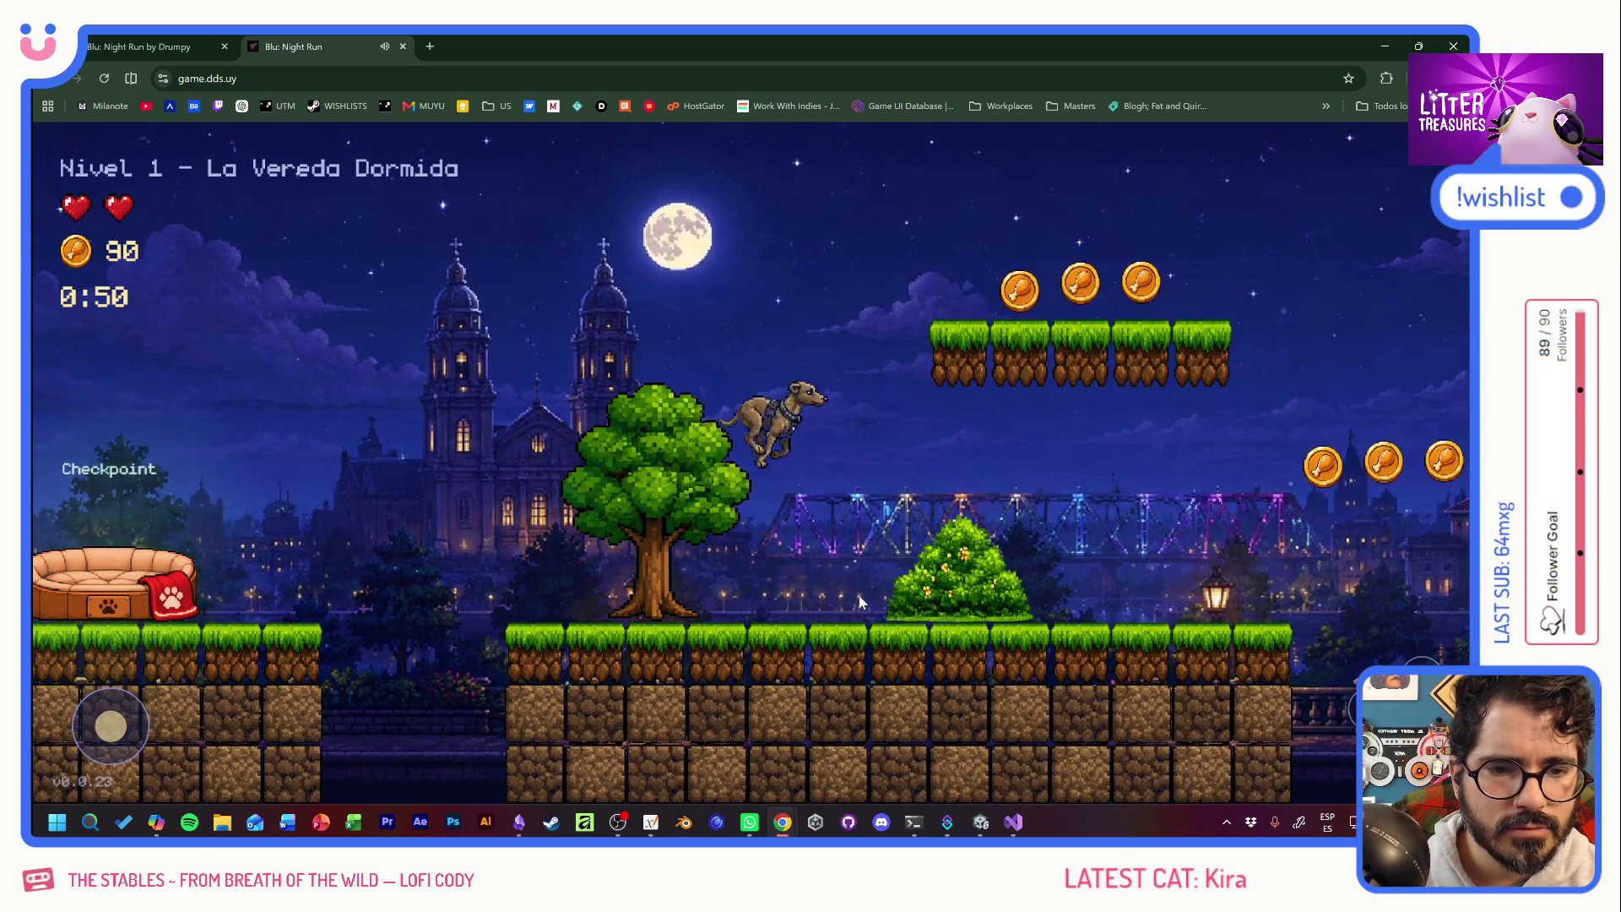
key("space")
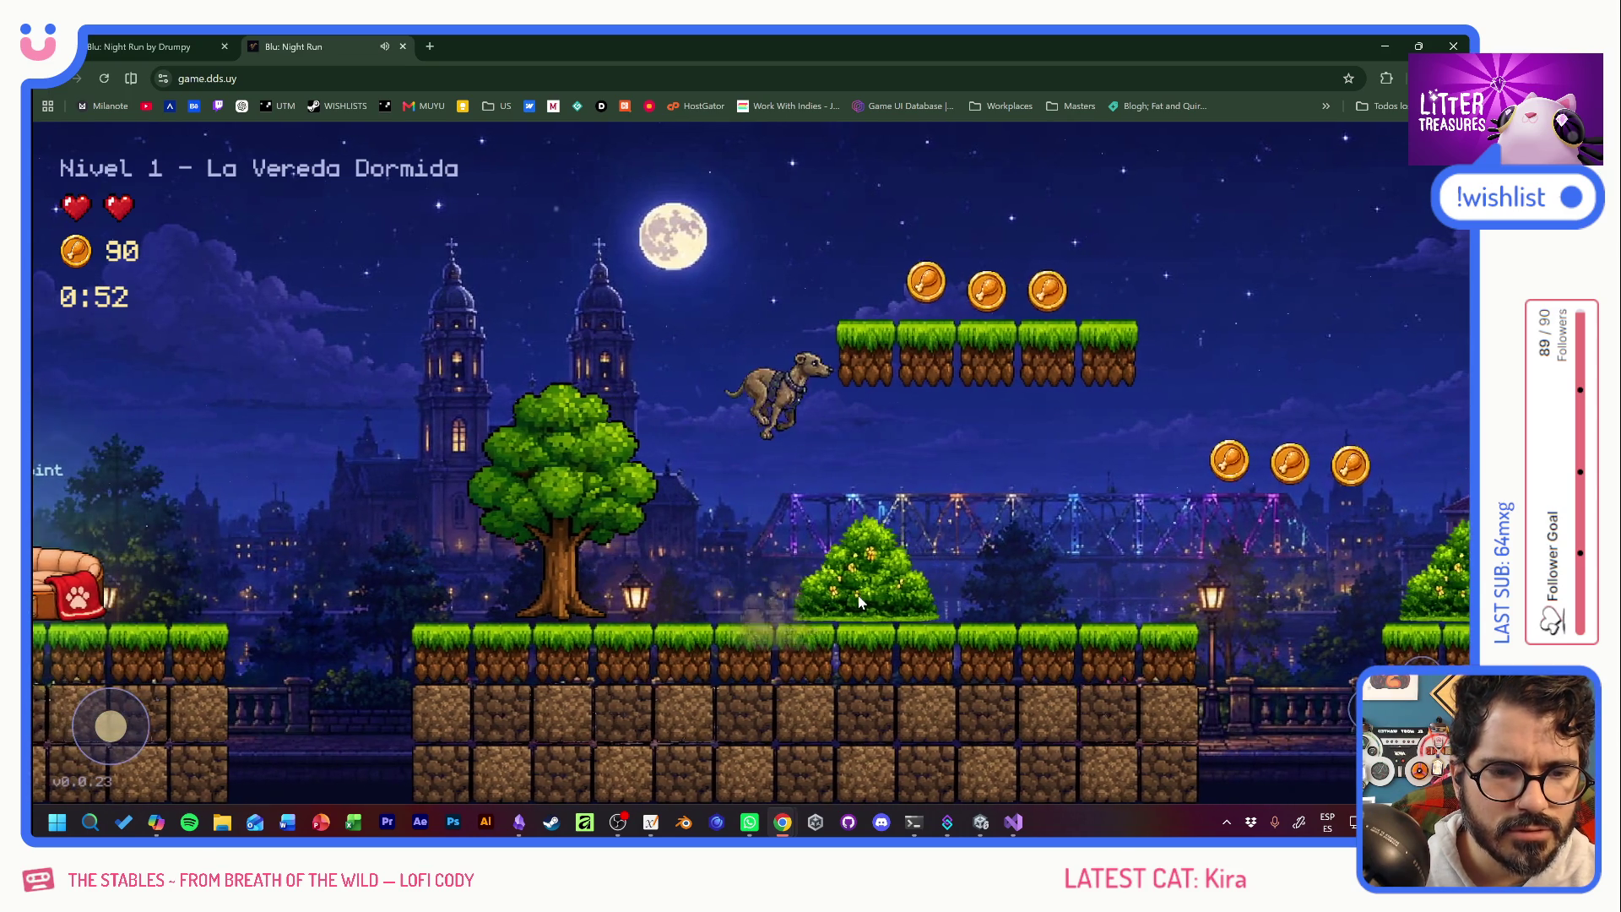
key("space")
key("Left")
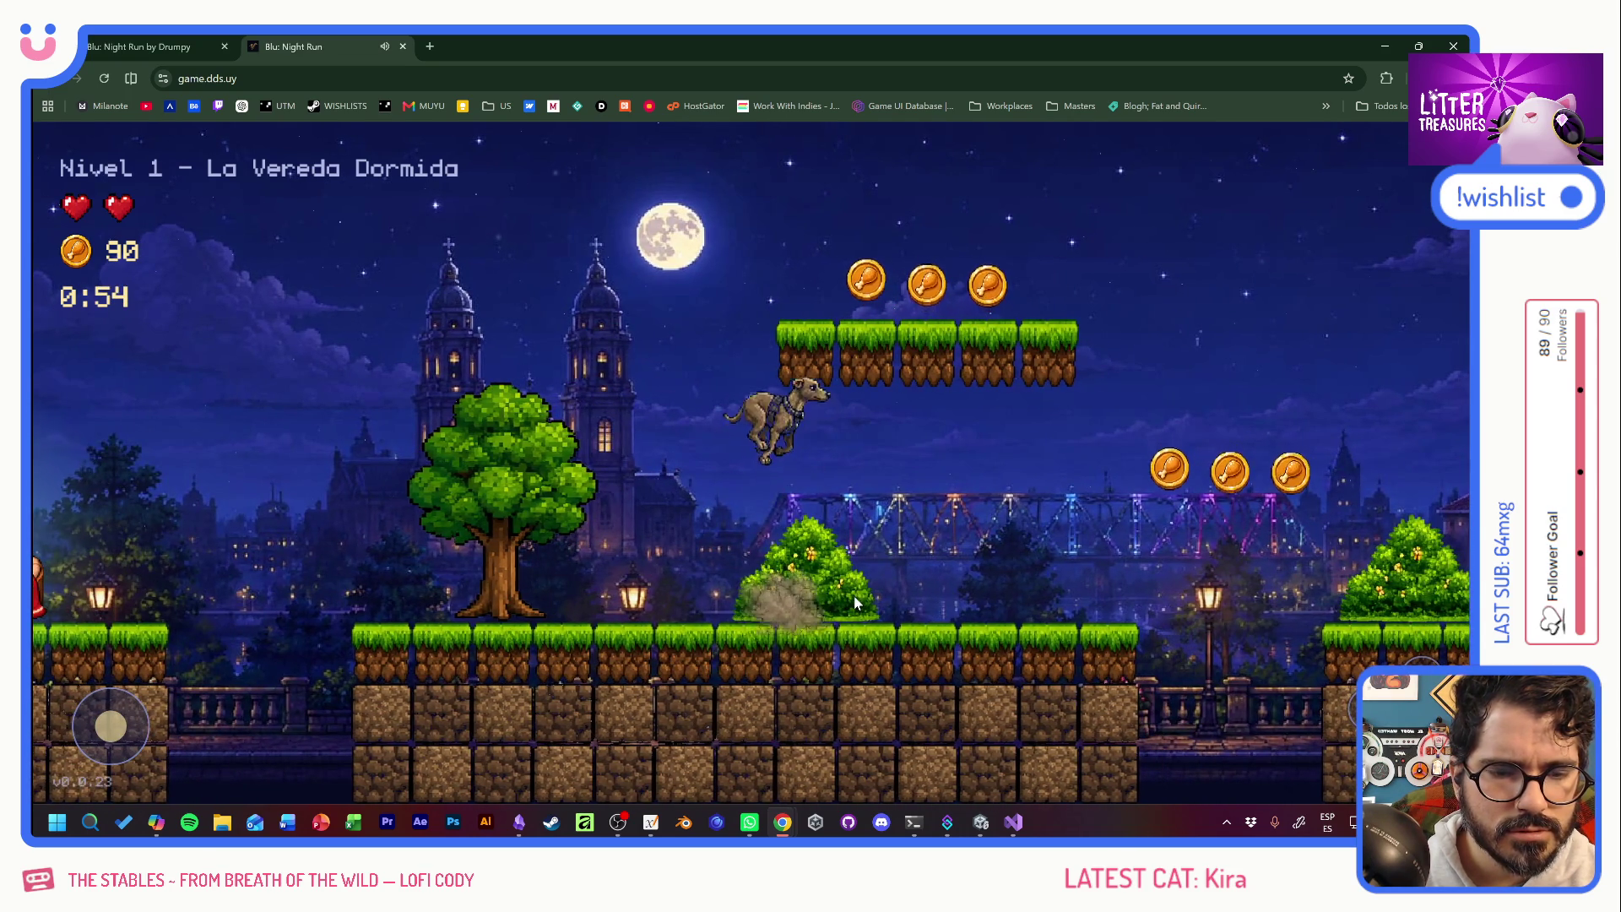
key("space")
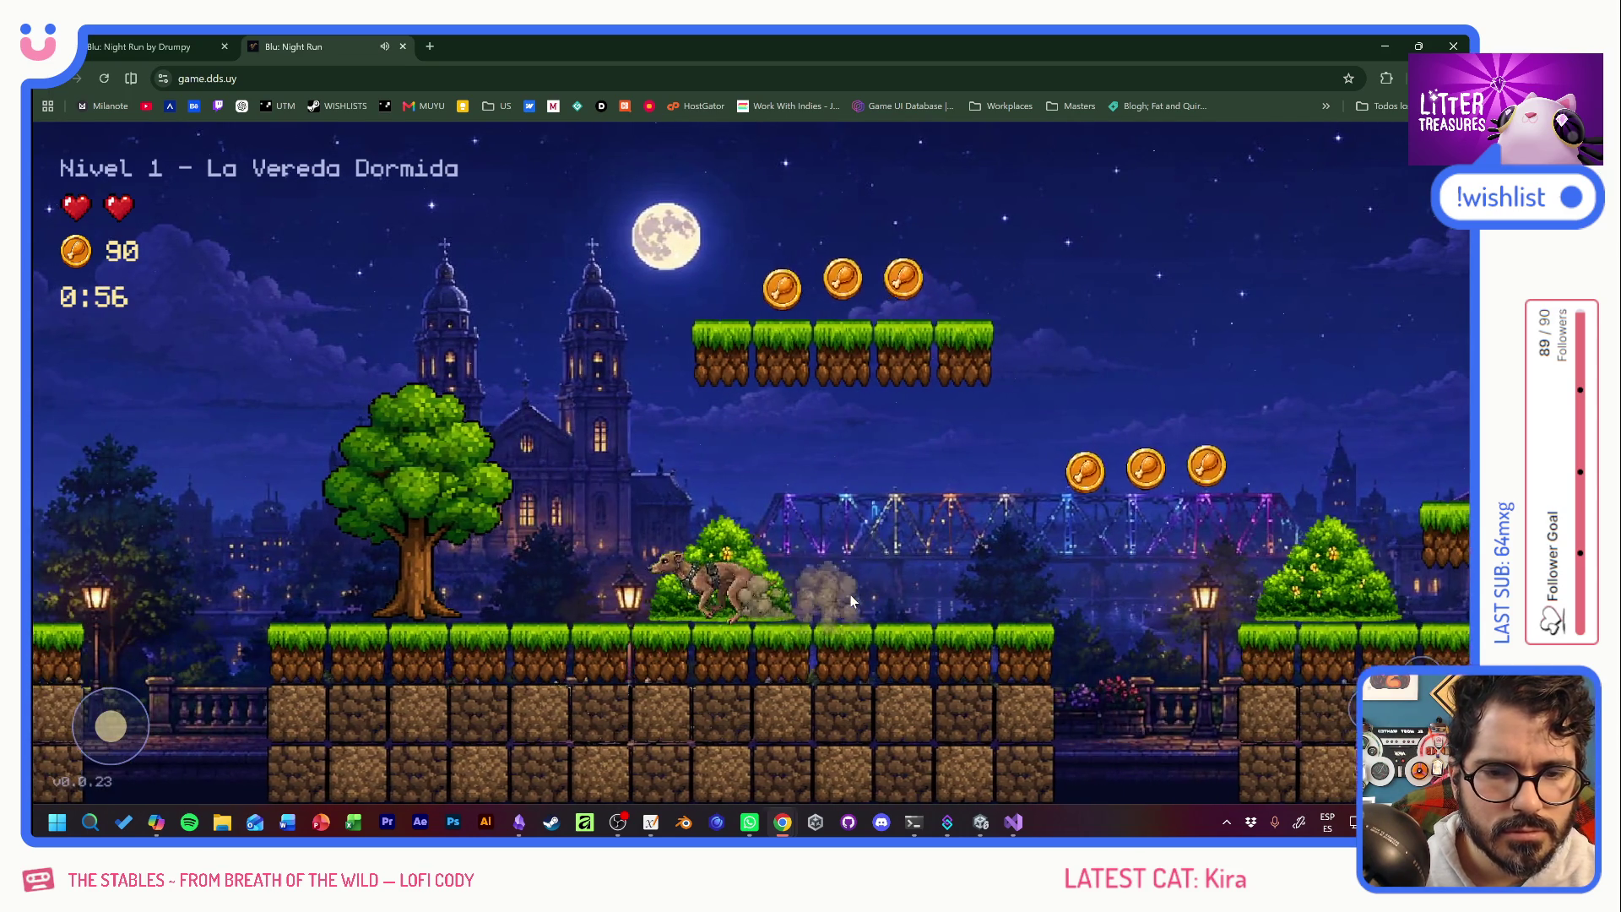
key("space")
key("Right")
key("space")
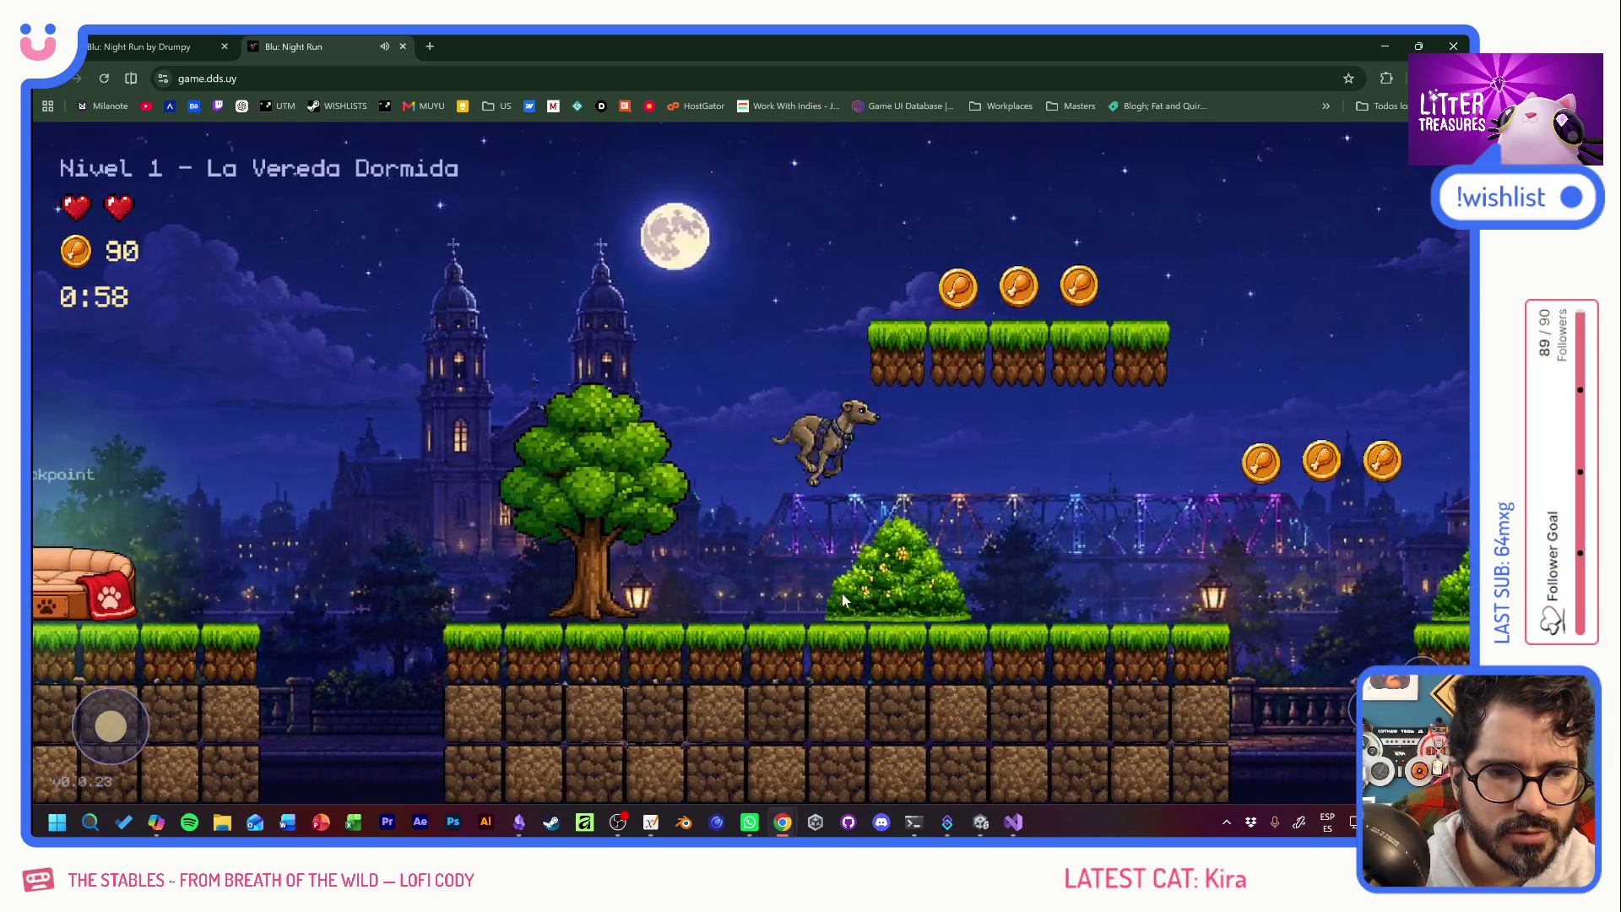
key("space")
key("Right")
key("Left")
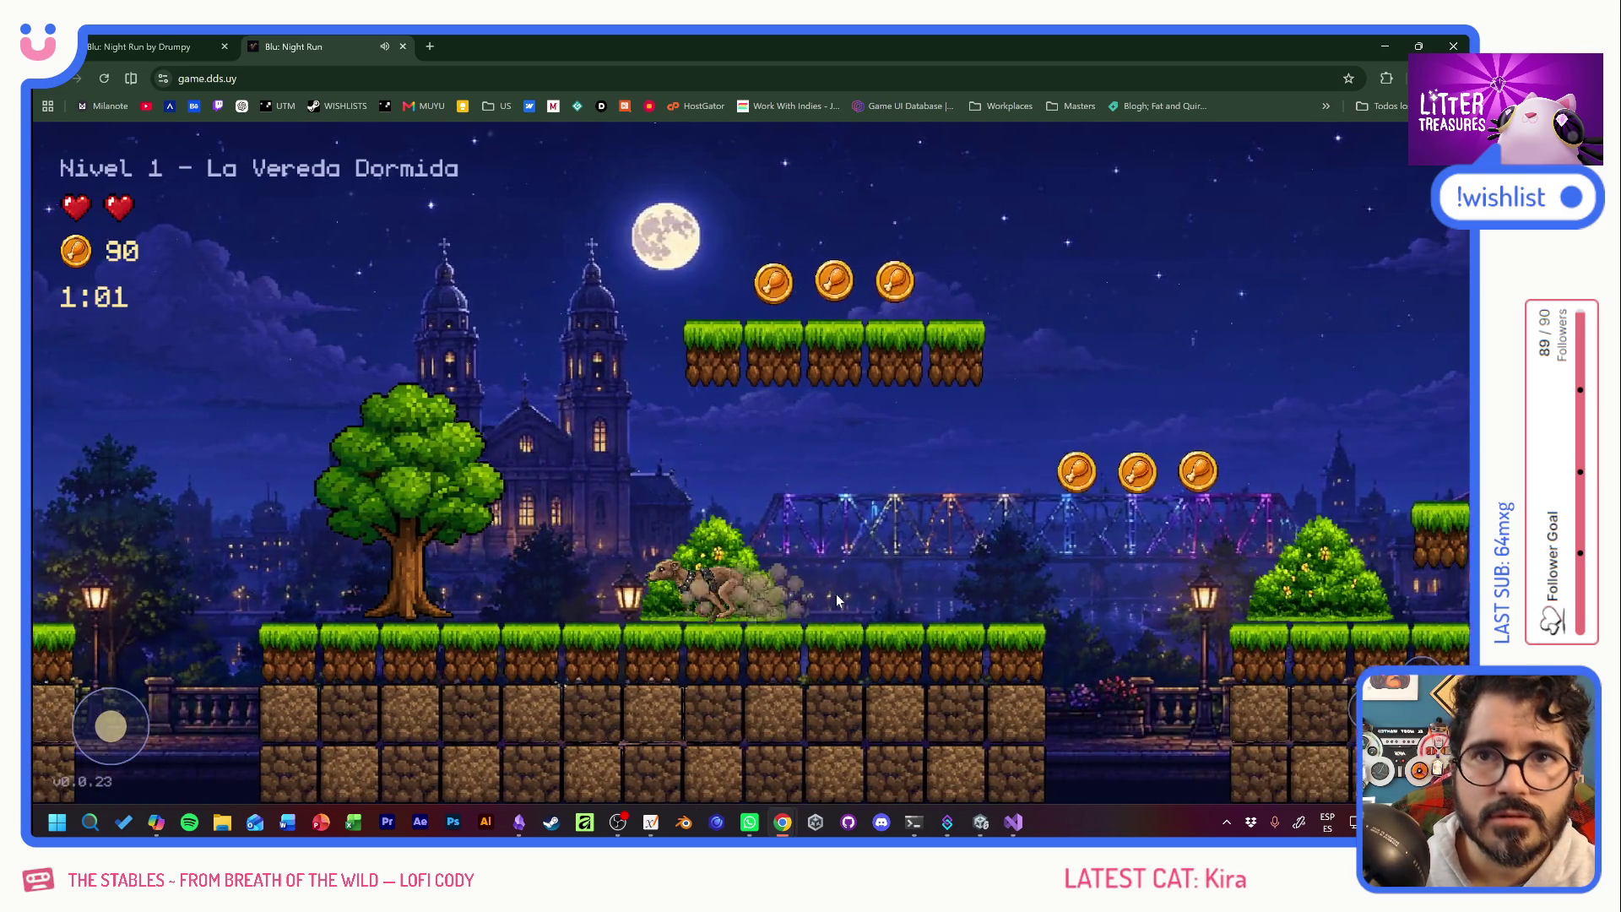
key("Right")
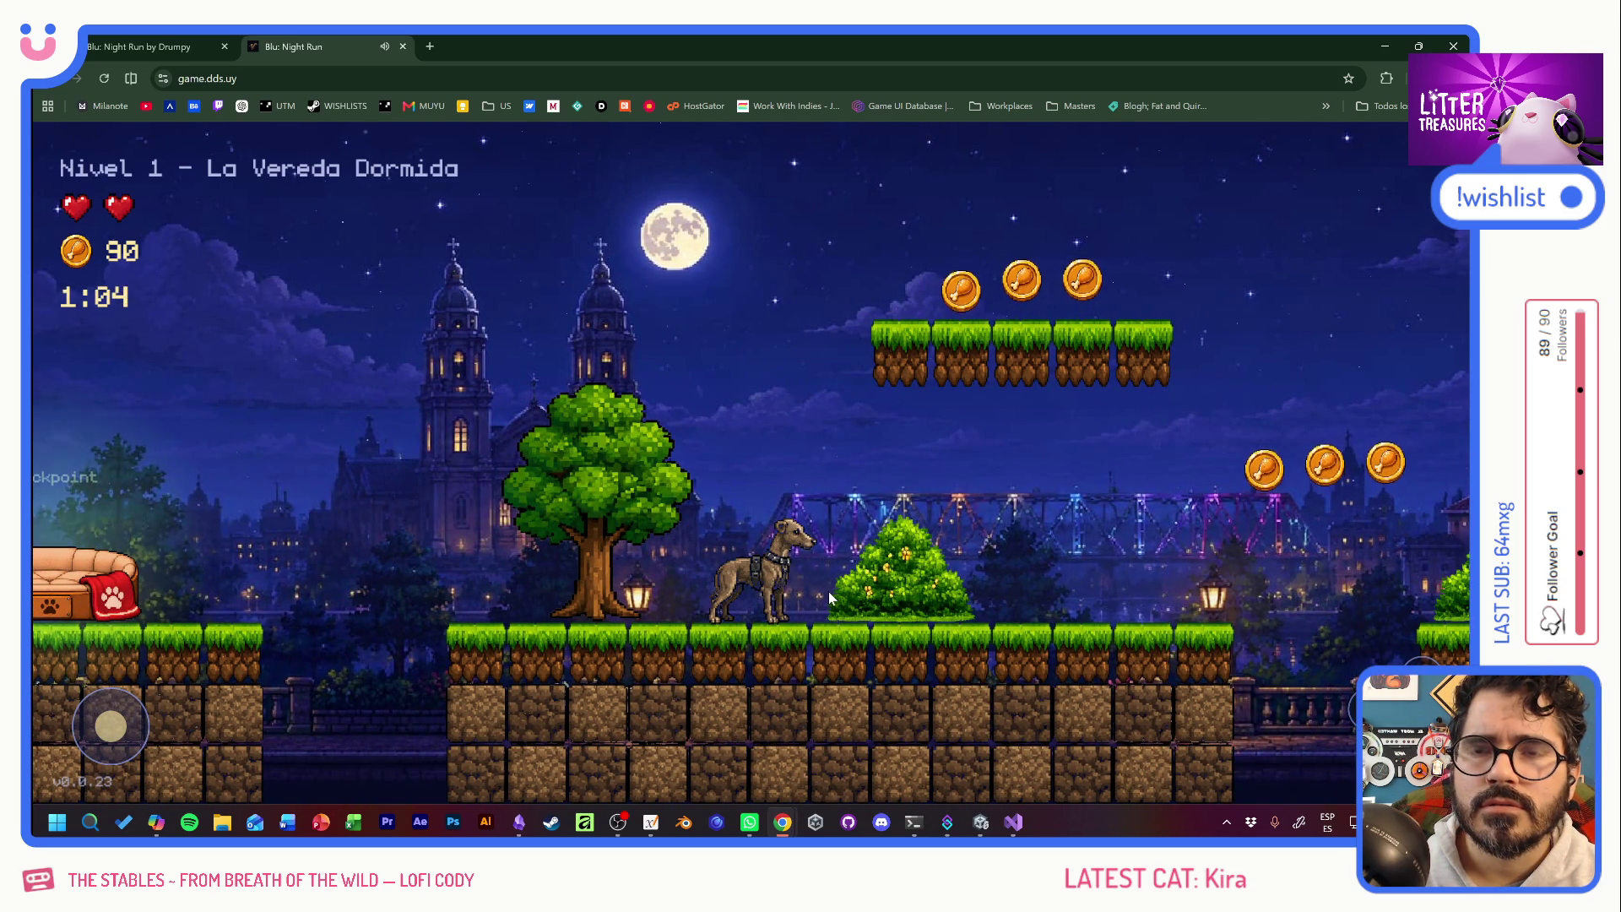
key("Right")
key("Left")
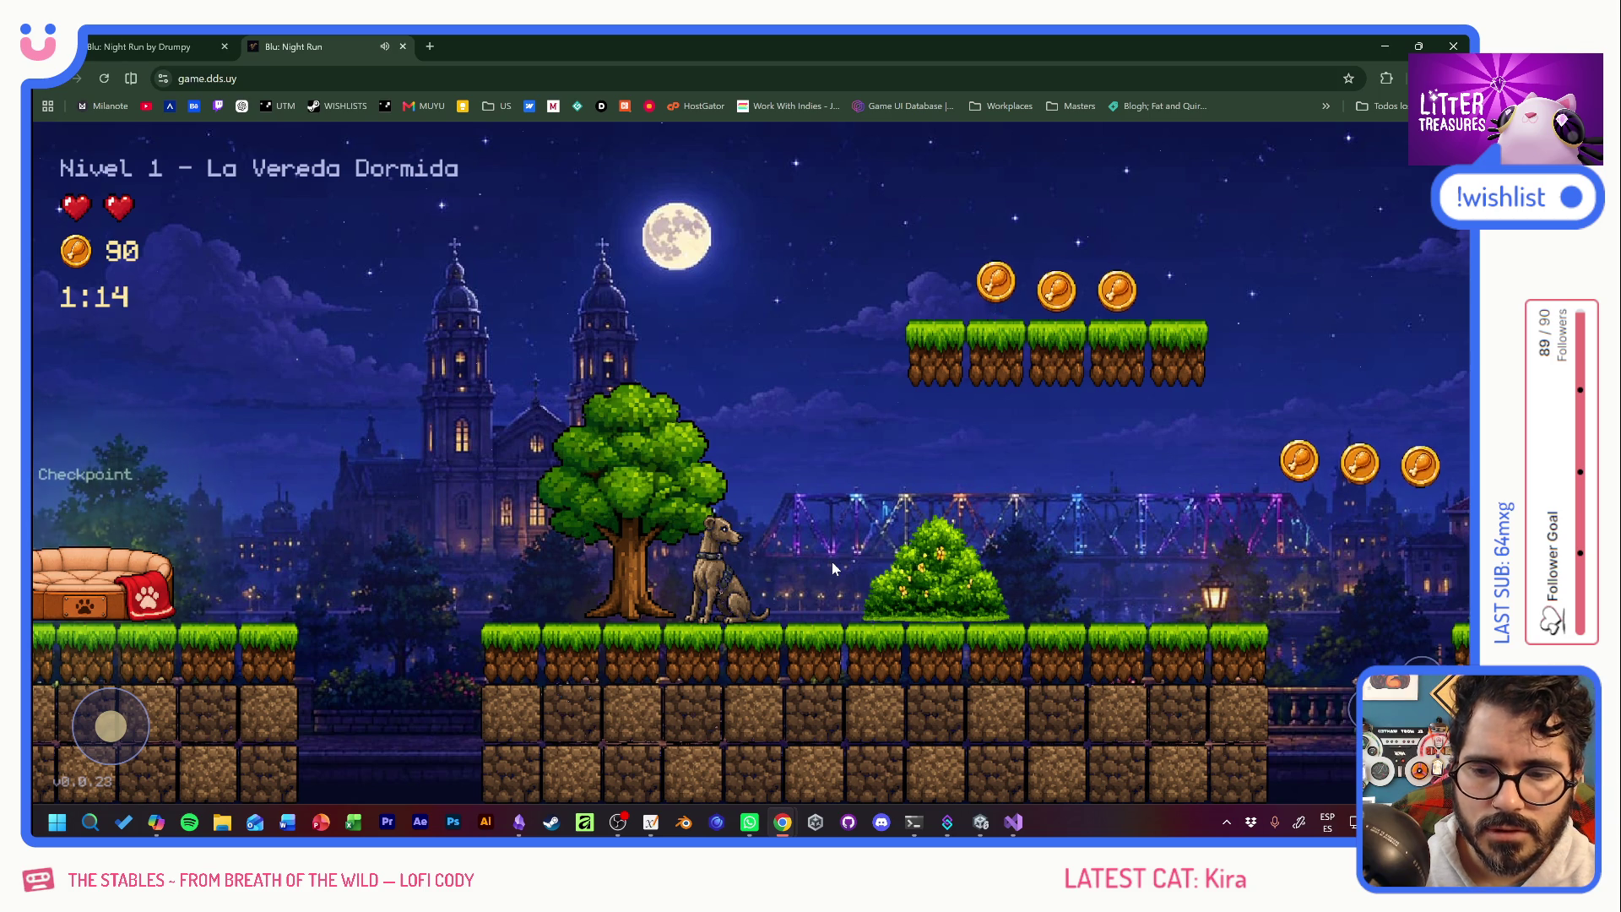
key("Right")
key("Left")
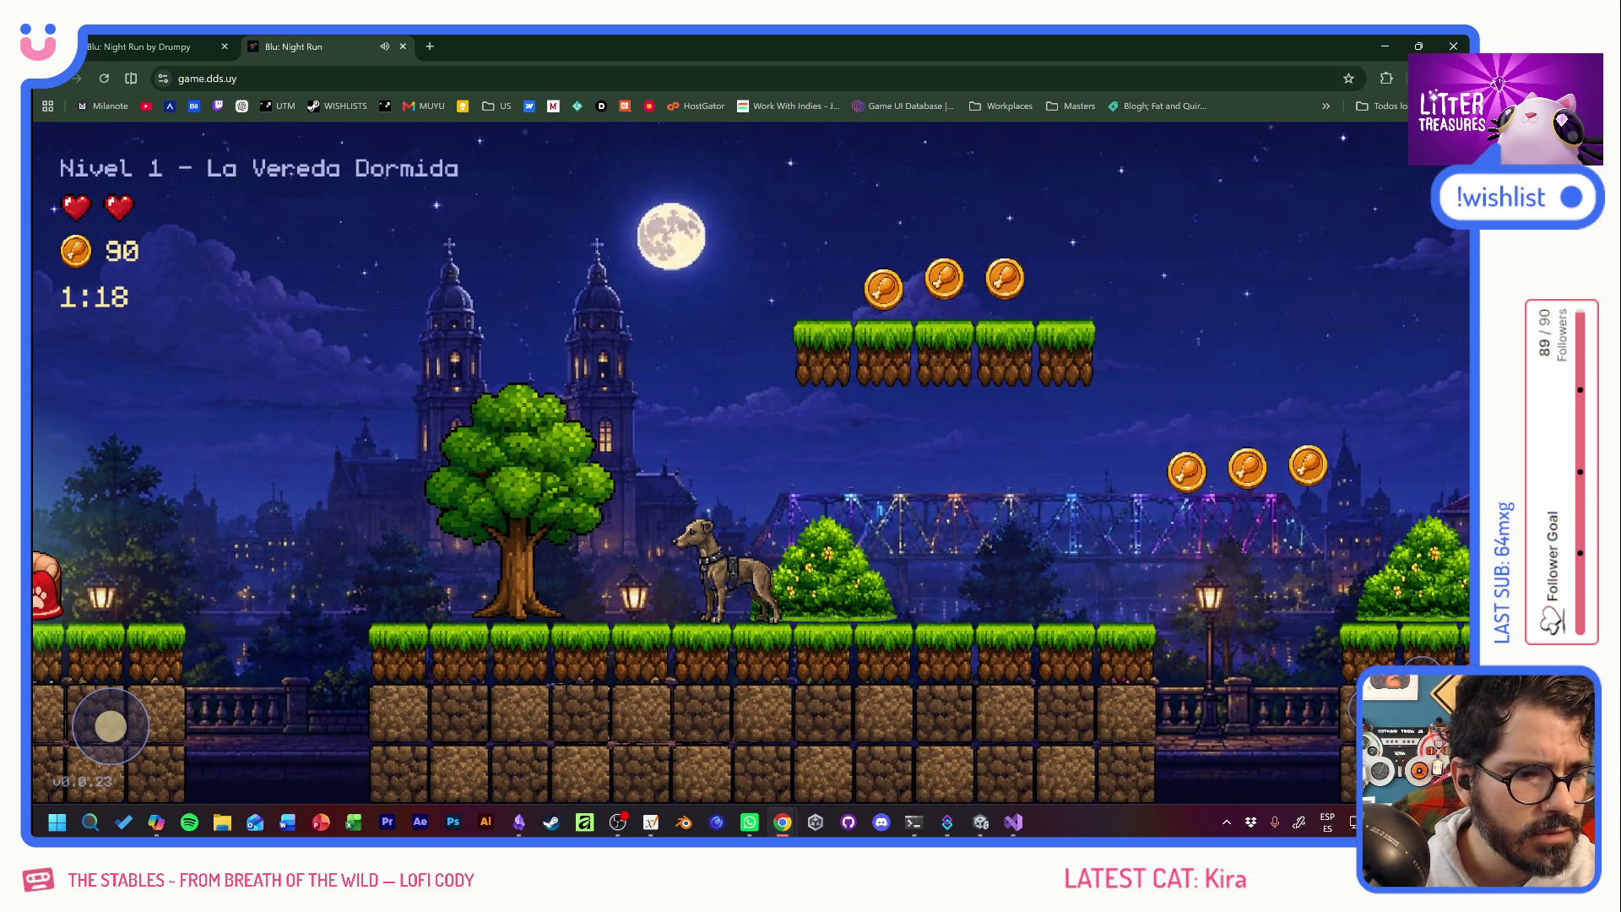
key("Left")
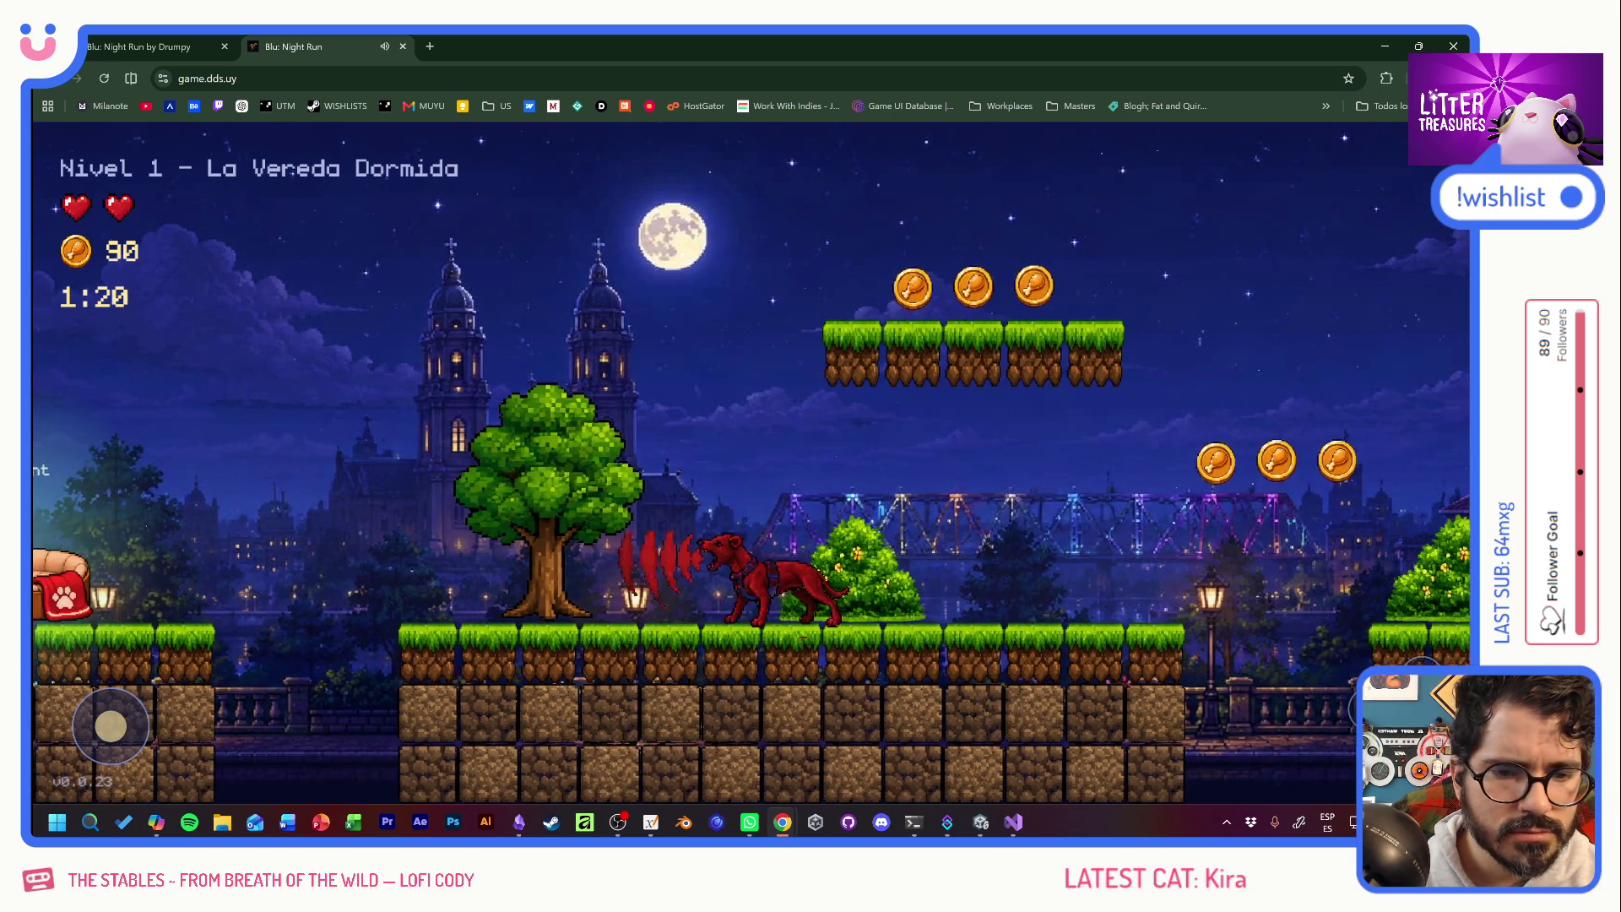
key("Right")
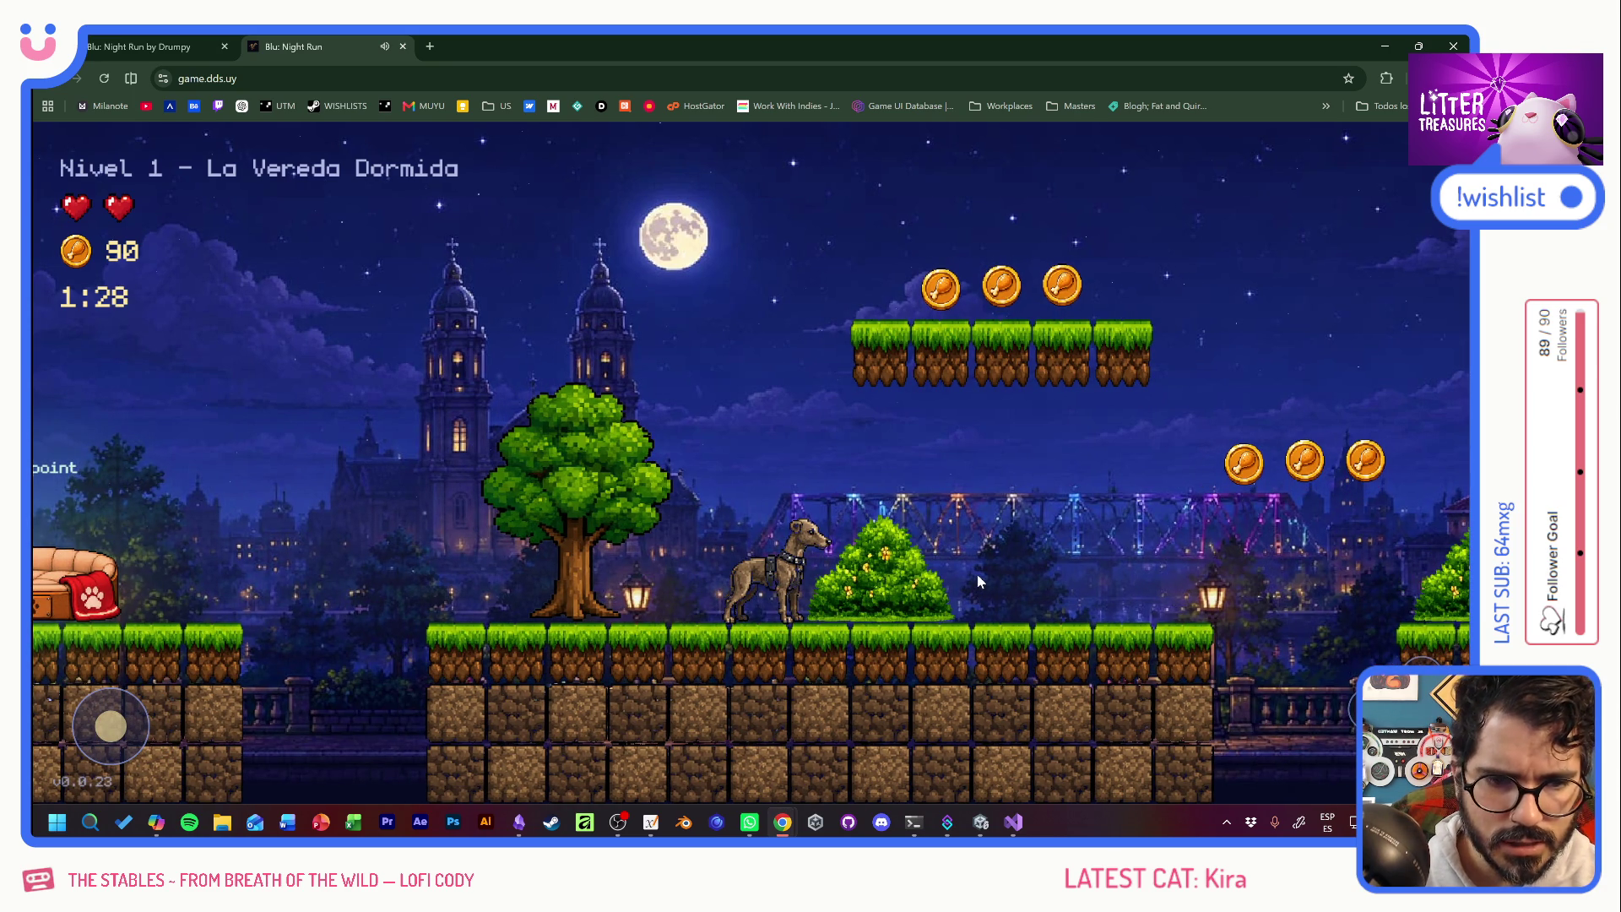
key("Right")
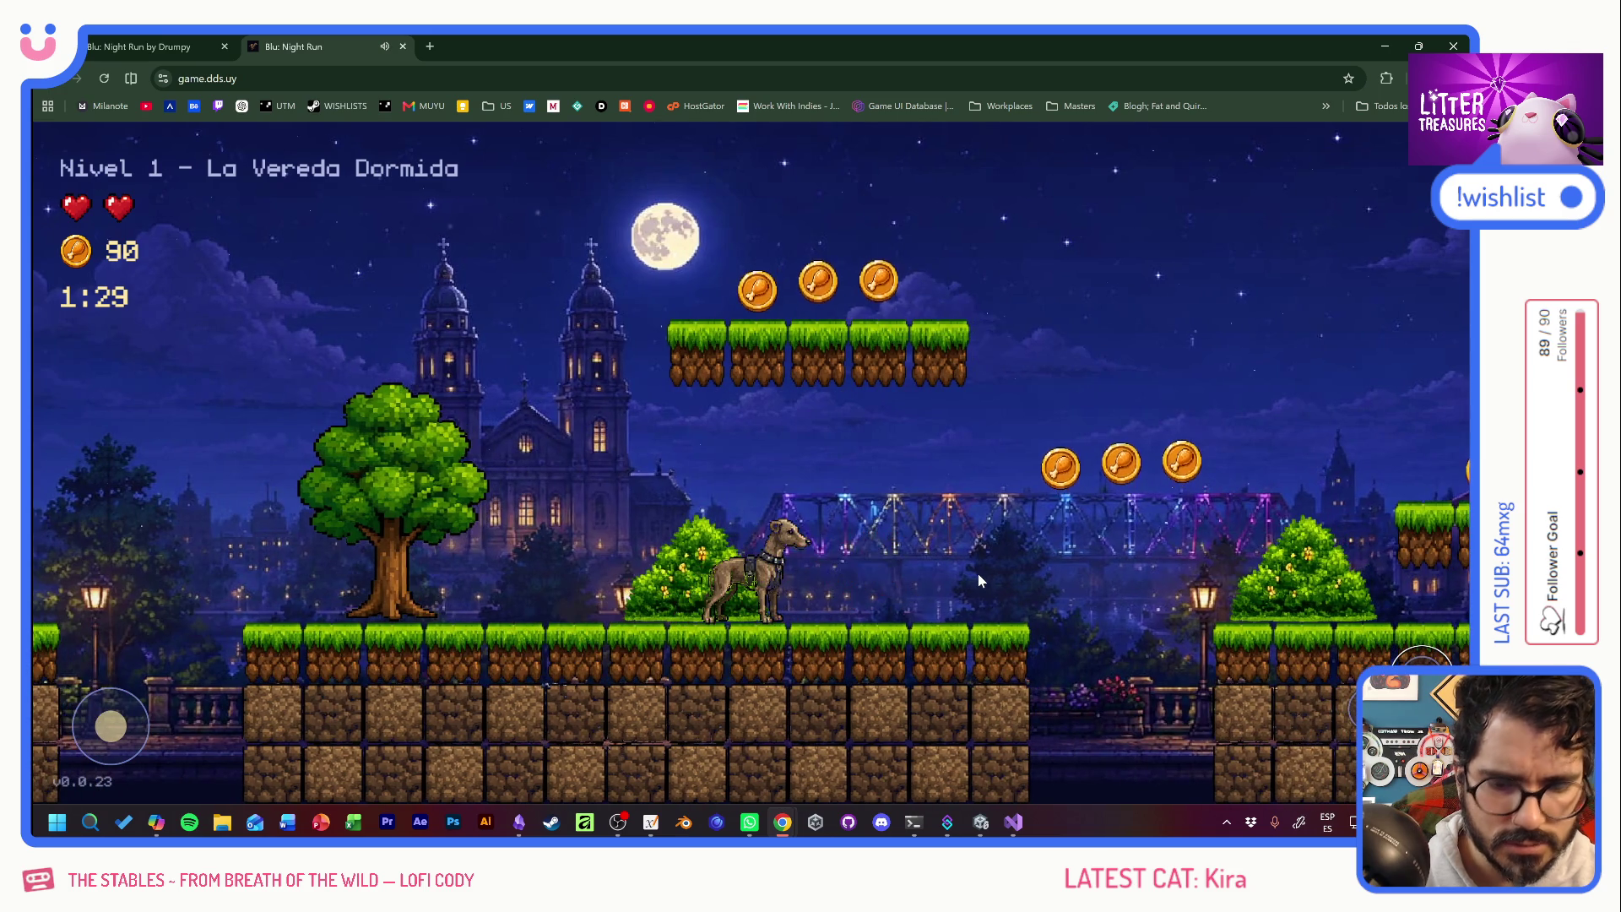
key("Left")
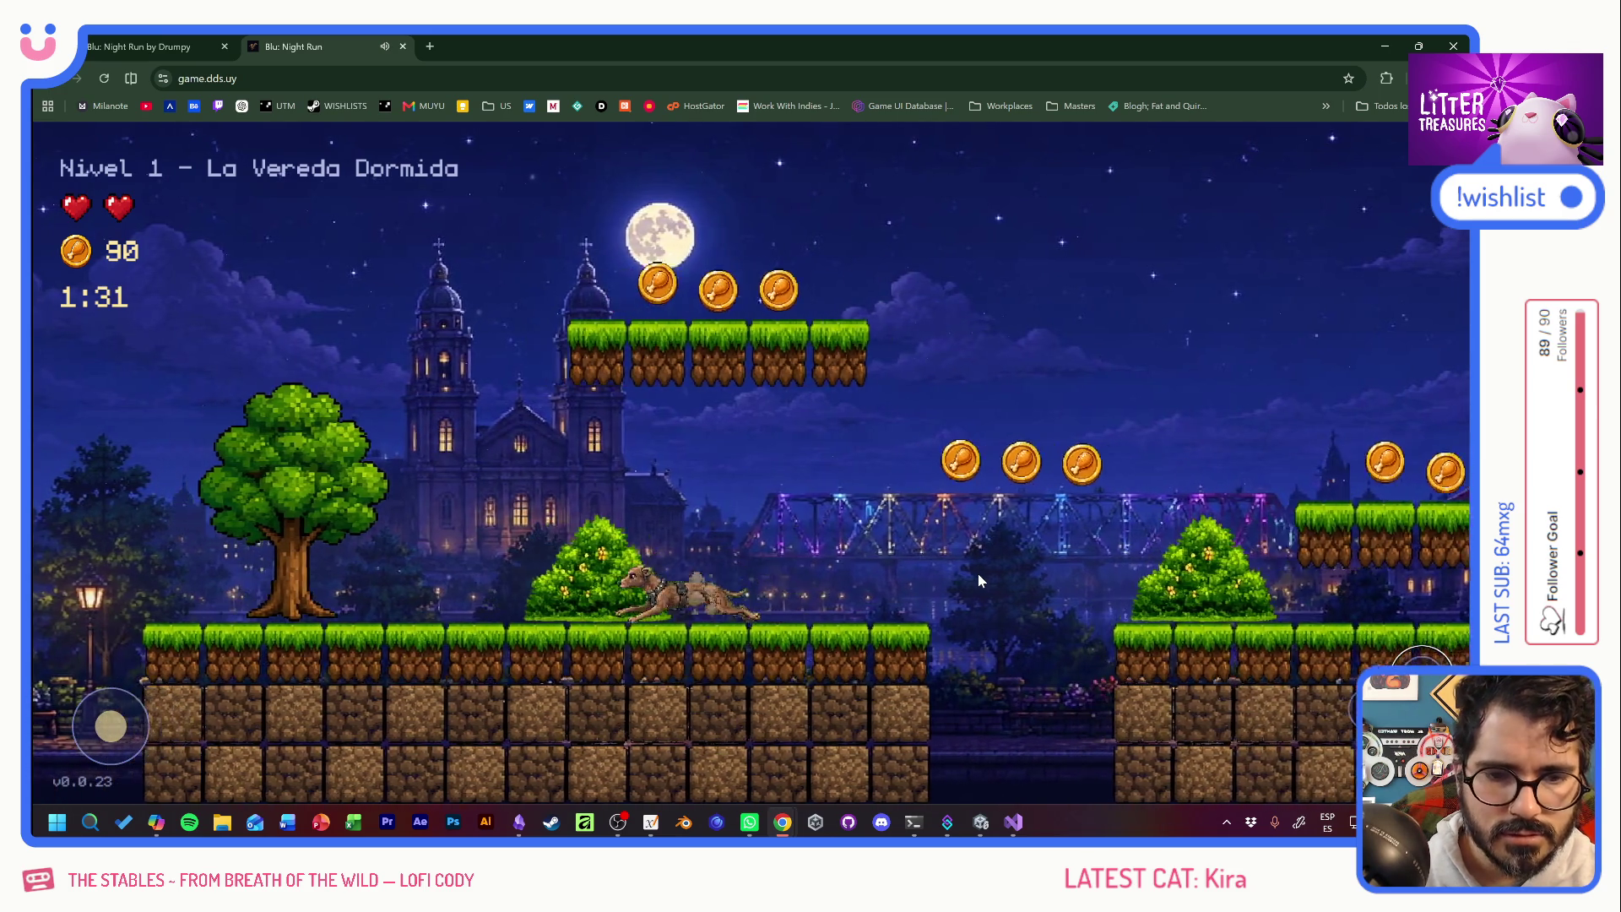
key("Left")
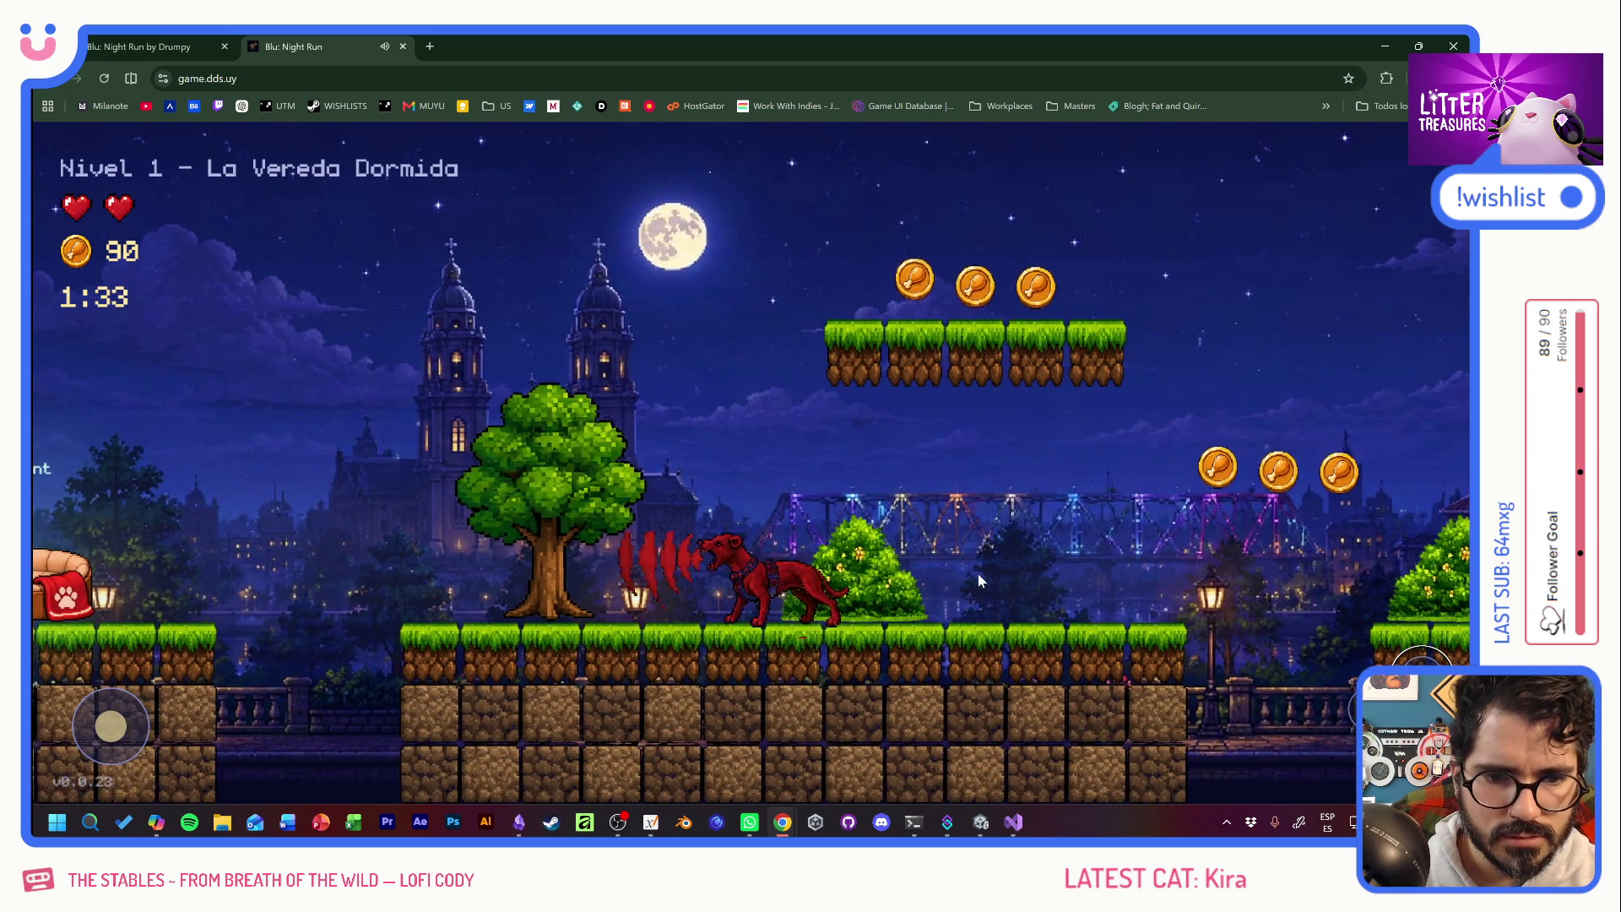
key("Left")
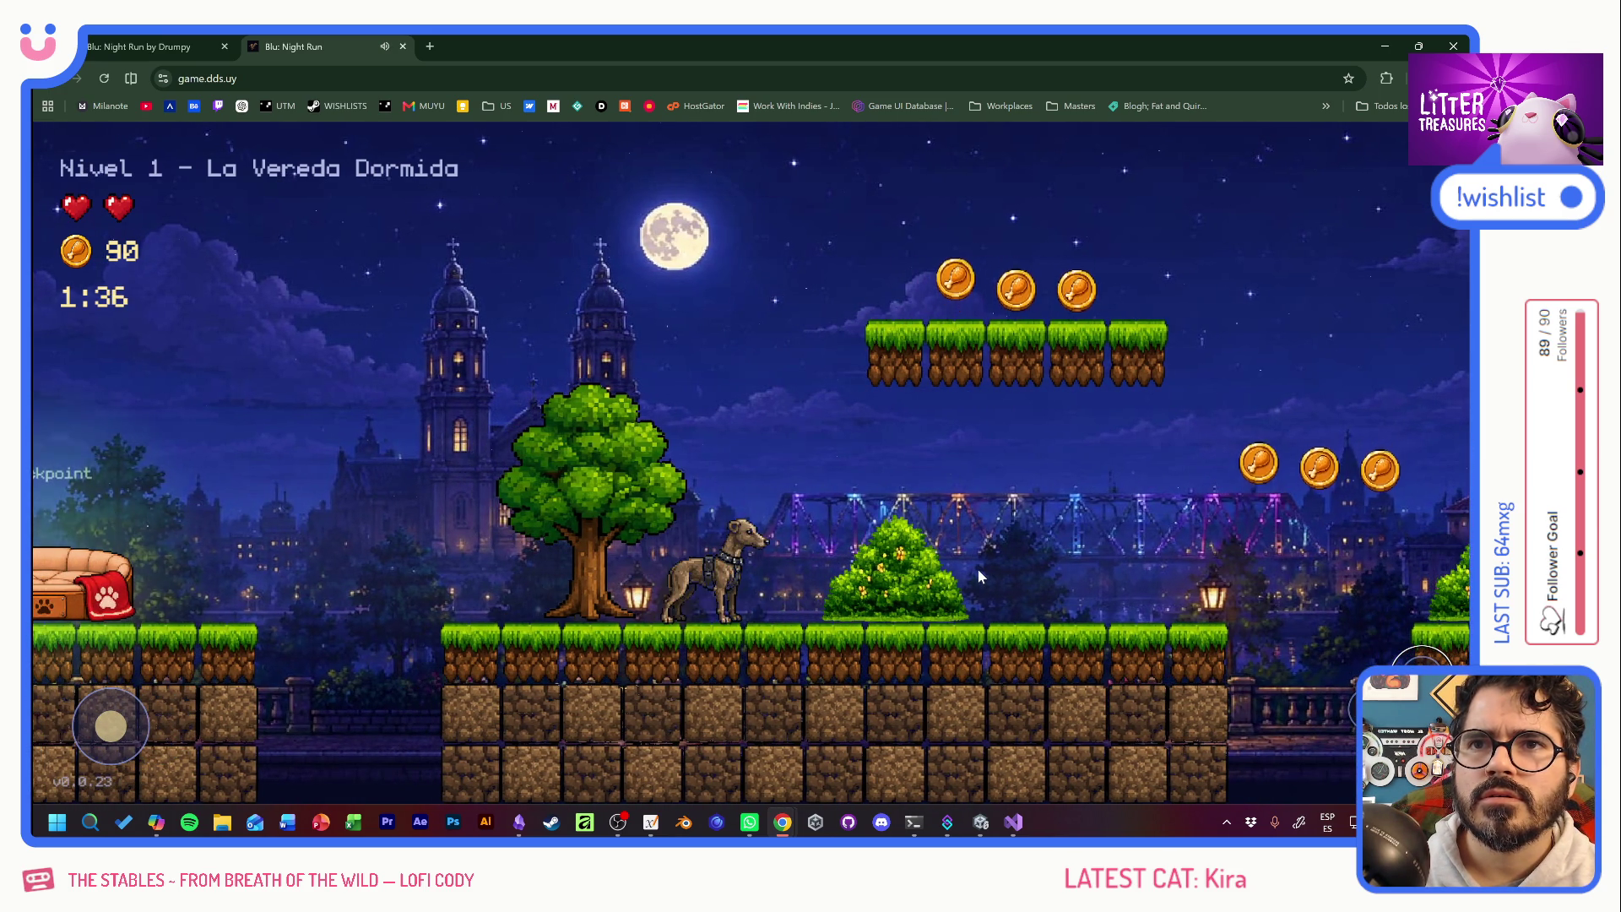
key("Right")
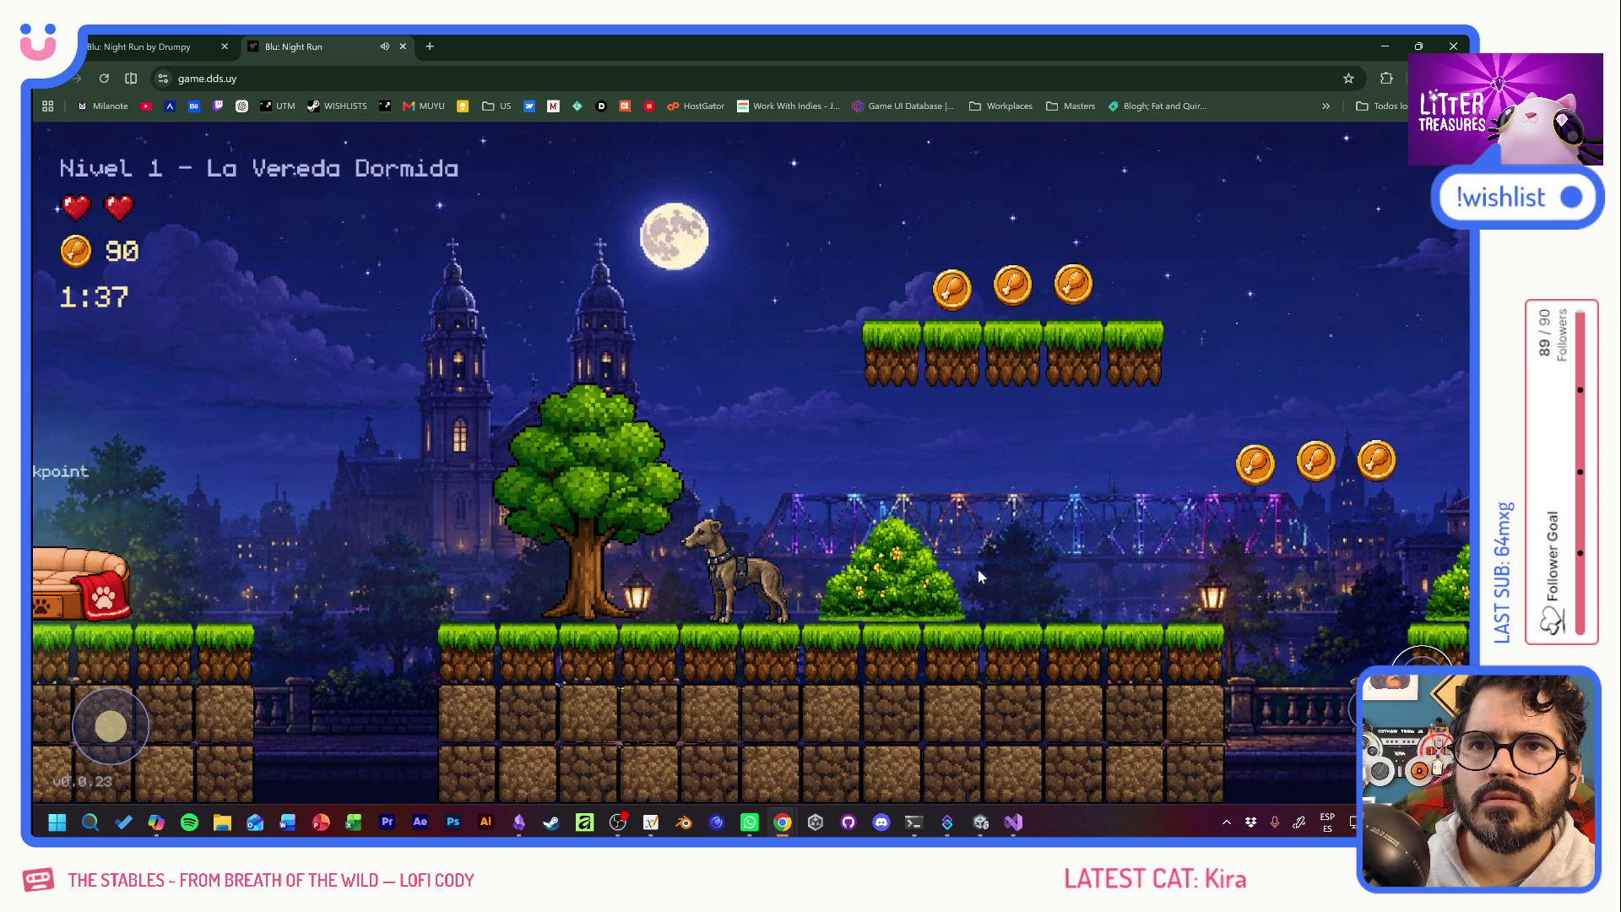
key("Left")
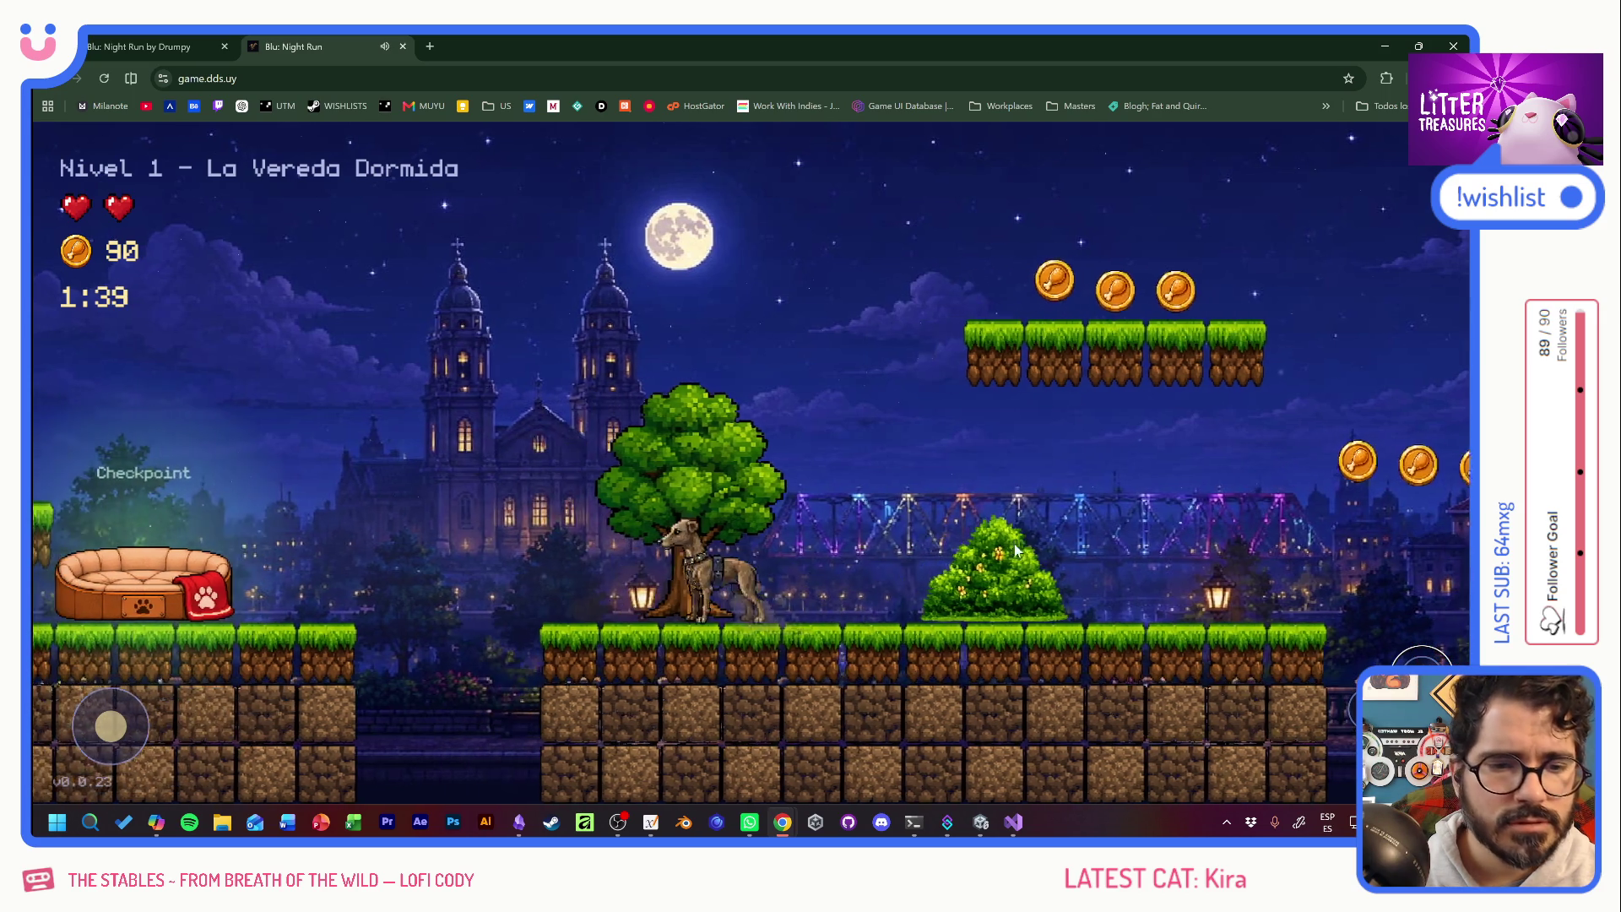
key("Right")
key("Right")
key("space")
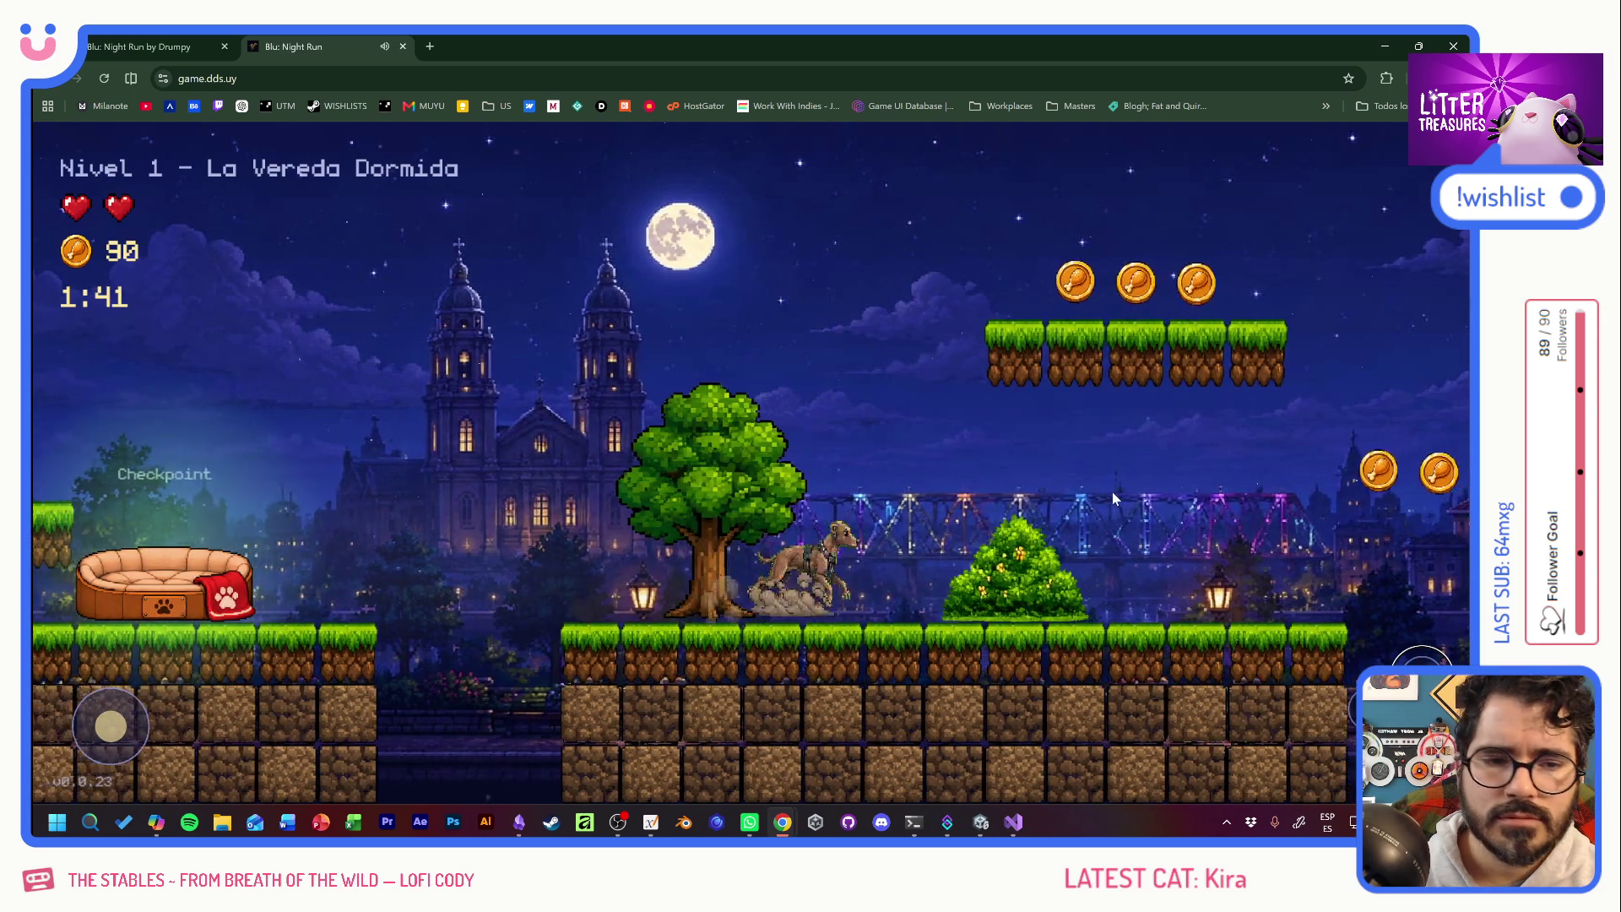
key("Left")
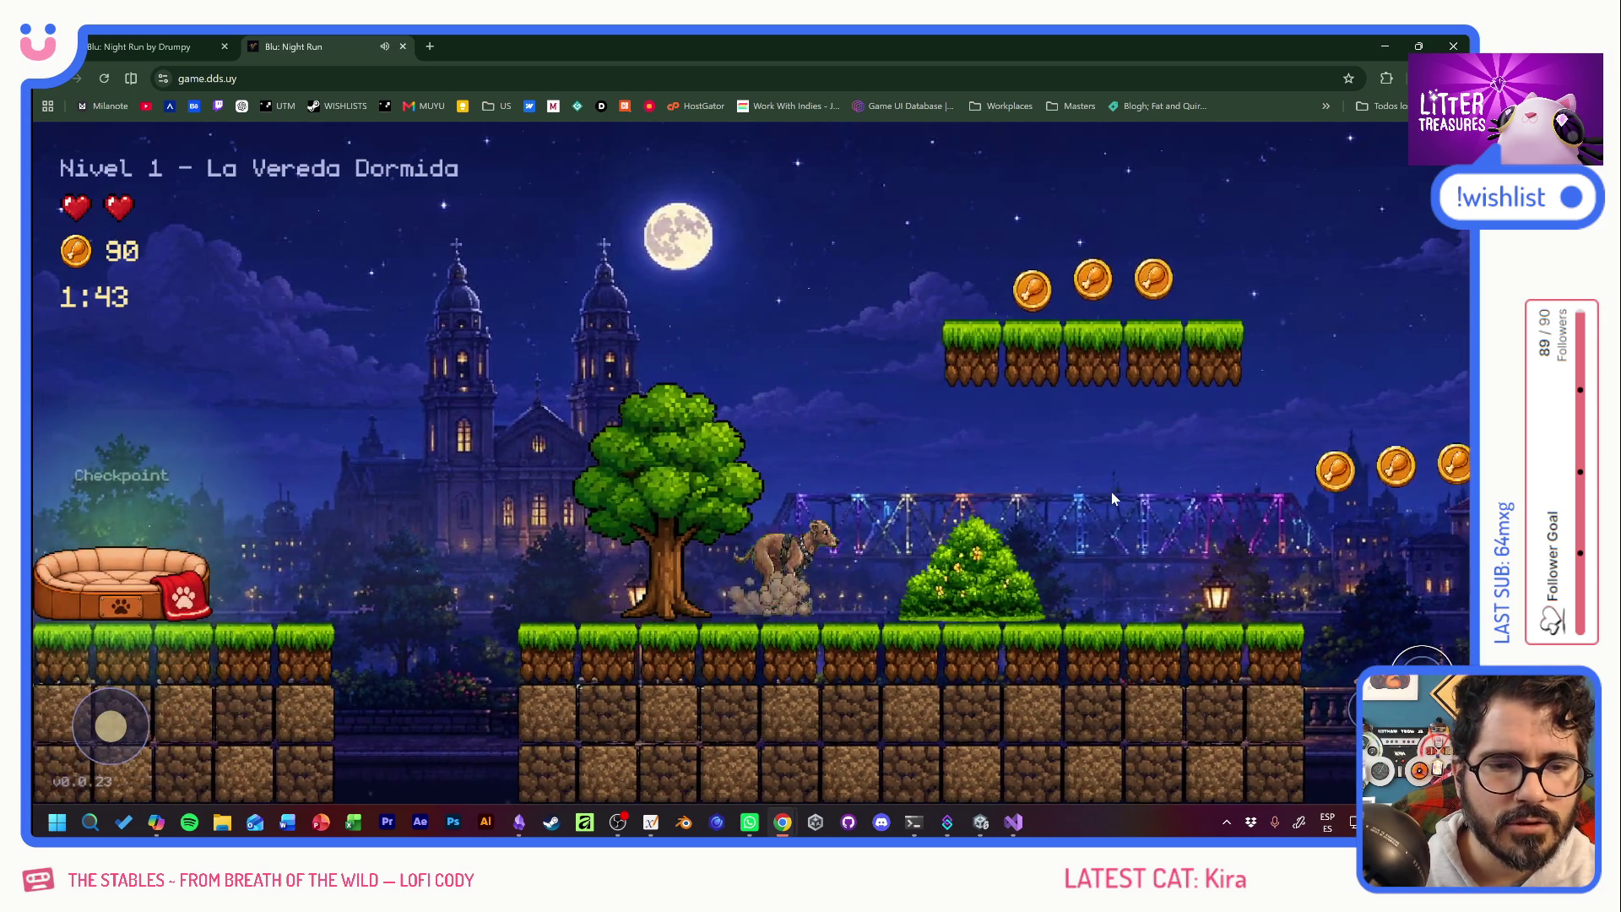
Run and jump through Level 1 grabbing coins to the gate, finishing with 310 PollitoCoins.
key("Right")
key("space")
key("Right")
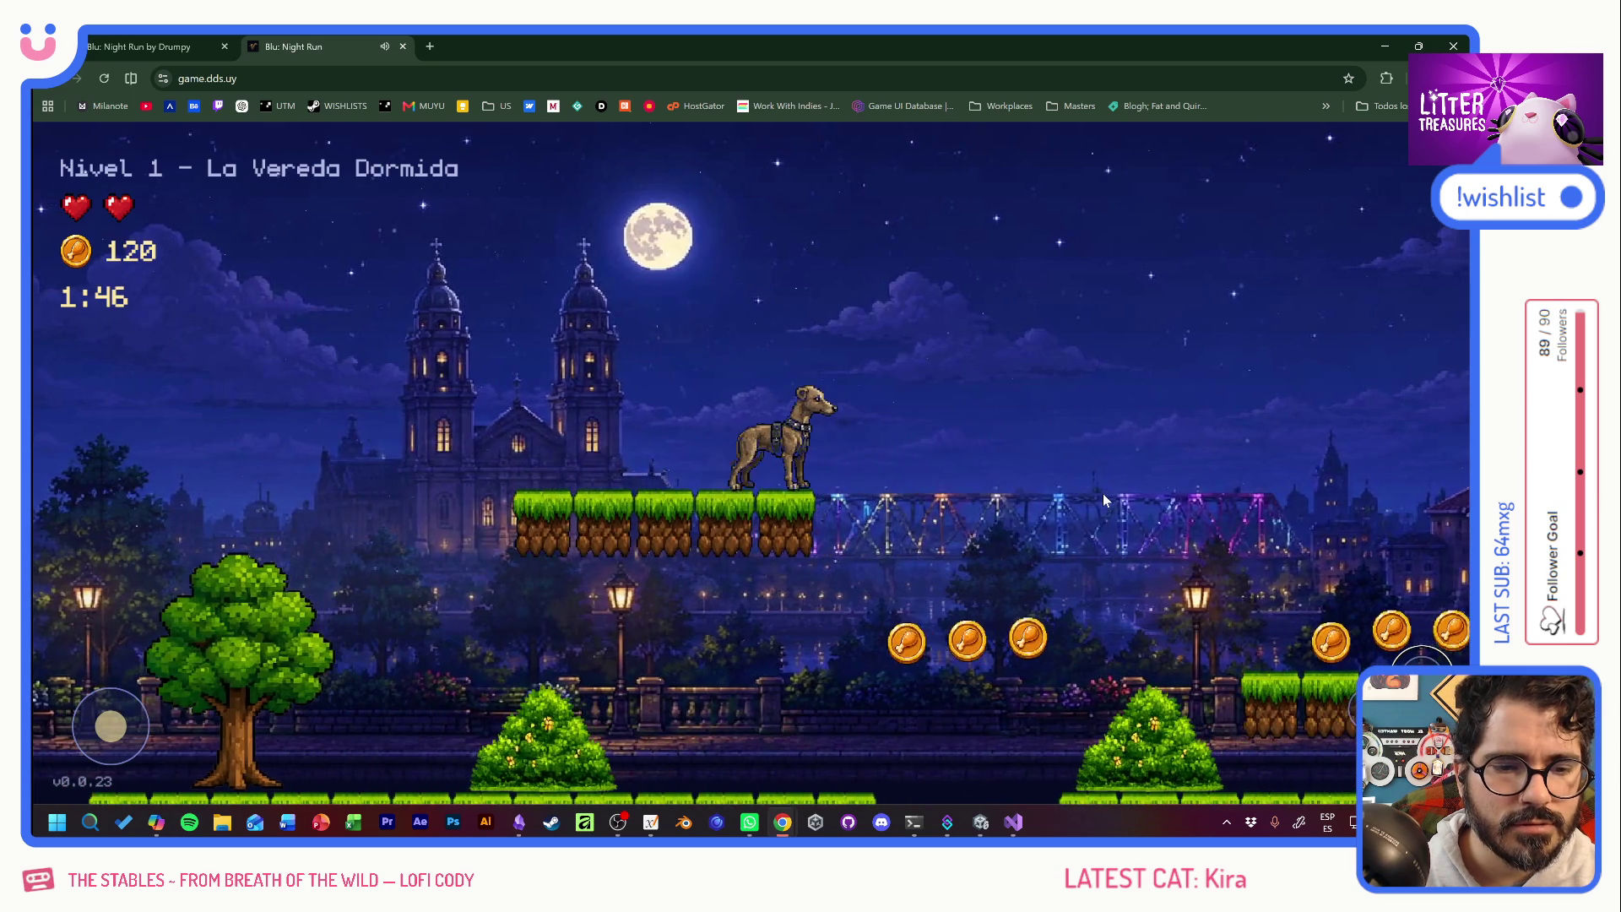
key("Right")
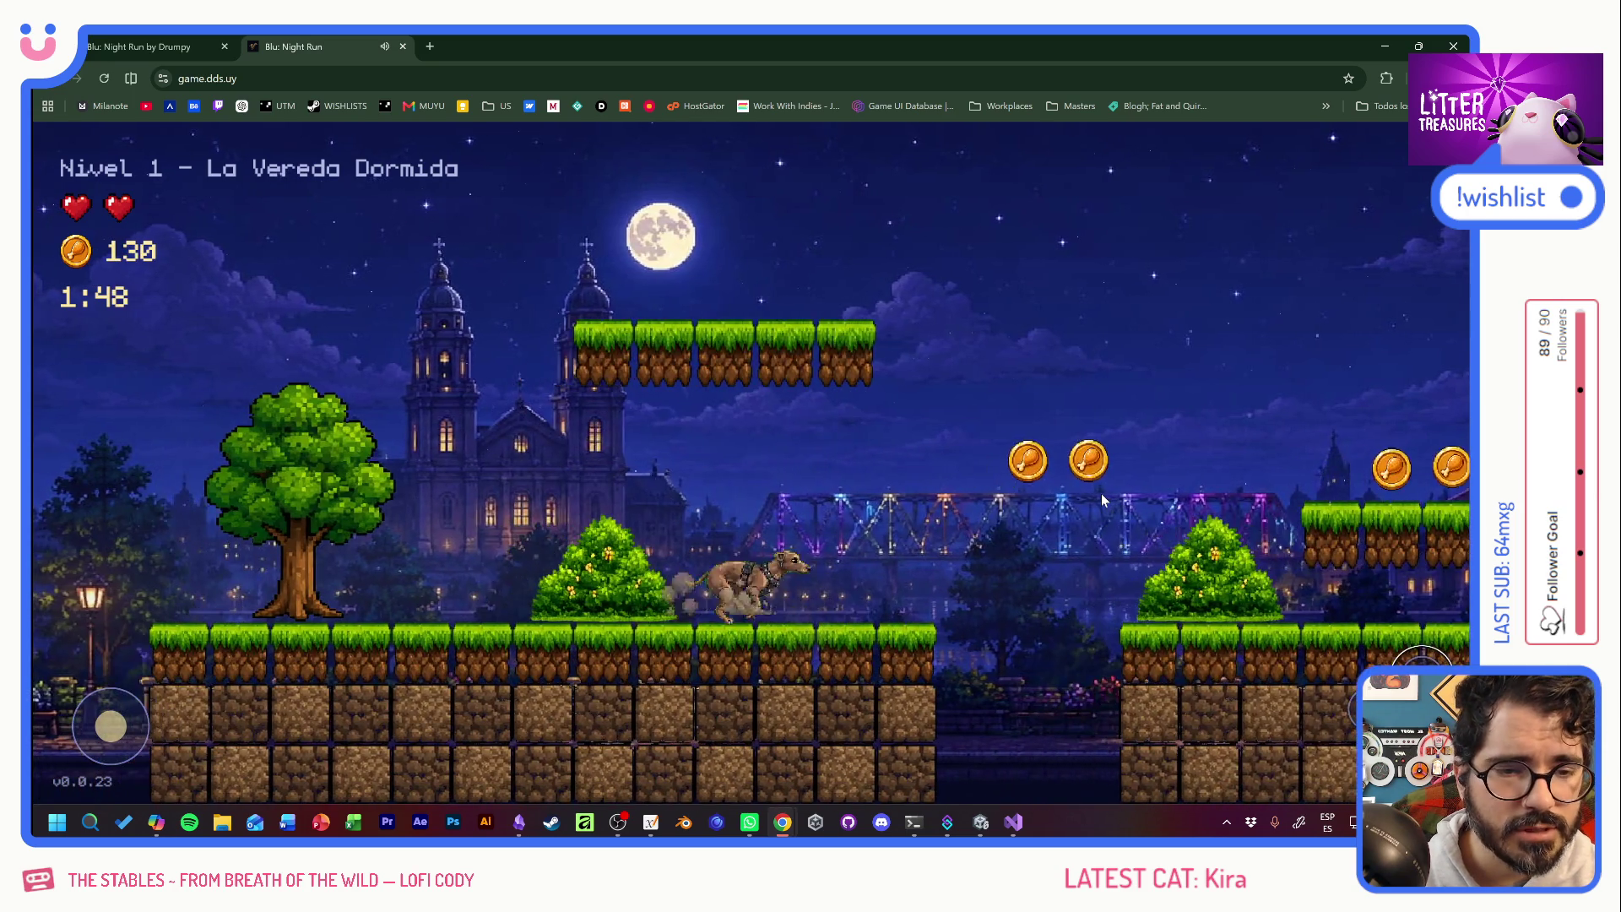
key("space")
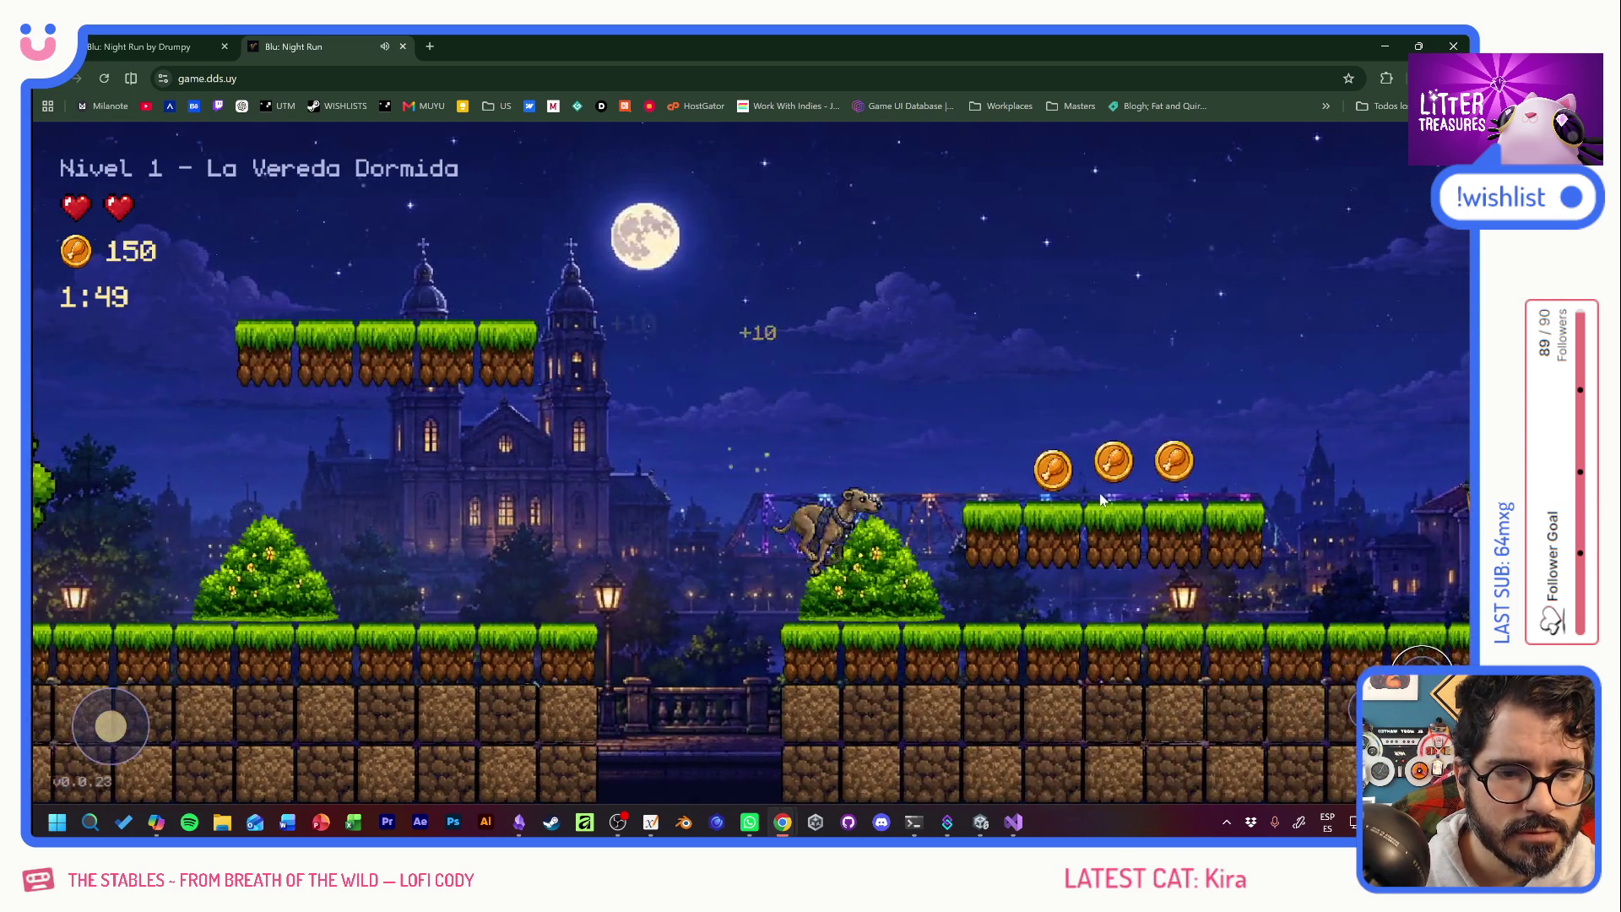
key("space")
key("space")
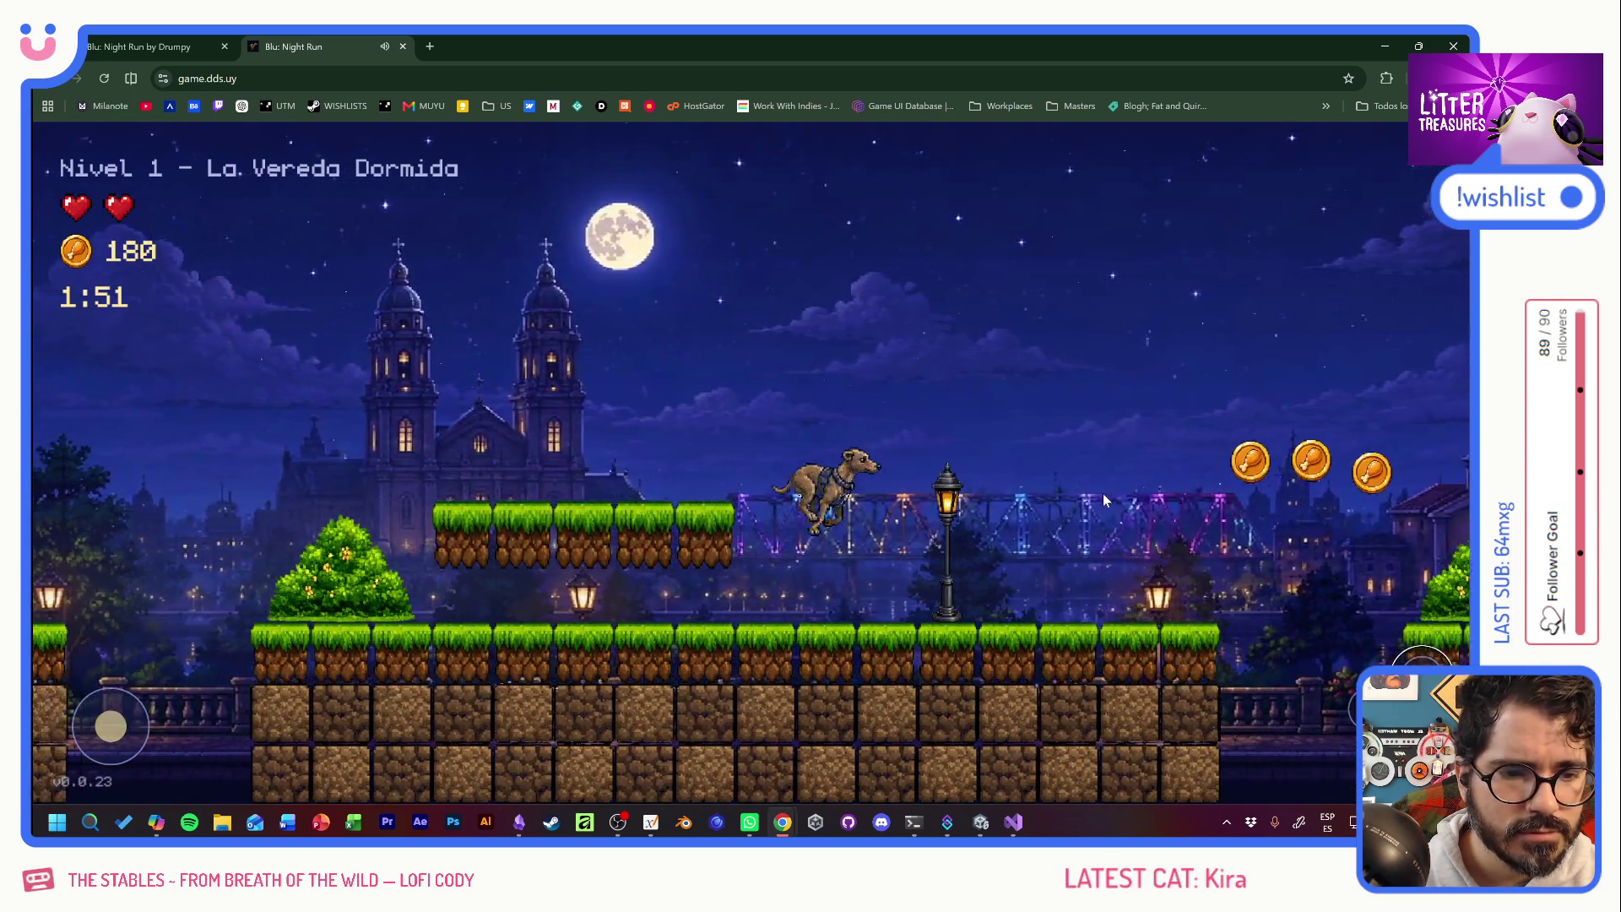
key("Left")
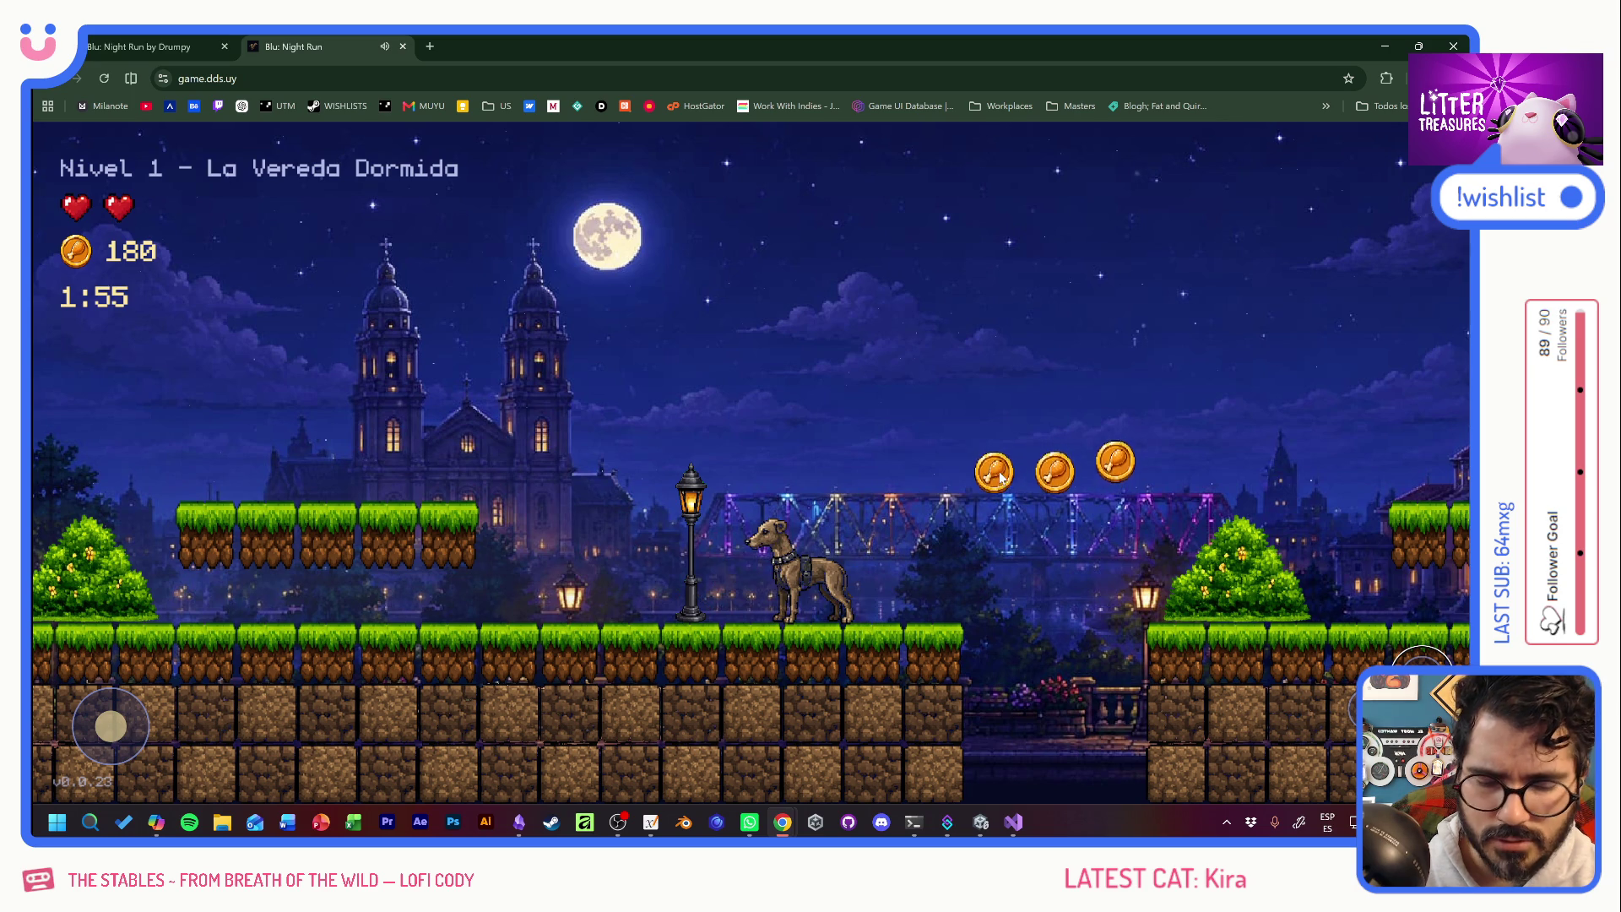
key("Right")
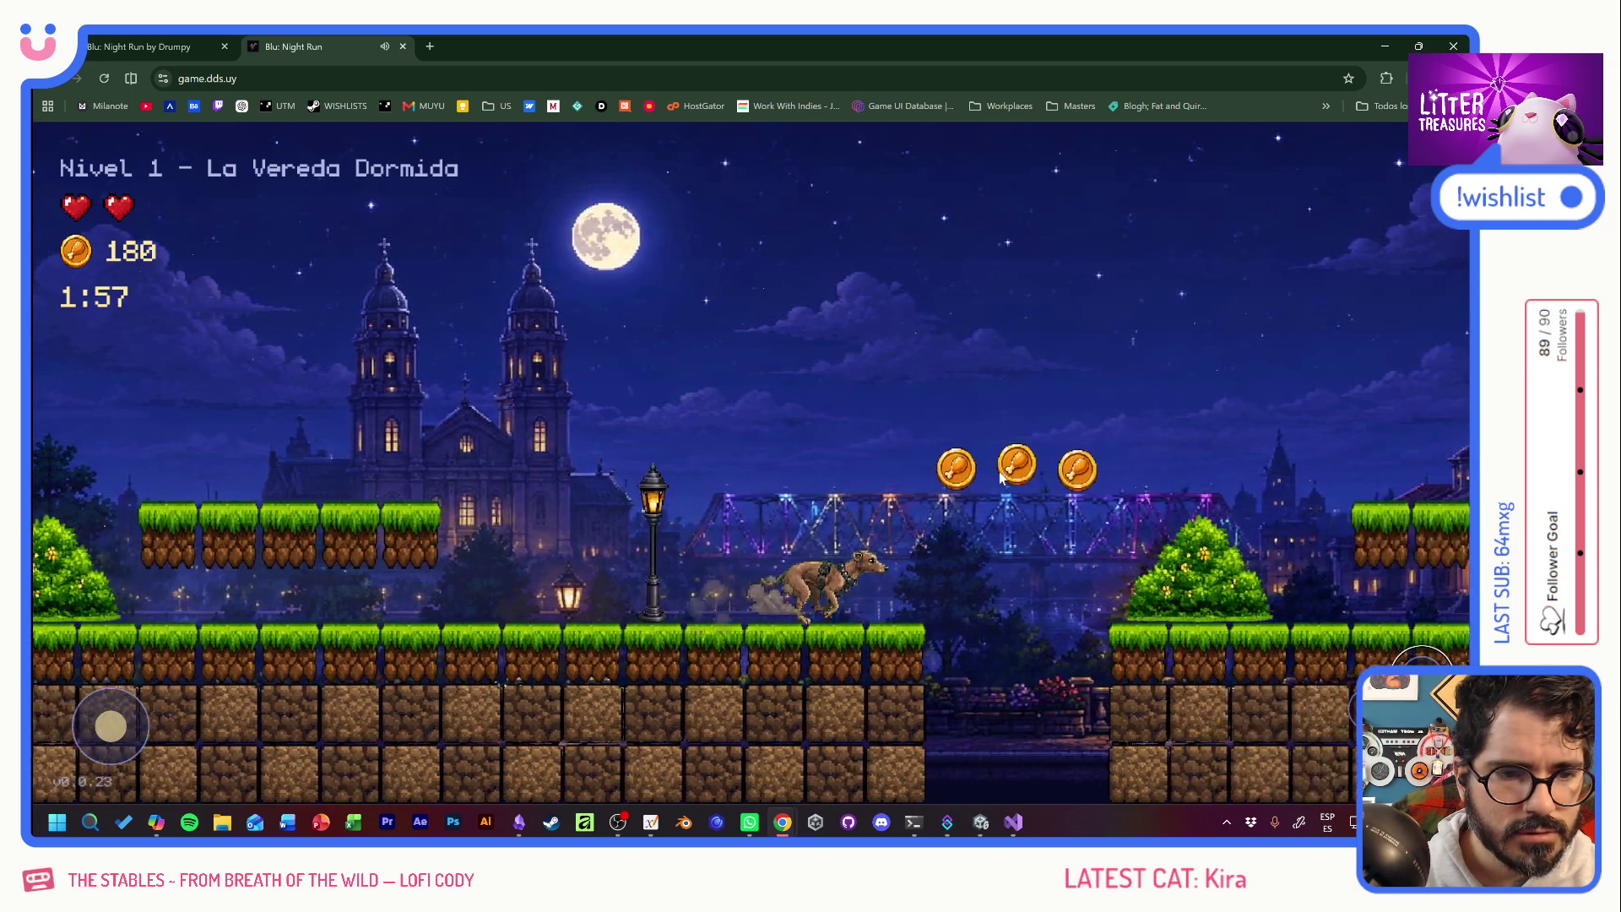
key("space")
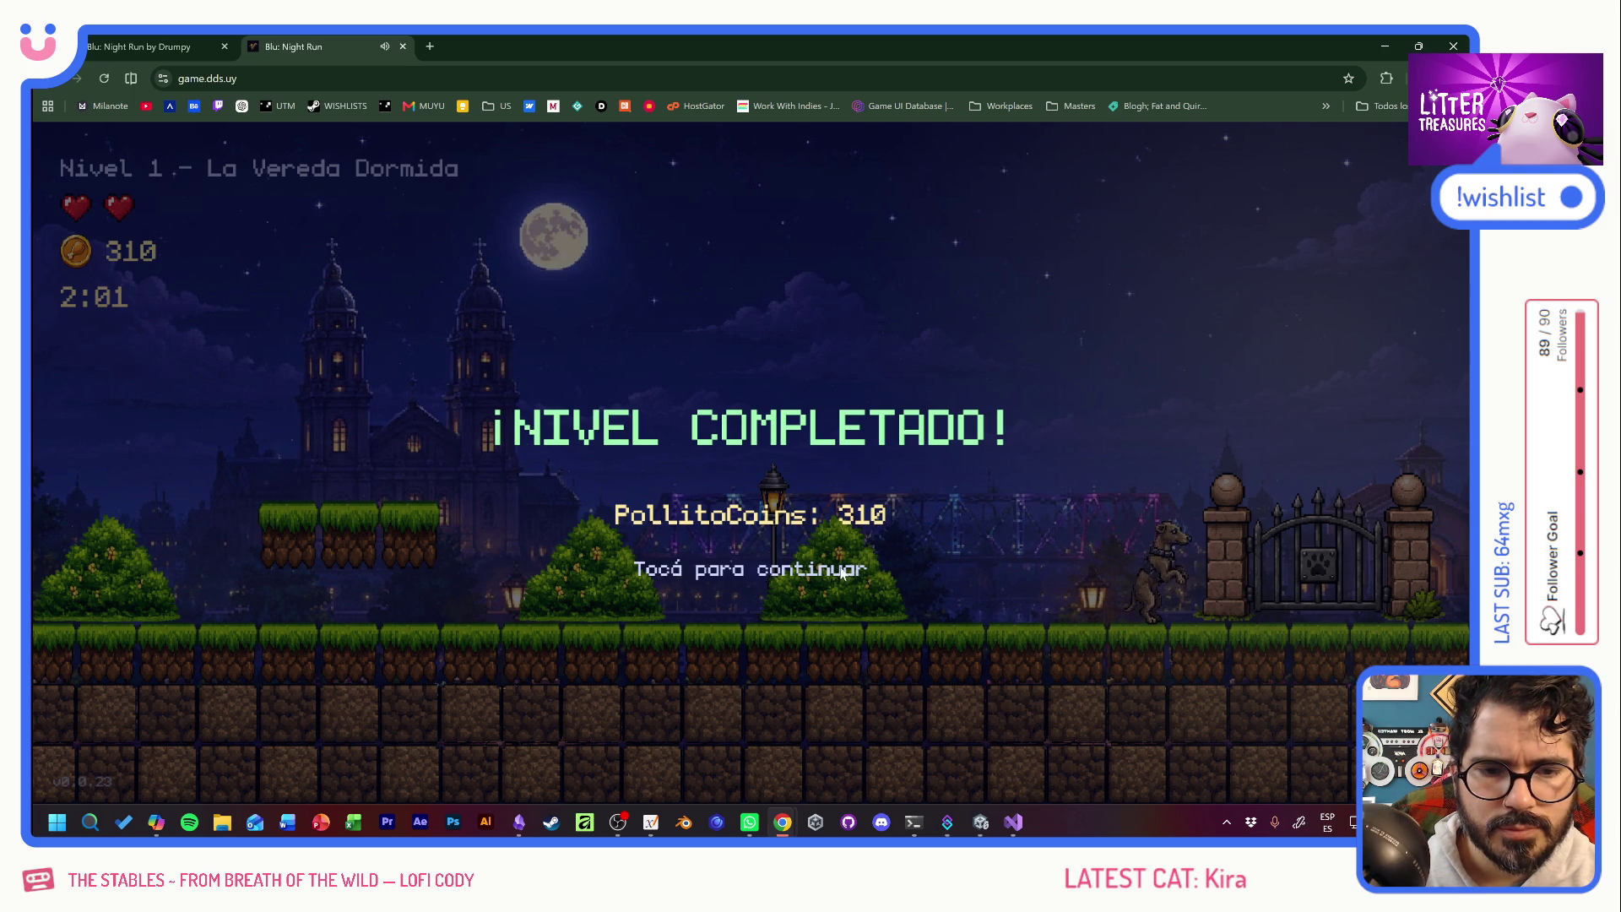
left_click(770, 573)
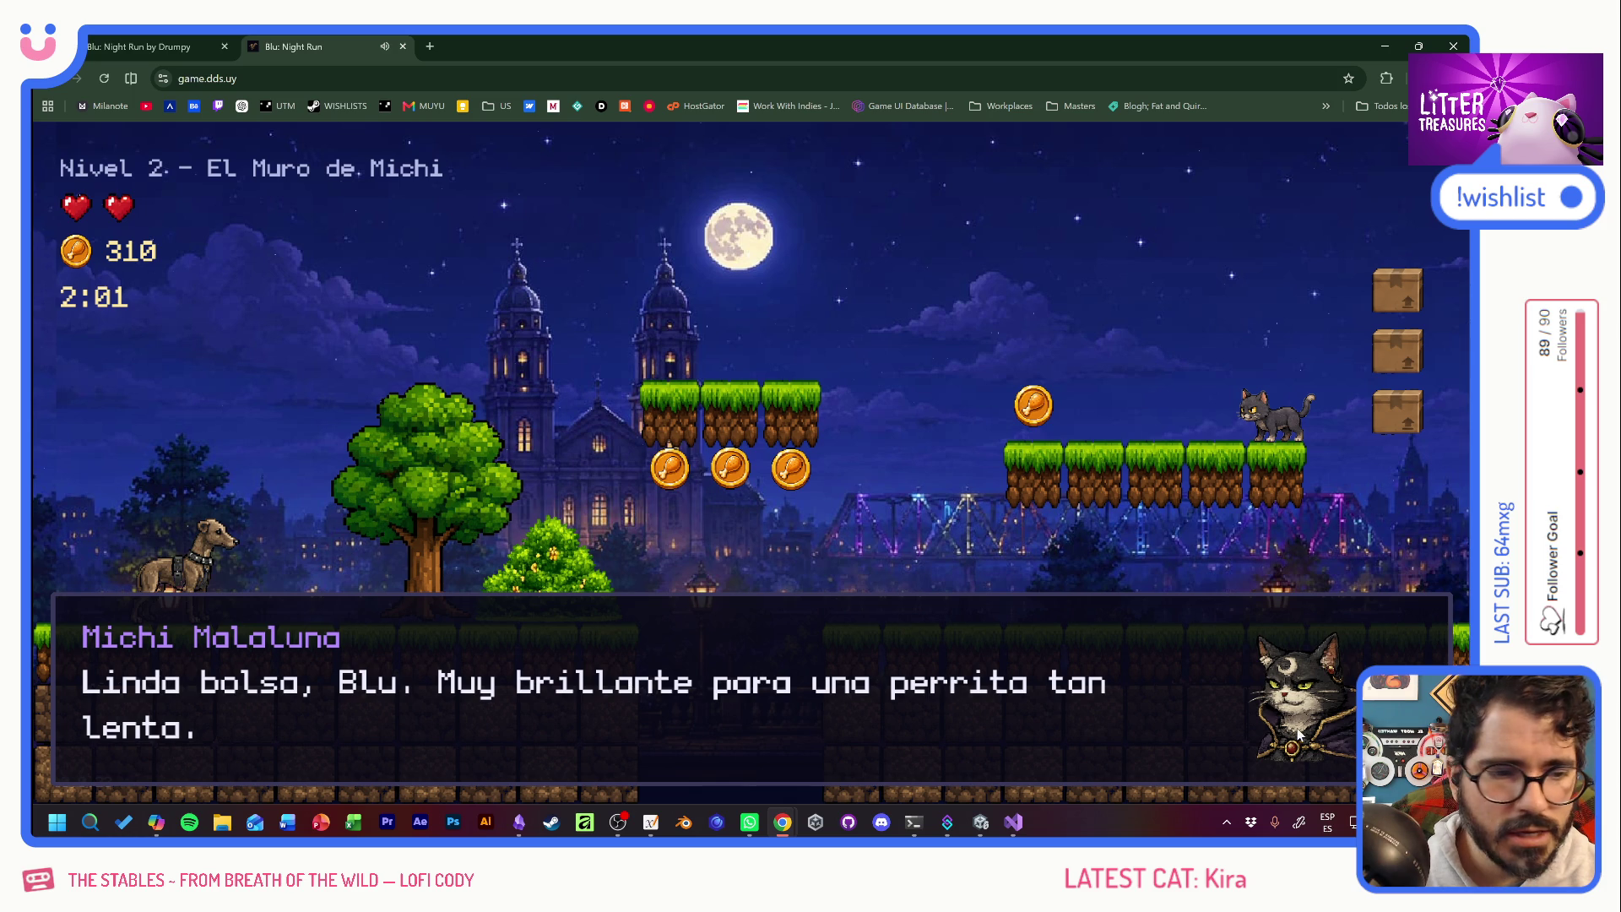
Advance through the Level 2 story dialogue until play resumes.
left_click(956, 669)
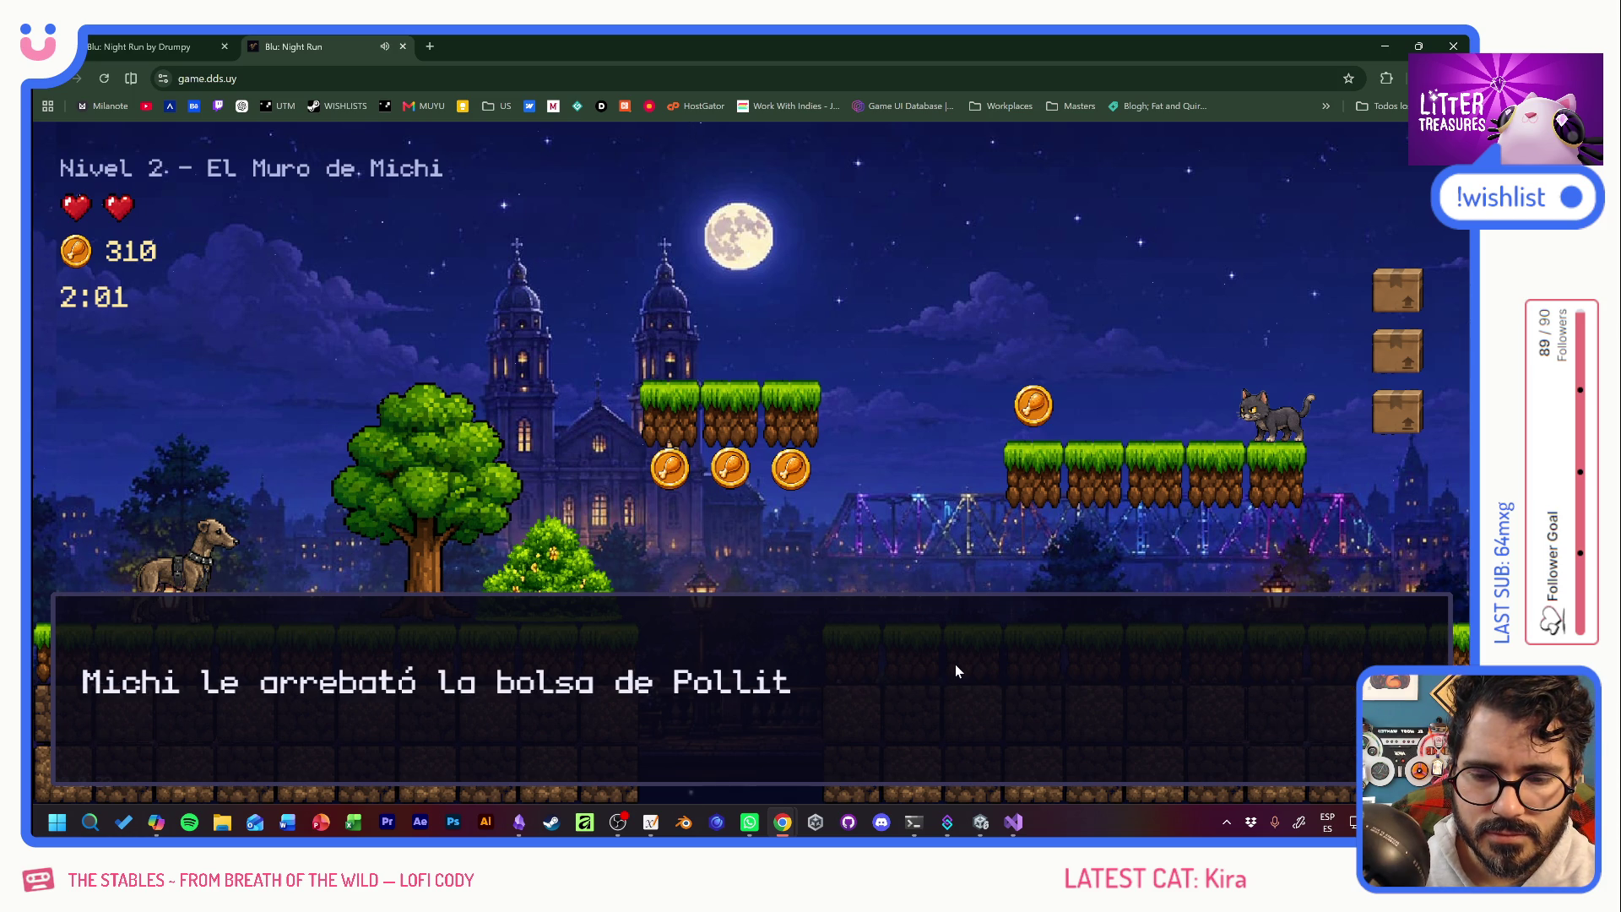
left_click(955, 664)
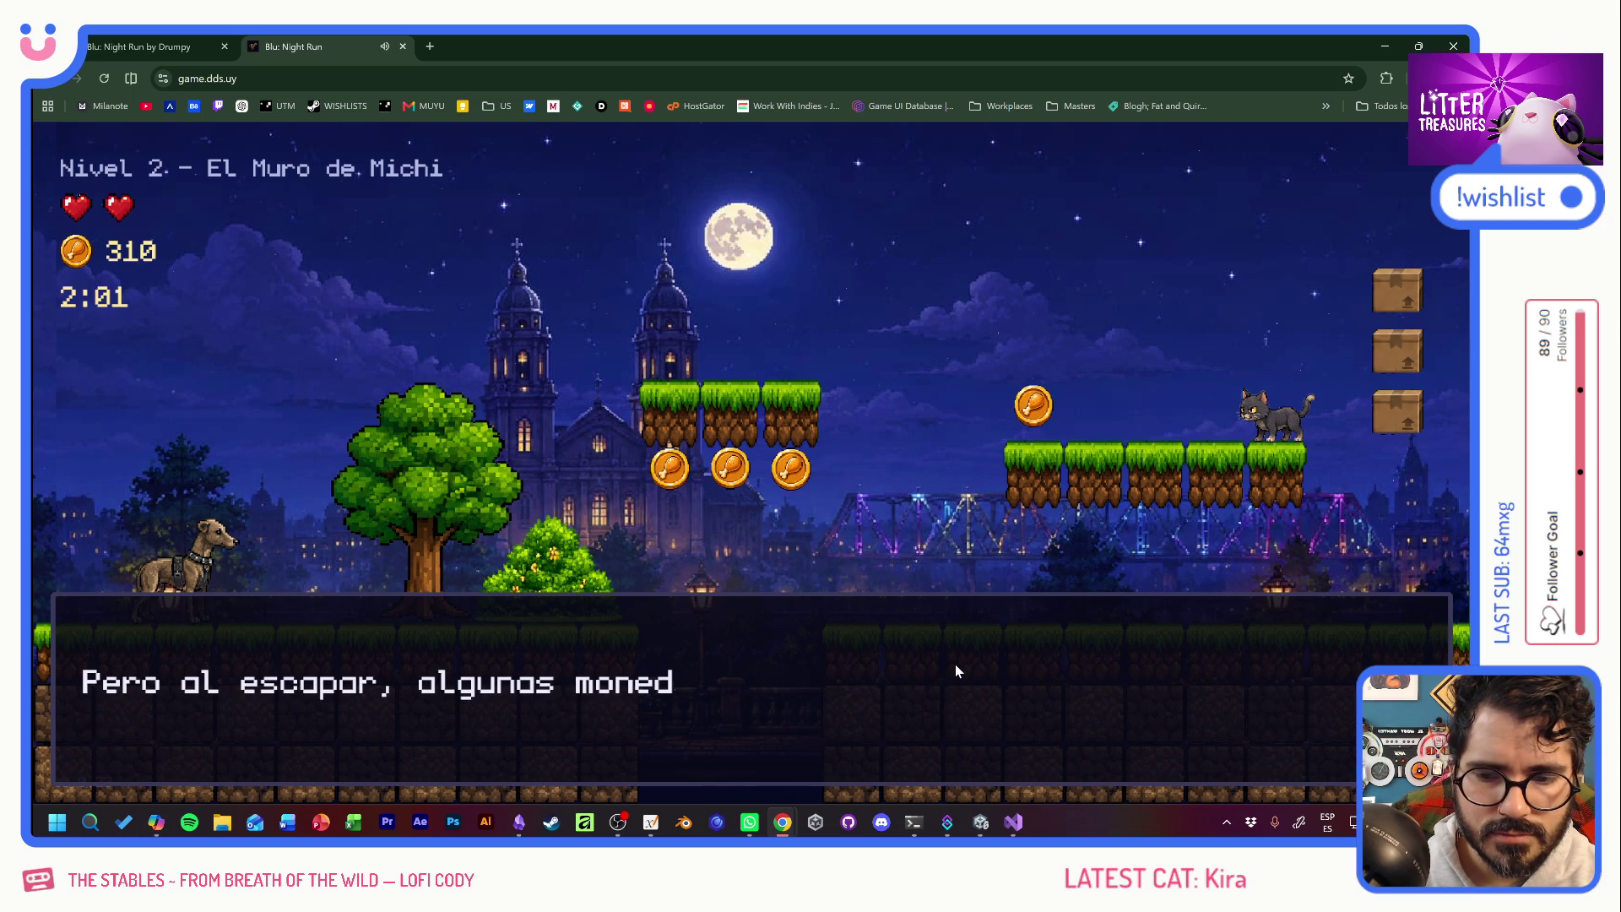
left_click(956, 667)
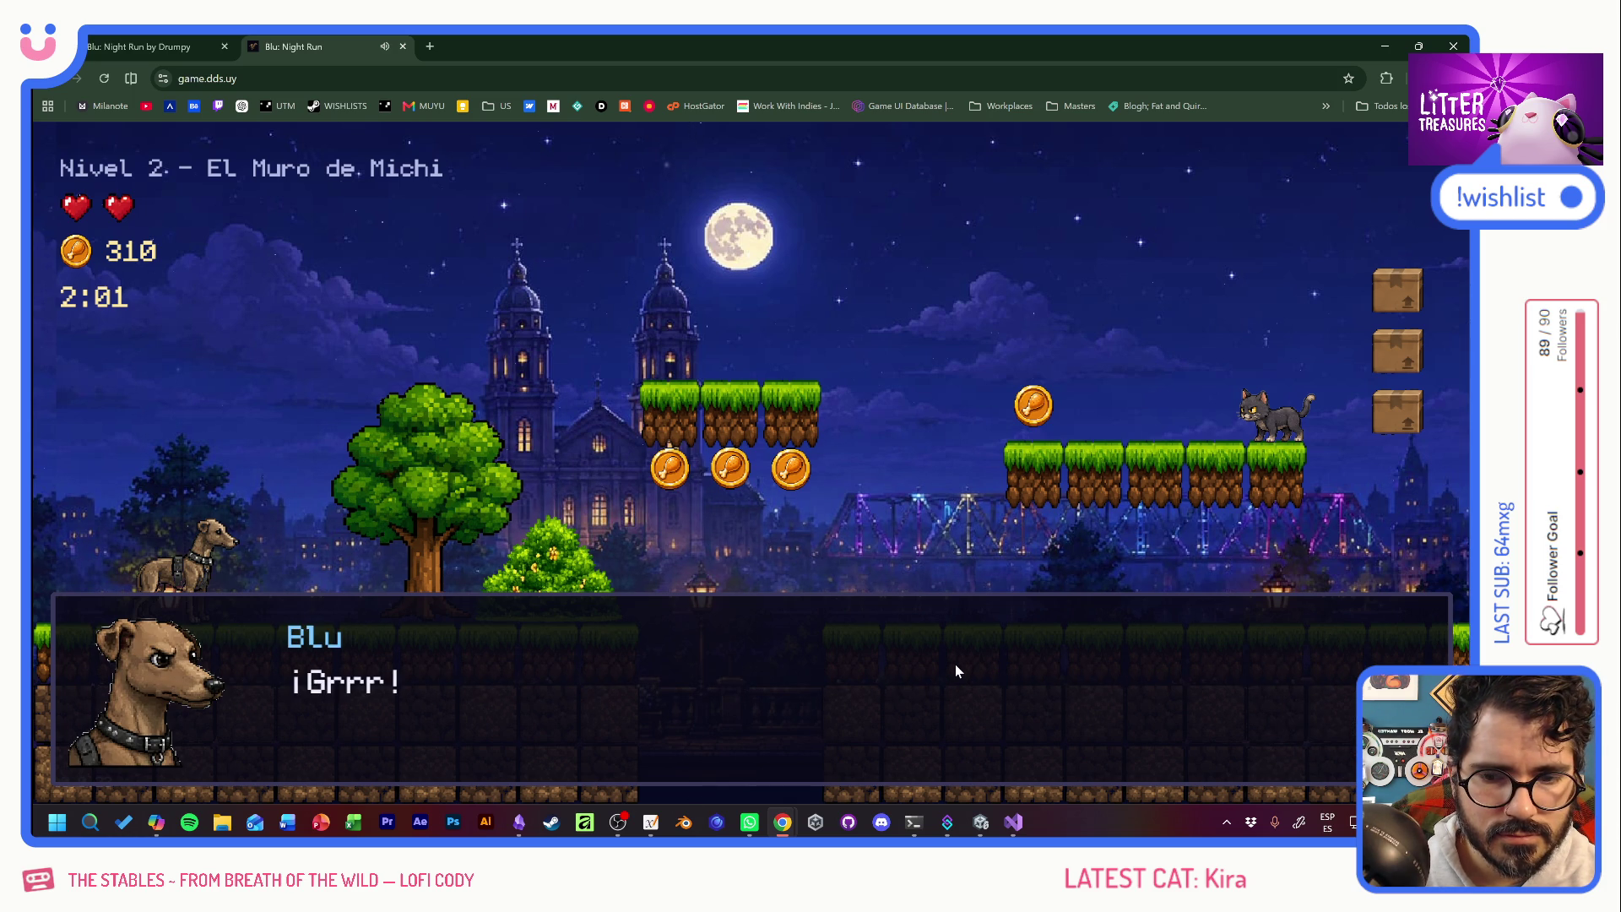
left_click(955, 664)
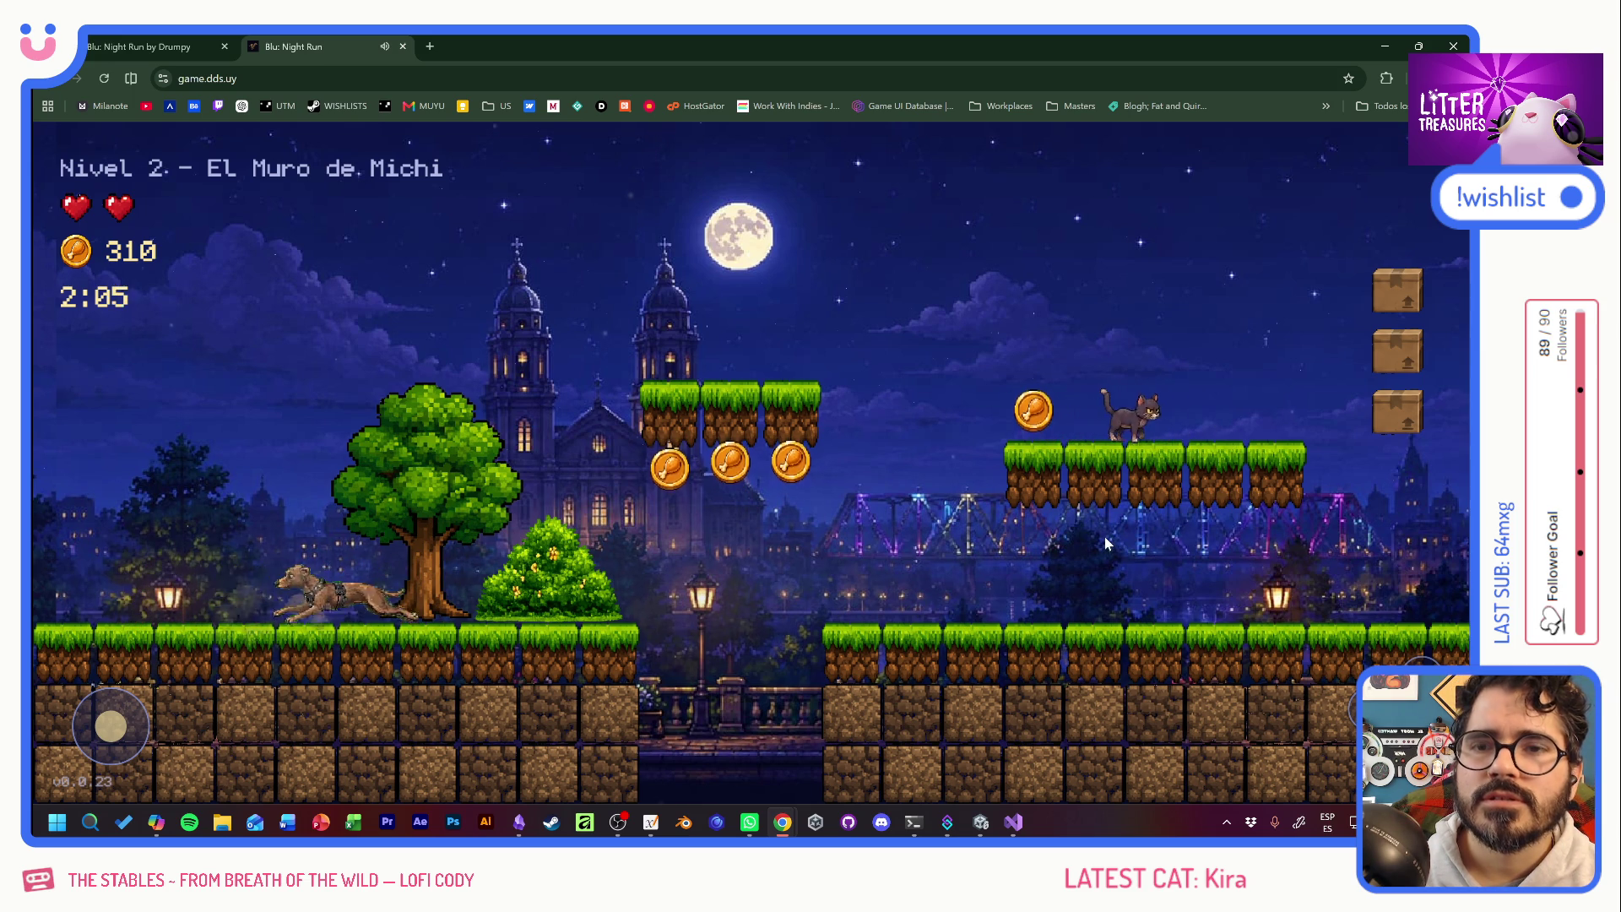
Run the dog back and forth and jump for the platform coins.
key("space")
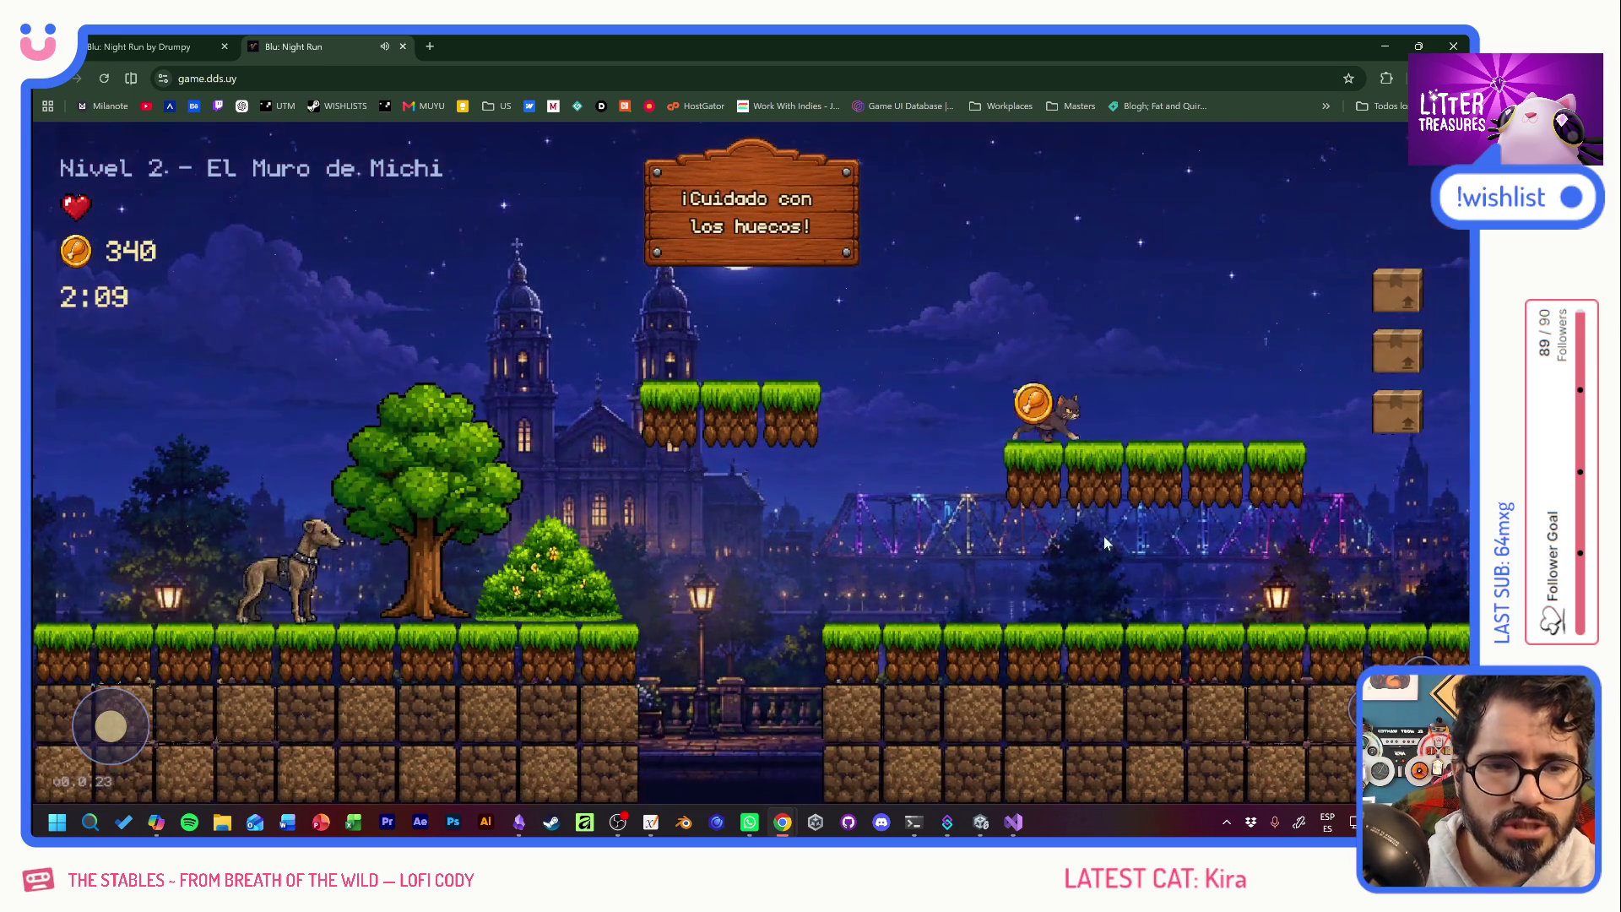
key("Right")
key("Left")
key("Right")
key("space")
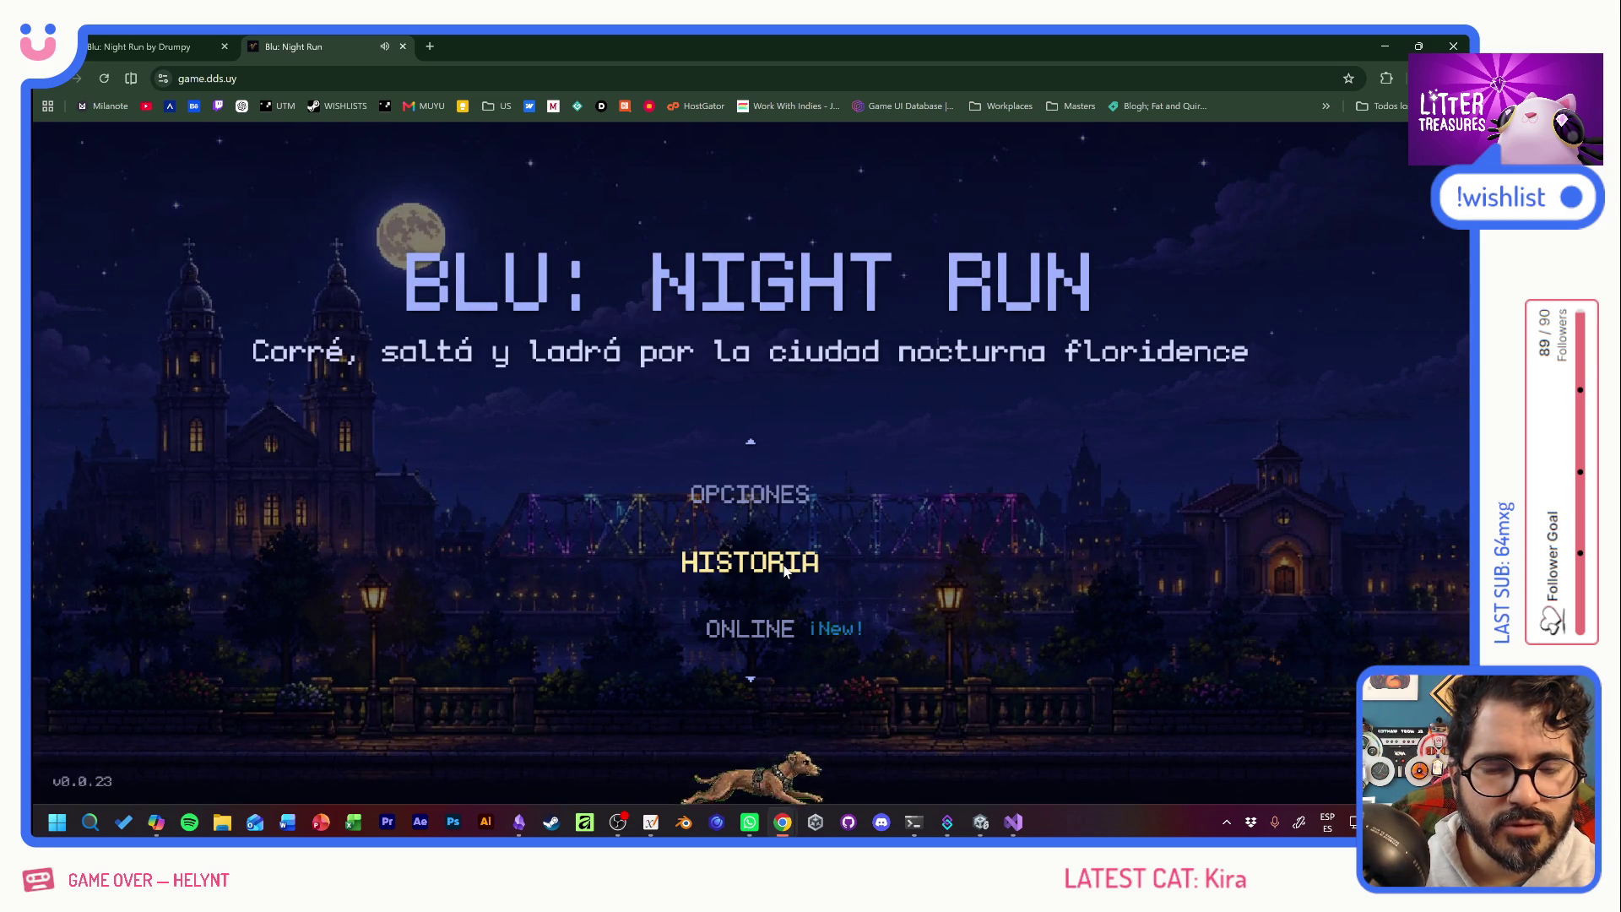
Start HISTORIA mode and skip the intro dialogue into Level 1.
key("Return")
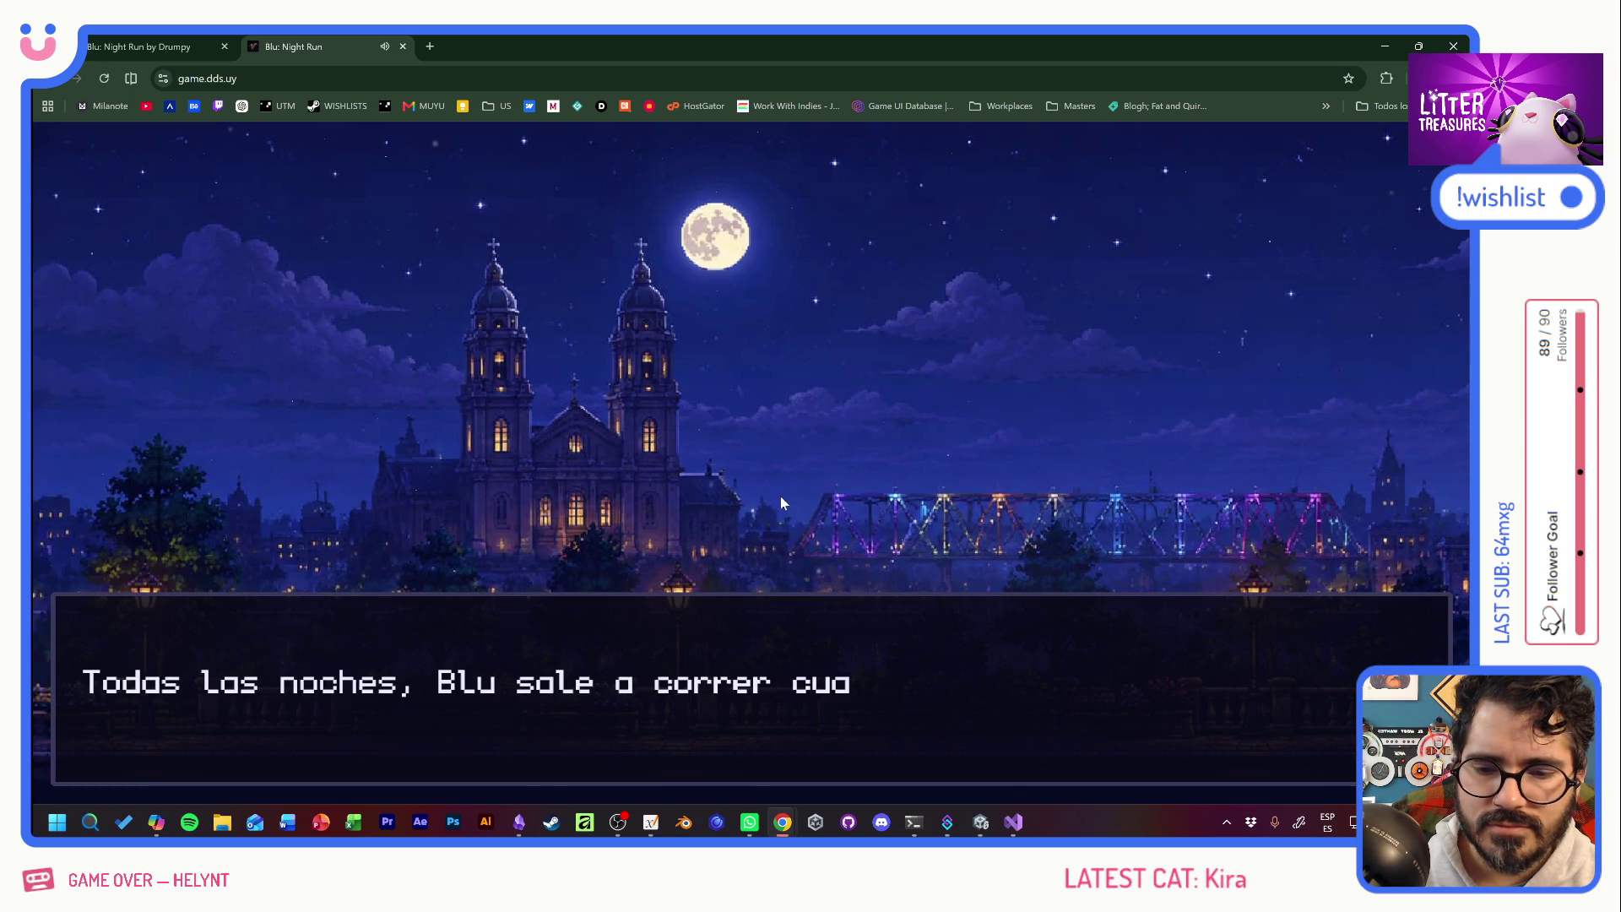
left_click(967, 676)
left_click(967, 676)
left_click(967, 676)
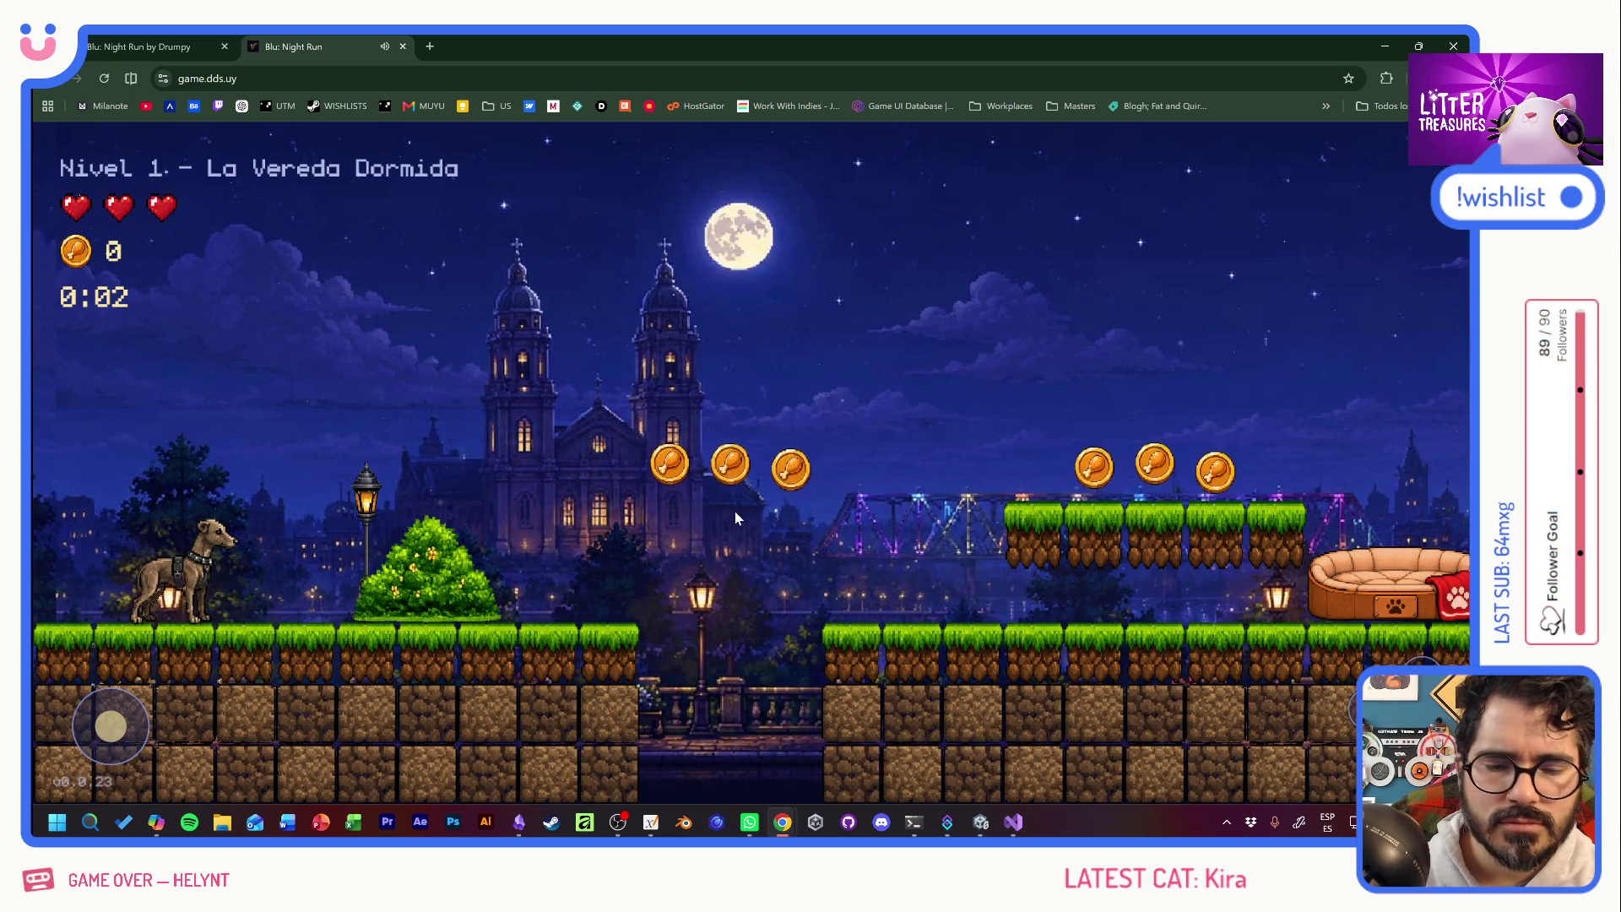
Pause Level 1, choose VOLVER AL INICIO, and highlight RANKING on the title menu.
left_click(1433, 165)
key("Down")
key("Up")
key("Up")
key("Down")
key("Down")
key("Down")
key("Down")
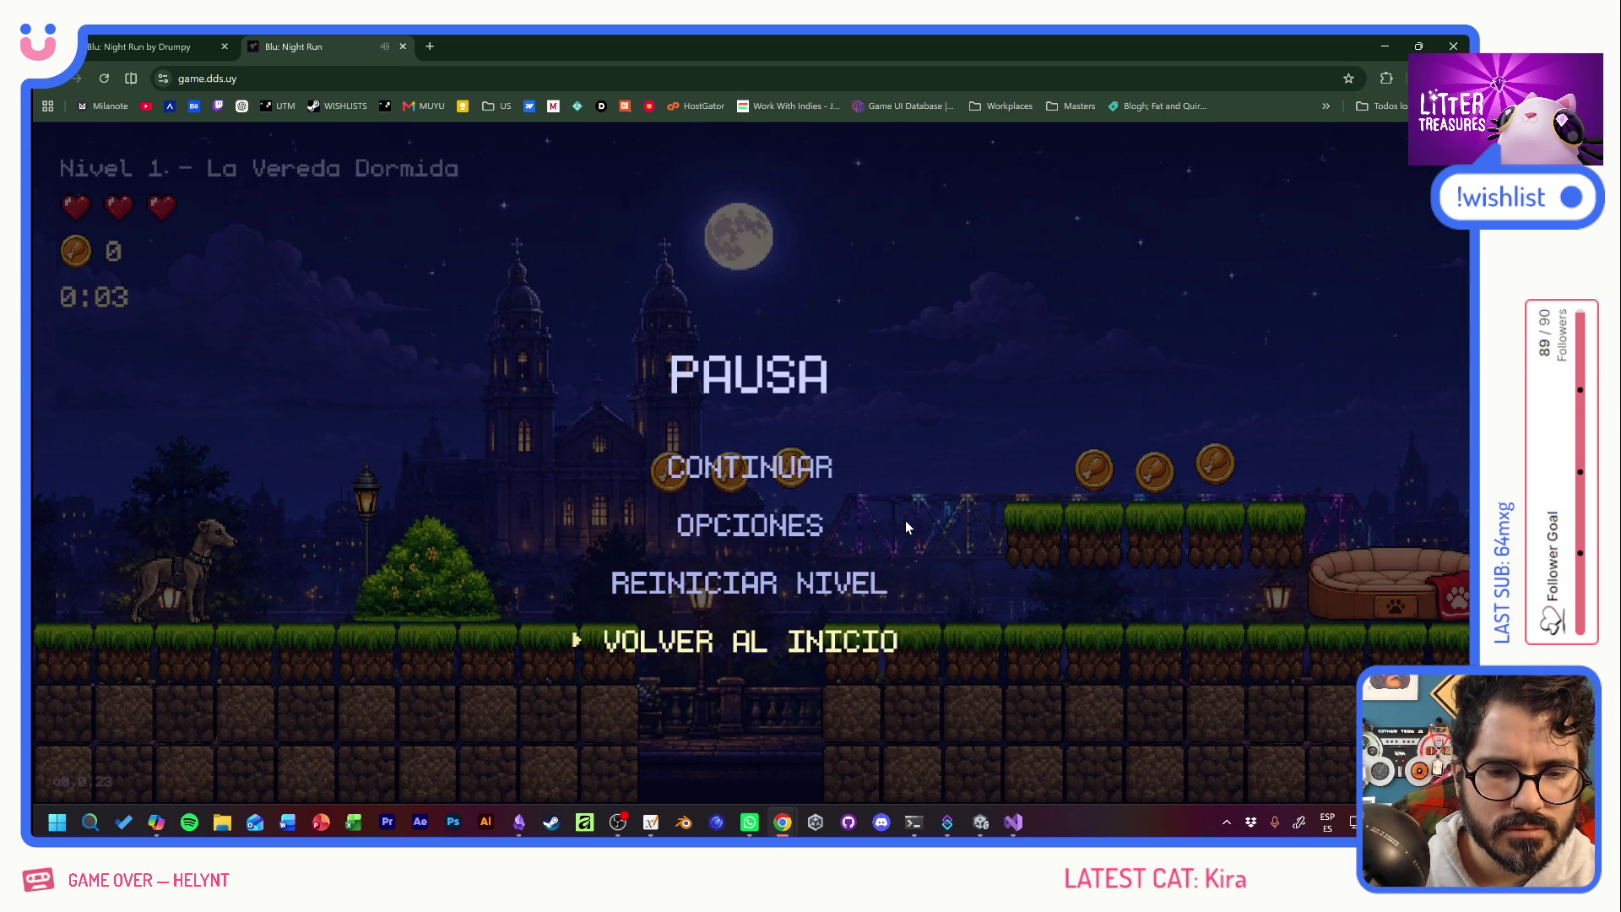
key("Return")
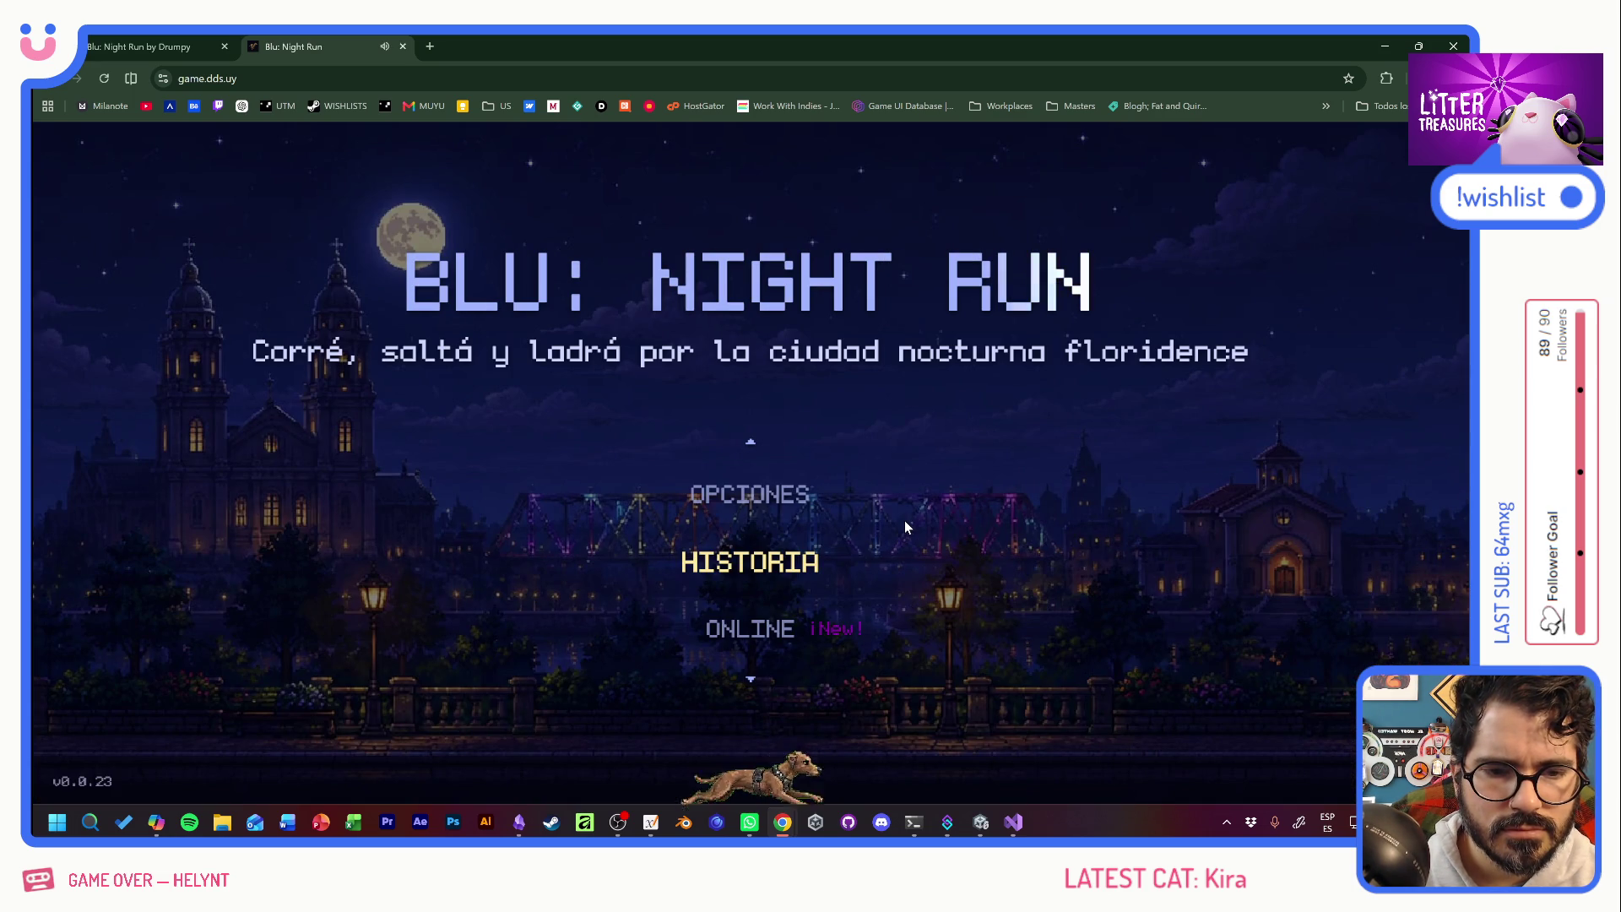
key("Down")
key("Down")
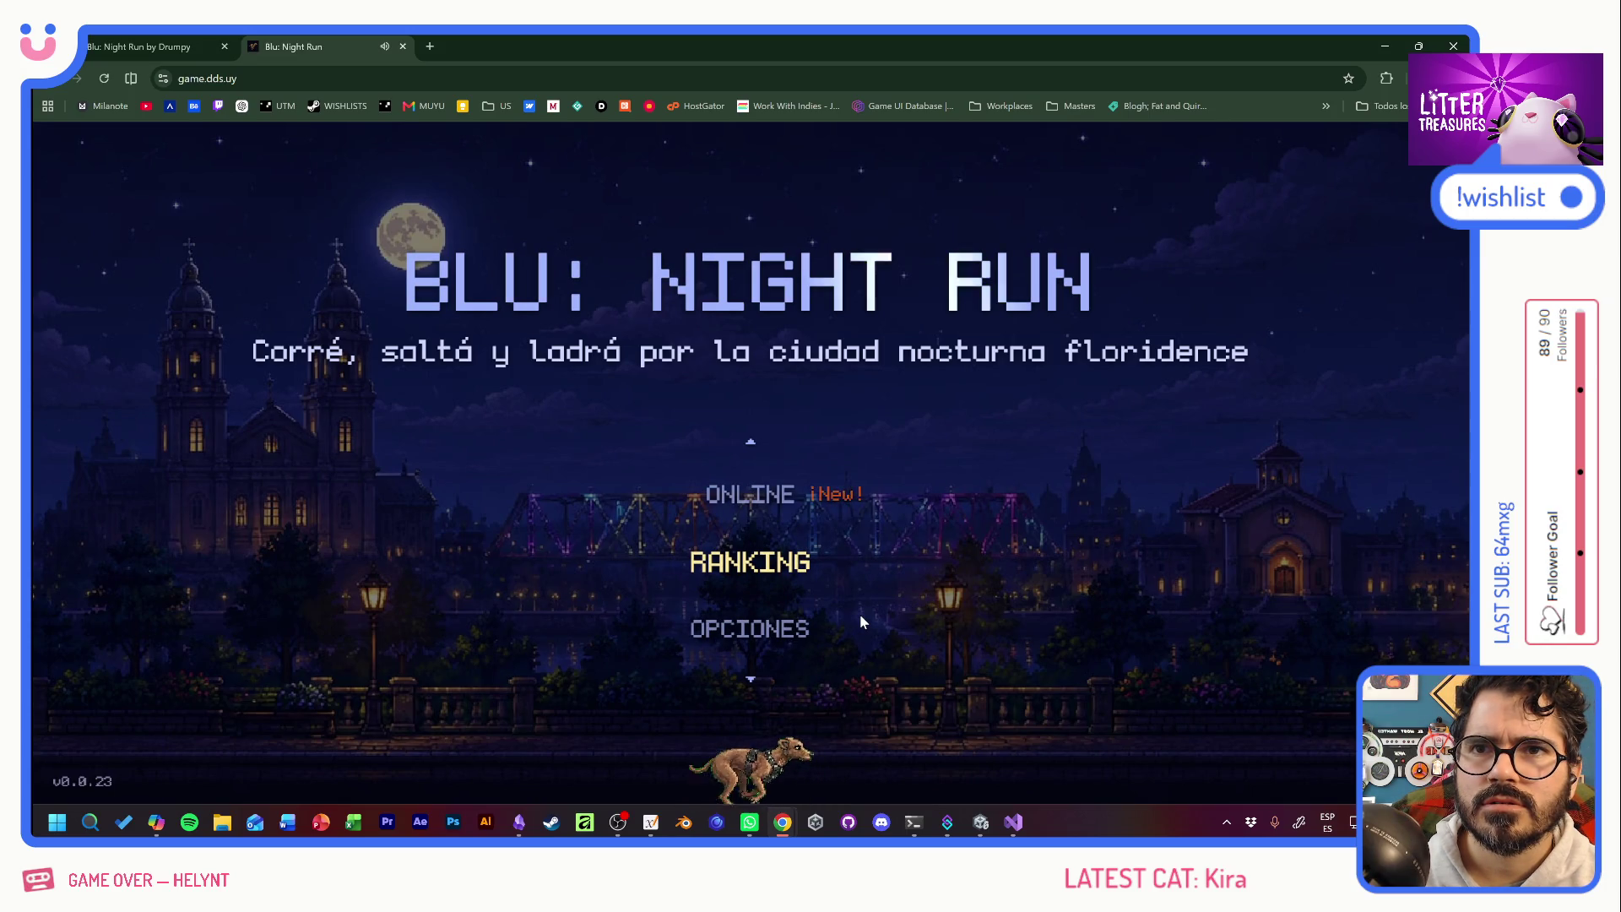
View the TOP 10 leaderboard, close it, and close the game.dds.uy tab.
left_click(792, 564)
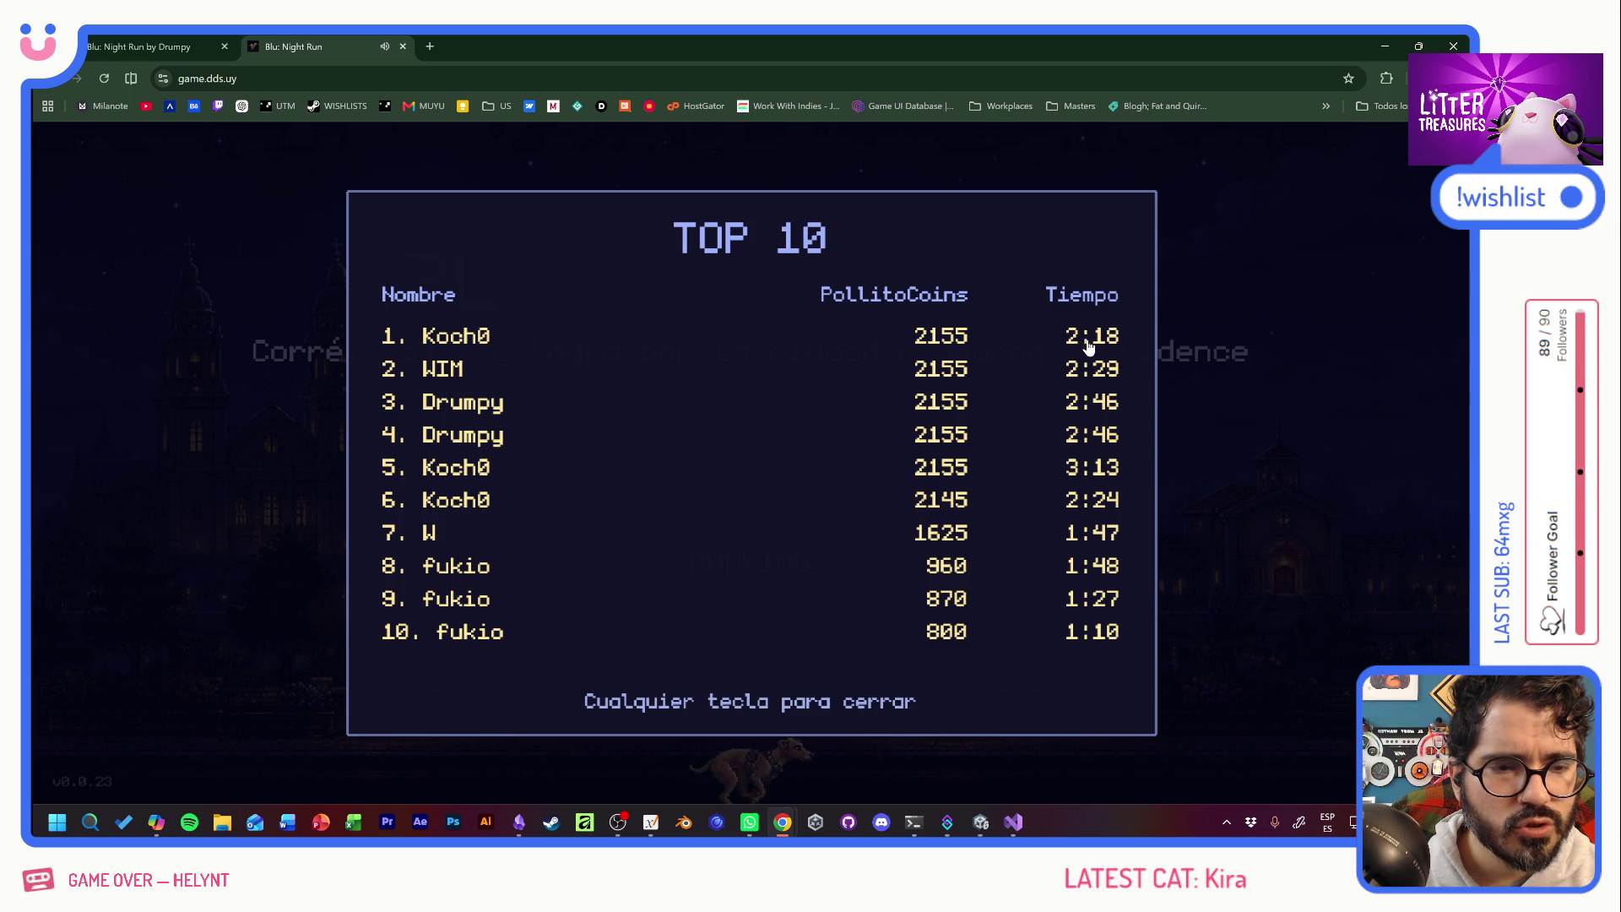
left_click(912, 342)
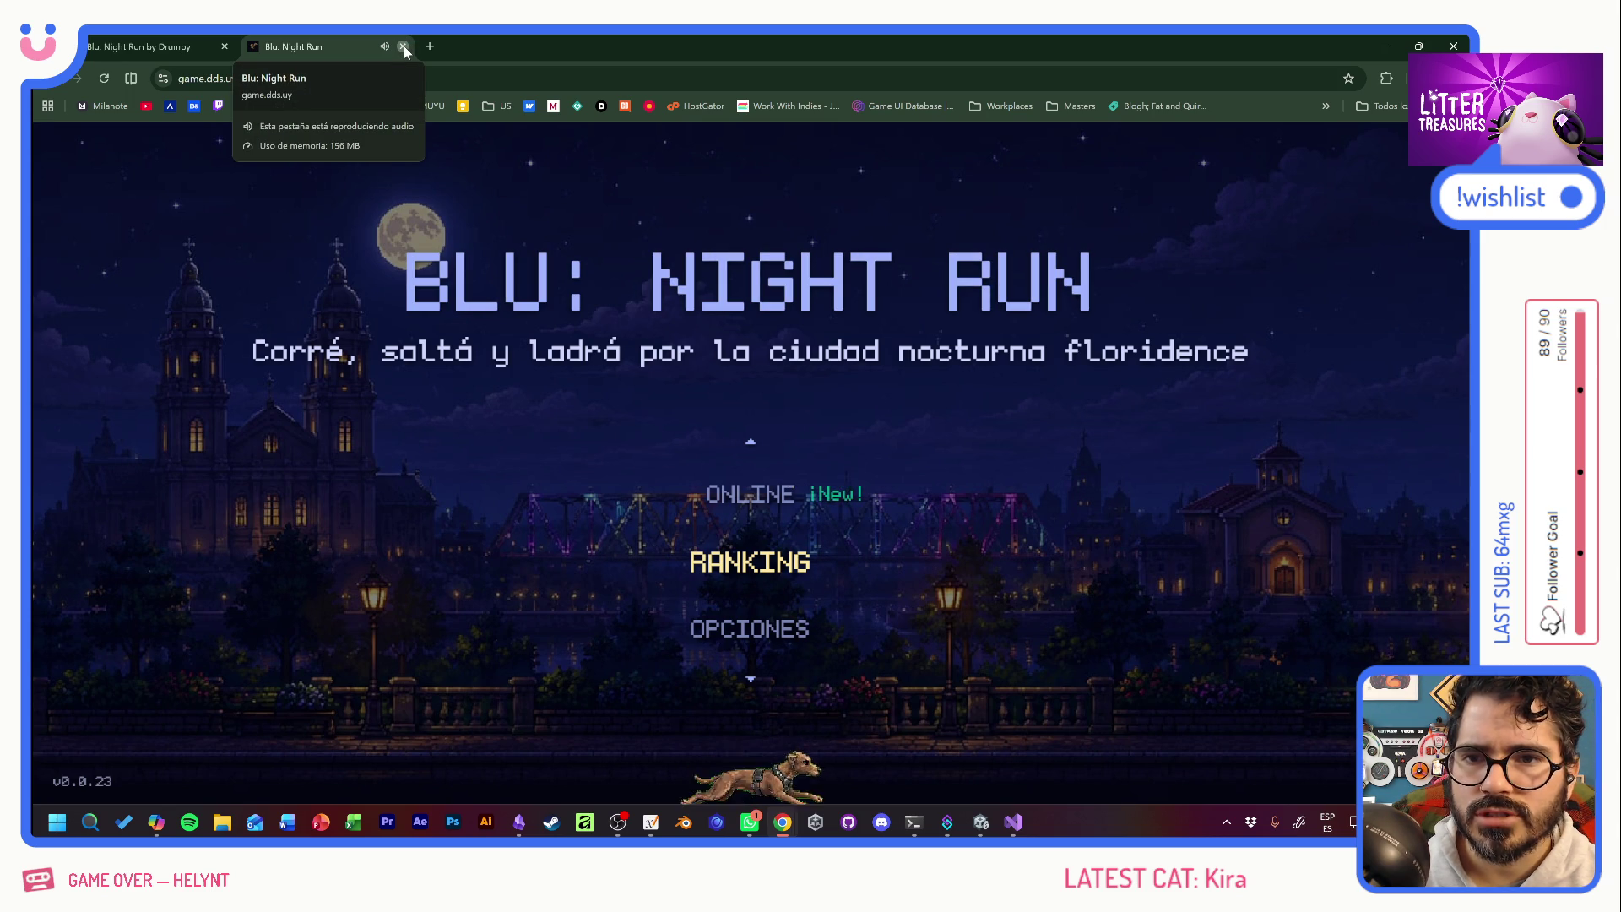
left_click(404, 46)
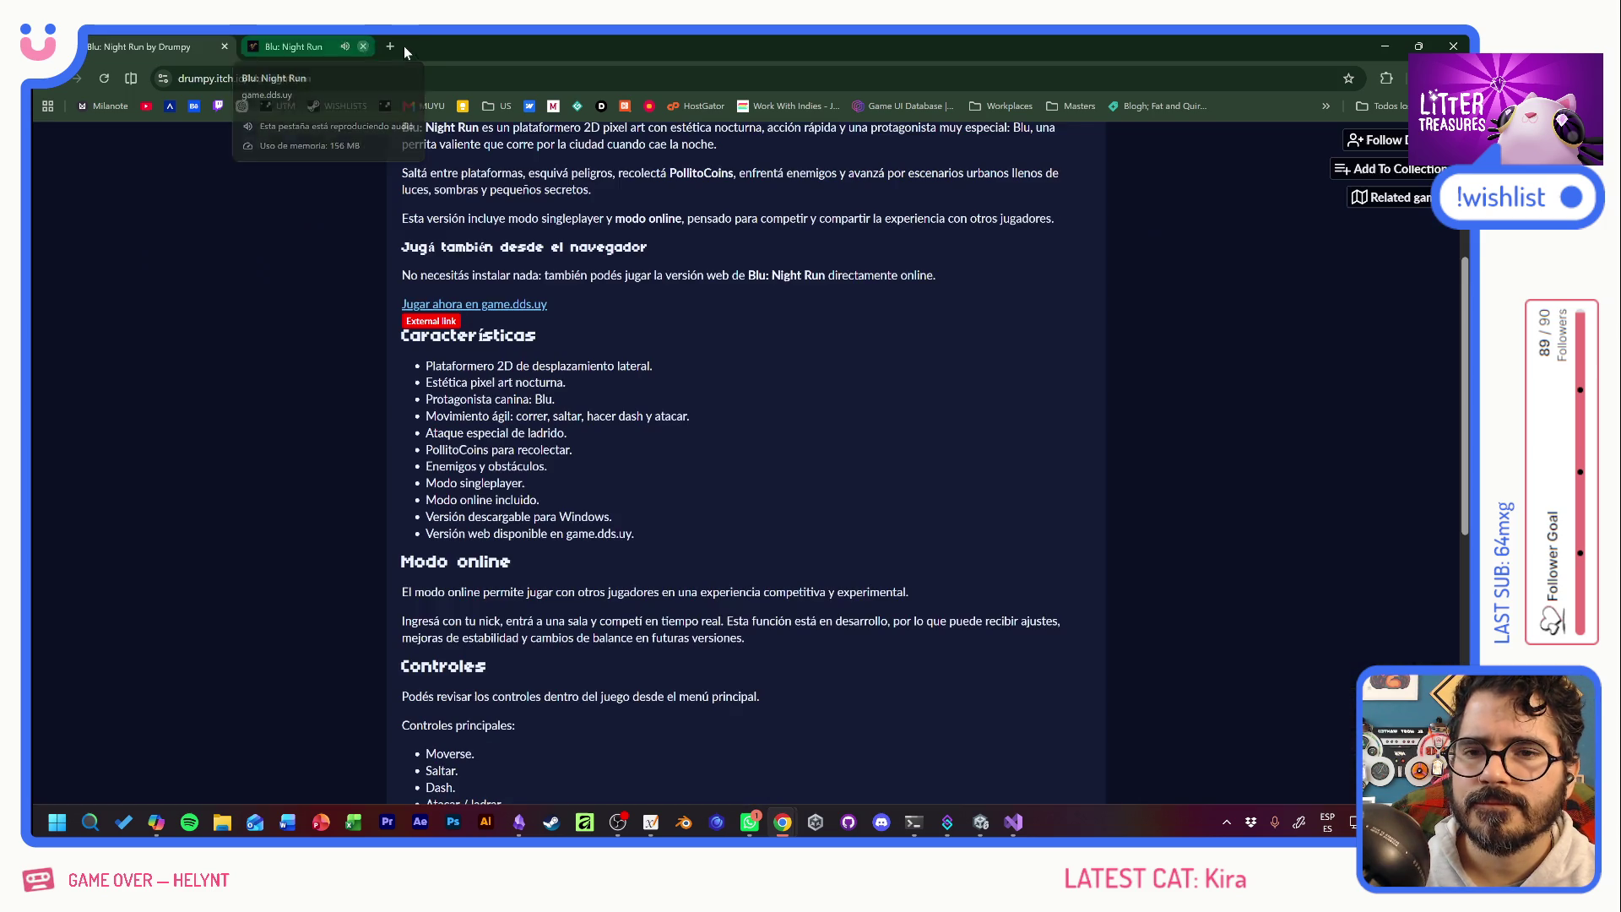
Close Chrome and drag Unity's splitters to enlarge the Shader Graph and narrow the game preview.
left_click(225, 46)
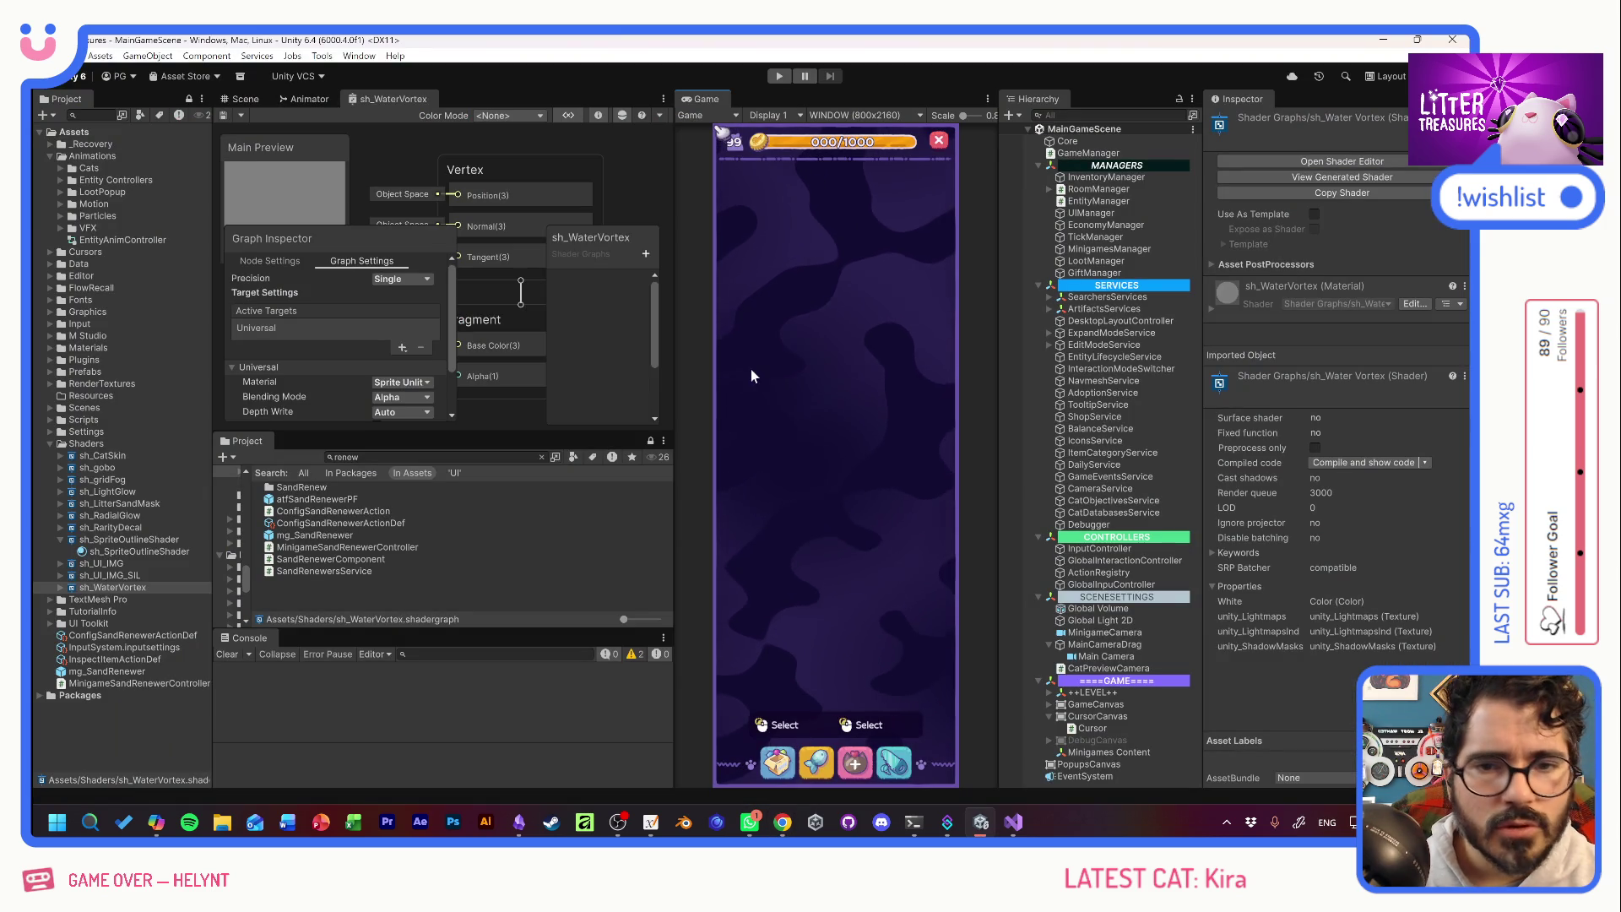
left_click_drag(605, 434, 607, 497)
left_click_drag(539, 629, 539, 678)
left_click_drag(534, 494, 534, 544)
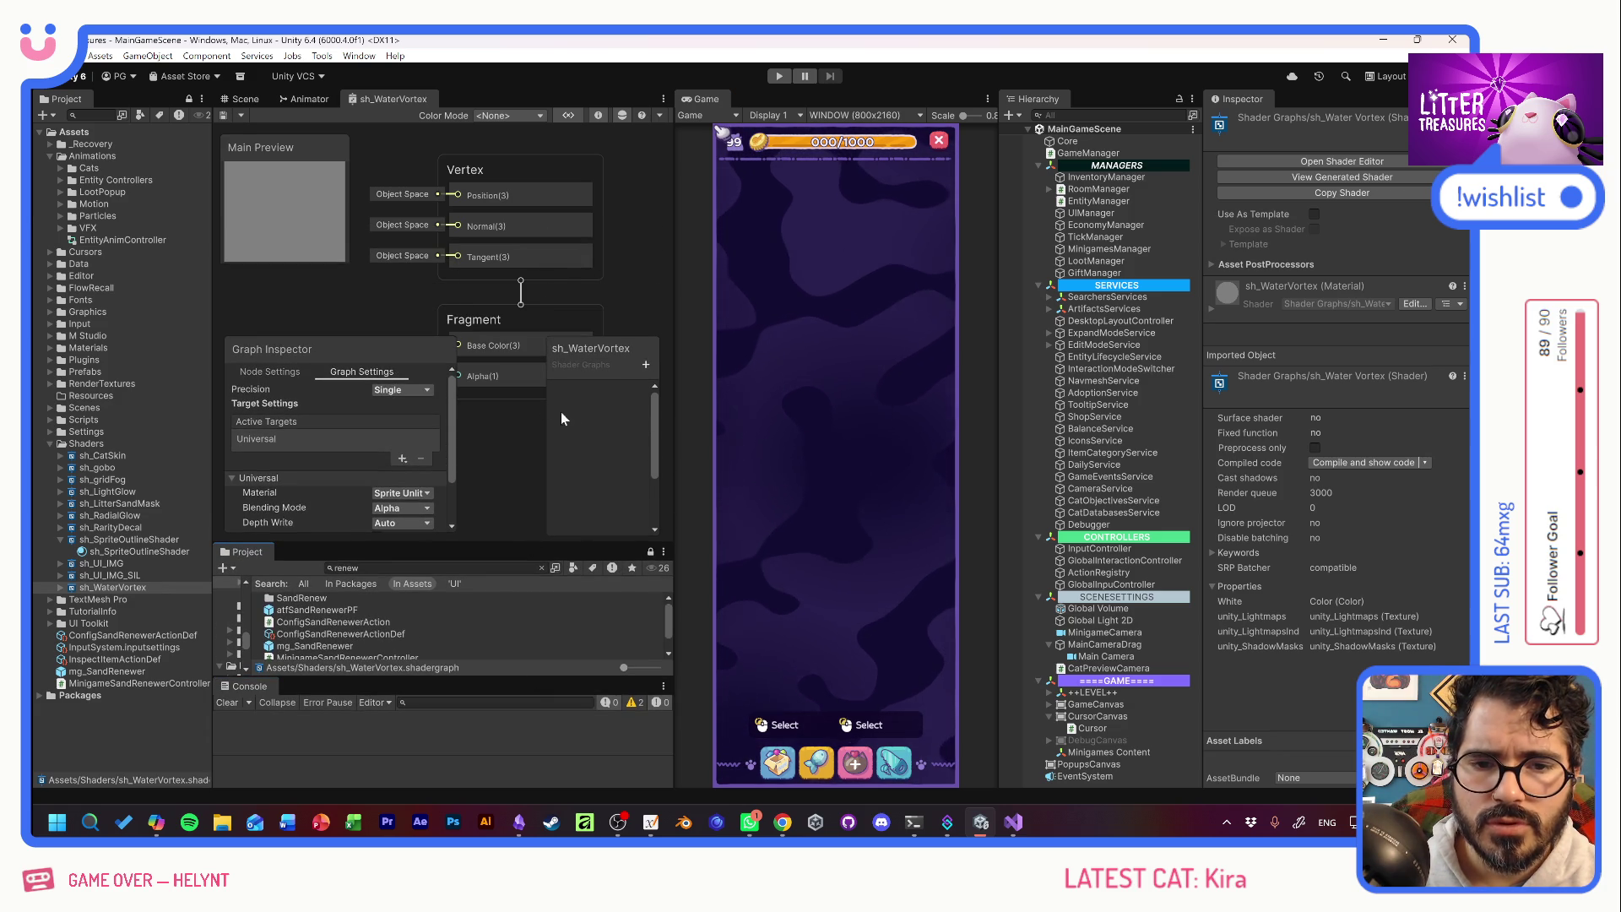
left_click_drag(671, 323, 725, 324)
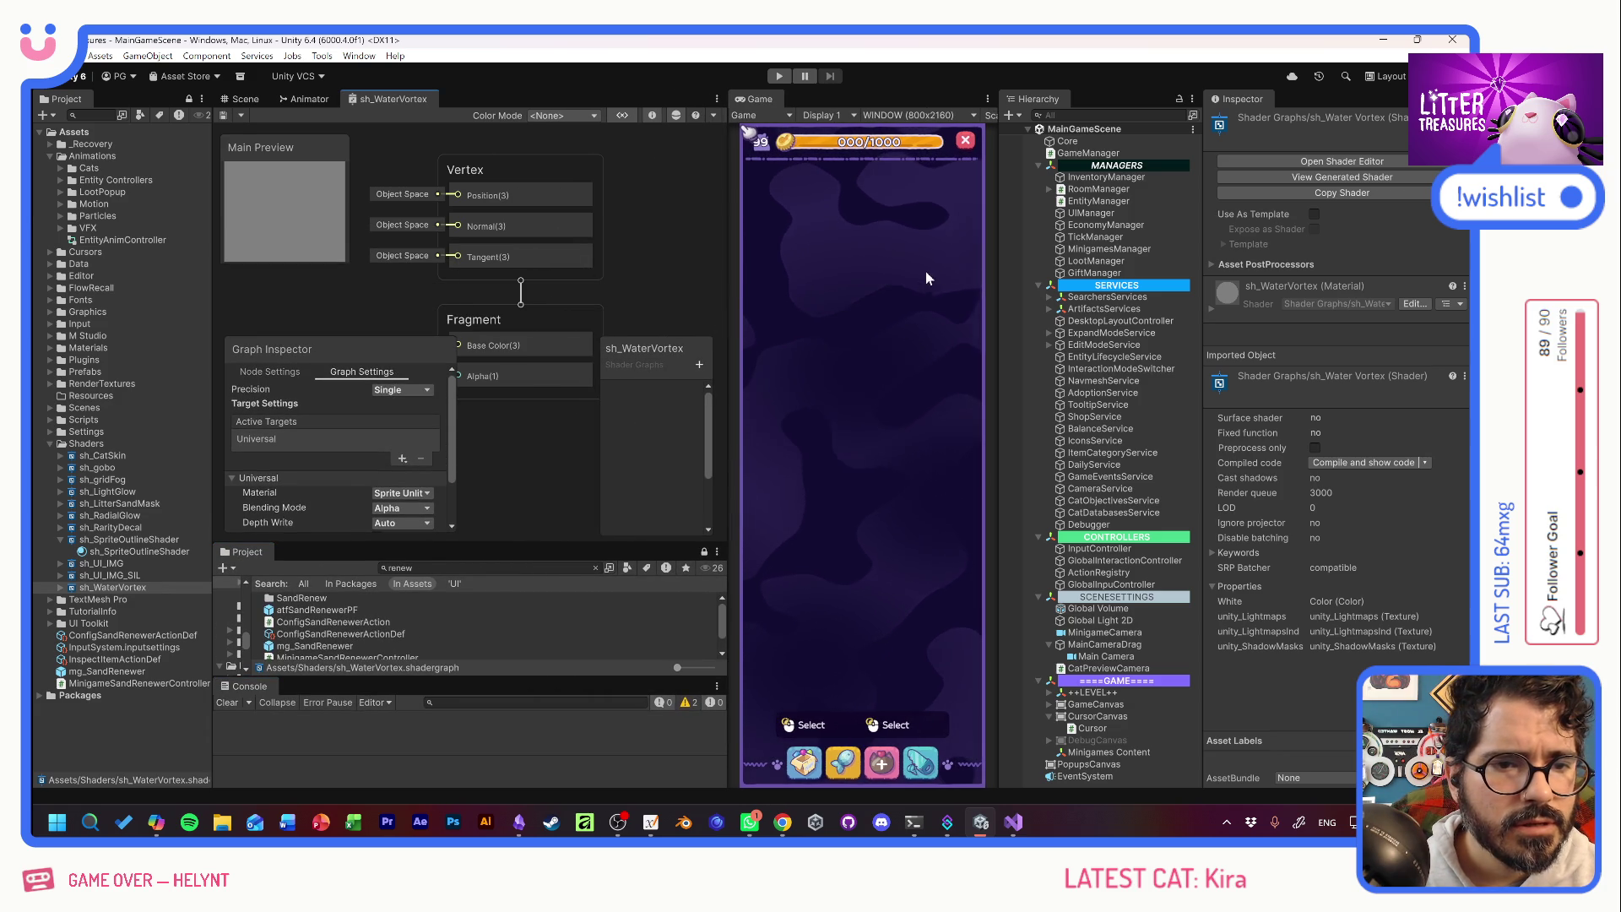
left_click_drag(997, 271, 981, 274)
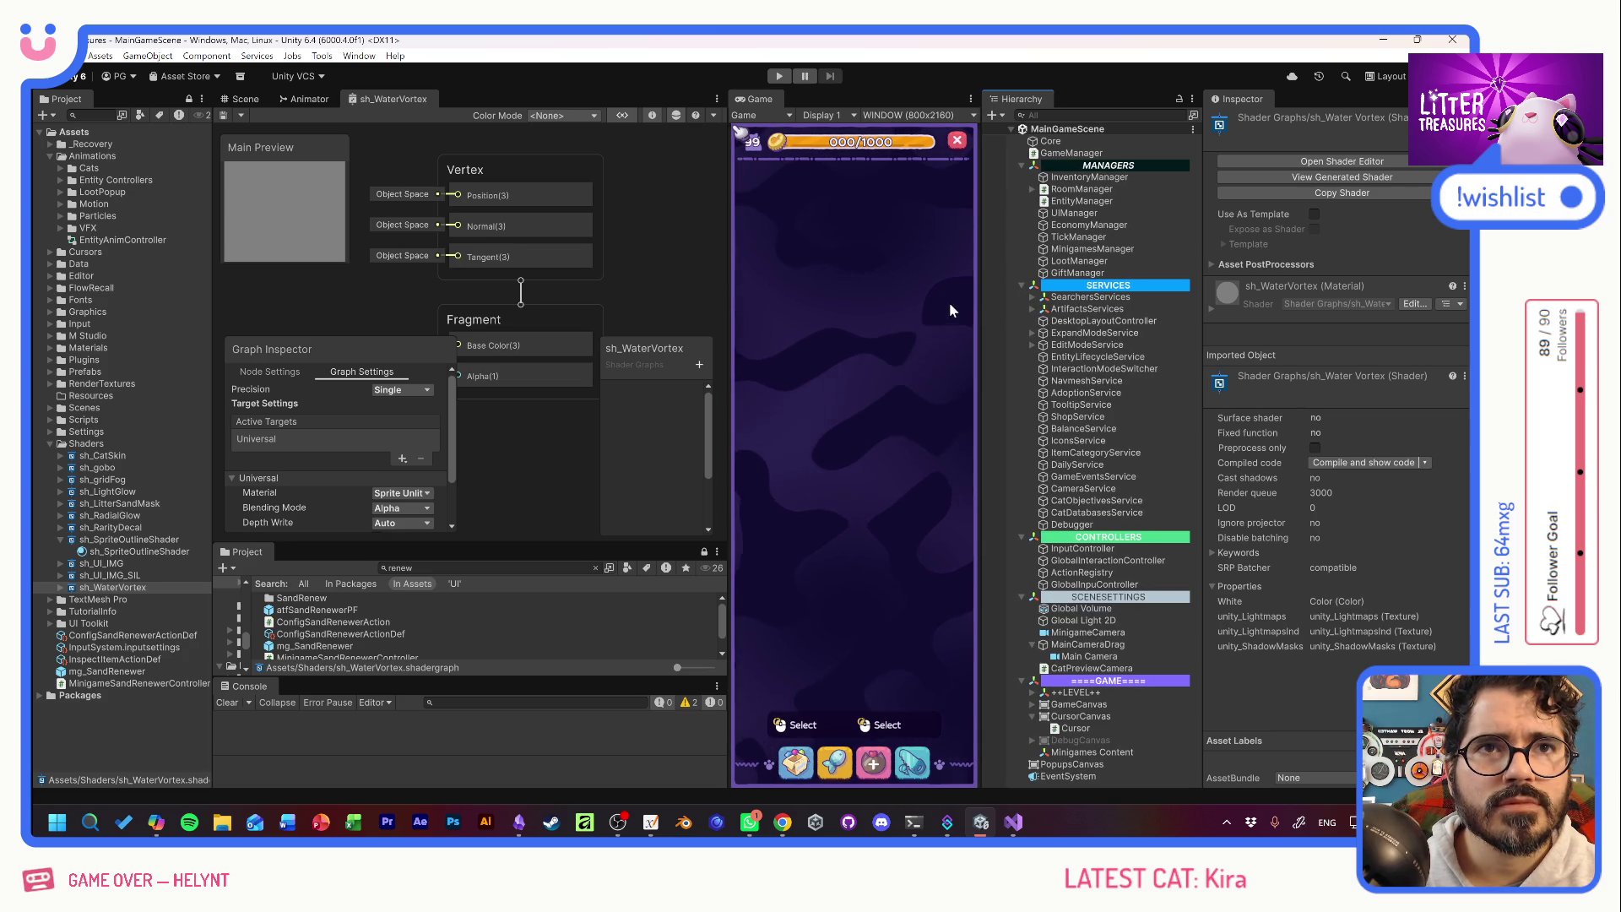
Shorten the sh_WaterVortex properties list to uncover Base Color and Alpha, then enter Play mode.
left_click_drag(1203, 323, 1206, 324)
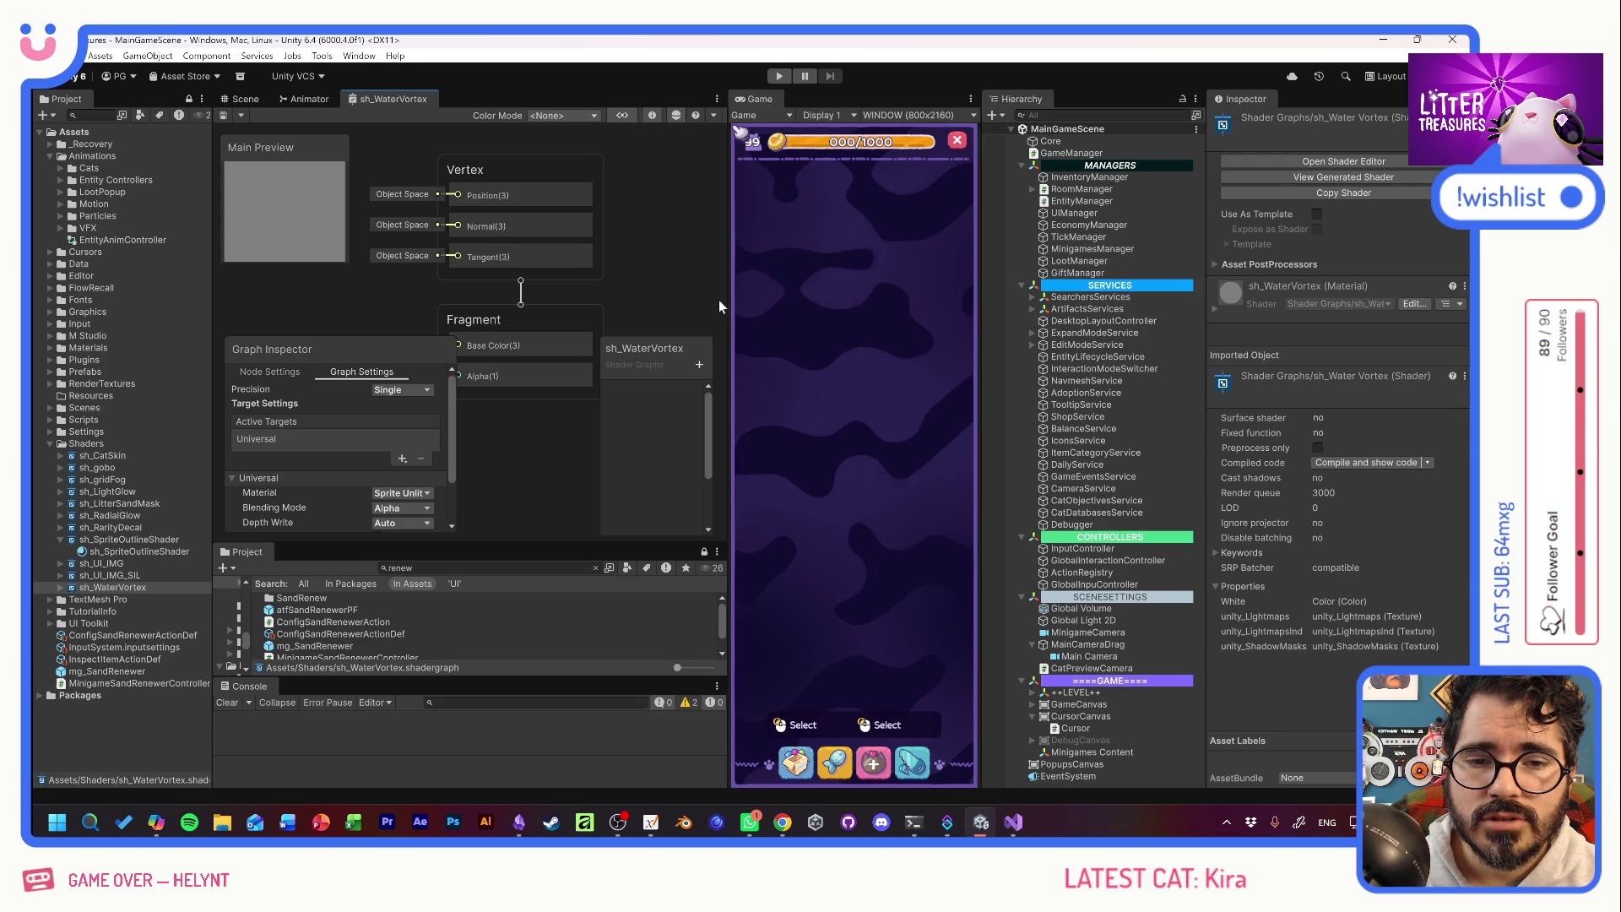
left_click_drag(676, 336, 675, 398)
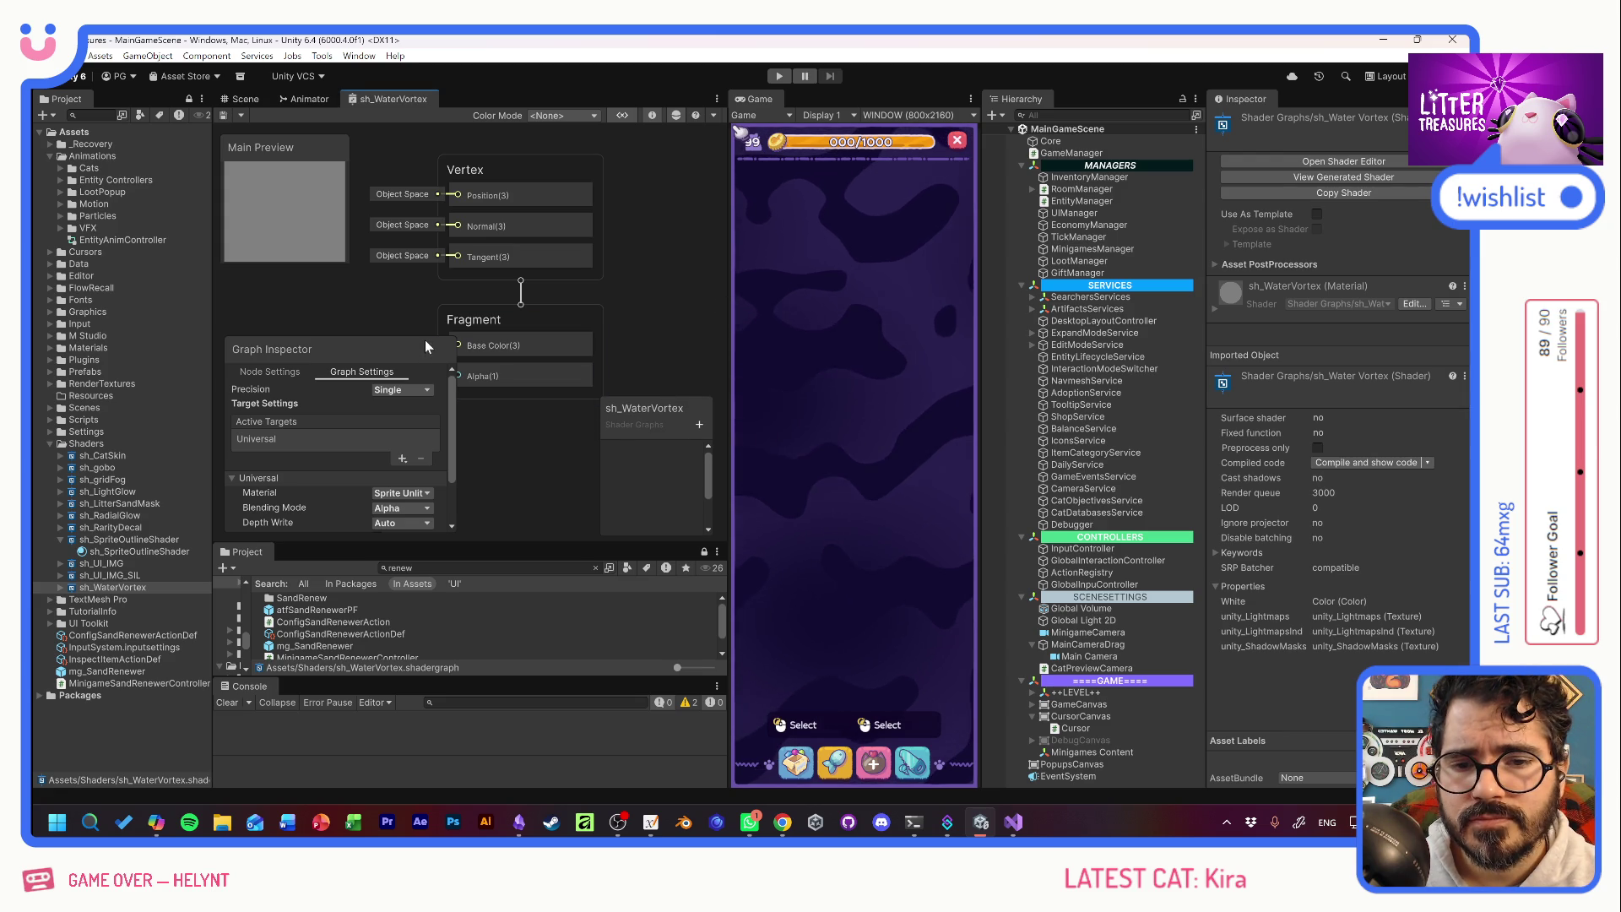
left_click_drag(424, 338, 424, 391)
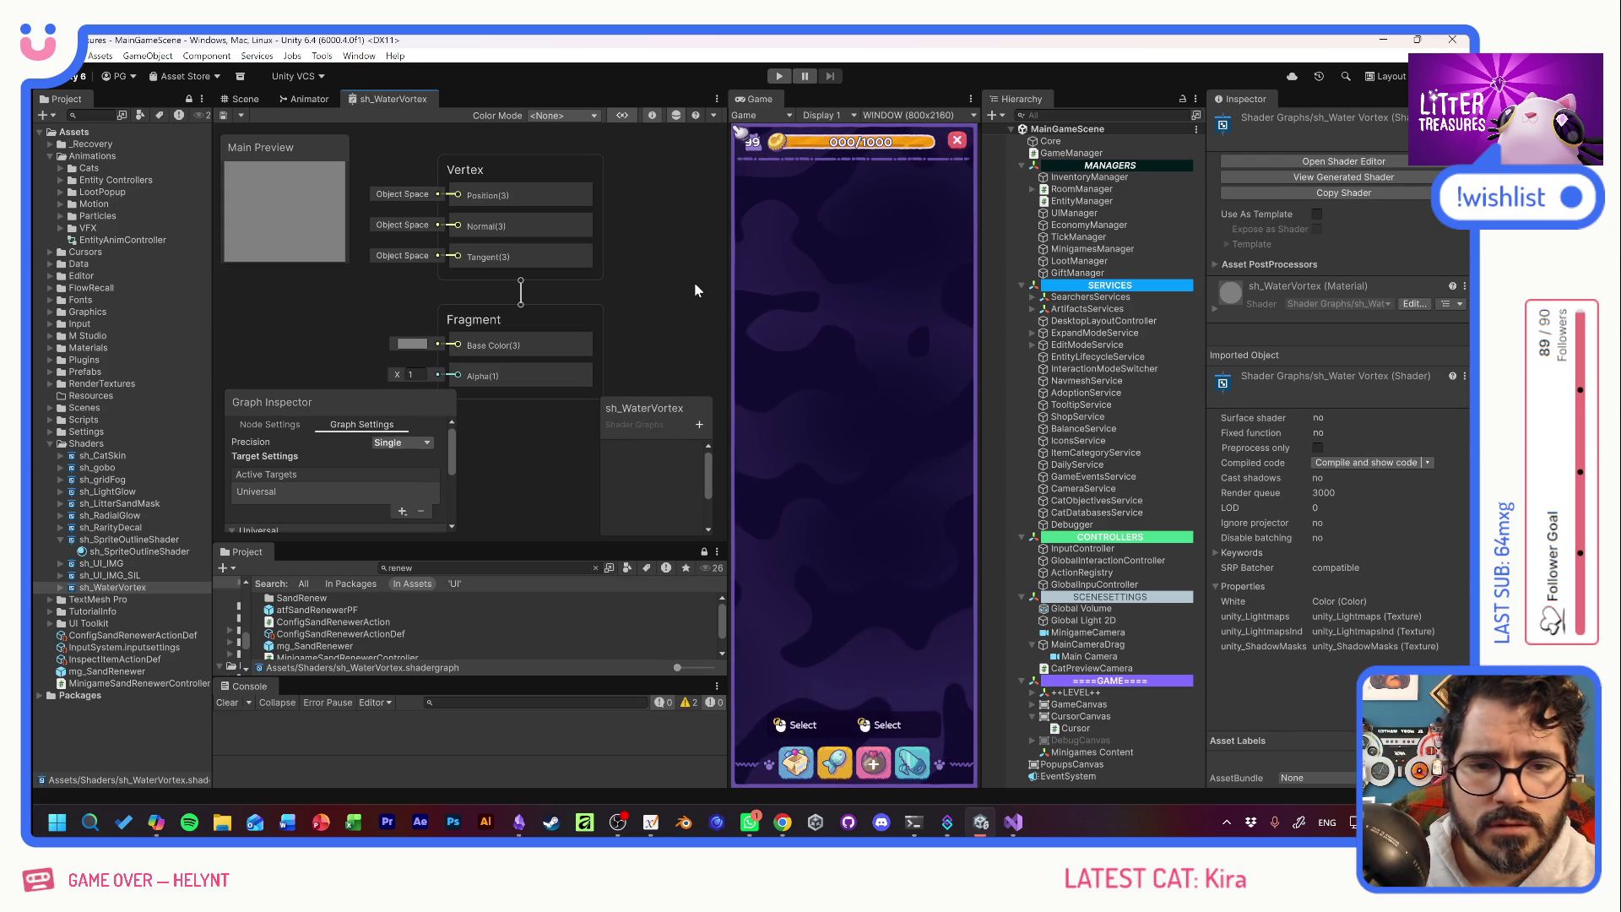
left_click(782, 77)
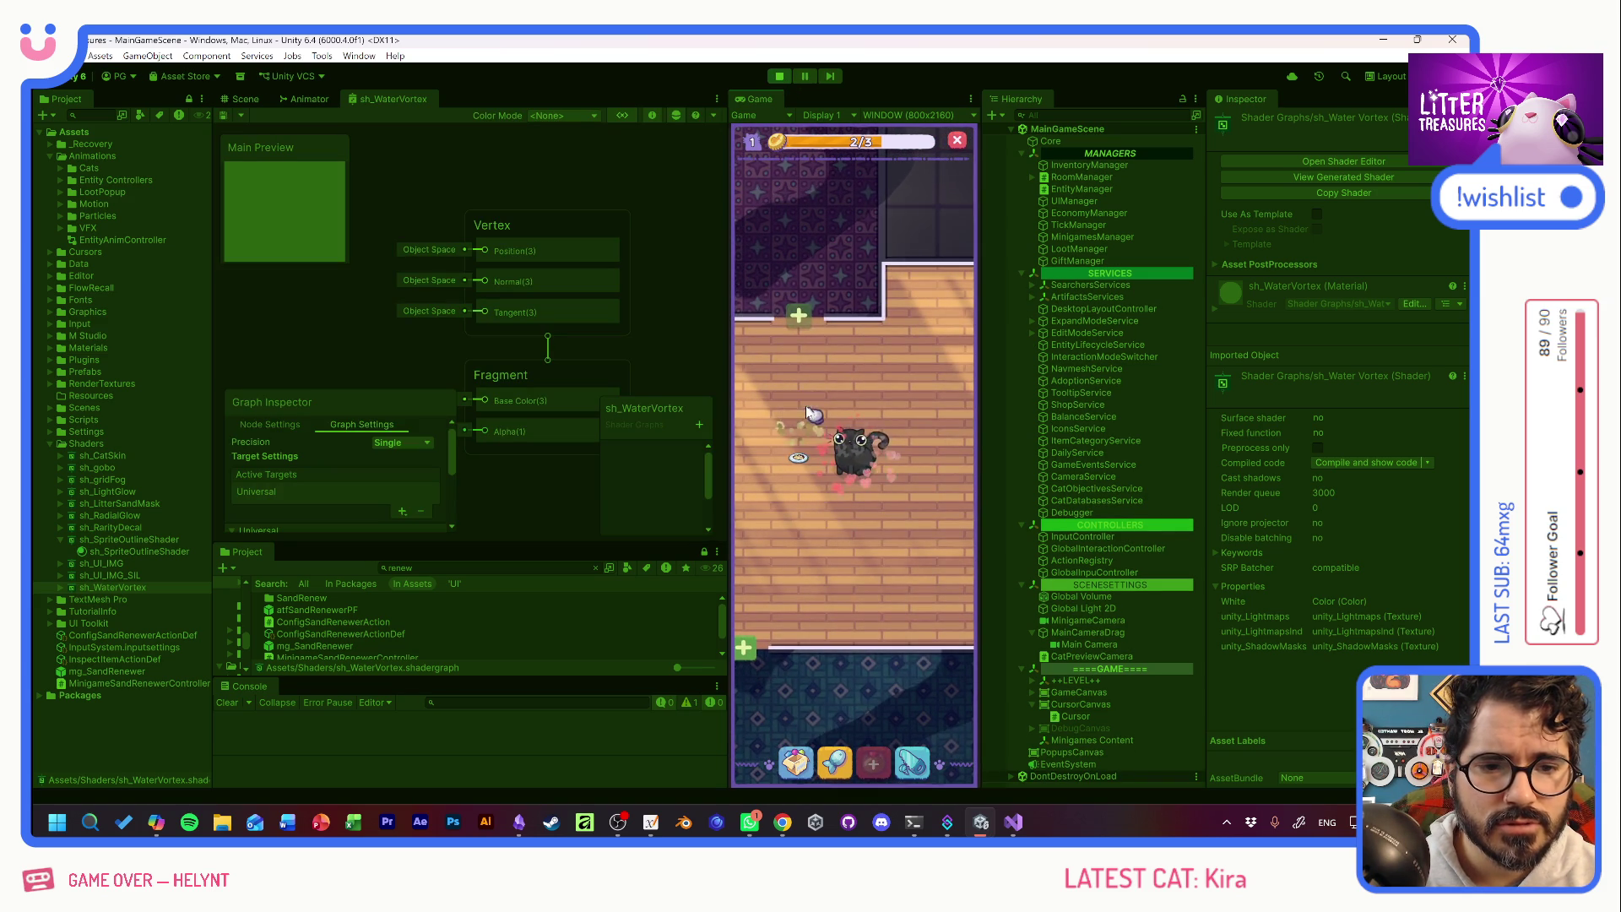
Select the cat Kira and inspect the Disposable Plate details.
left_click(847, 463)
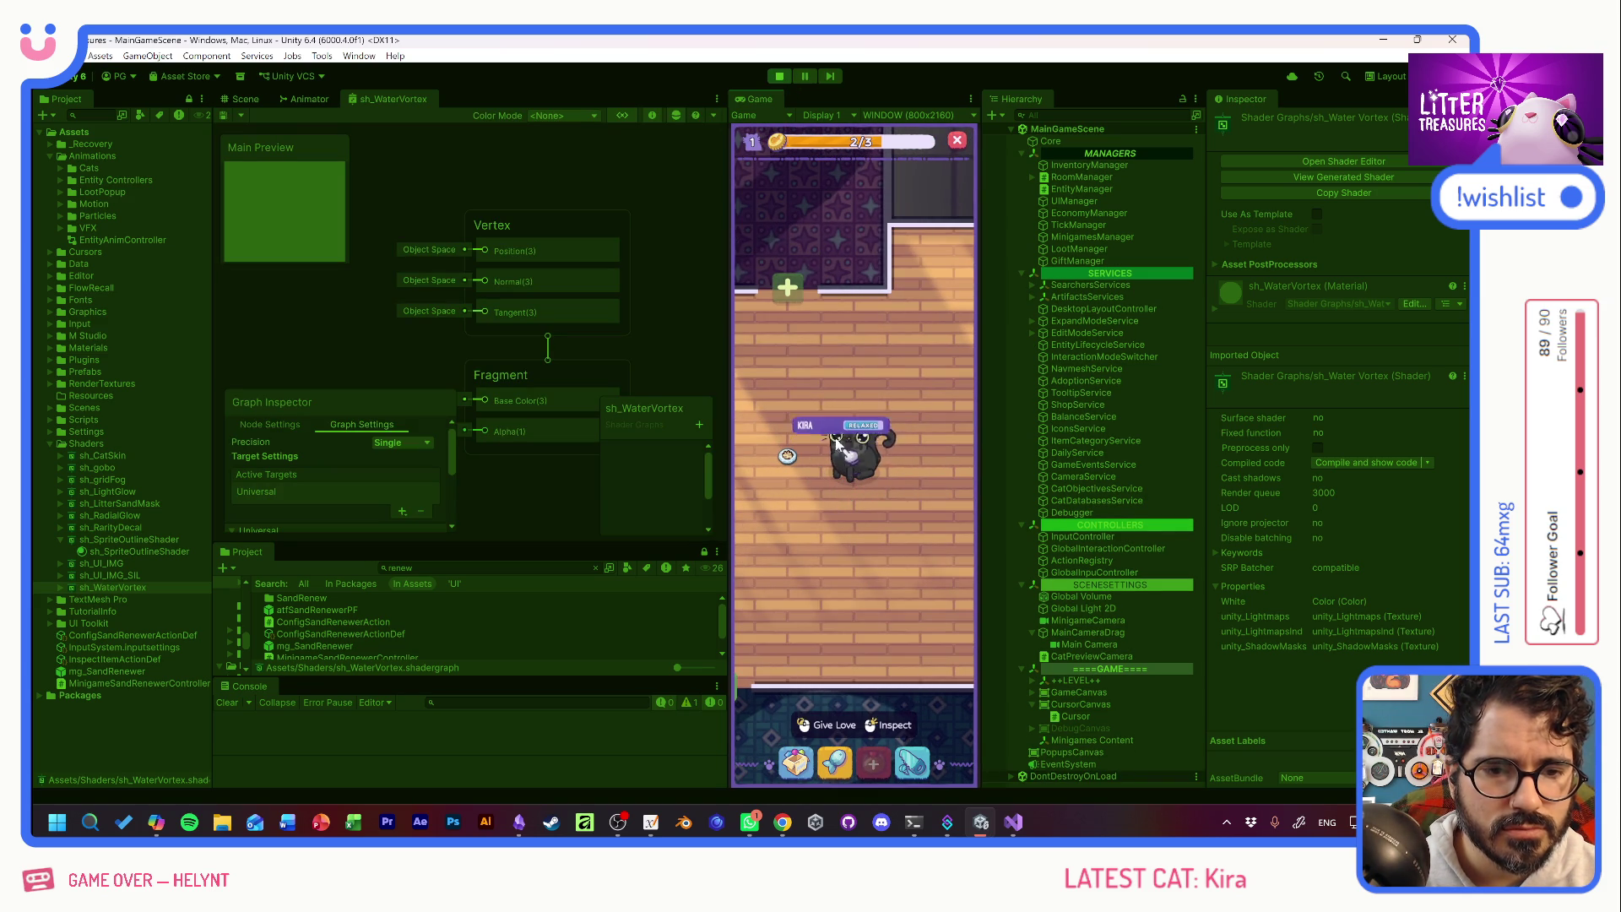
left_click(788, 457)
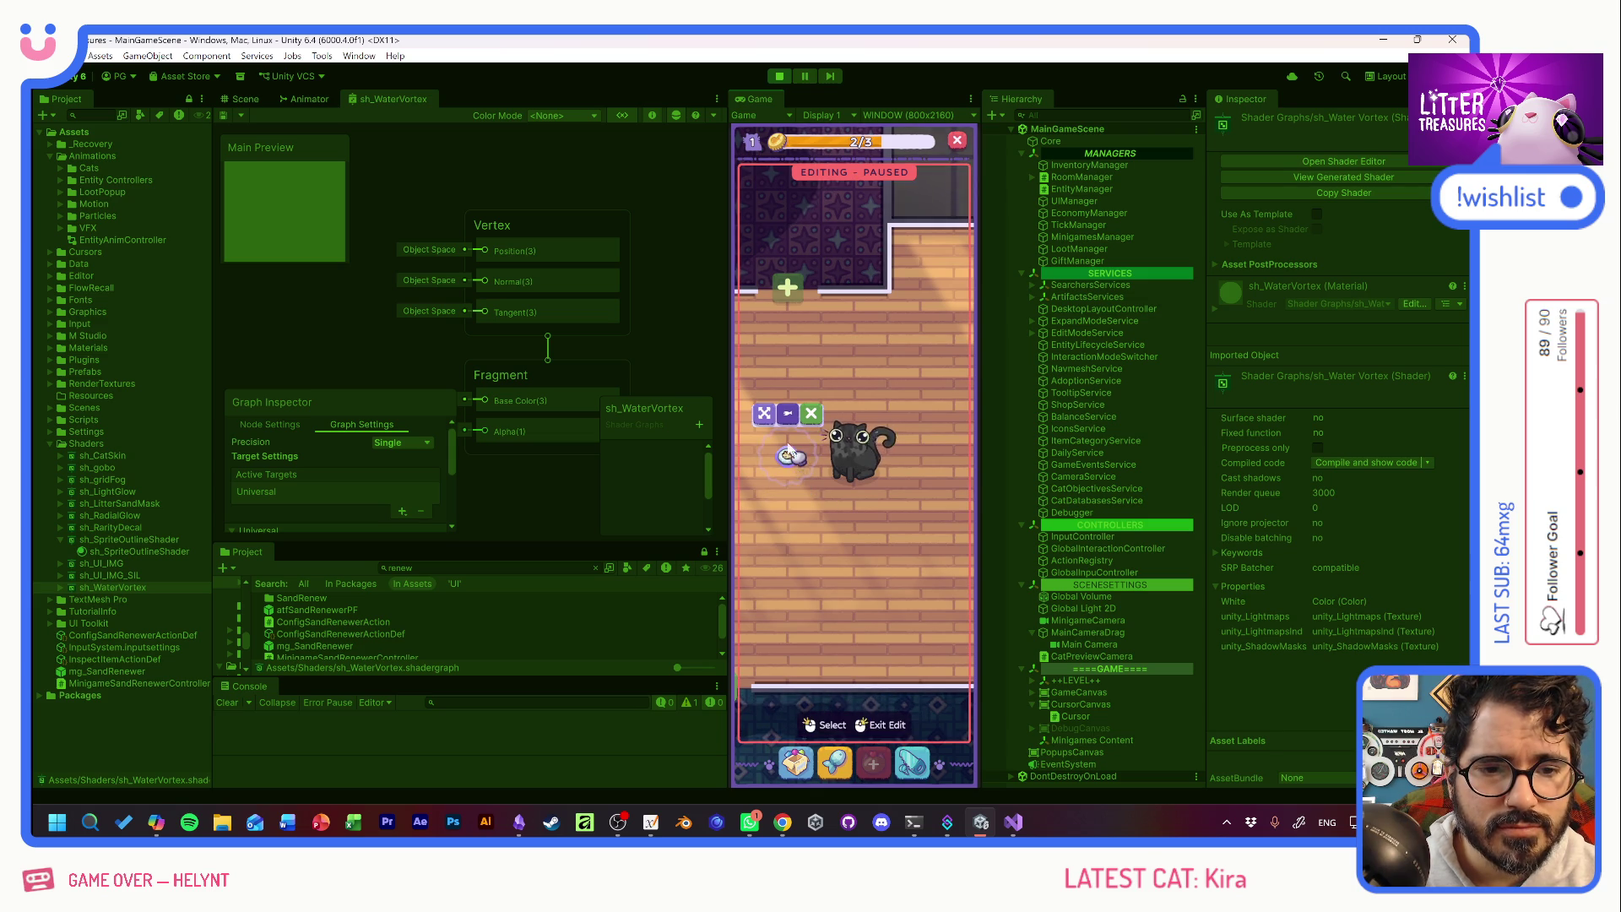
left_click(765, 413)
left_click(794, 422)
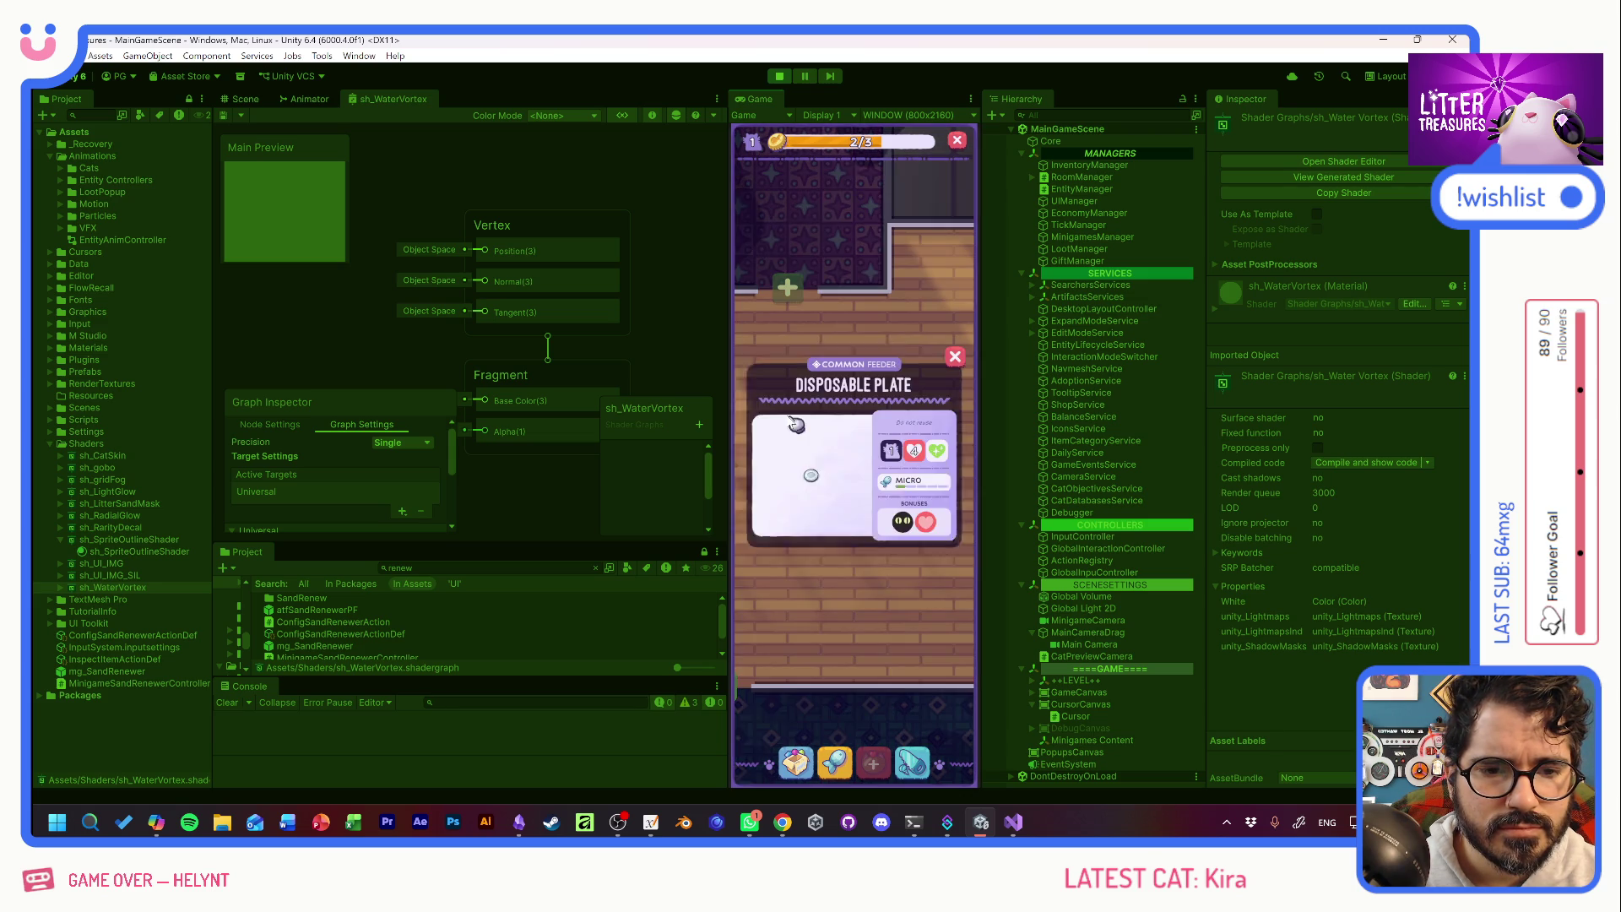
left_click(957, 358)
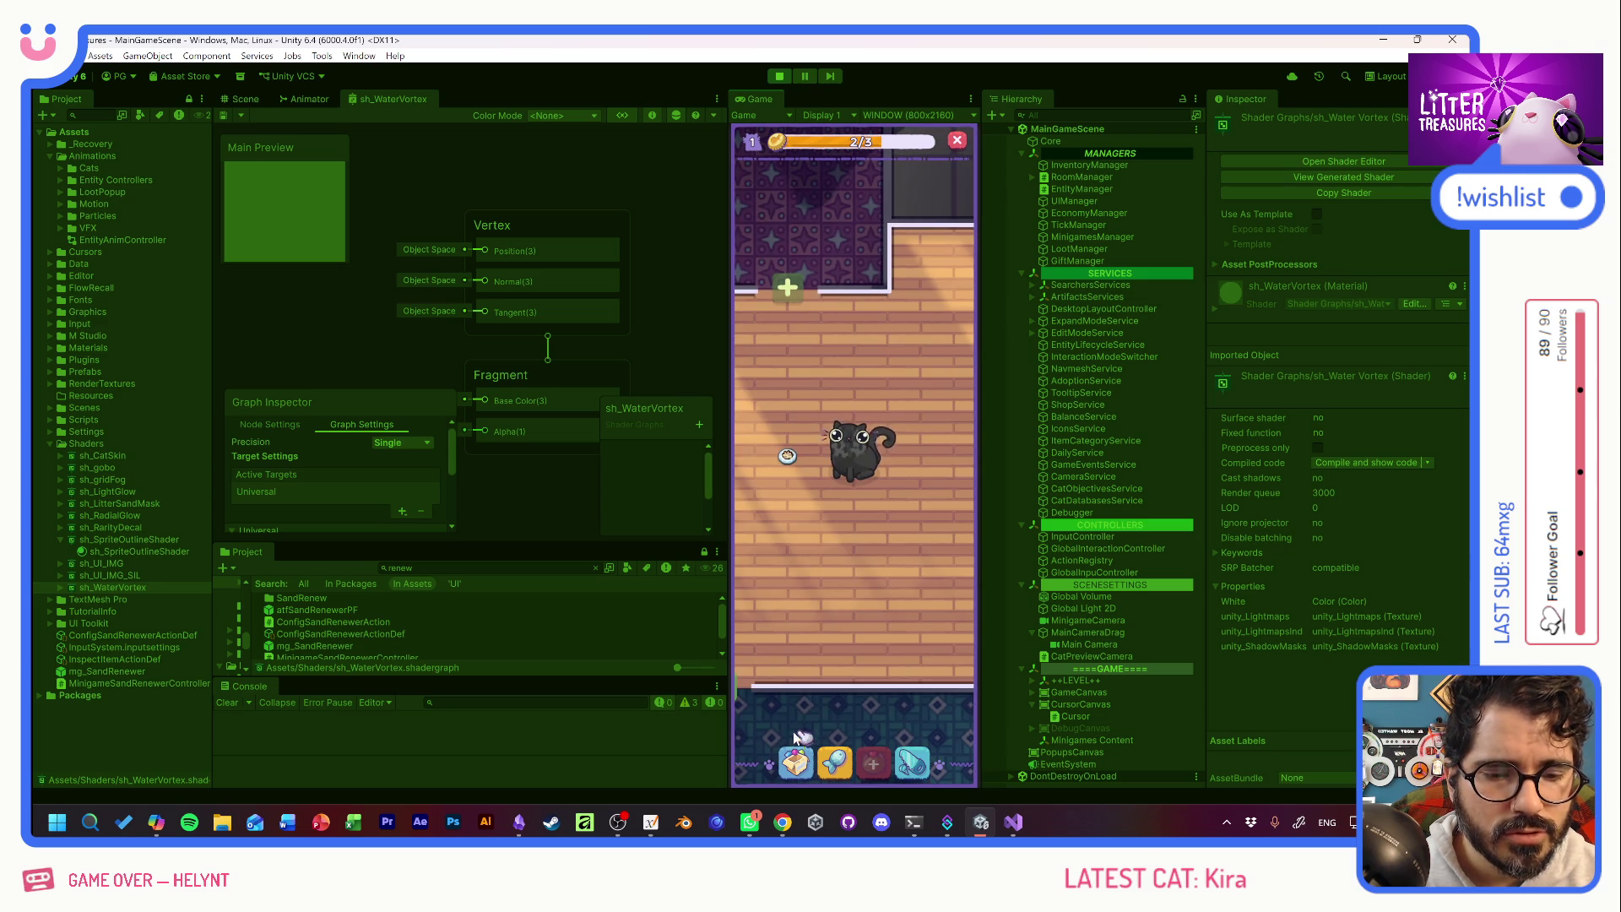
Browse inventory items (Thin Sand Box, Old Bread, Pot Soil), then unlock the hallway room.
left_click(796, 762)
left_click(765, 532)
left_click(806, 532)
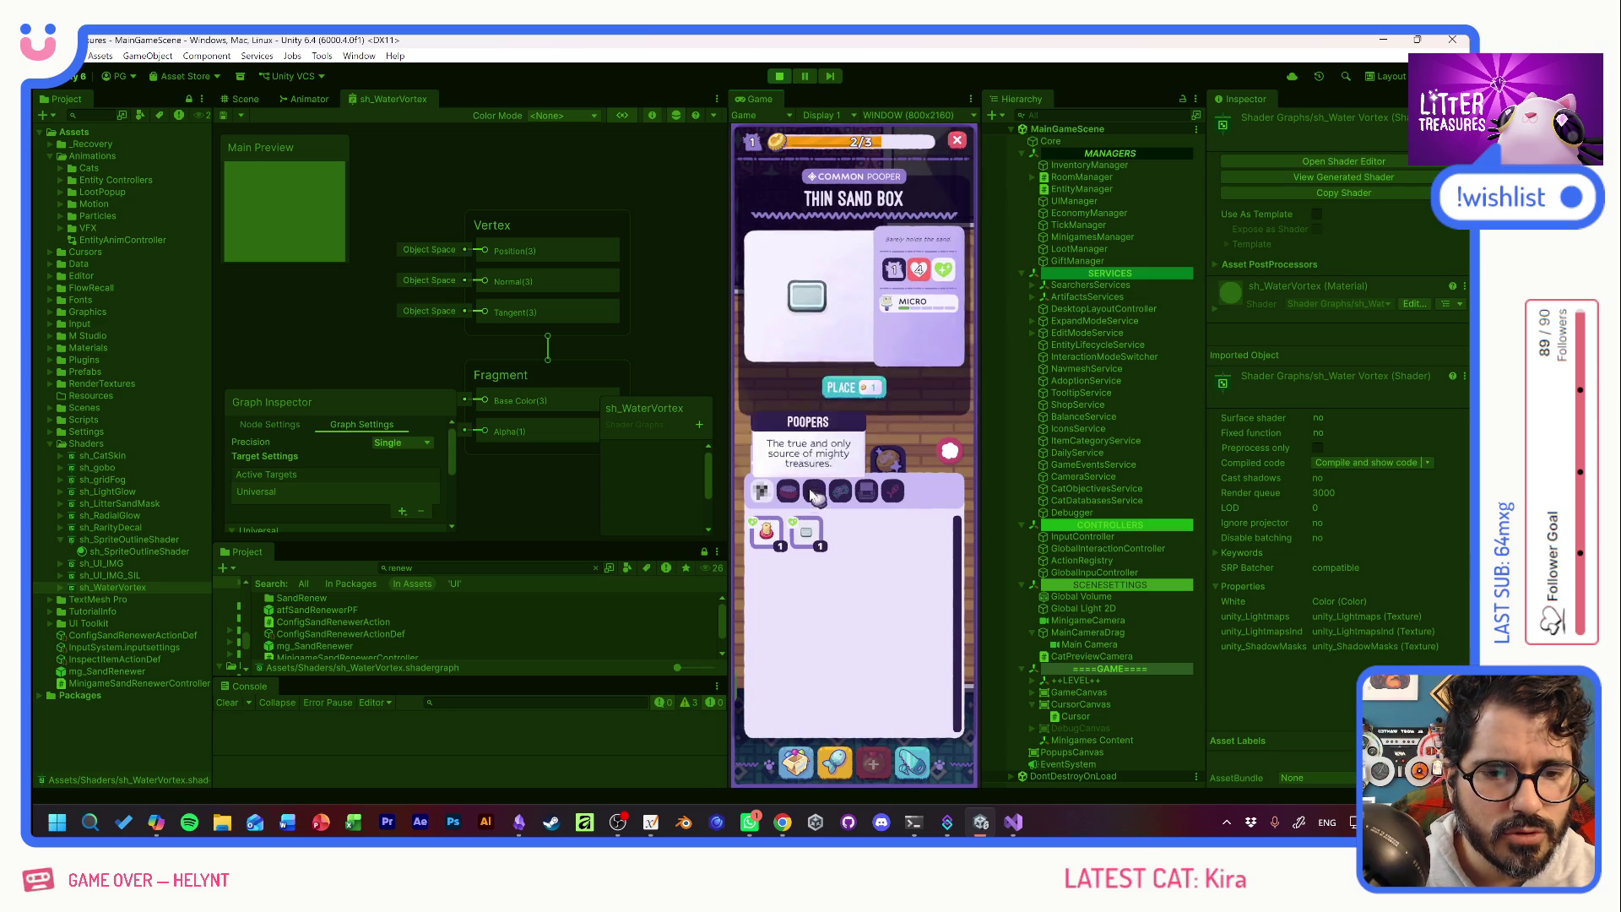
left_click(814, 492)
left_click(806, 532)
left_click(766, 532)
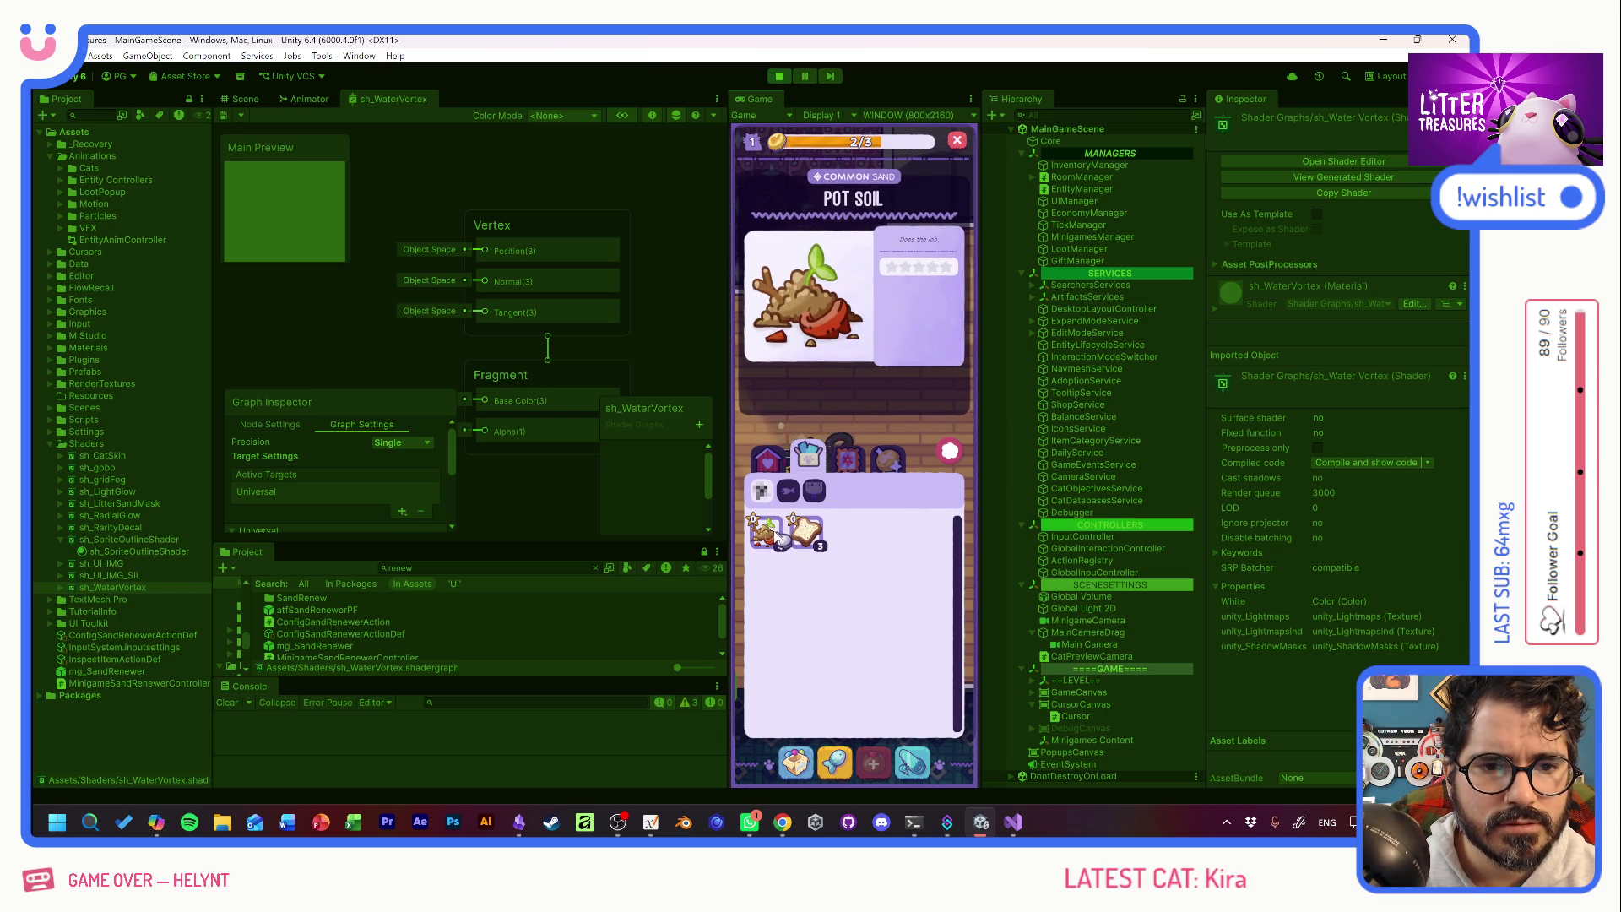
left_click(946, 449)
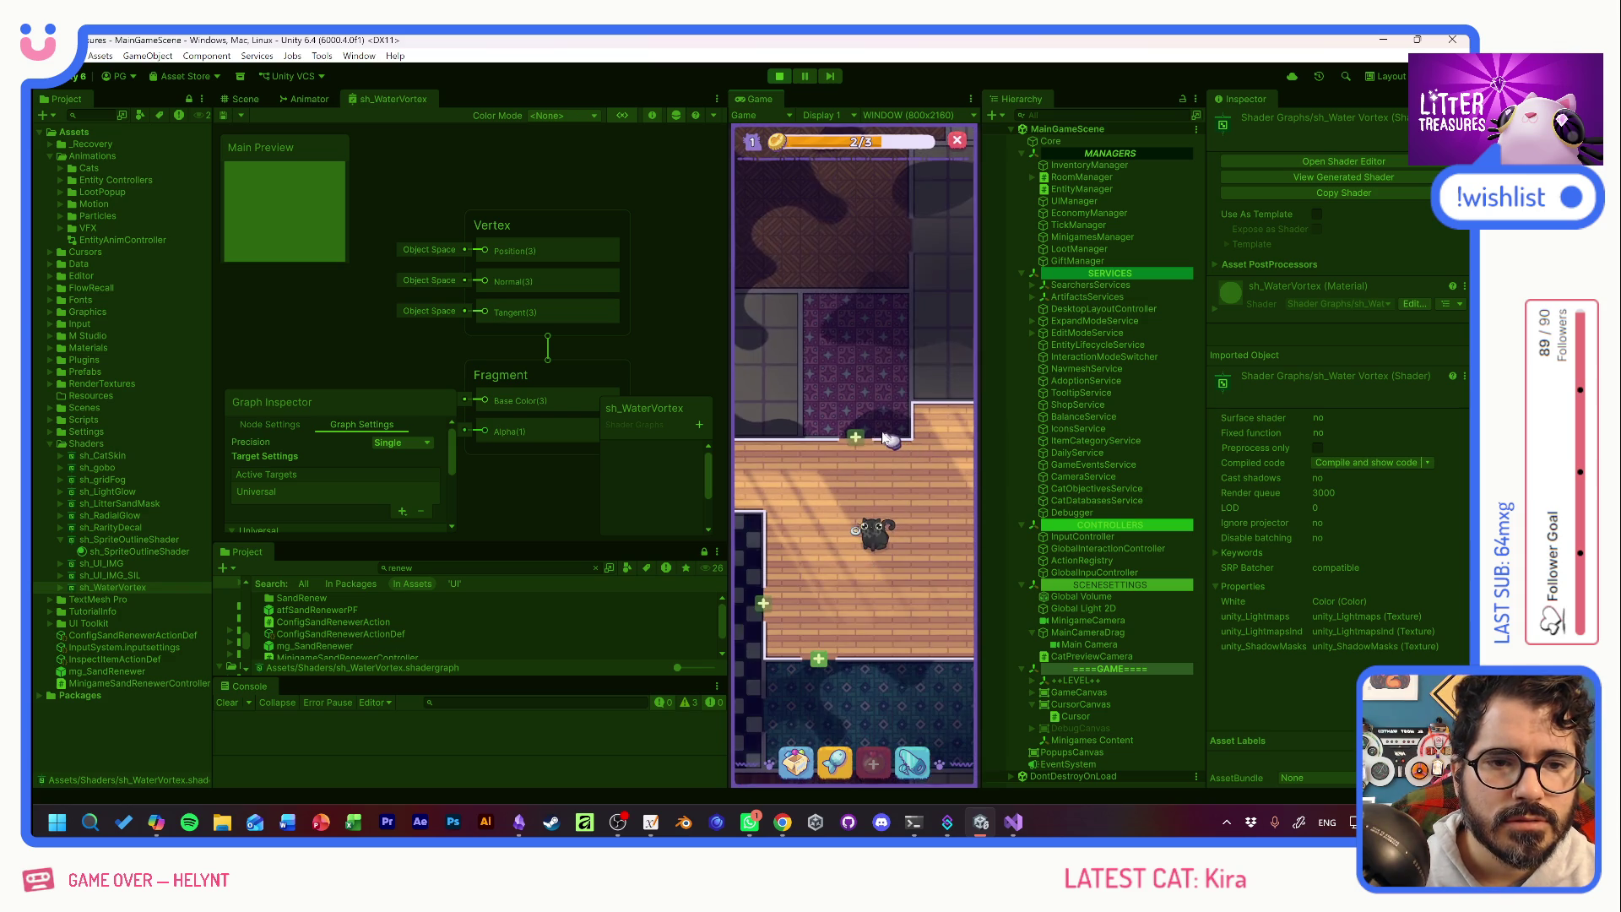
left_click(854, 427)
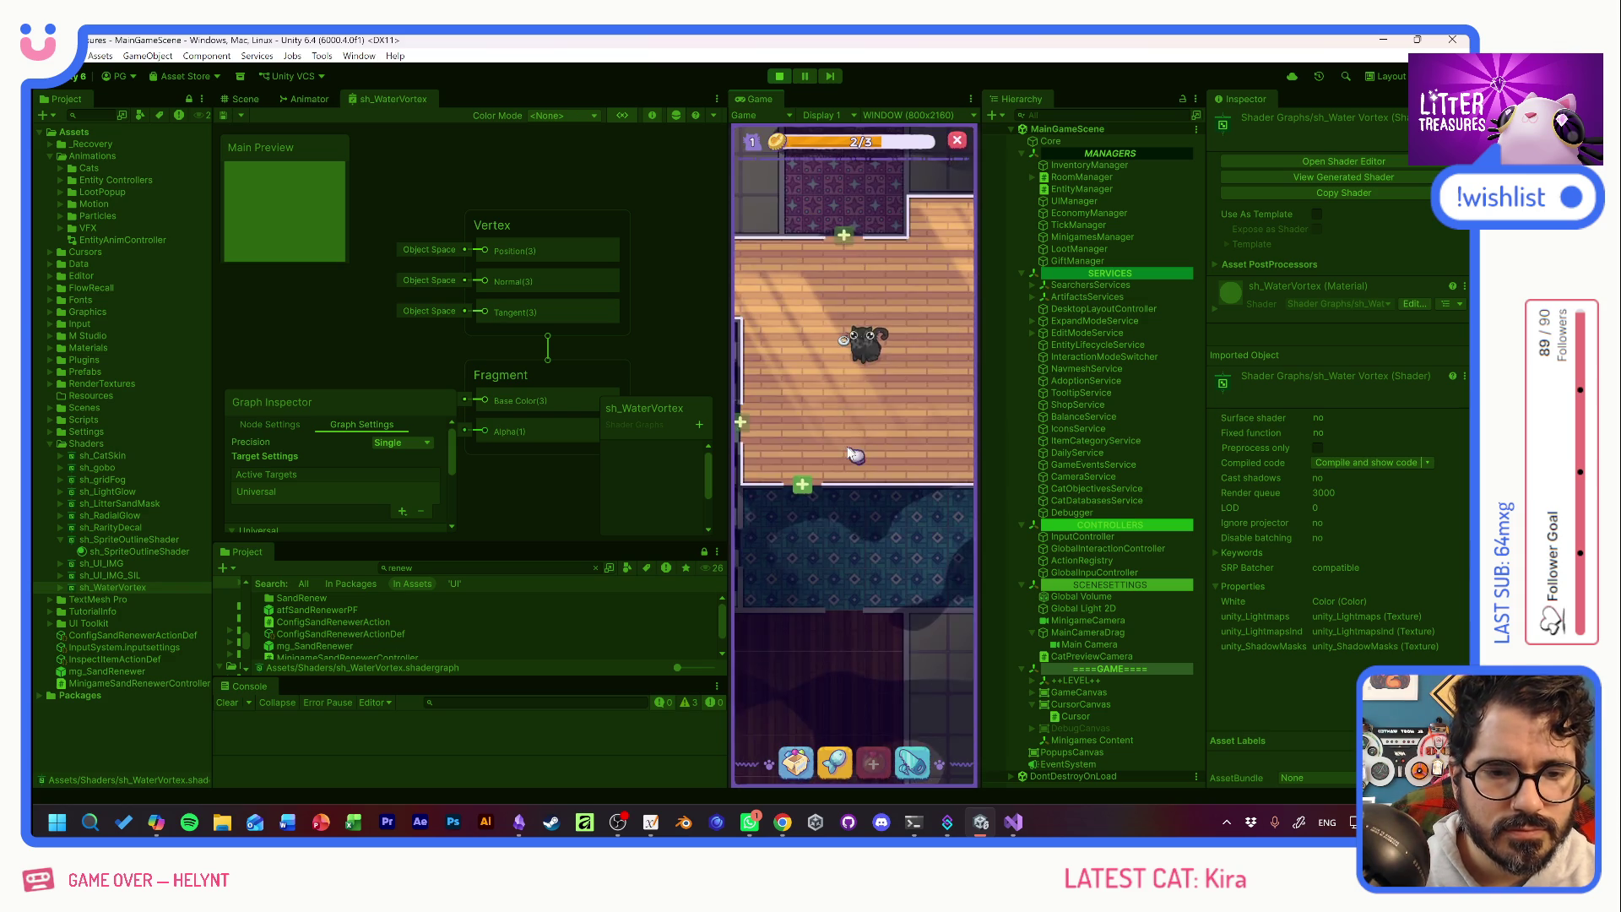
left_click(844, 547)
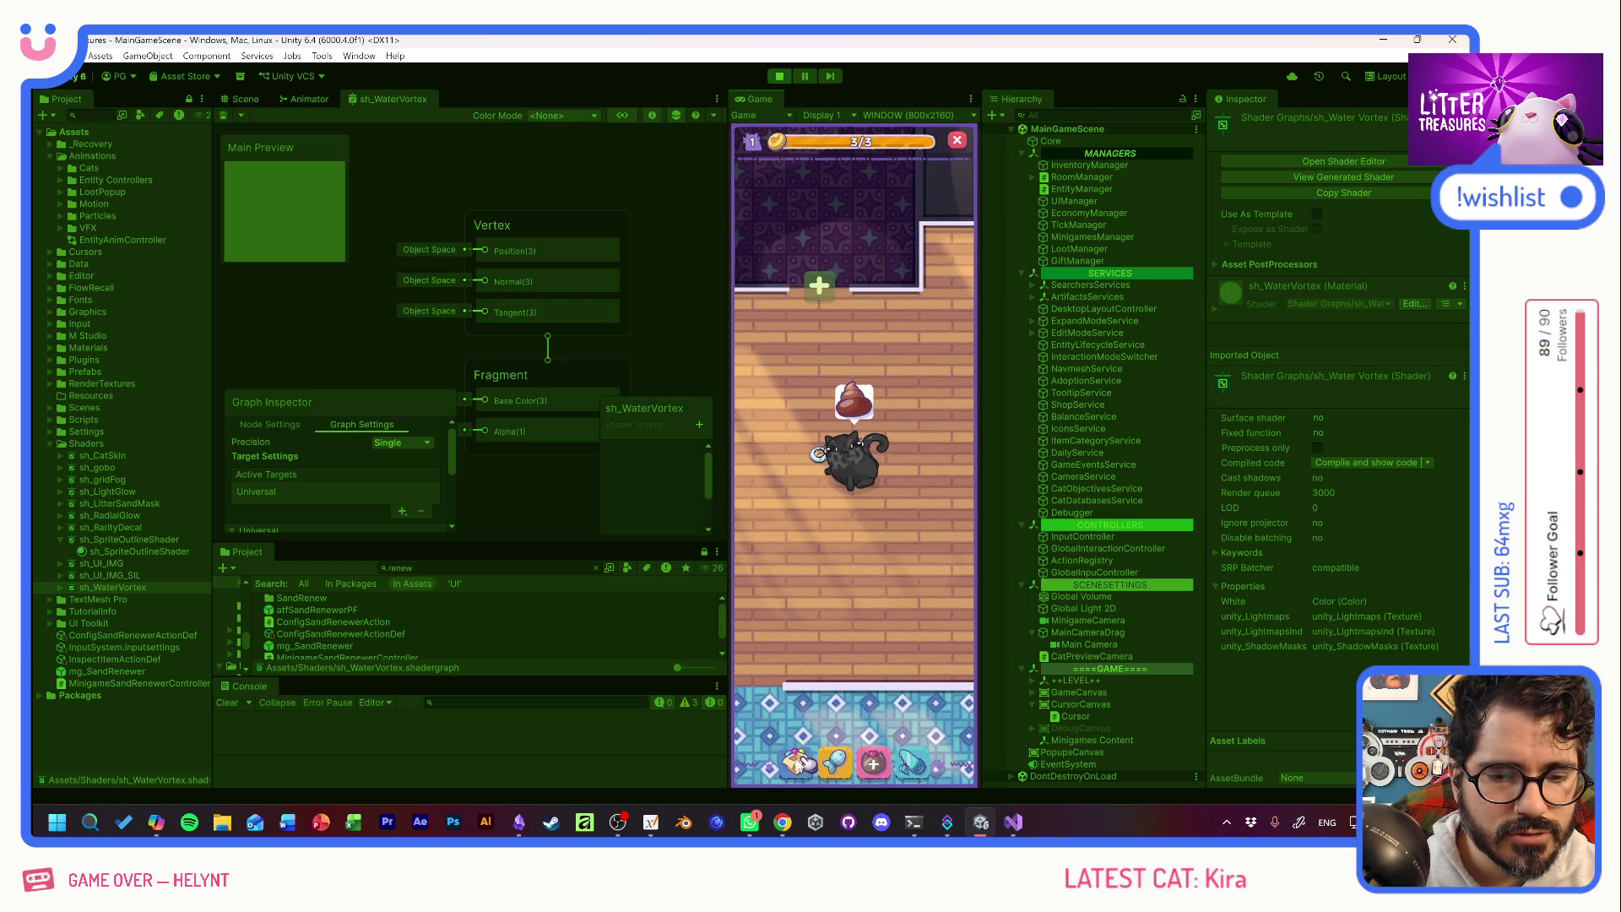
Add the toilet litter box from collectibles, place the Royal Flush beside the cat, and open its auto-renew panel.
left_click(807, 756)
left_click(803, 473)
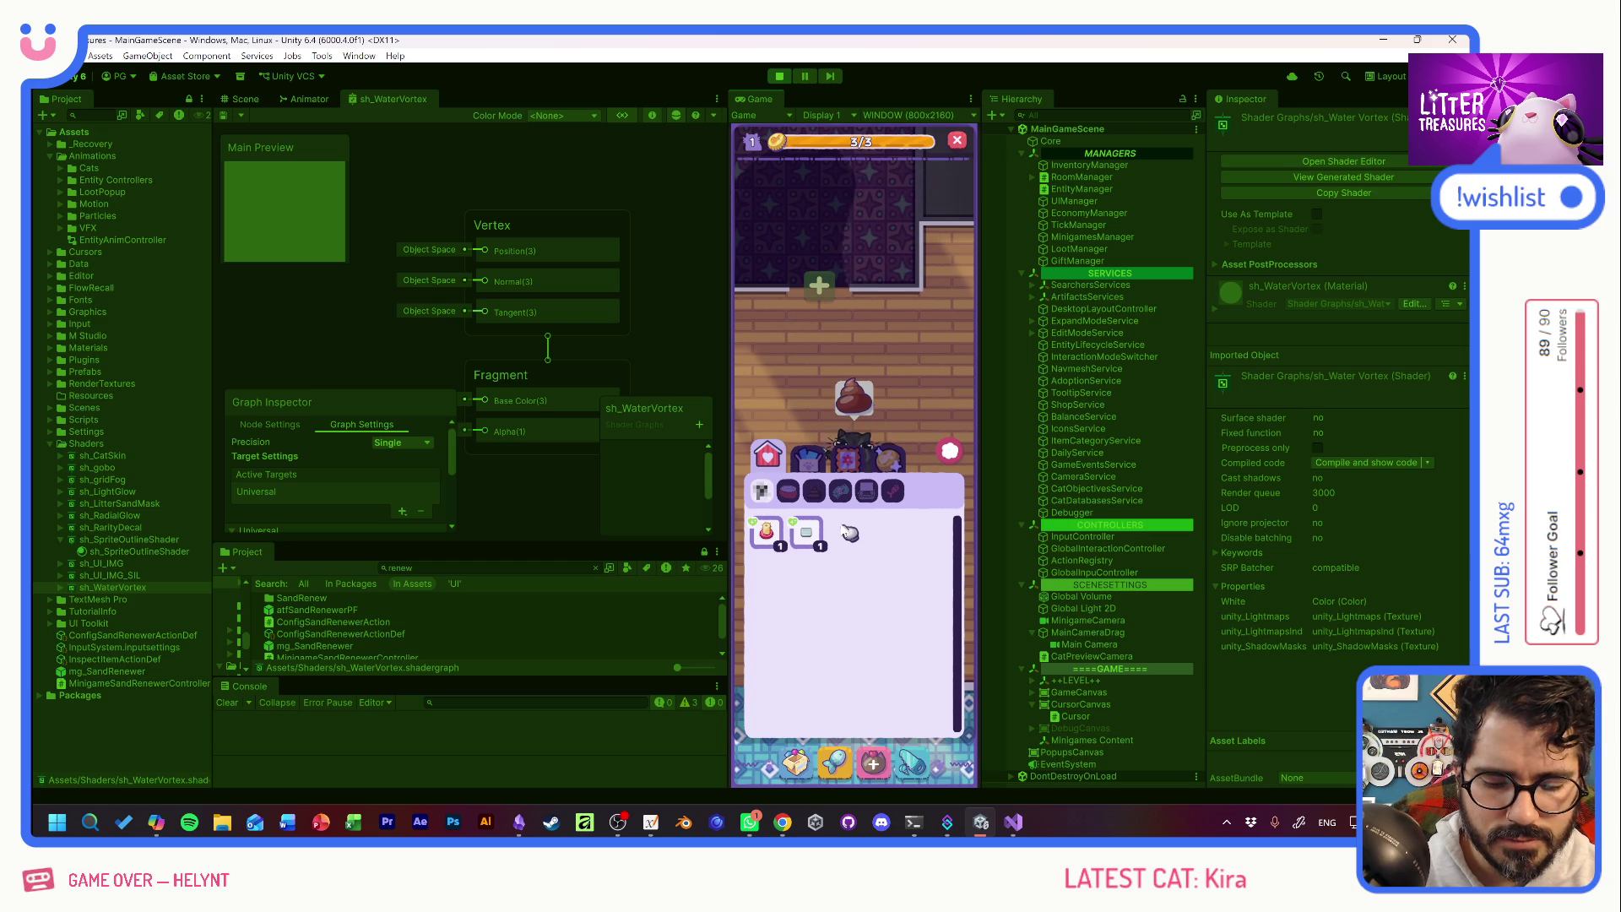
left_click(852, 716)
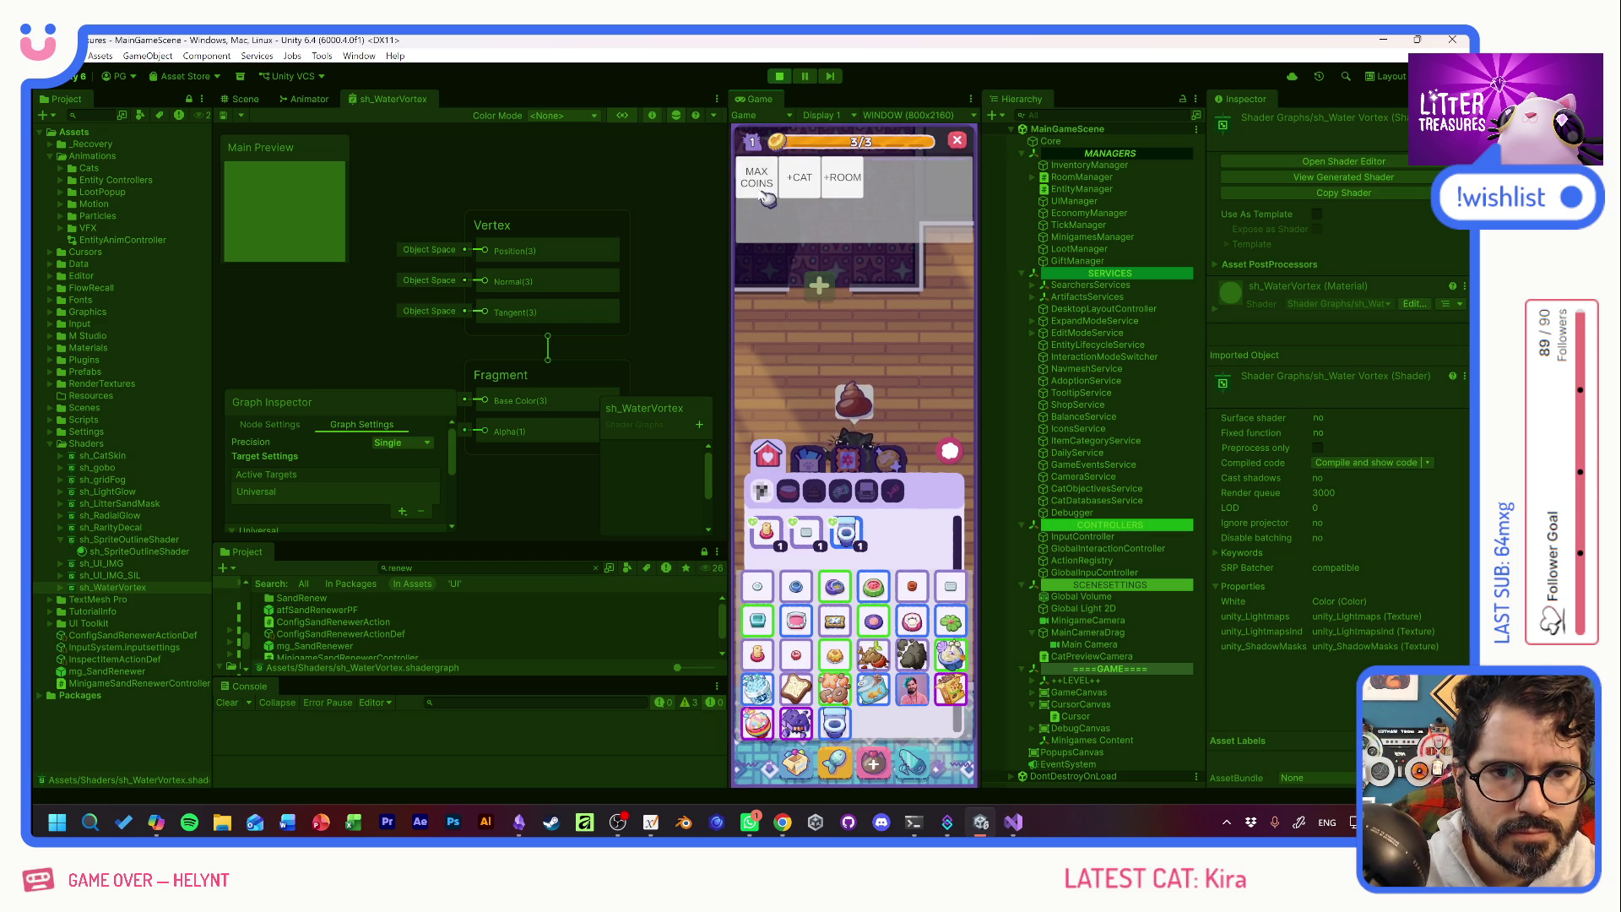
left_click(833, 662)
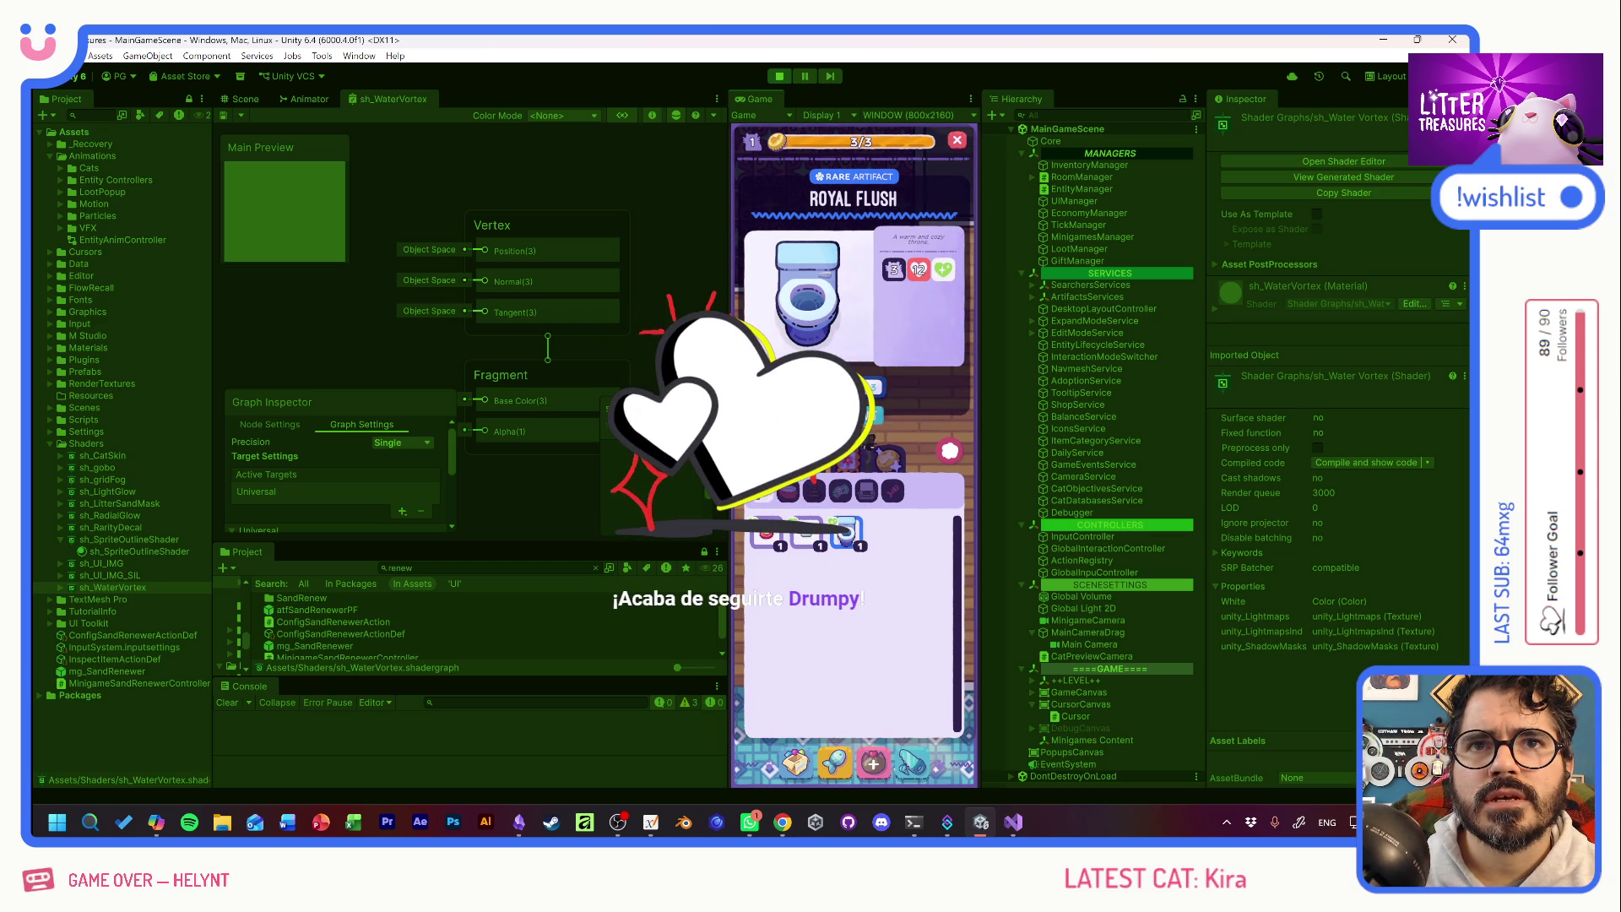
left_click(814, 387)
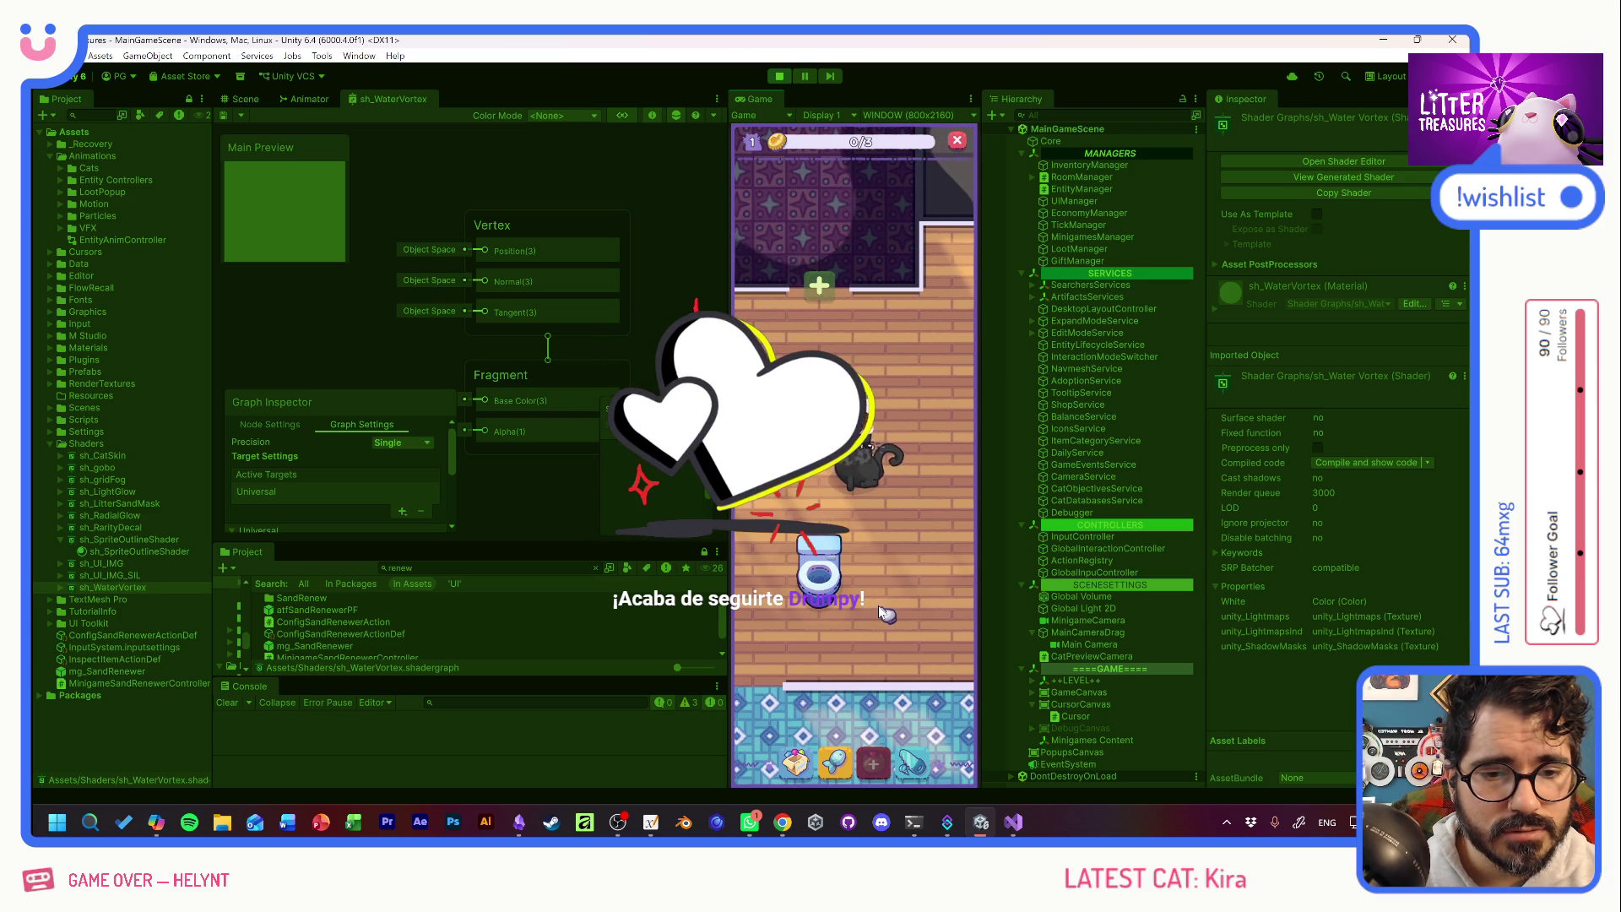
mouse_move(832, 594)
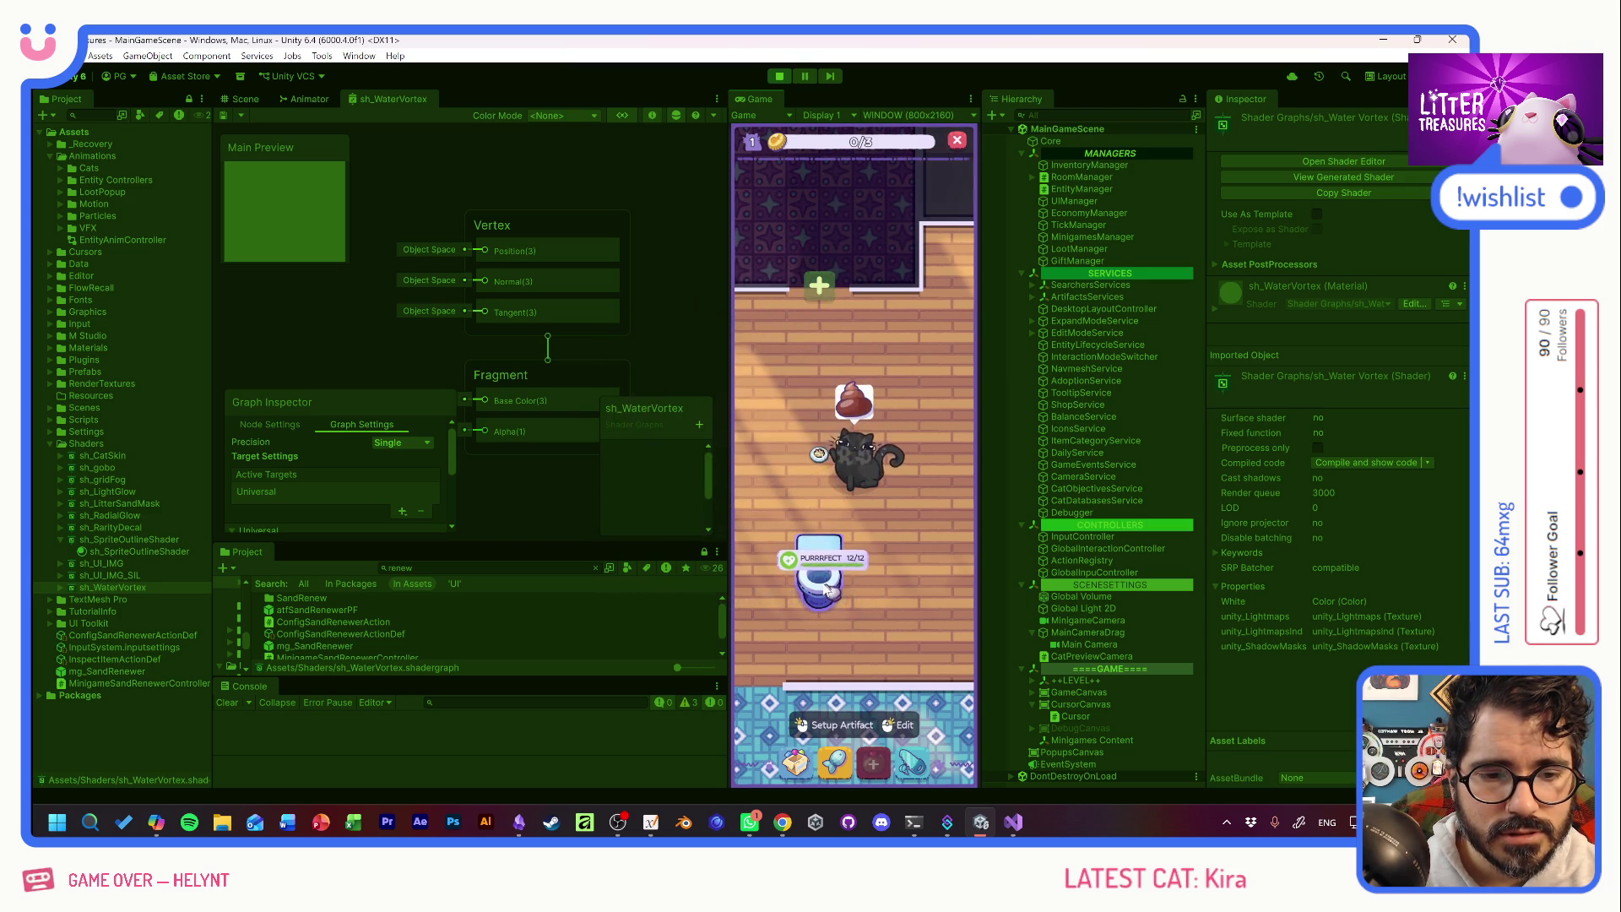
left_click(830, 591)
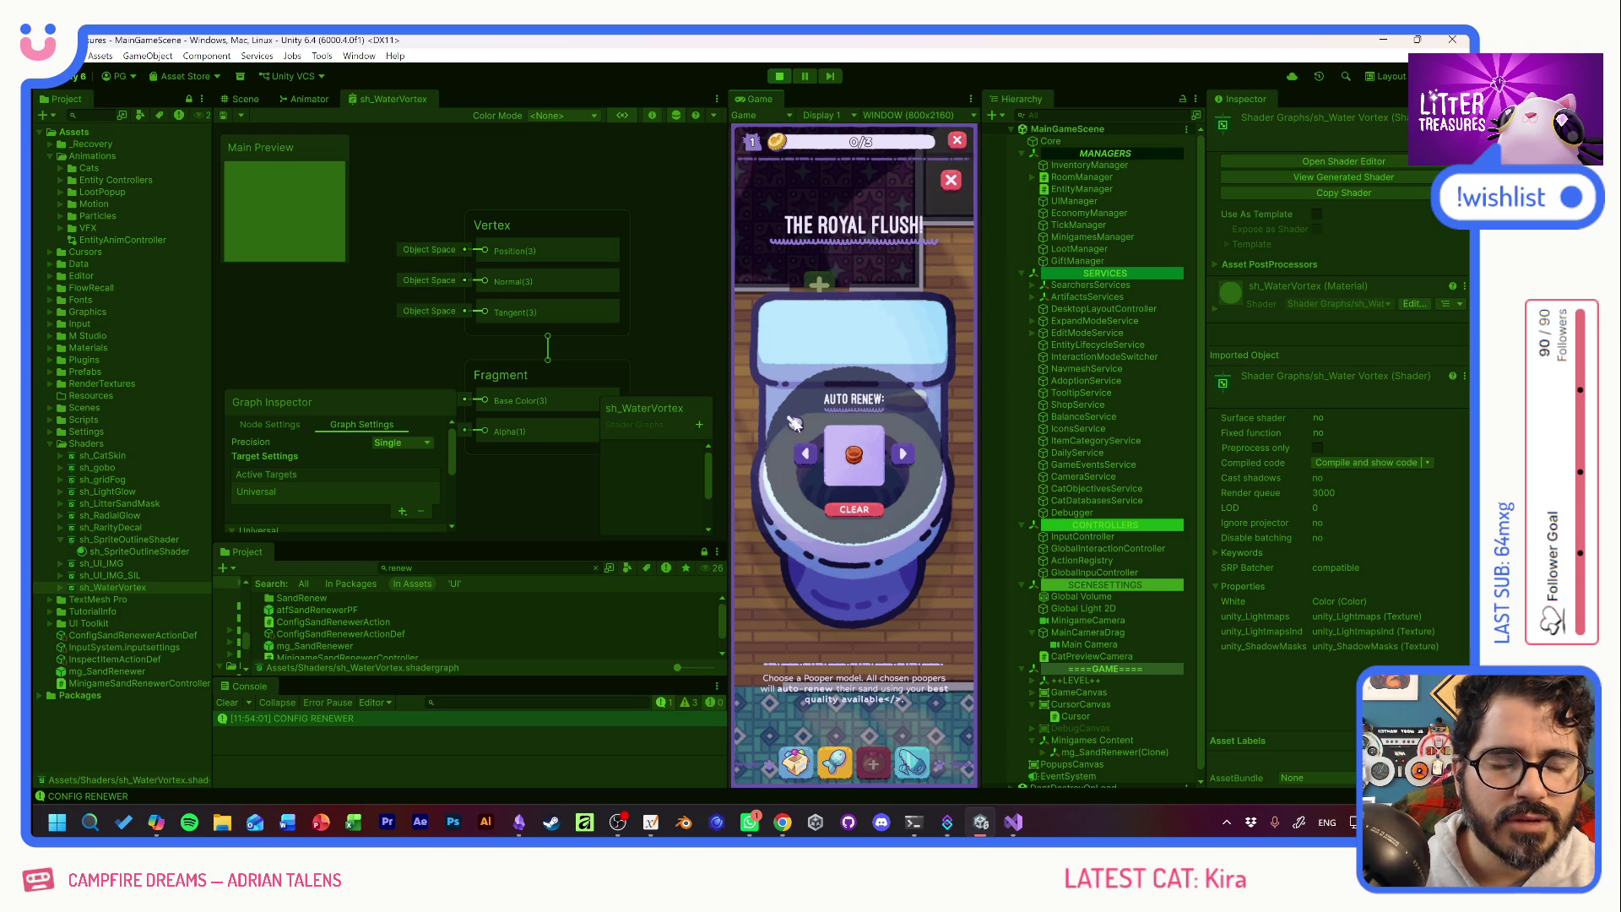
Switch from Unity to another open window with Alt+Tab.
key("alt+Tab")
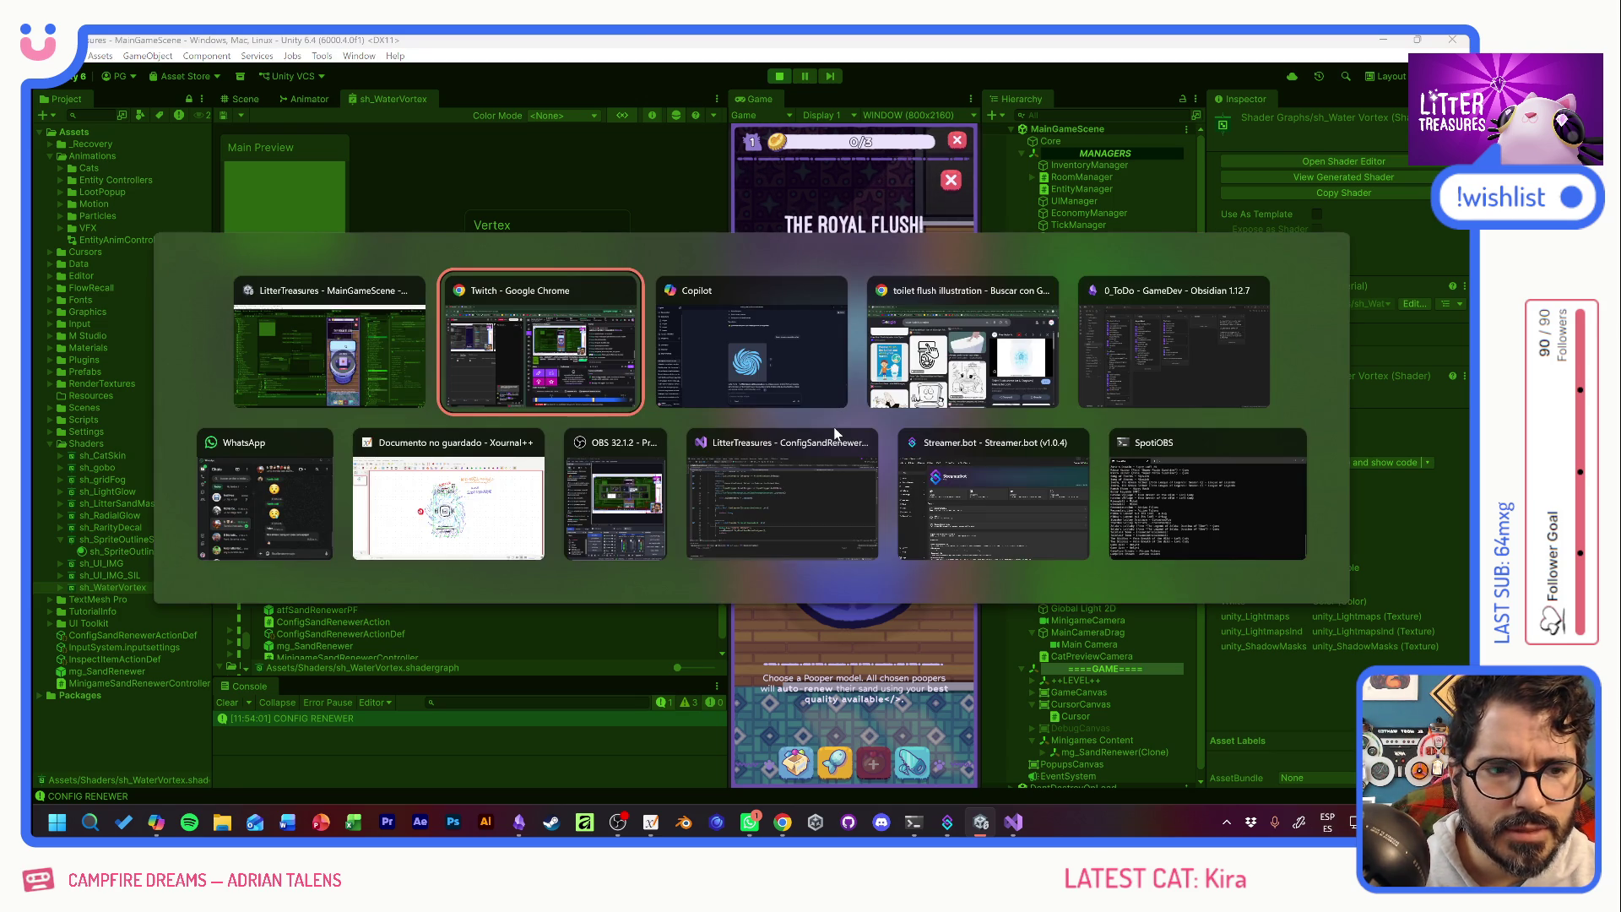
Bring up the toilet flush image results and preview the top-view blue toilet bowl image.
left_click(963, 346)
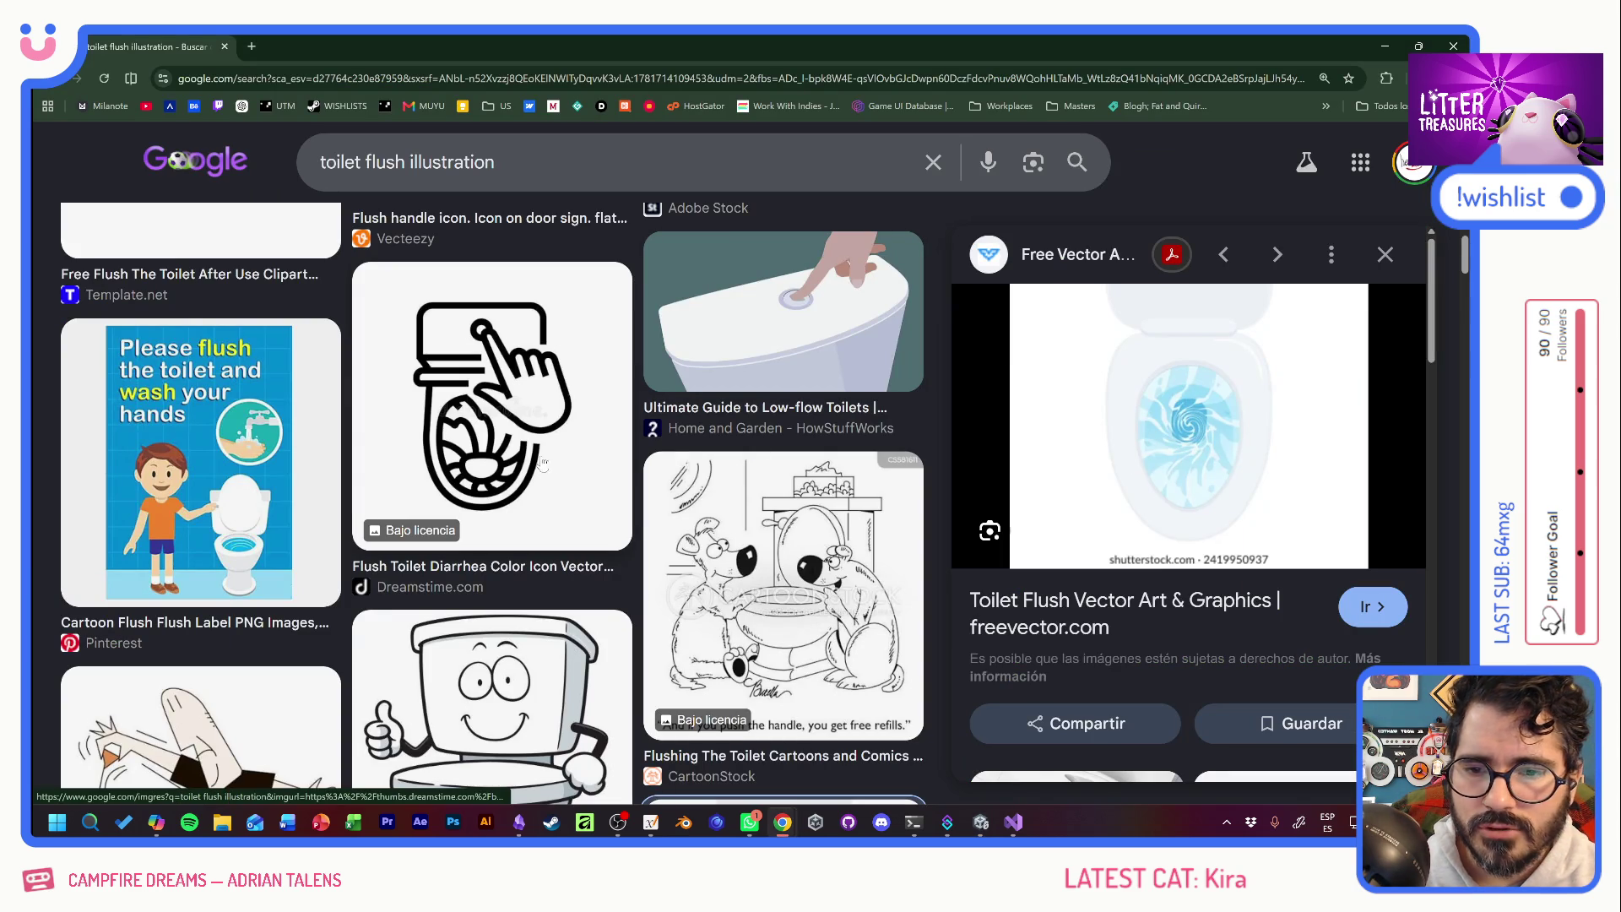
scroll(718, 563, "down", 15)
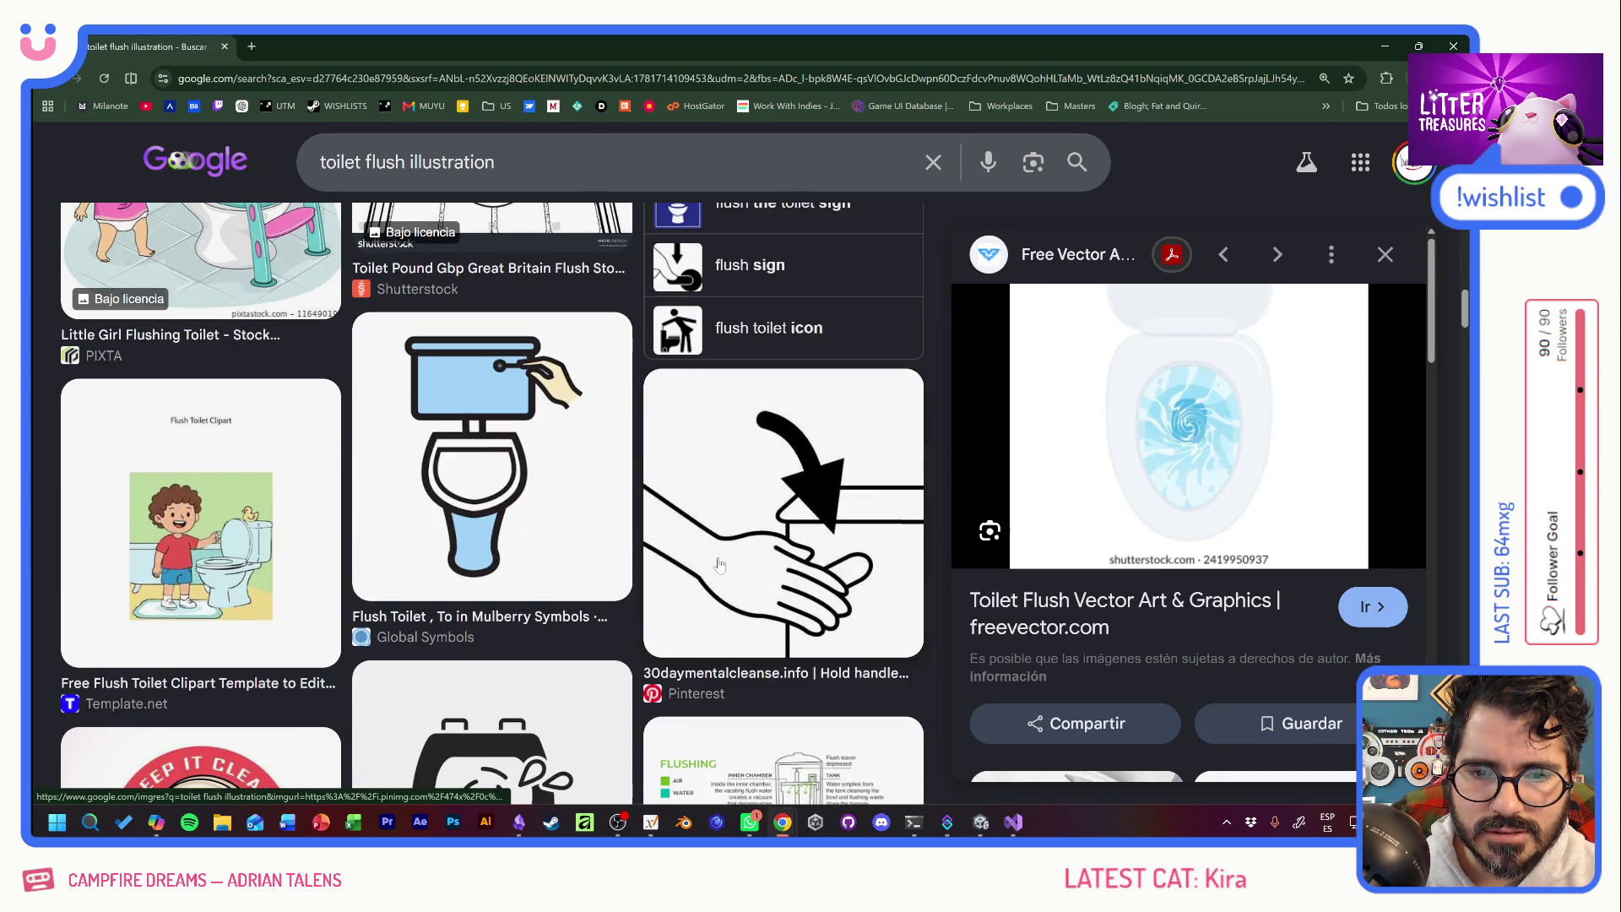
scroll(717, 568, "down", 10)
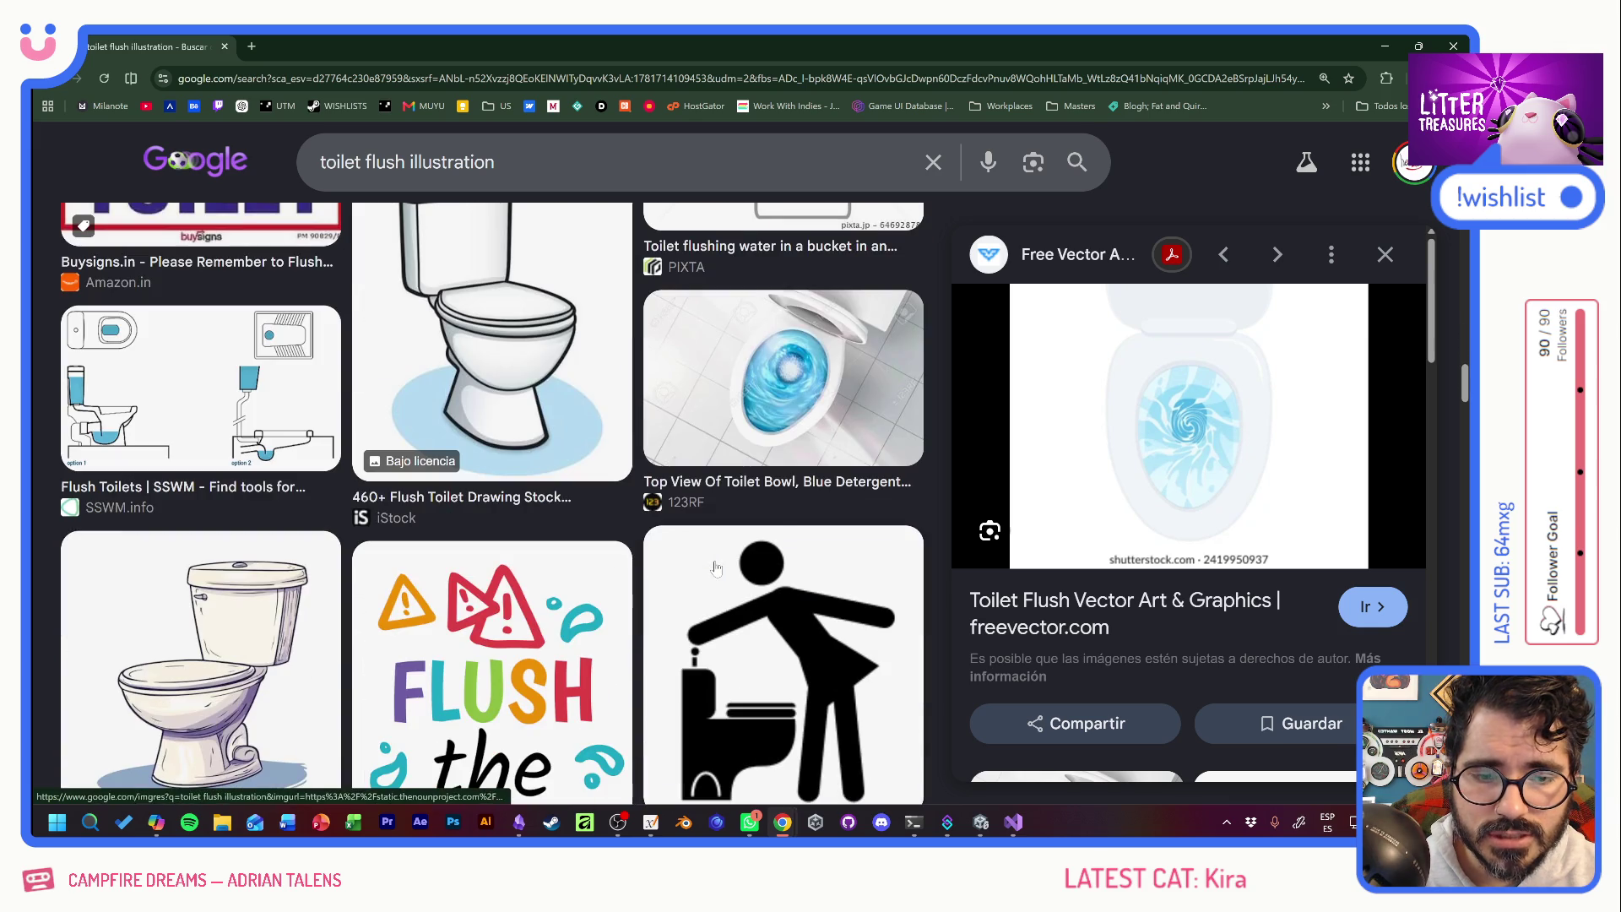
left_click(793, 374)
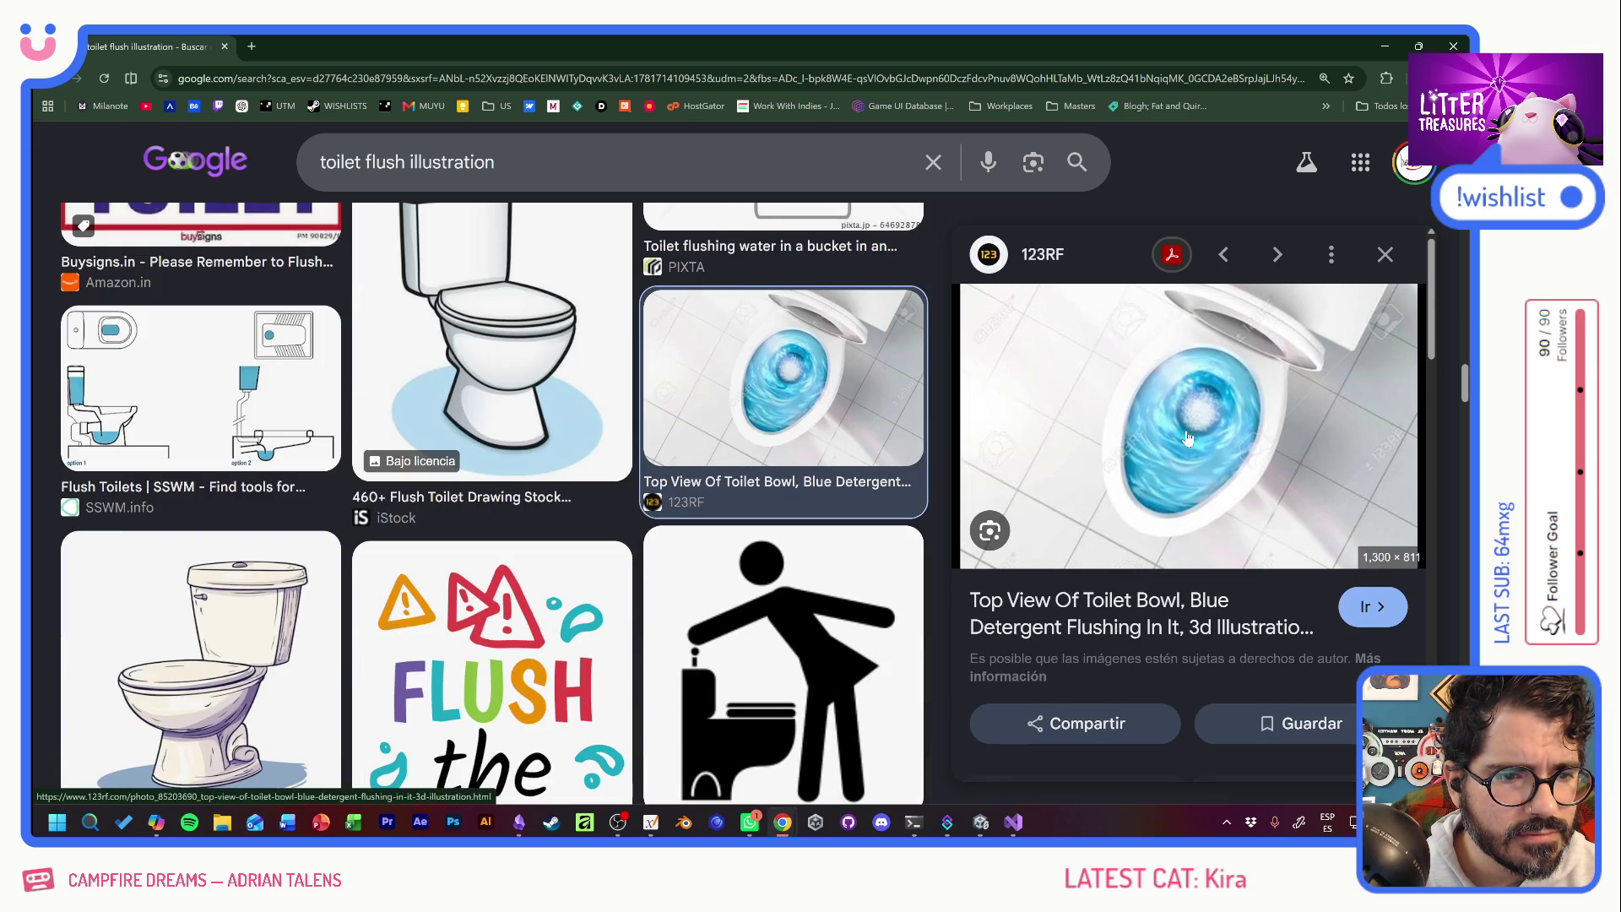
Preview the swirling blue toilet water photo, then return to Unity and close the Royal Flush popup.
scroll(786, 507, "down", 5)
scroll(1209, 588, "down", 4)
scroll(1208, 587, "down", 4)
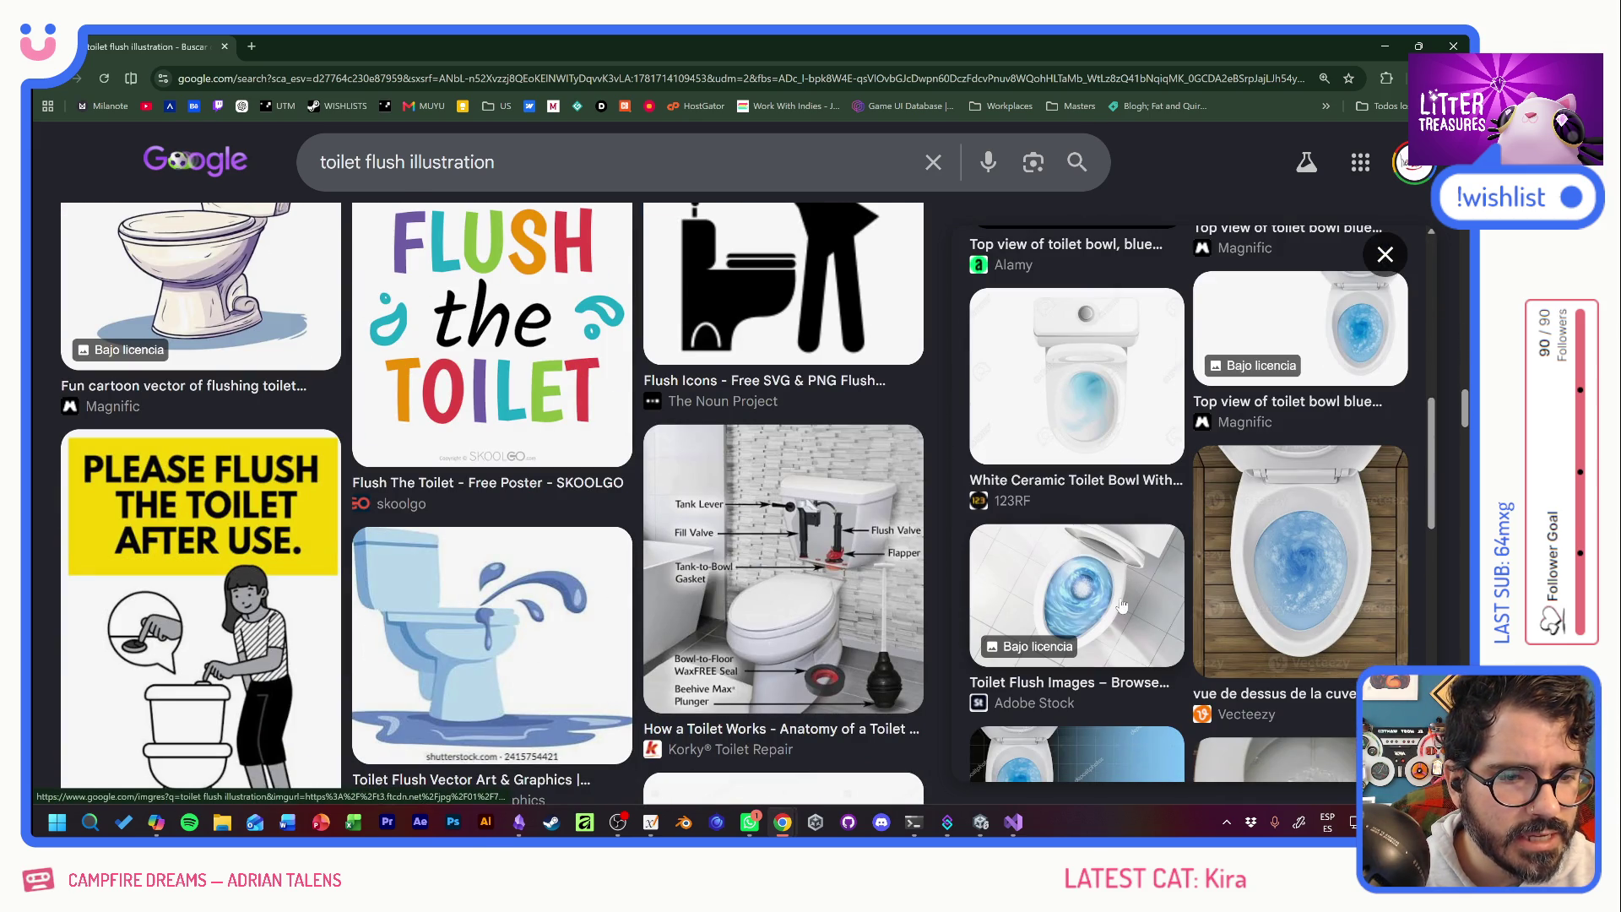
scroll(1349, 581, "down", 3)
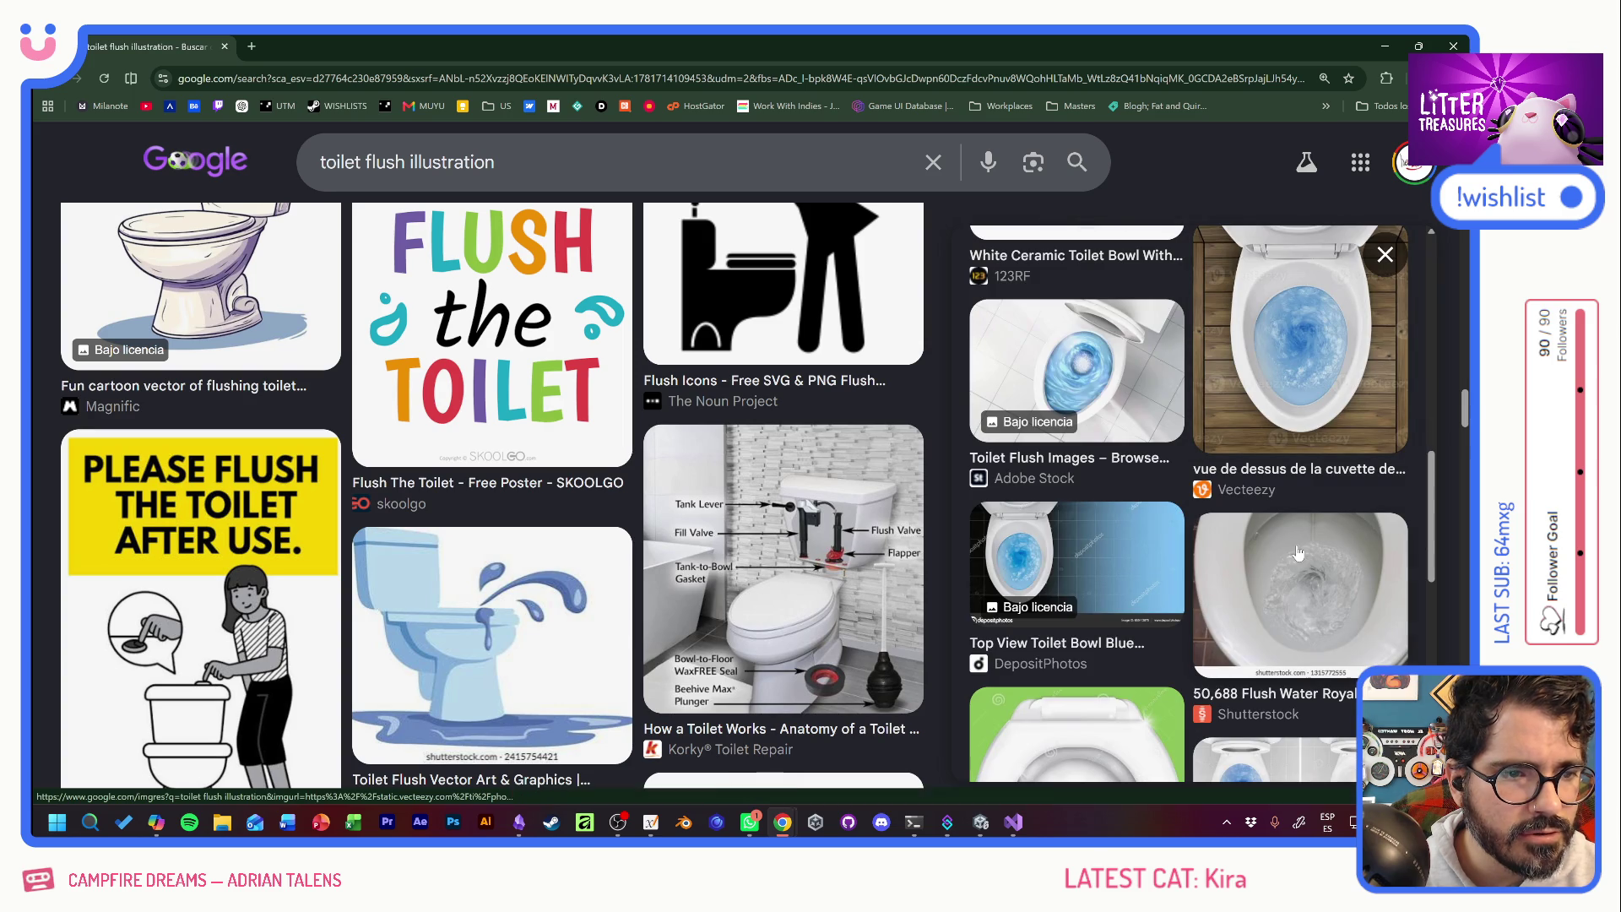
scroll(1286, 581, "down", 3)
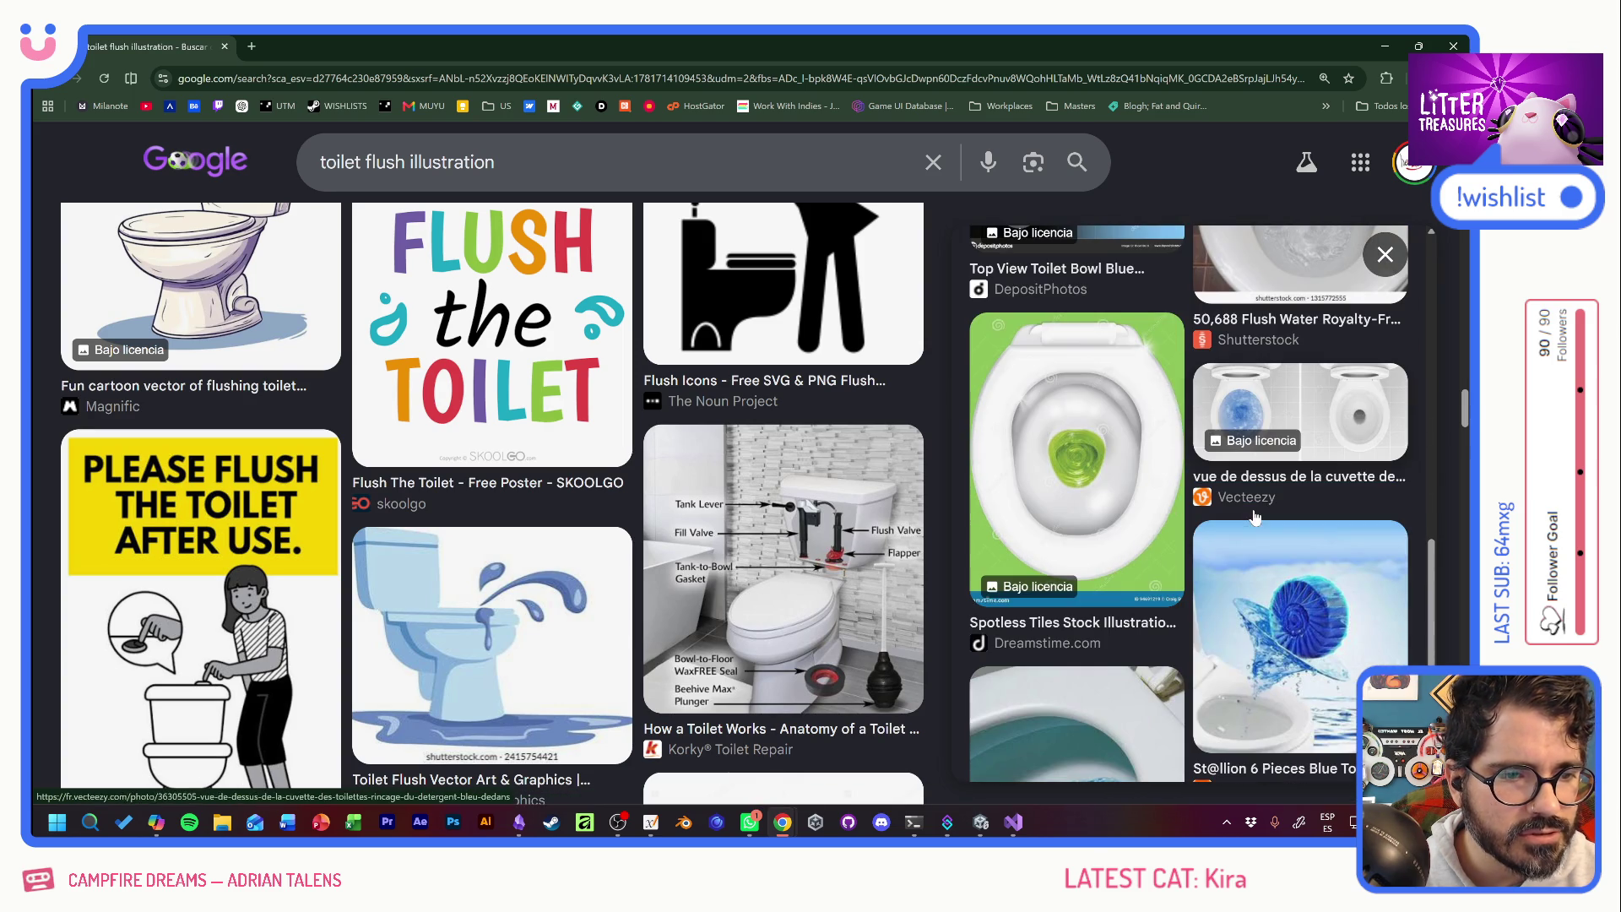
scroll(1285, 581, "down", 2)
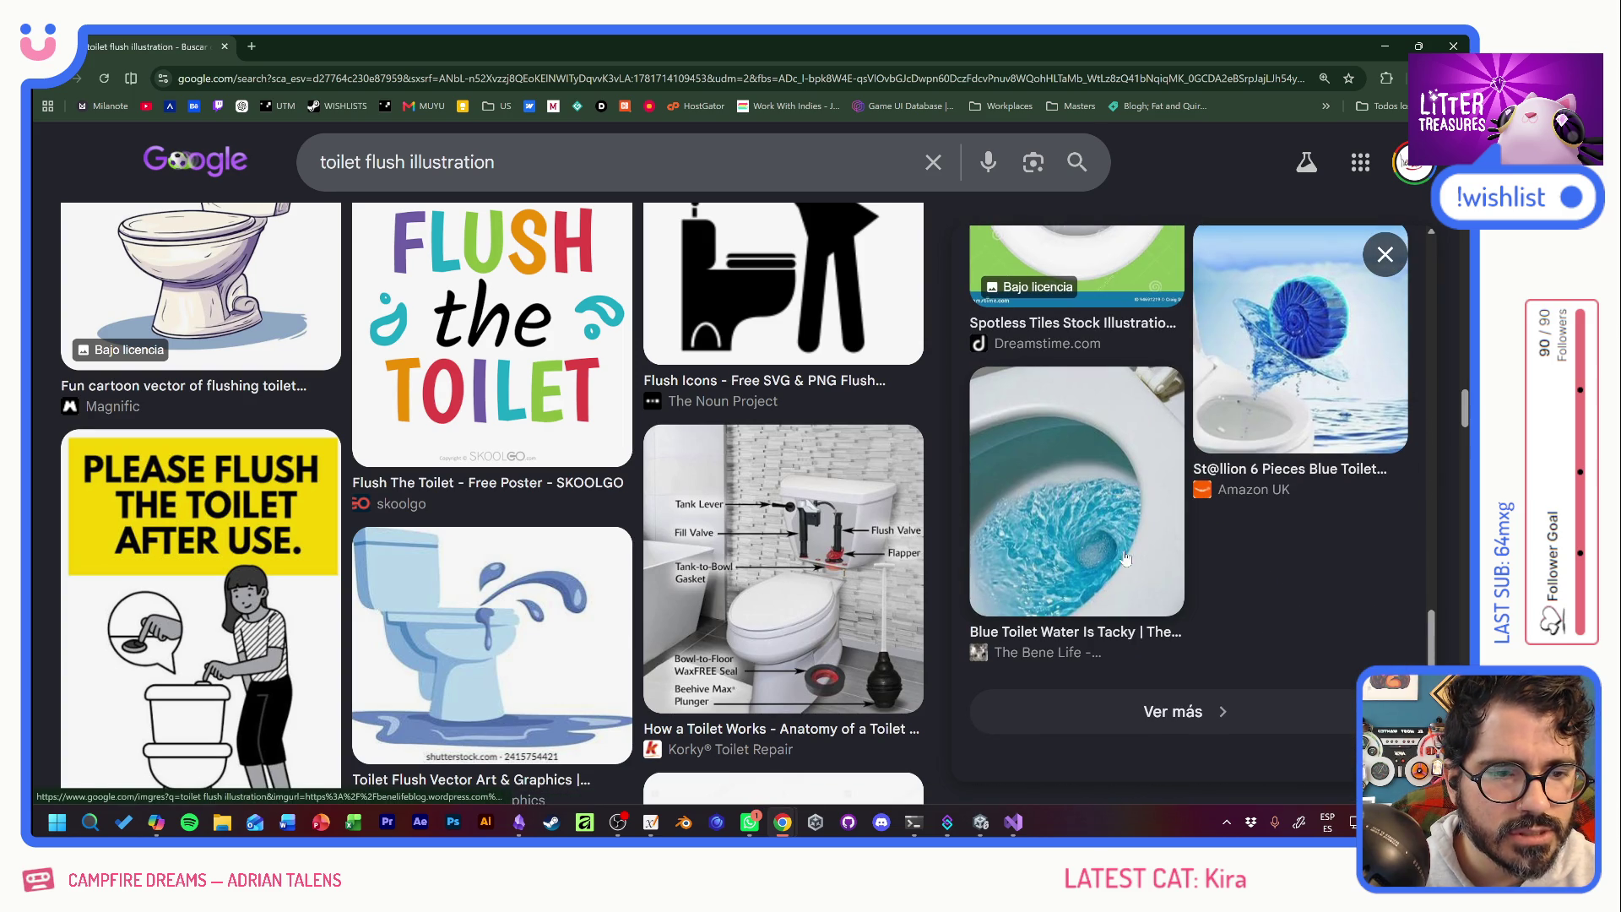
left_click(1087, 571)
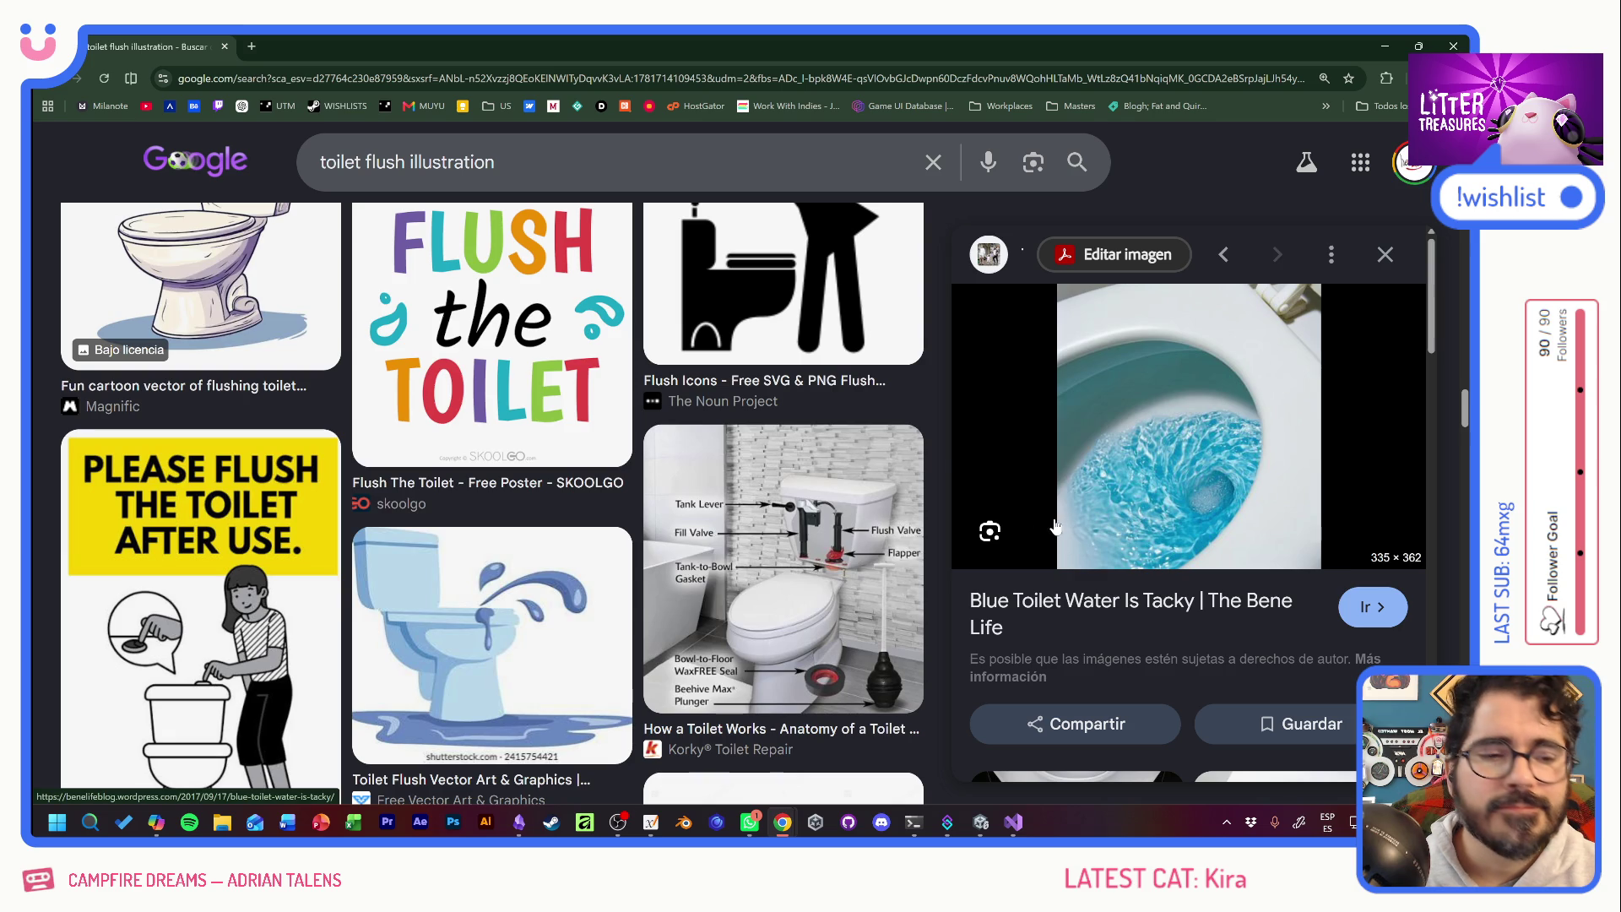
key("alt+Tab")
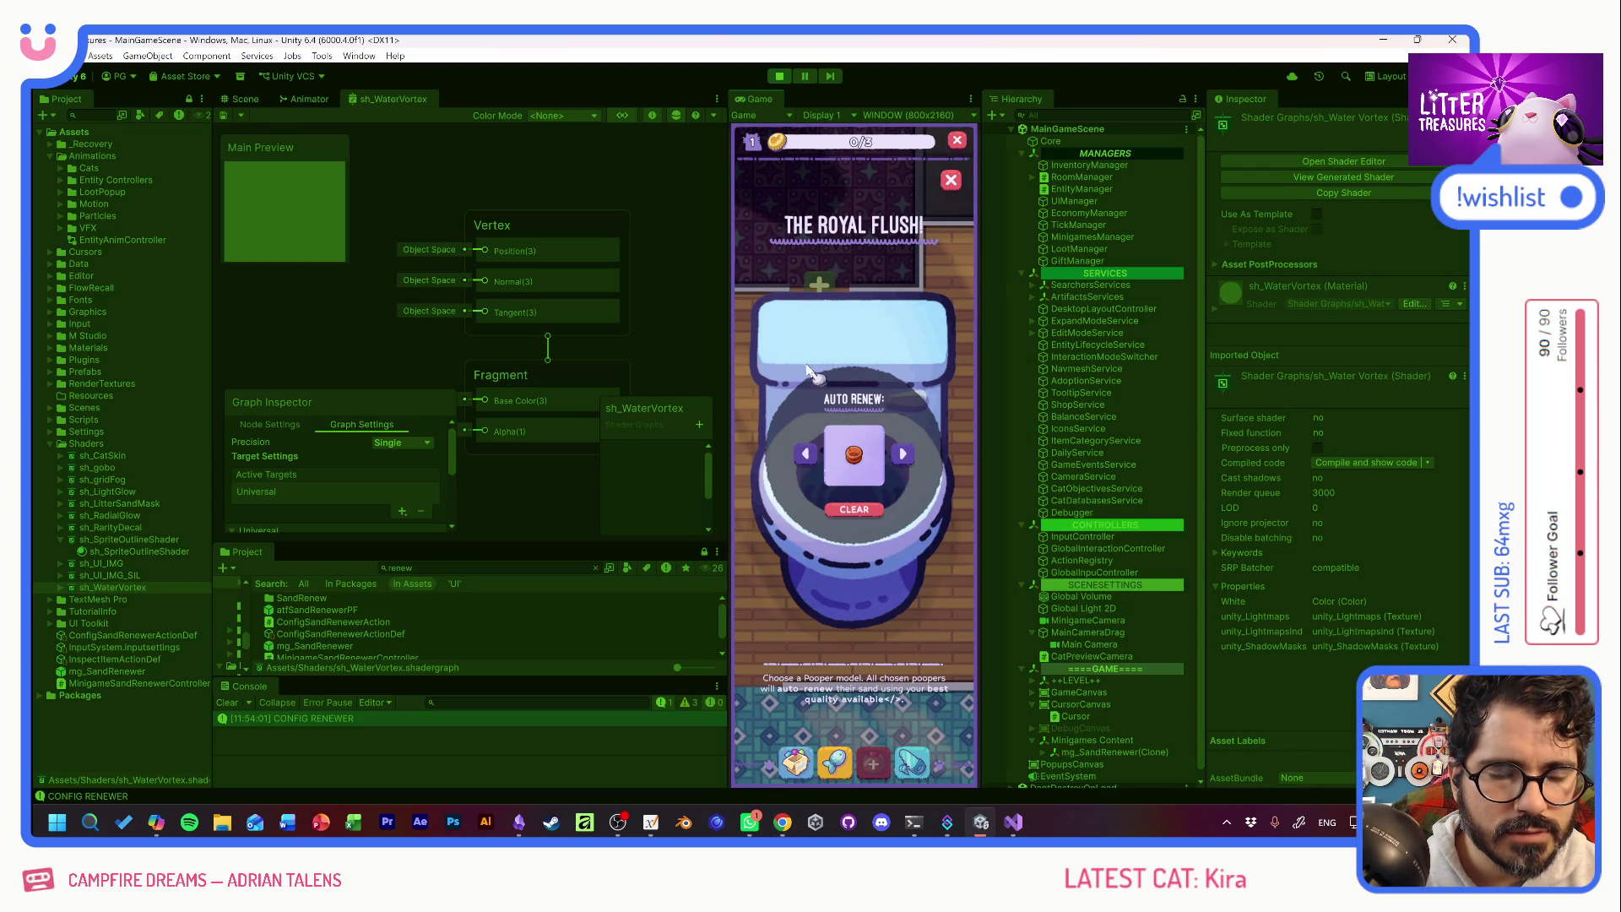
left_click(951, 180)
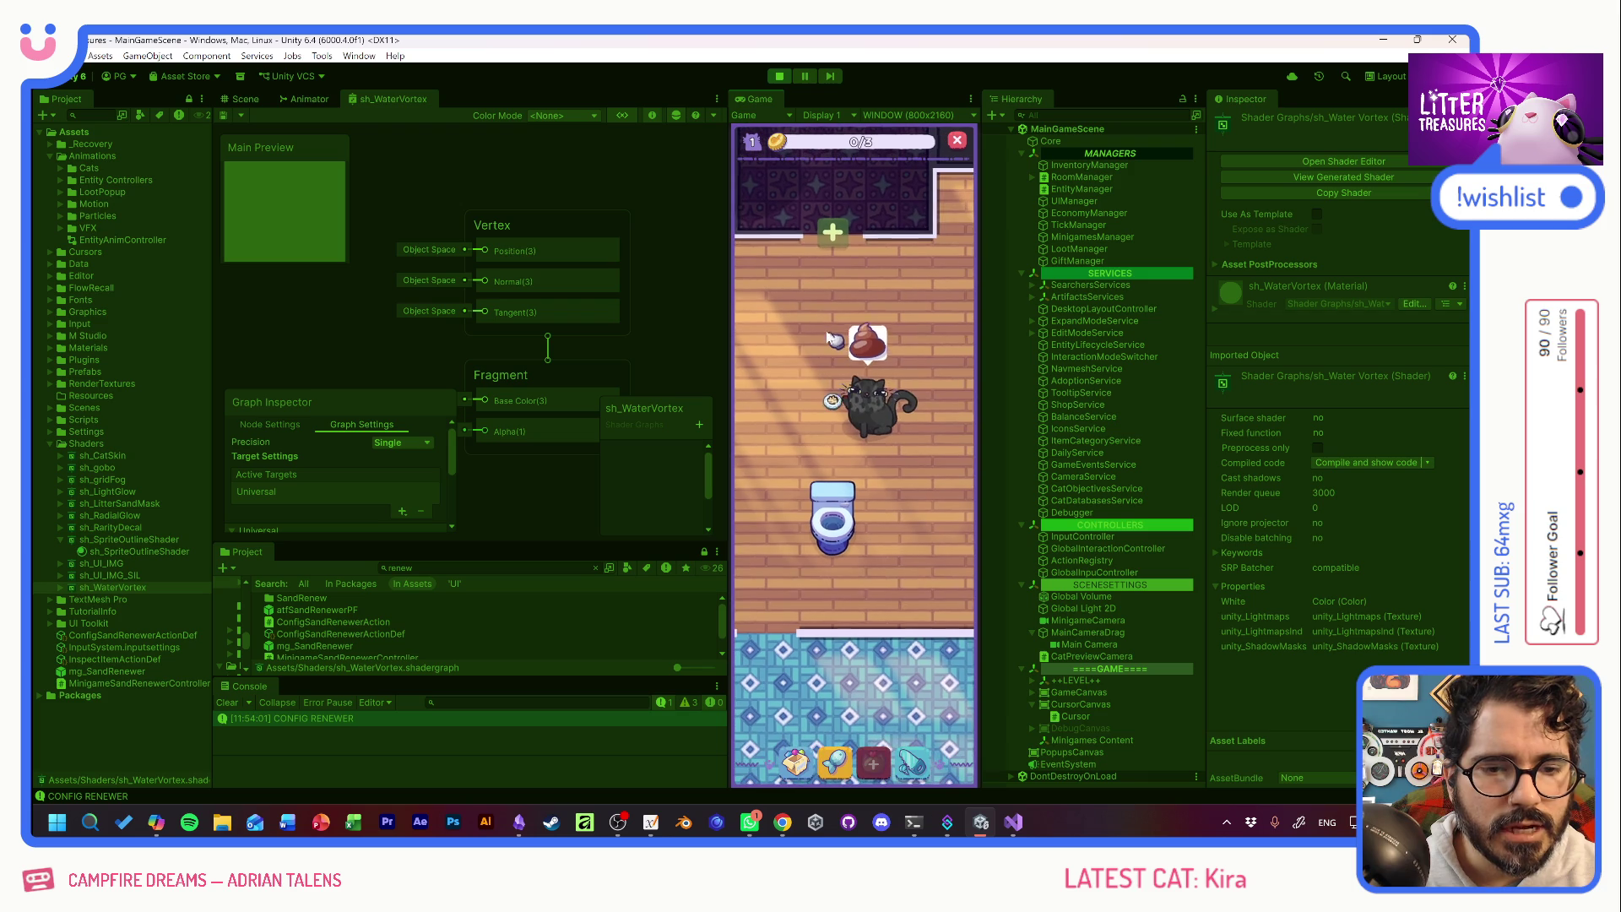
Zoom and pan the Shader Graph canvas, then reopen the Royal Flush auto-renew popup.
scroll(427, 322, "down", 3)
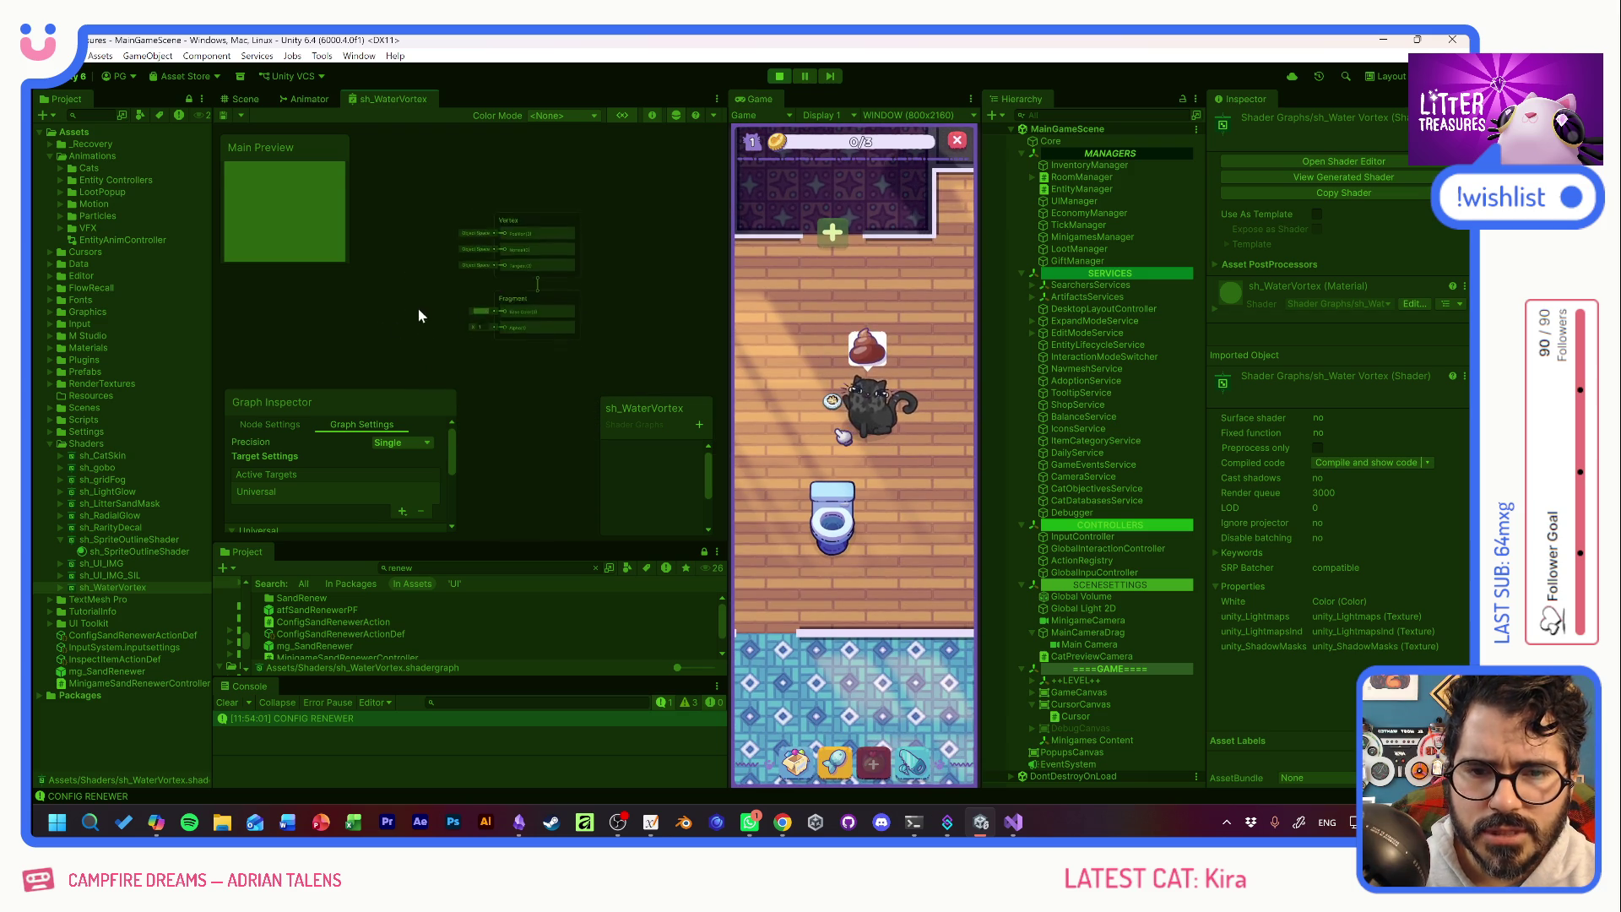
left_click_drag(446, 297, 456, 288)
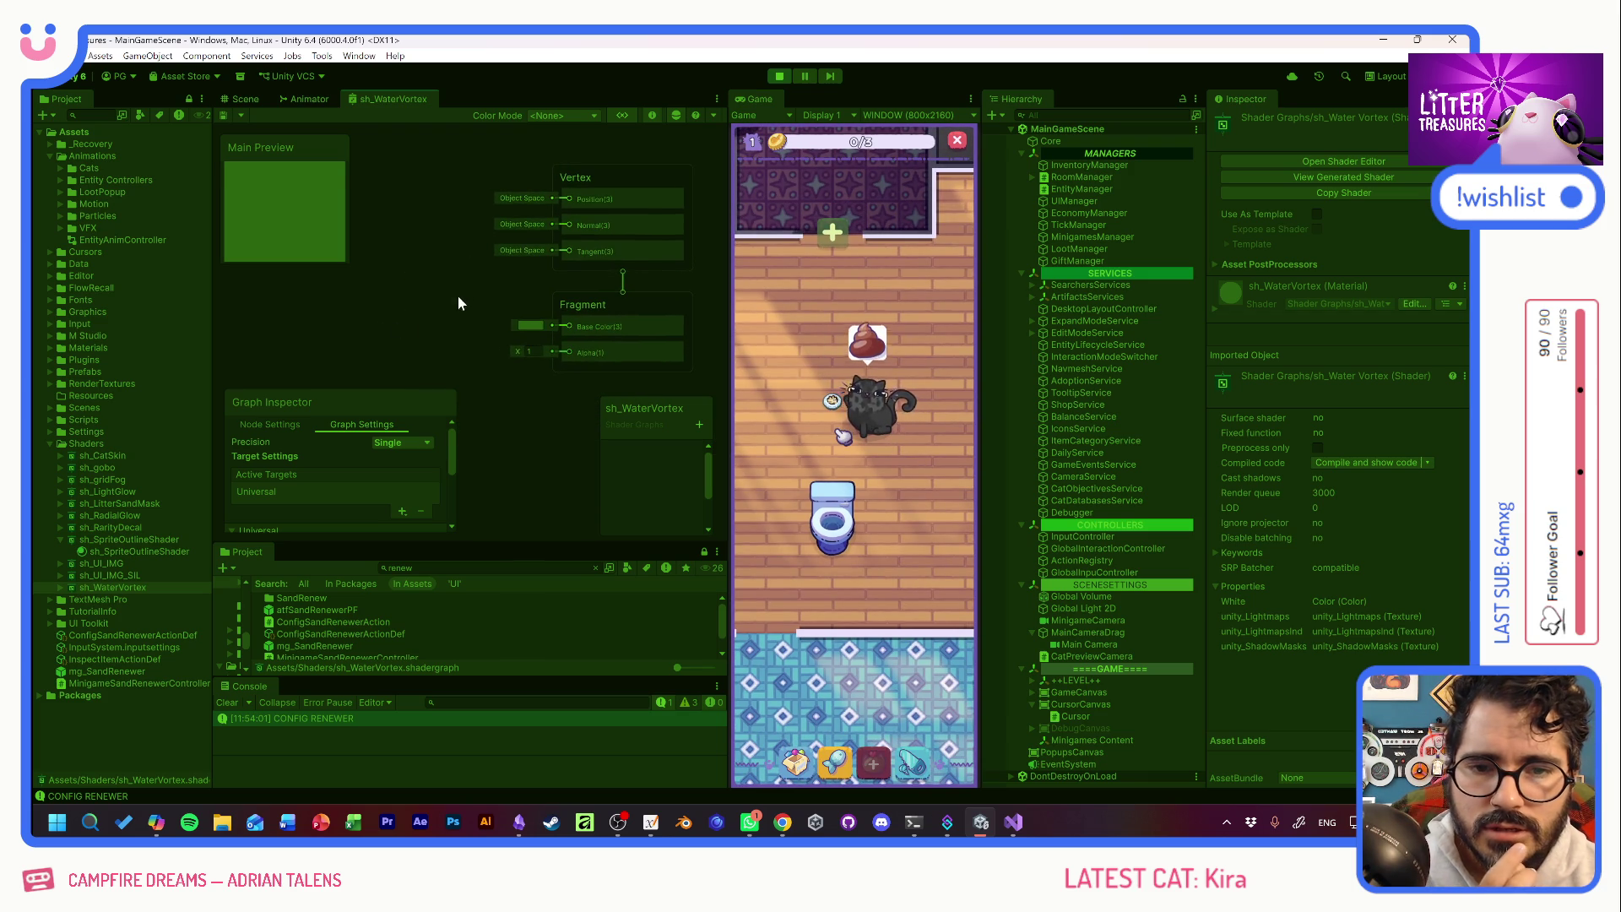
left_click_drag(439, 287, 439, 285)
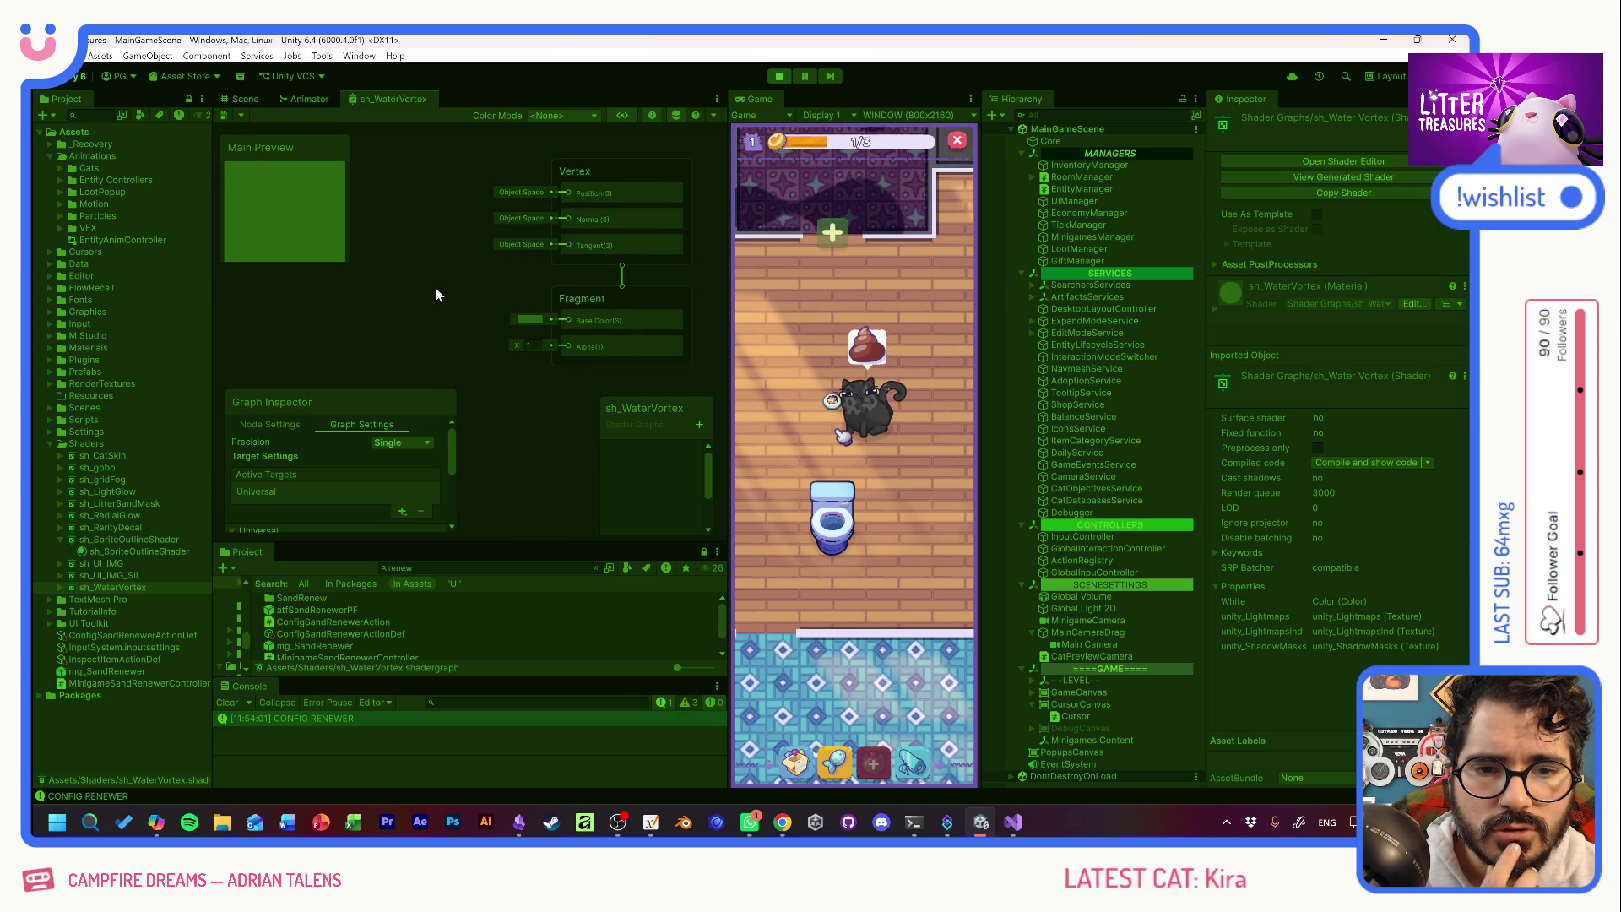
left_click(841, 524)
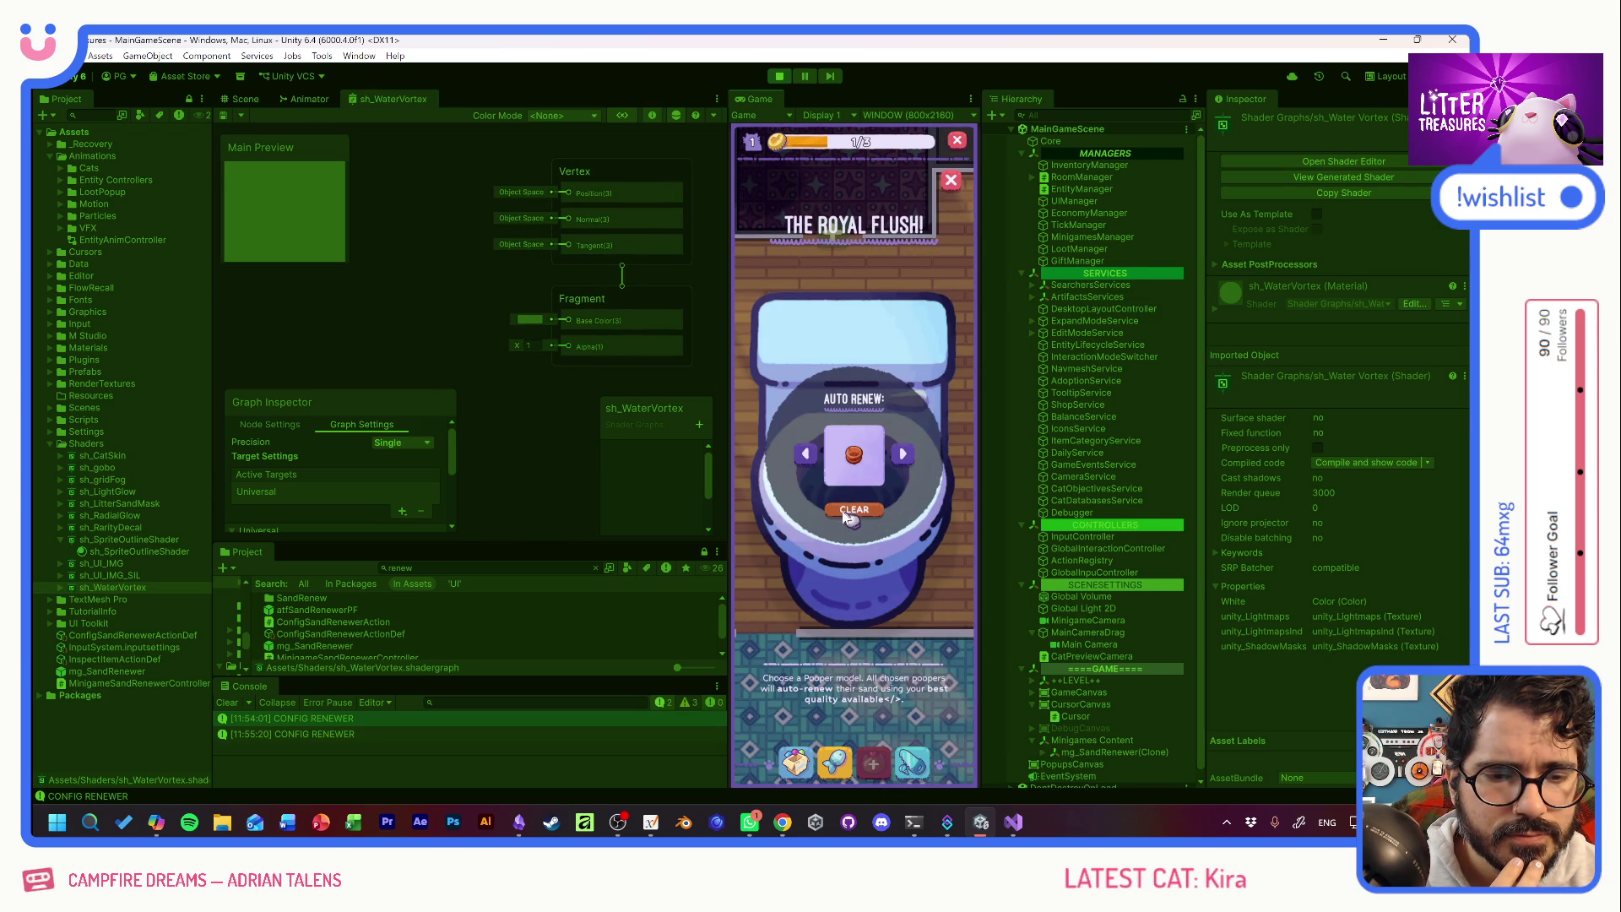
Close the Royal Flush auto-renew popup and pick up the toilet litter box.
left_click(858, 402)
mouse_move(831, 515)
left_mouse_down()
mouse_move(793, 304)
mouse_move(770, 329)
mouse_move(781, 397)
left_mouse_up()
scroll(844, 461, "down", 5)
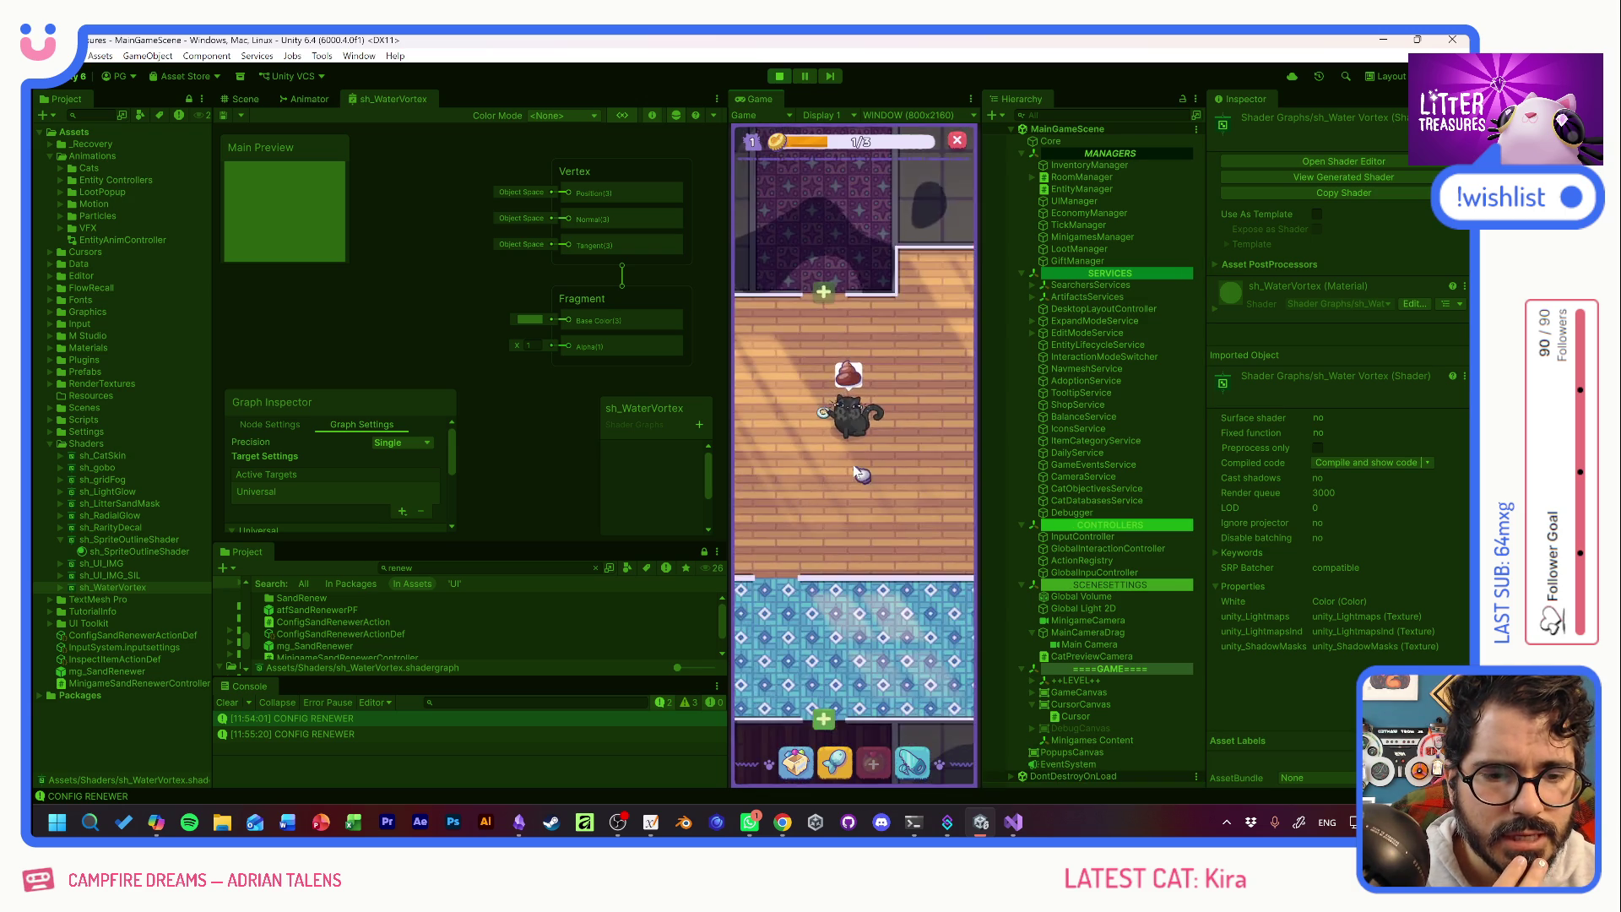
mouse_move(922, 439)
left_mouse_down()
mouse_move(852, 507)
mouse_move(775, 536)
mouse_move(778, 481)
mouse_move(929, 488)
mouse_move(782, 482)
mouse_move(854, 485)
mouse_move(929, 557)
mouse_move(817, 530)
mouse_move(898, 537)
mouse_move(868, 535)
left_mouse_up()
scroll(886, 473, "up", 3)
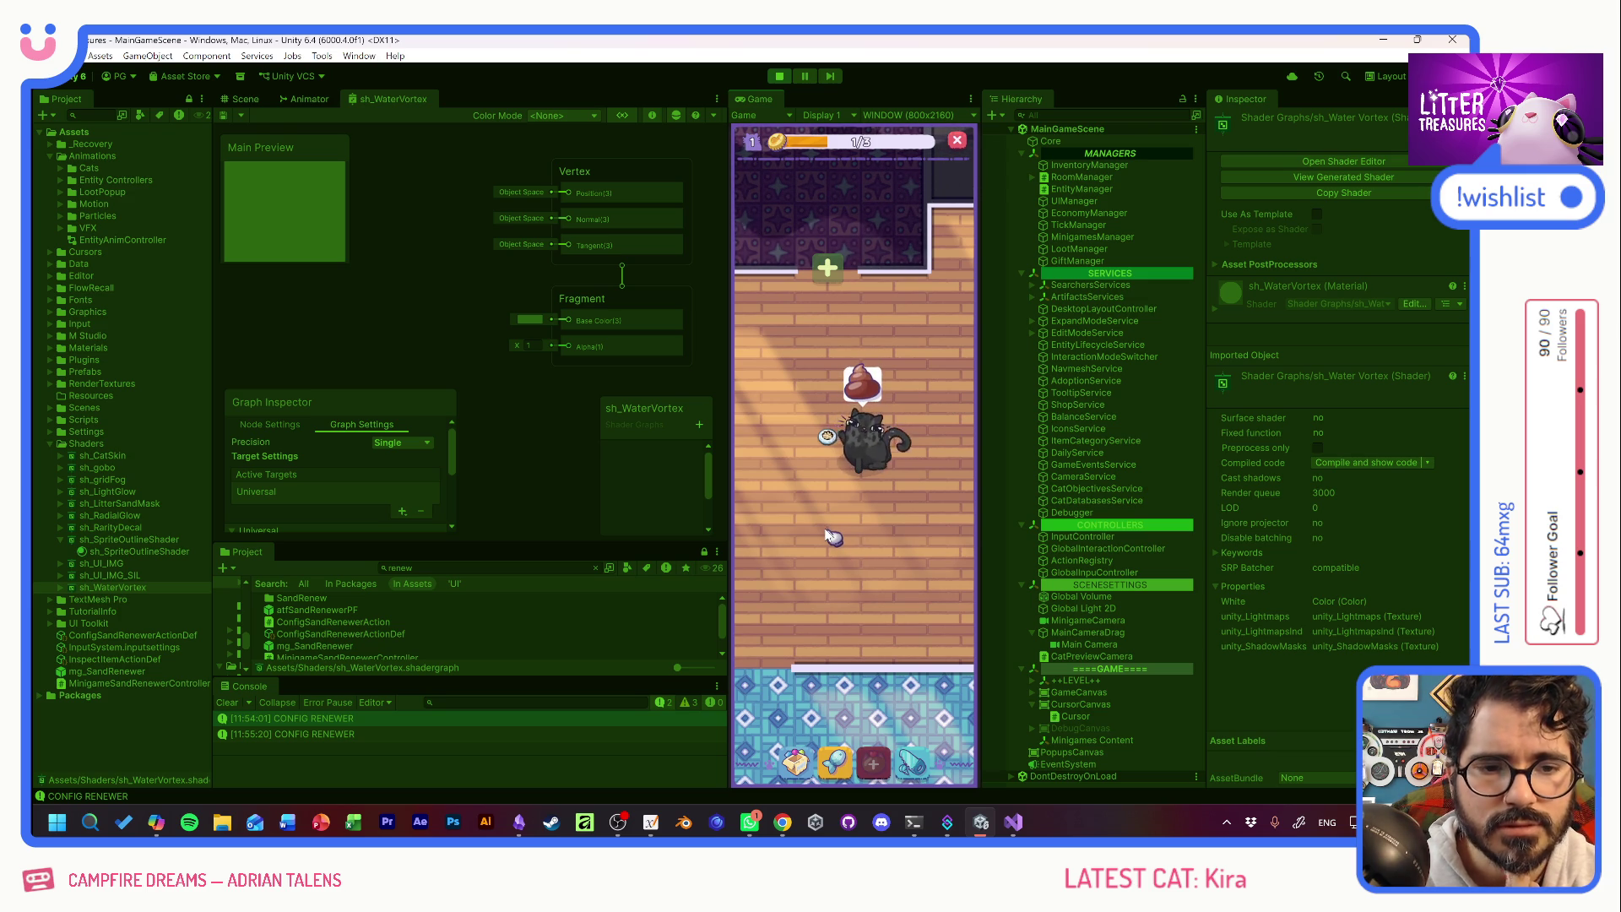
Recentre the room in the Game view and adopt a new cat to reach level 2.
mouse_move(857, 538)
left_mouse_down()
mouse_move(855, 516)
mouse_move(875, 562)
left_mouse_up()
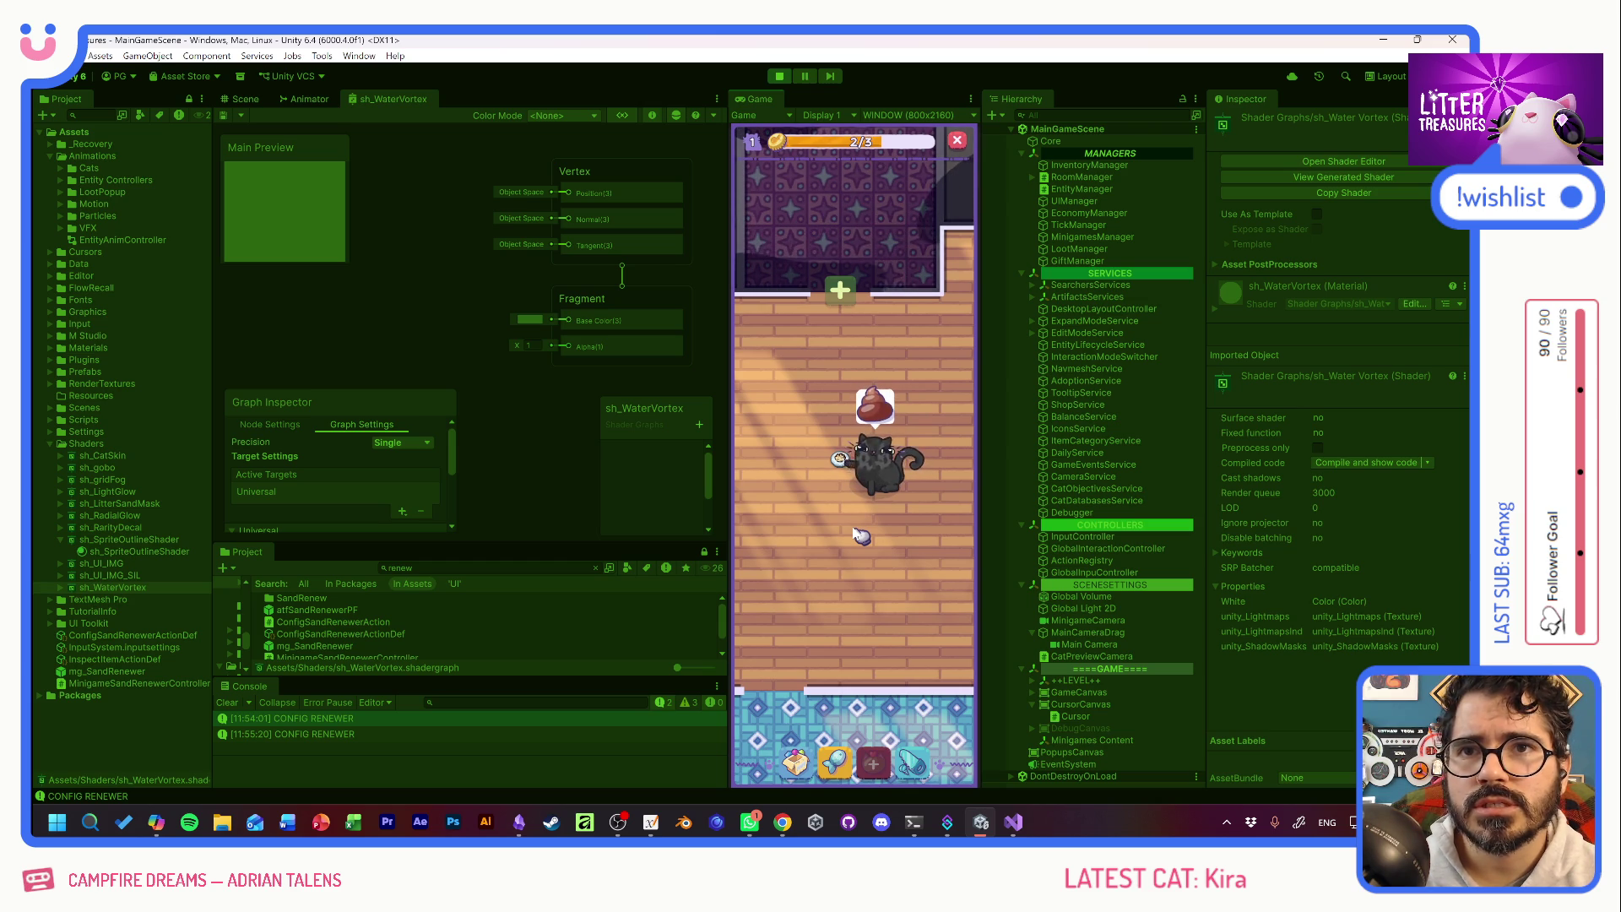
left_click_drag(866, 521, 852, 491)
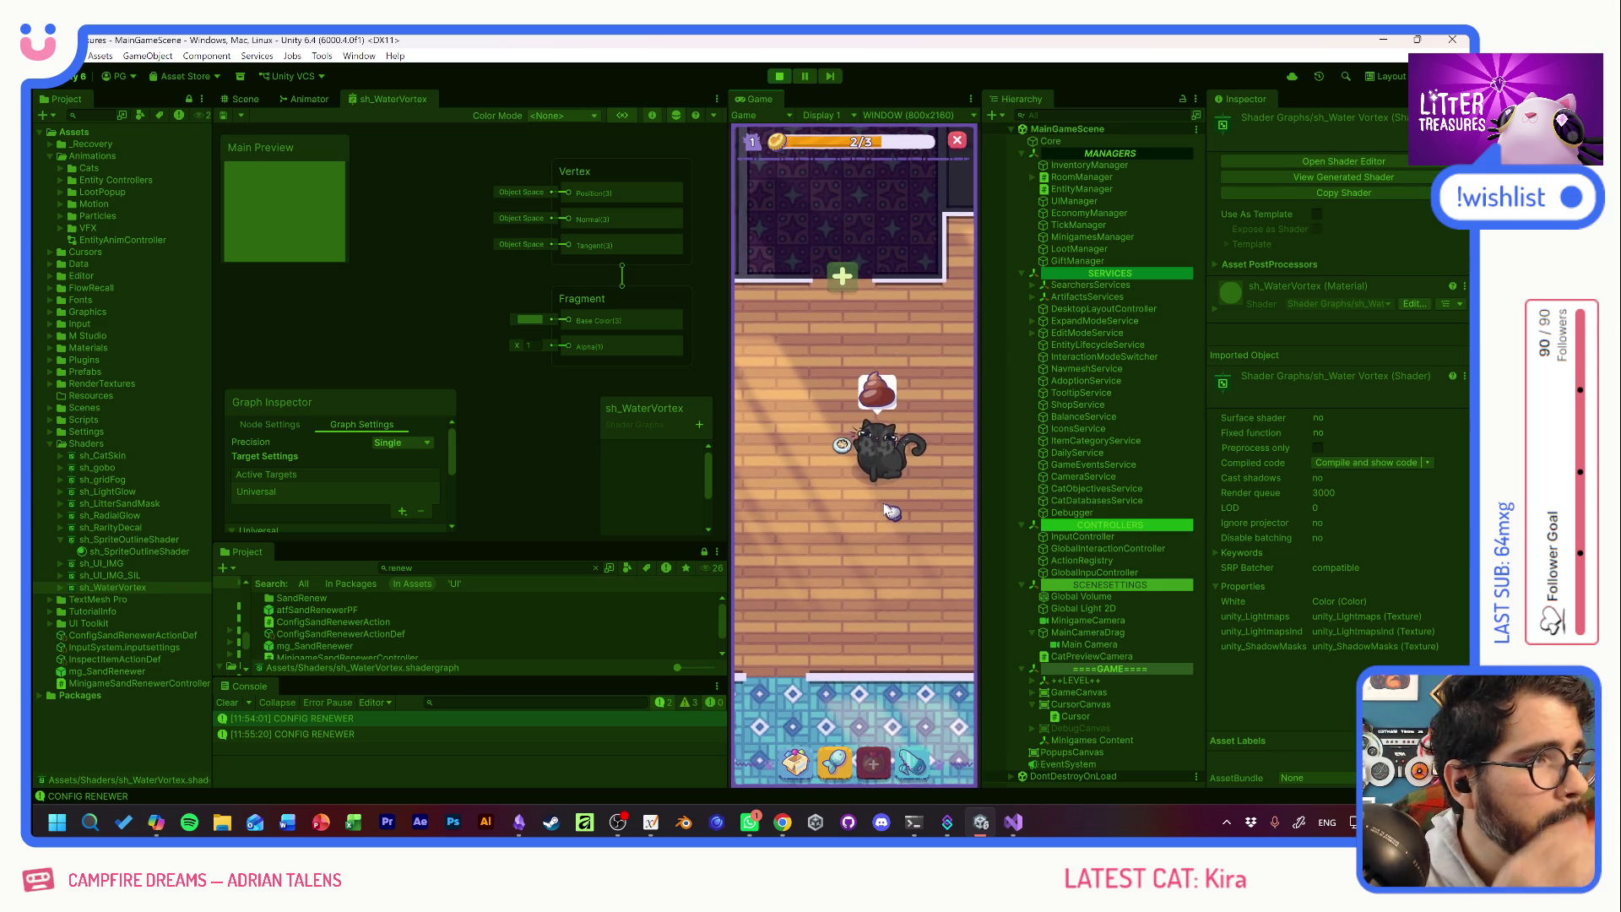
left_click_drag(885, 505, 870, 497)
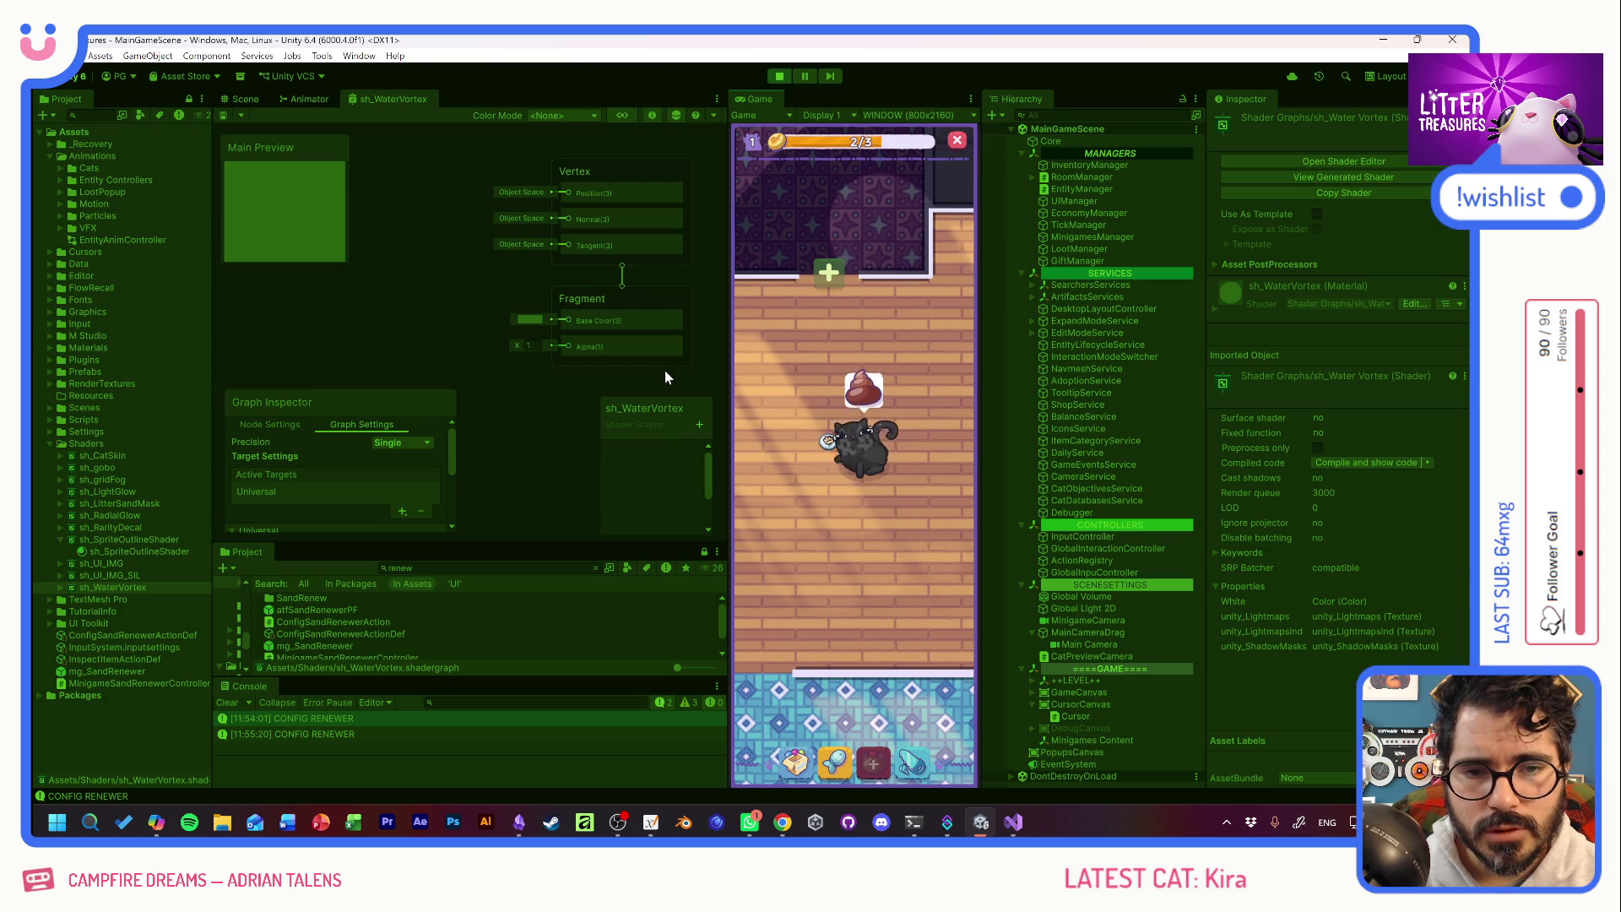
mouse_move(434, 319)
left_mouse_down()
mouse_move(474, 271)
mouse_move(437, 319)
left_mouse_up()
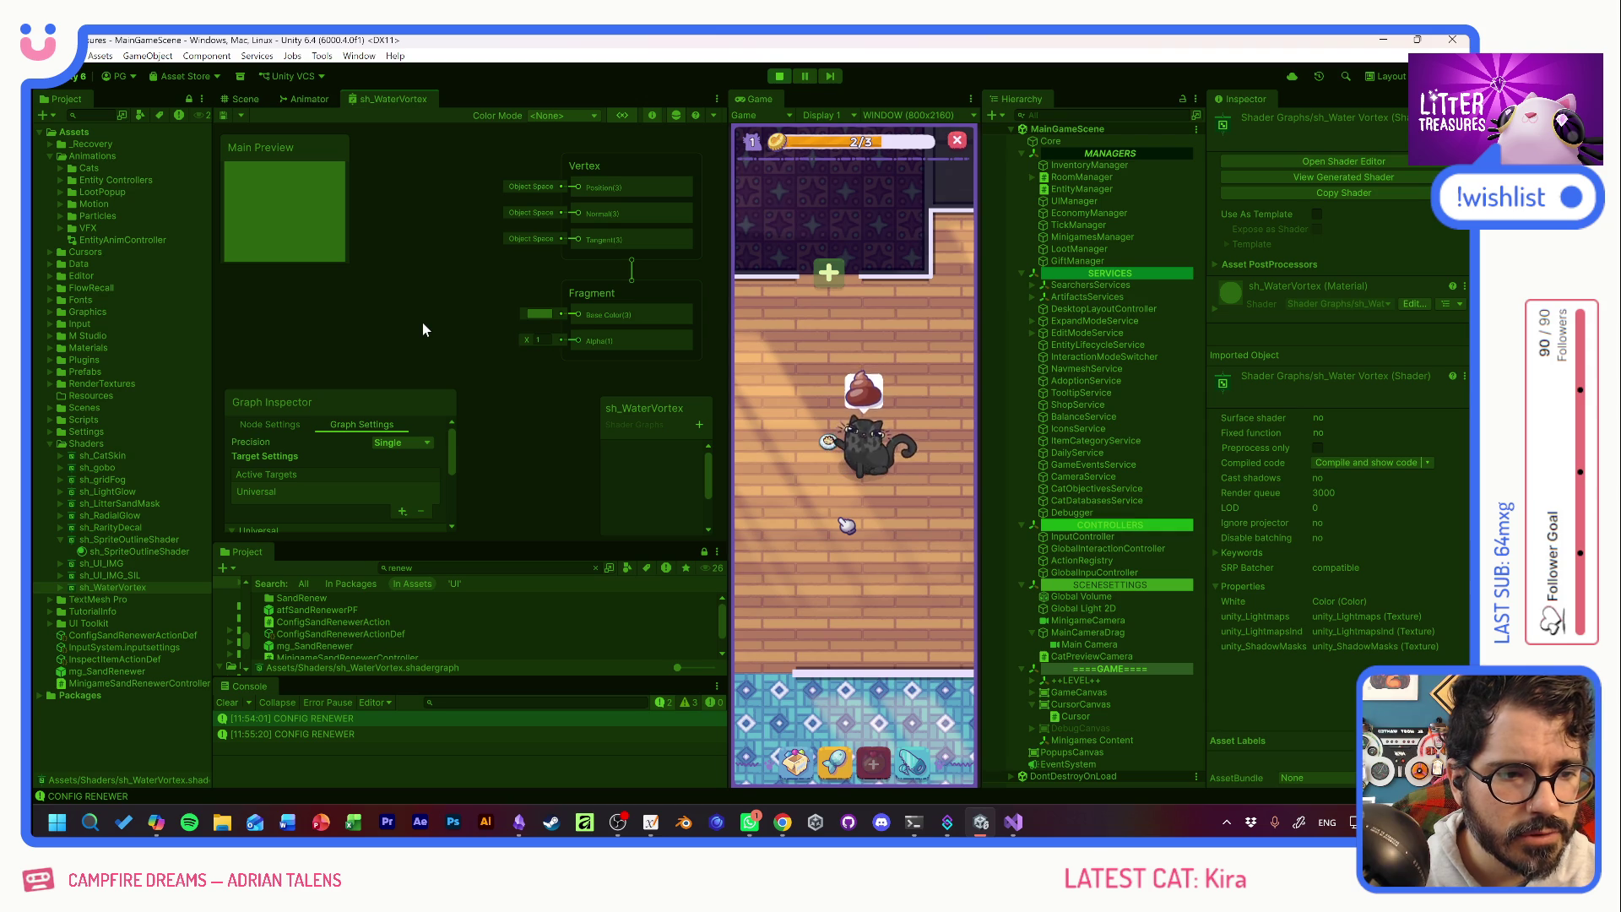
left_click(874, 763)
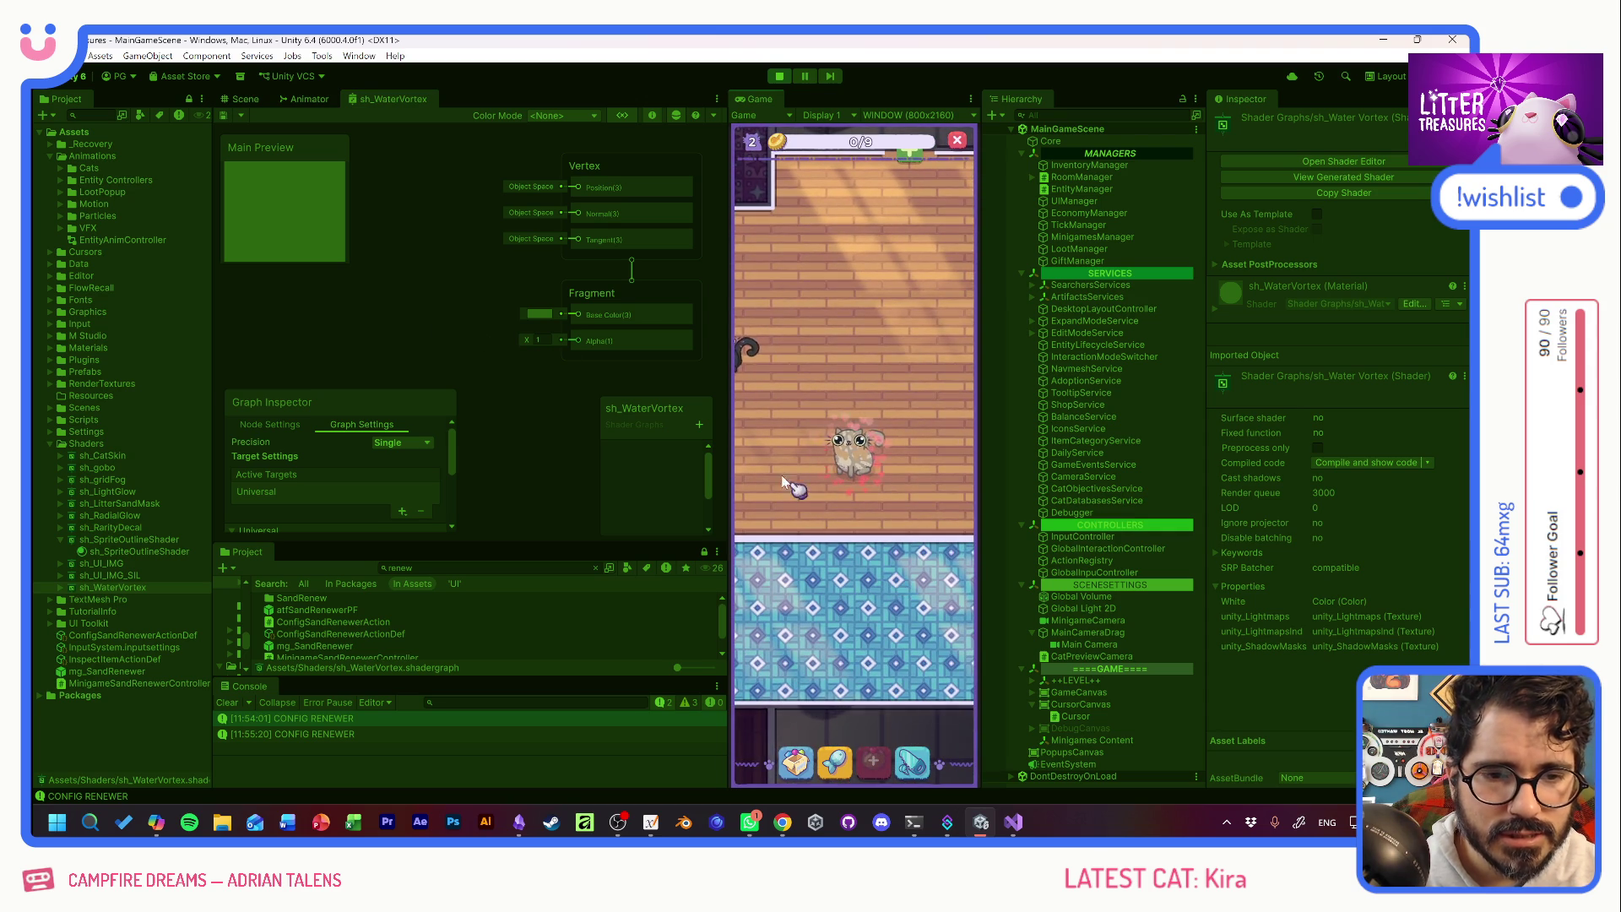
Place the Thin Sand Box from the inventory onto the room floor.
left_click(831, 763)
left_click(807, 532)
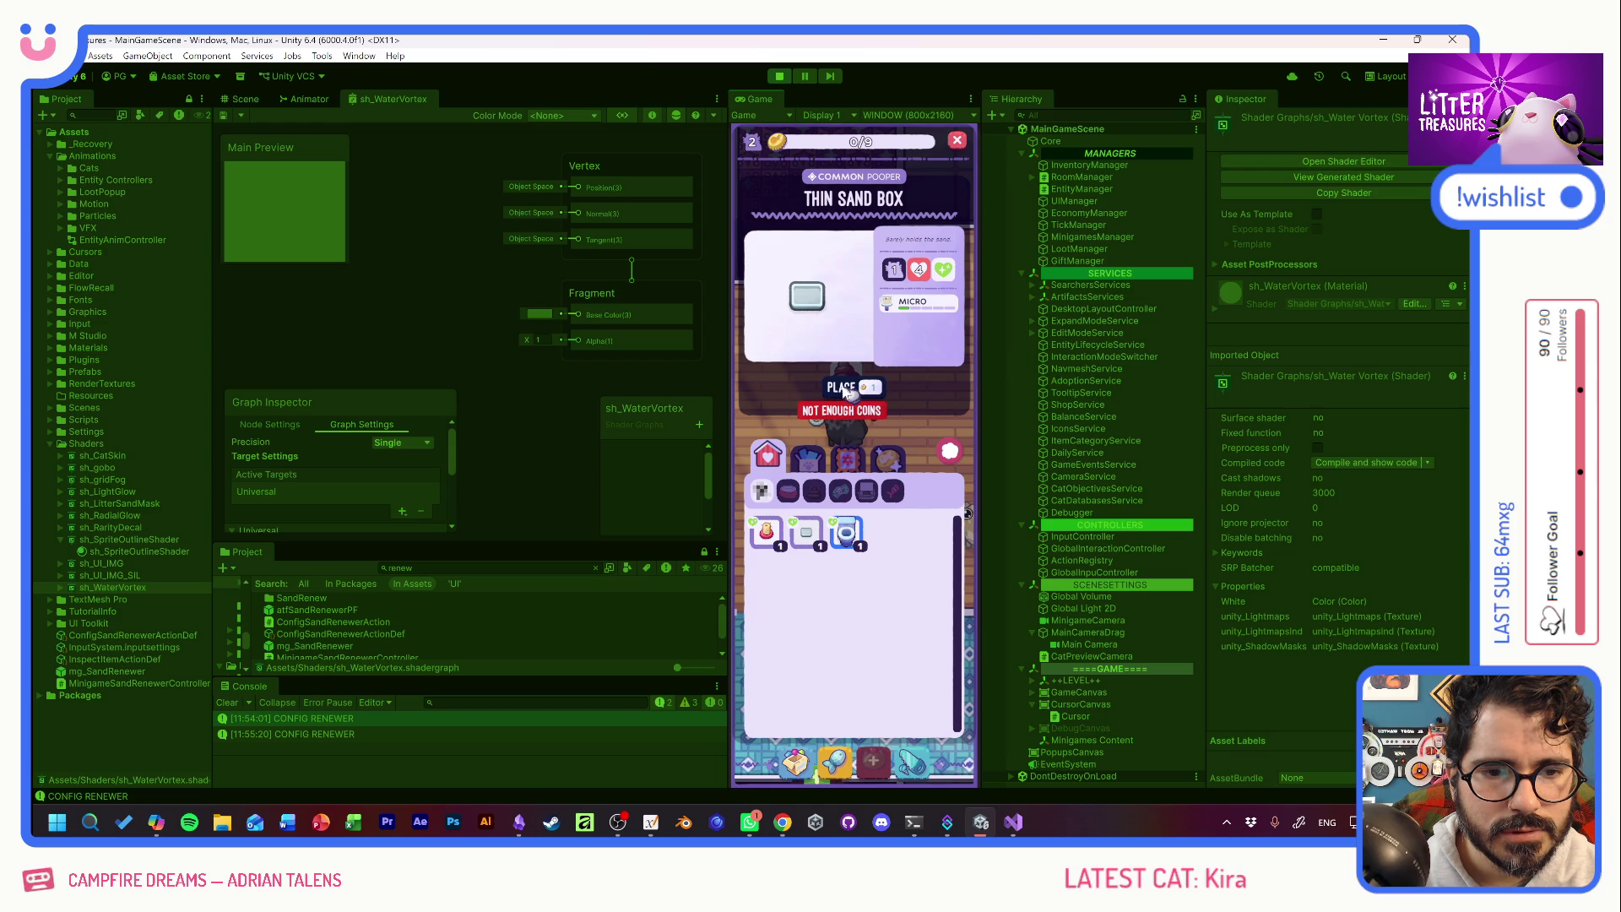
left_click(950, 451)
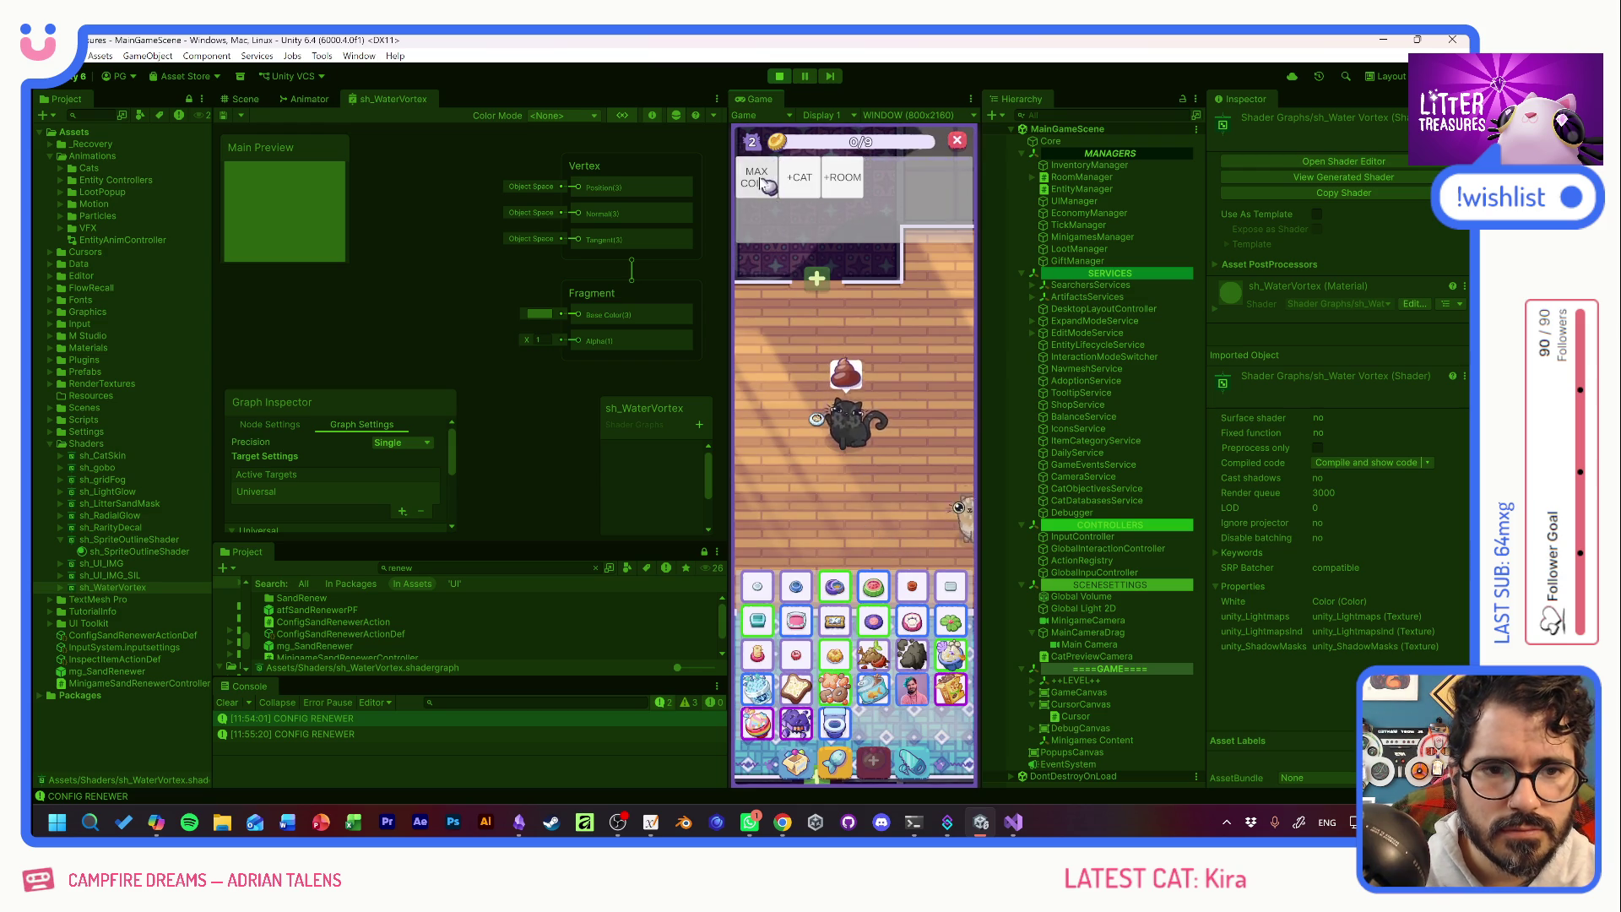
left_click(845, 418)
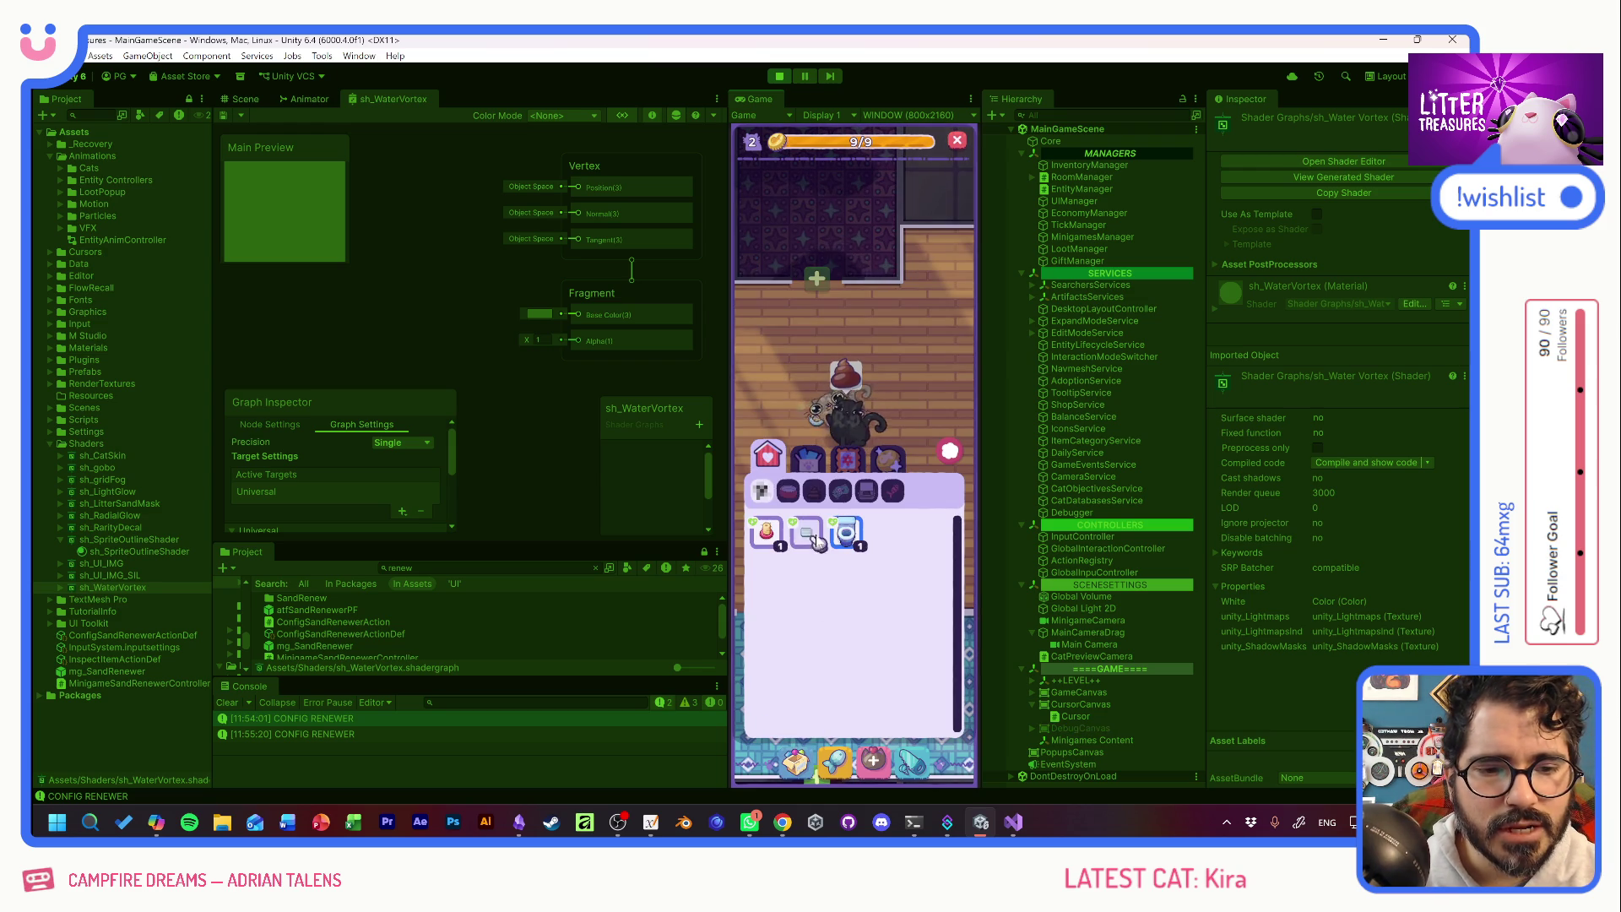
left_click(820, 543)
left_click(845, 384)
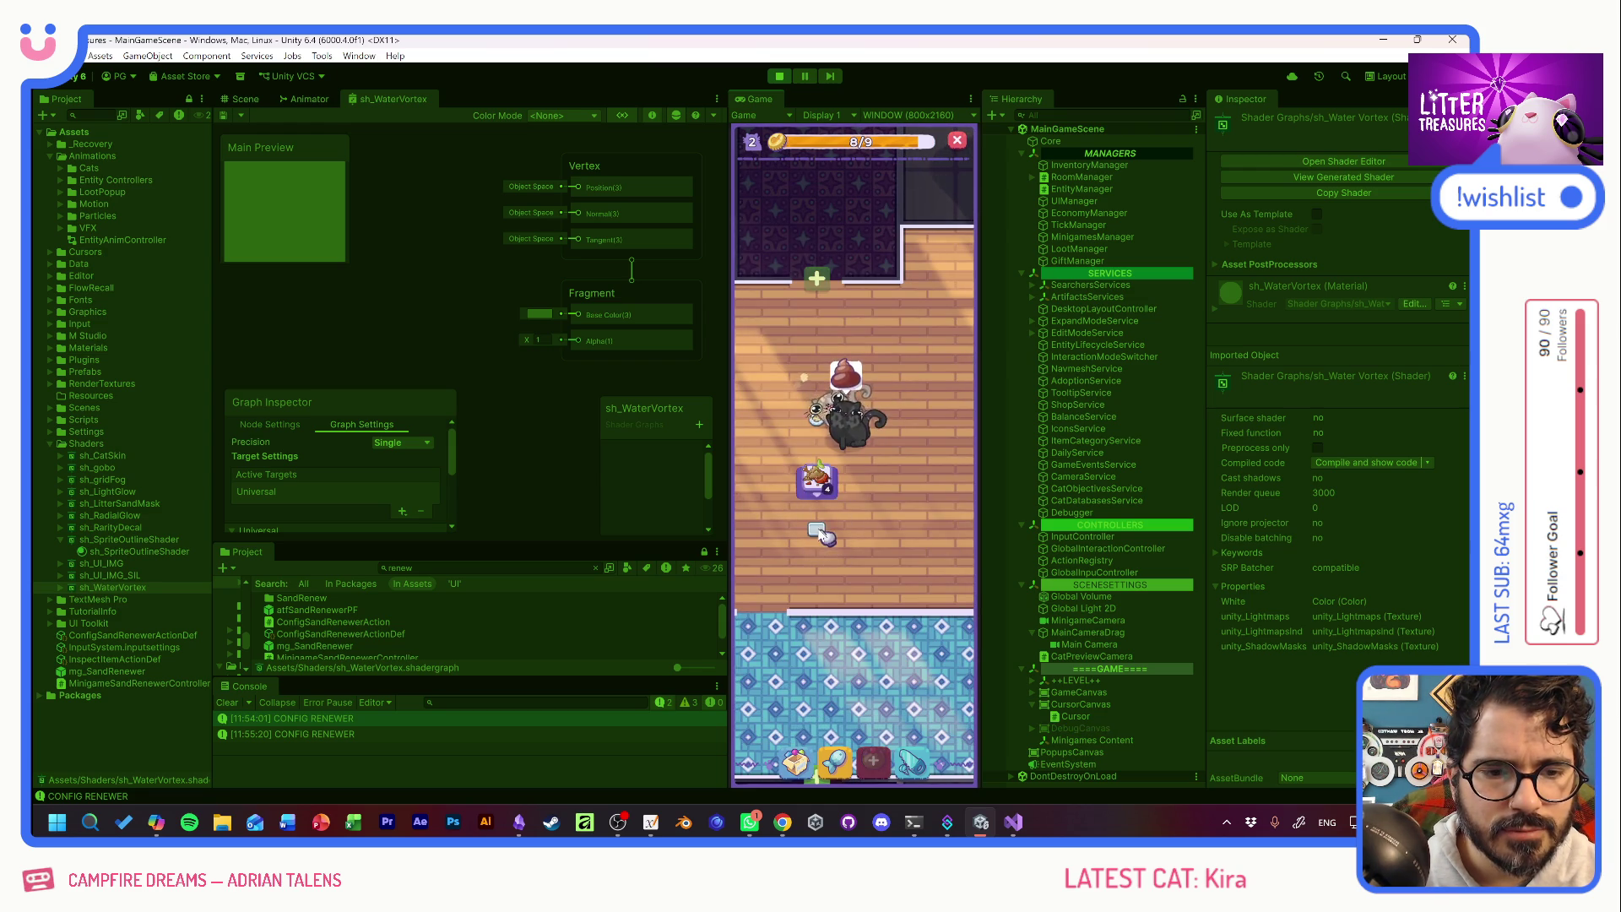
left_click(826, 528)
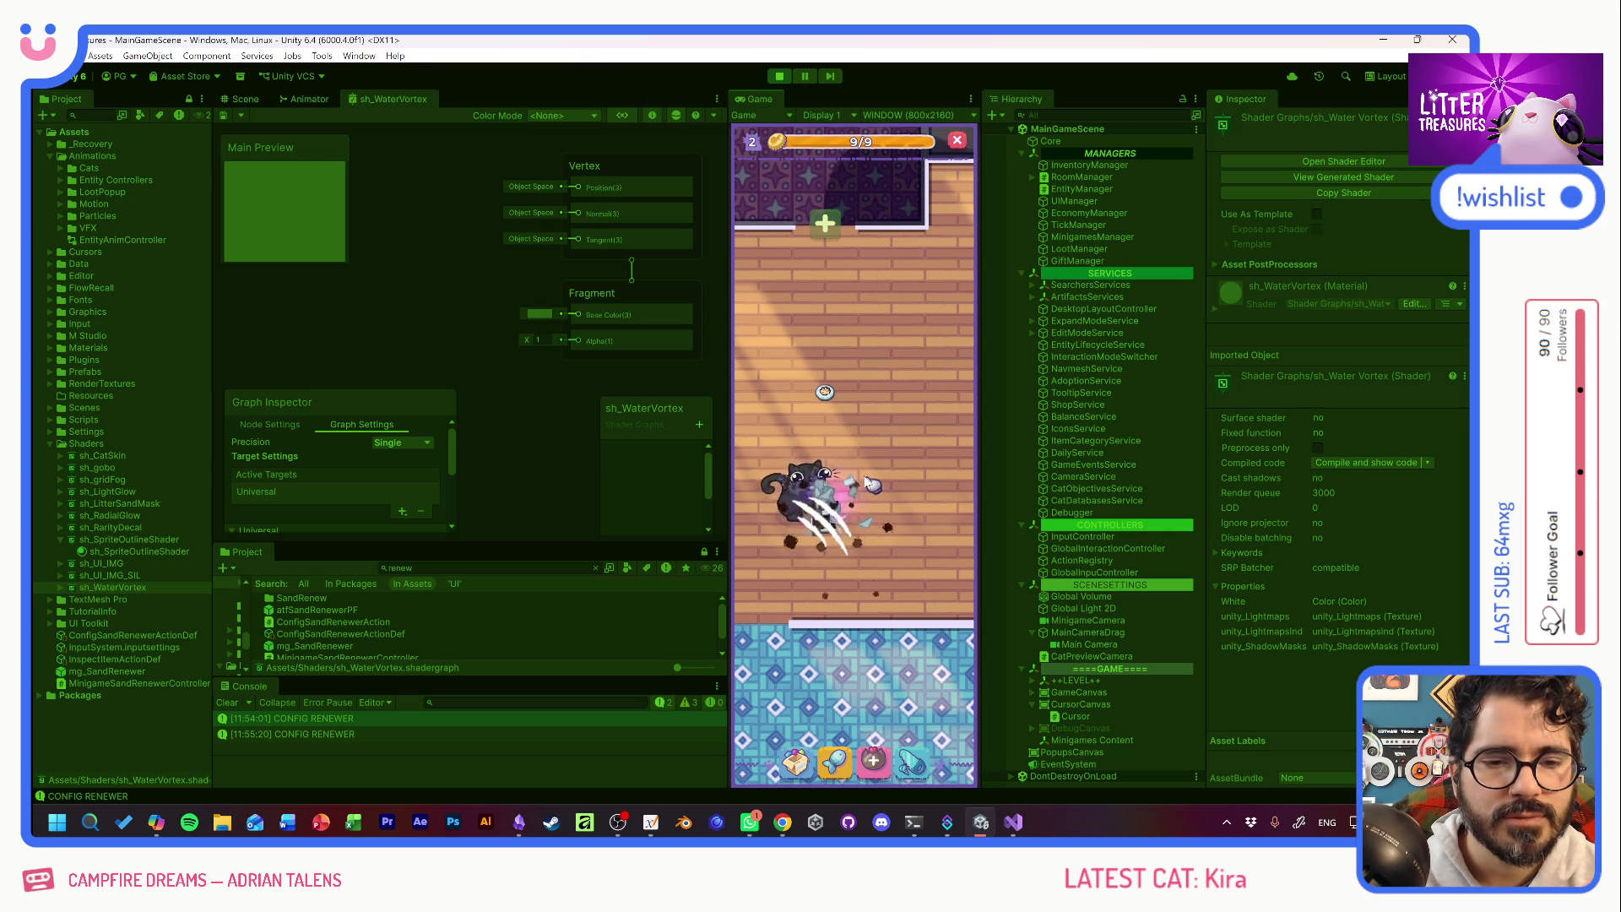
Scoop the sand box for a Patched Pillow, then start the Scoop the Treasure minigame.
left_click(840, 525)
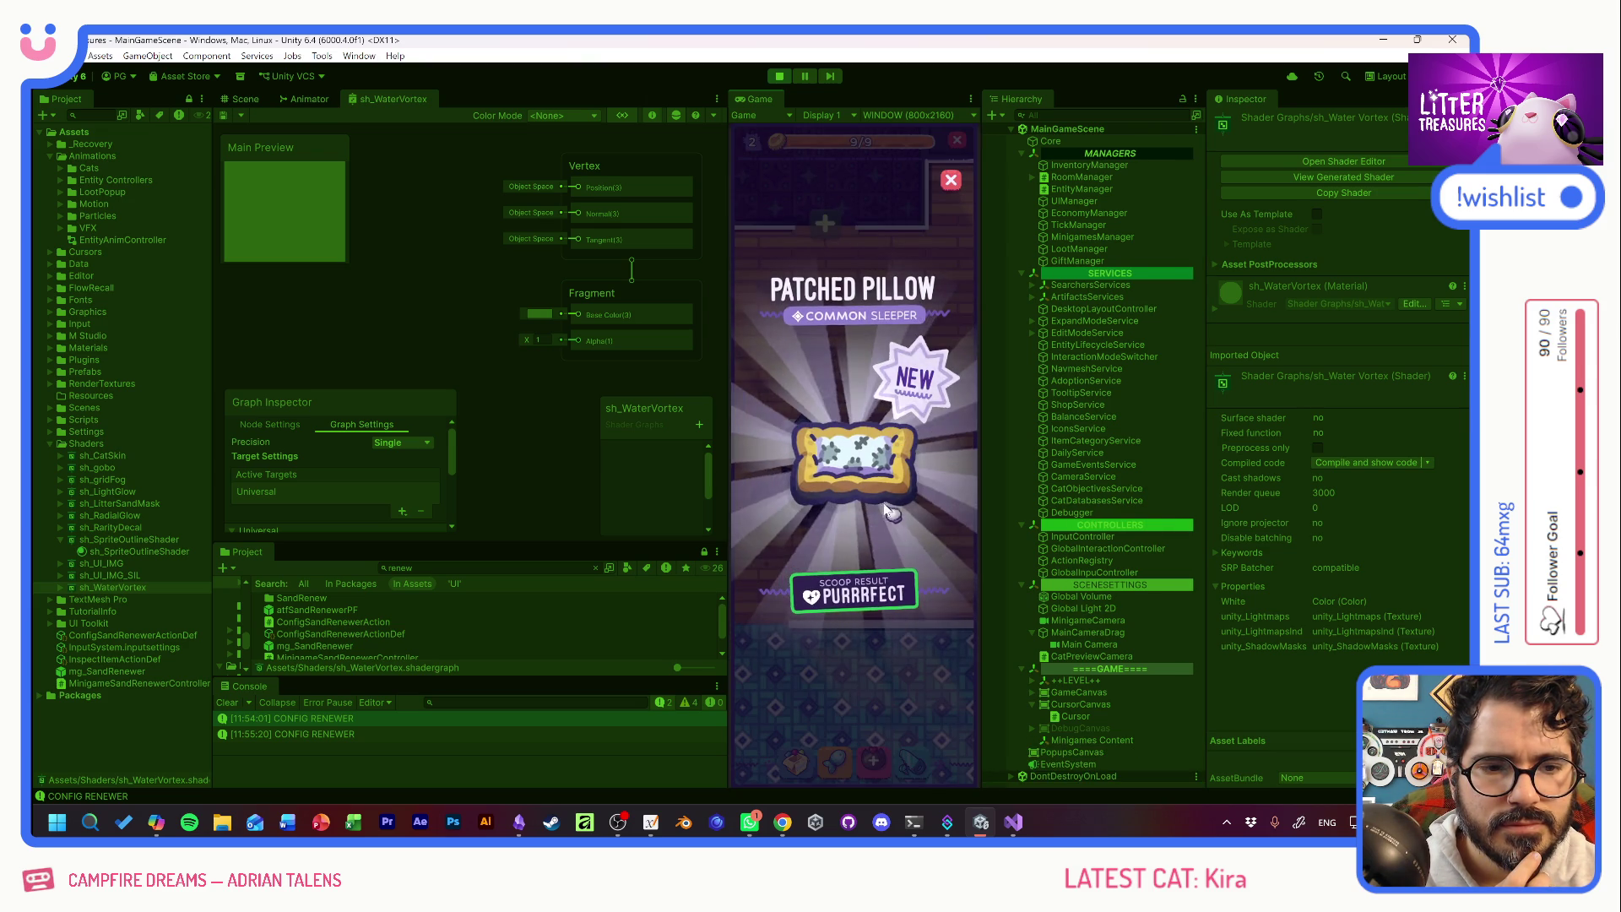
left_click(885, 507)
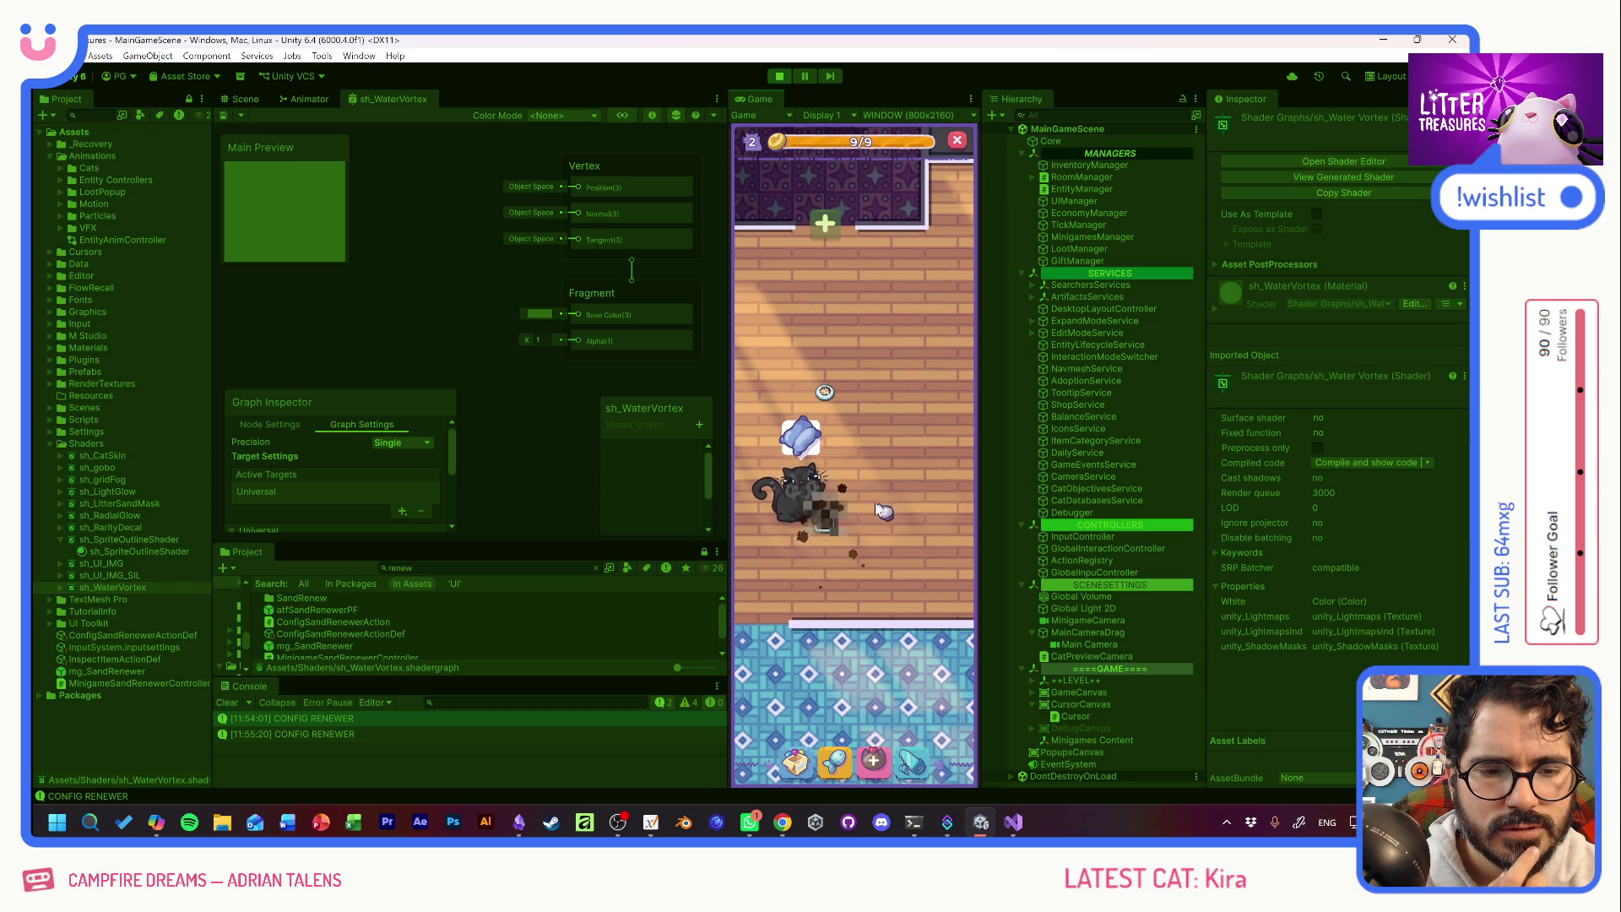
mouse_move(824, 526)
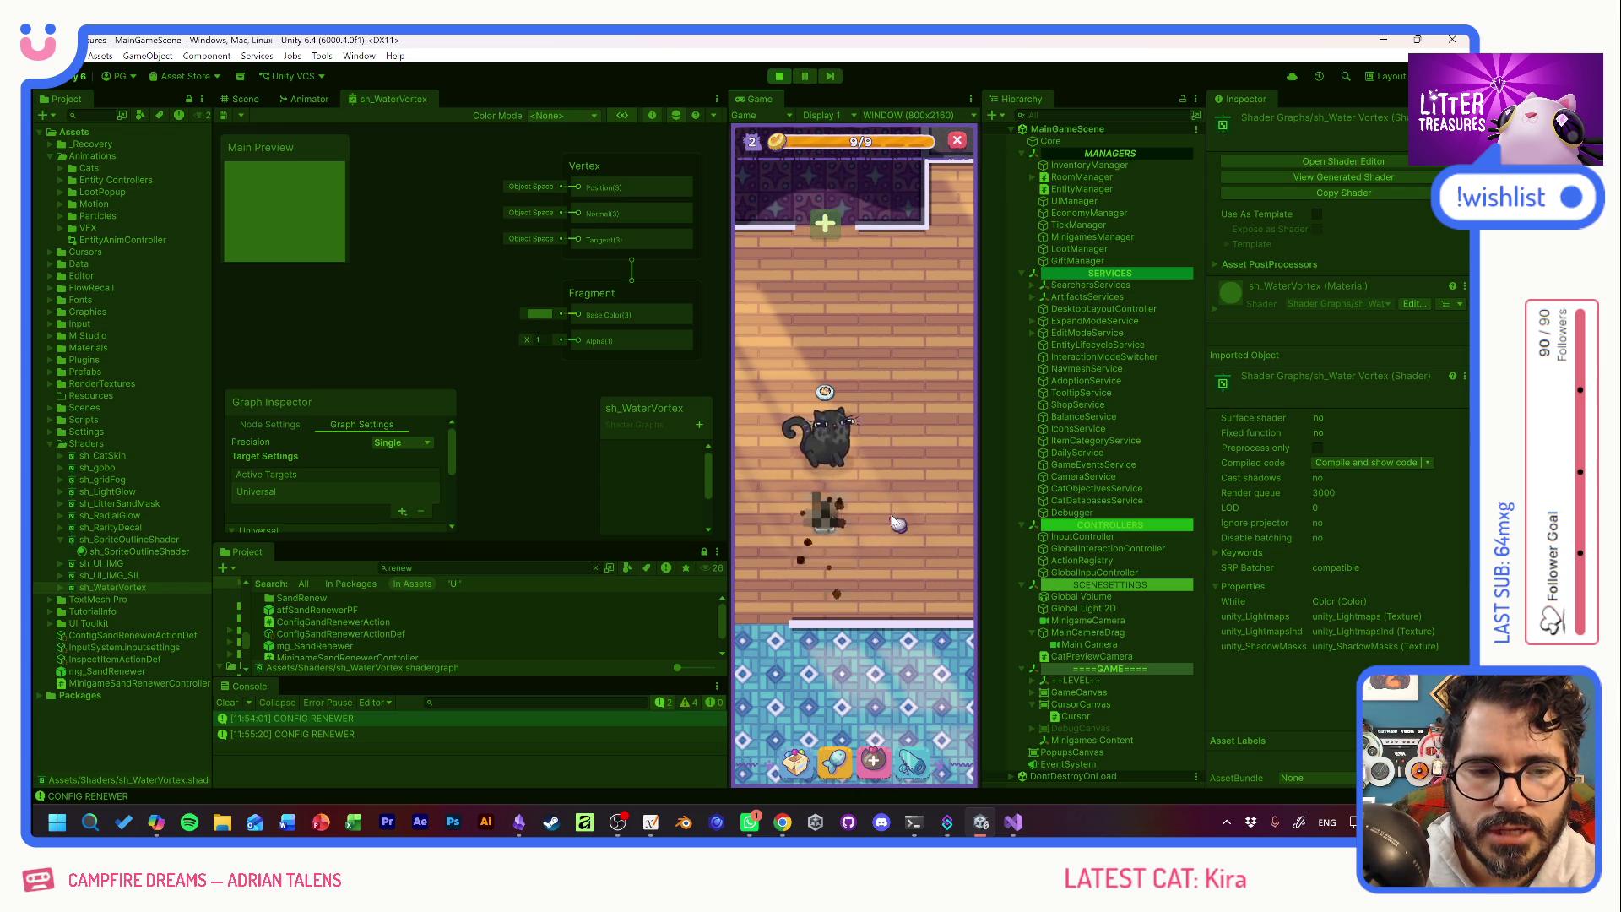
left_click_drag(884, 515, 854, 478)
mouse_move(833, 494)
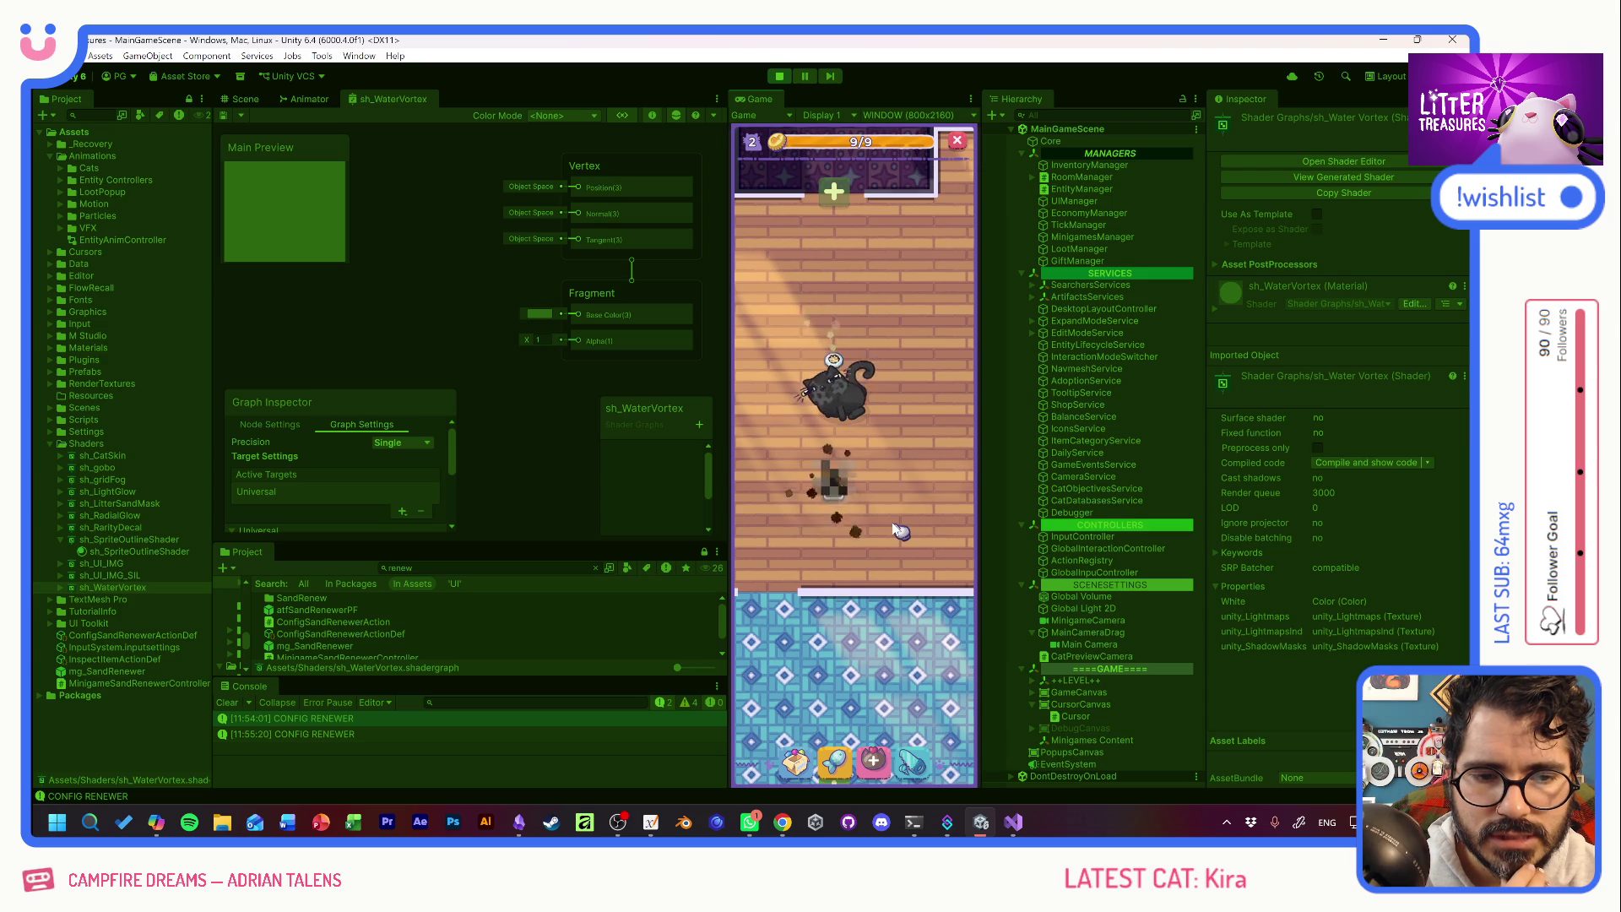
left_click_drag(892, 522, 915, 470)
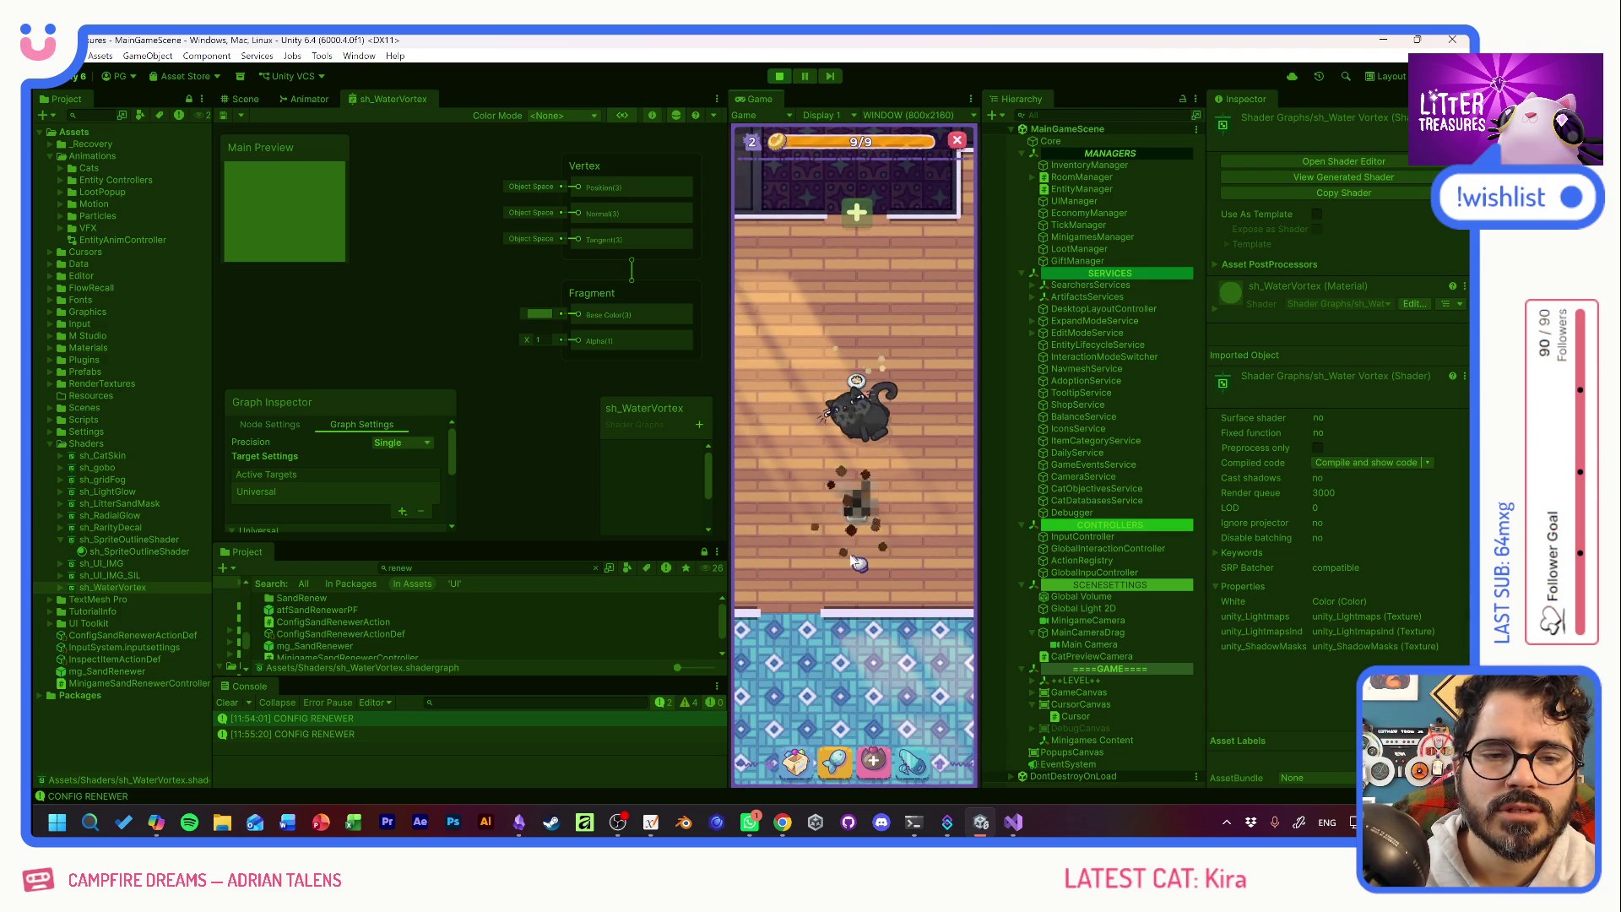
left_click(858, 511)
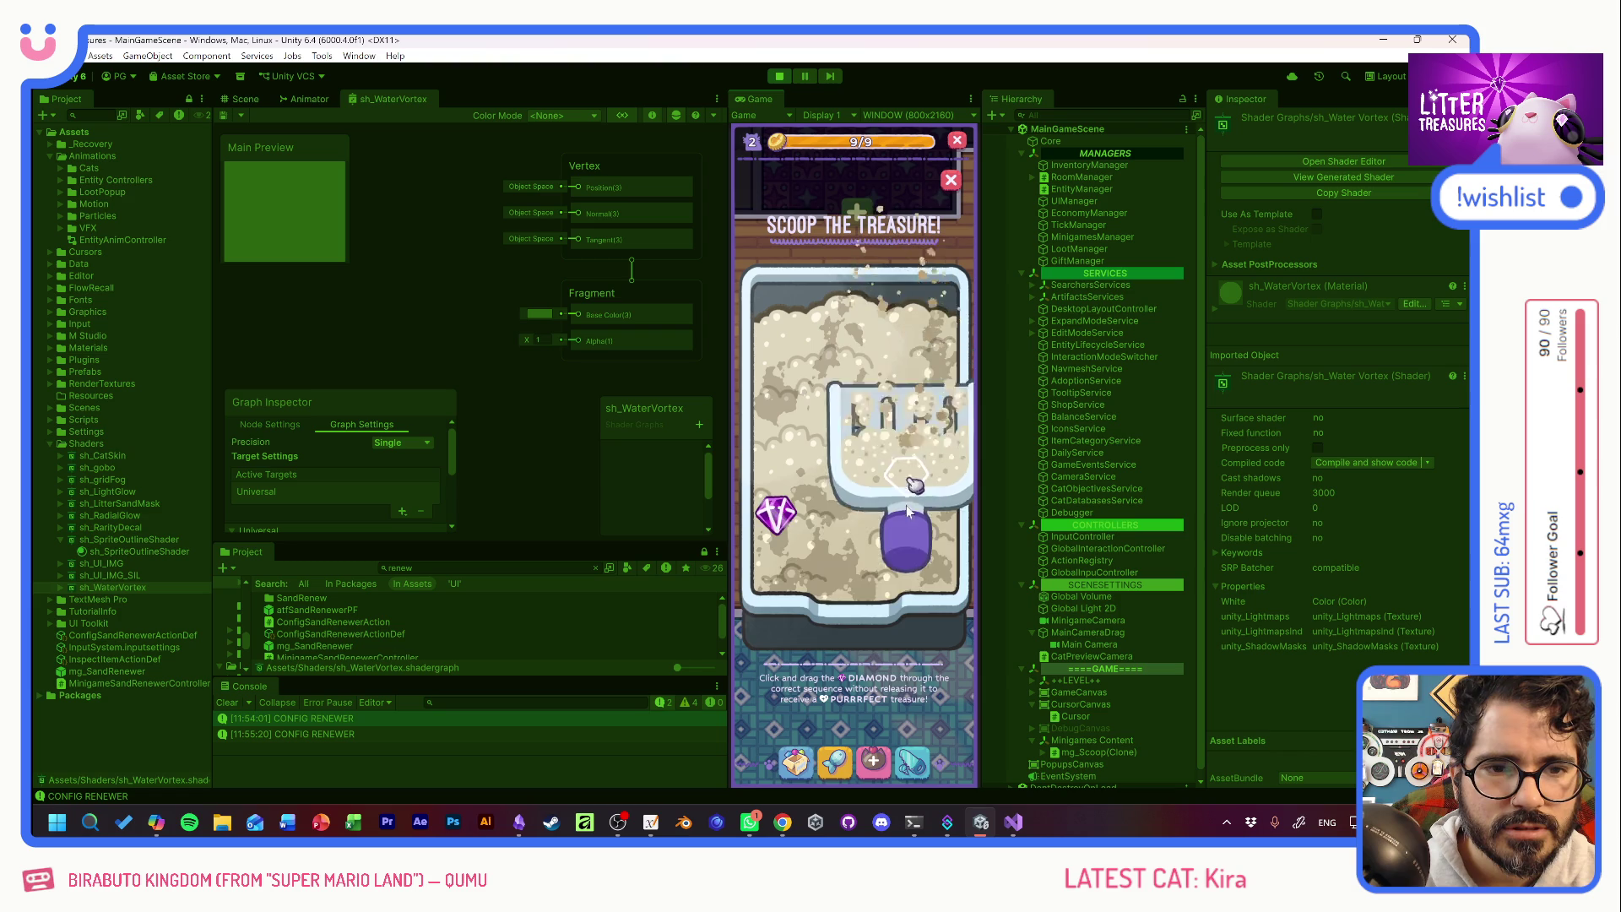
Dig through the sand, guide the diamond past markers 1 and 2, and collect the Temu Bowl.
mouse_move(836, 442)
left_mouse_down()
mouse_move(870, 507)
mouse_move(851, 164)
mouse_move(811, 199)
mouse_move(933, 244)
mouse_move(955, 219)
left_mouse_up()
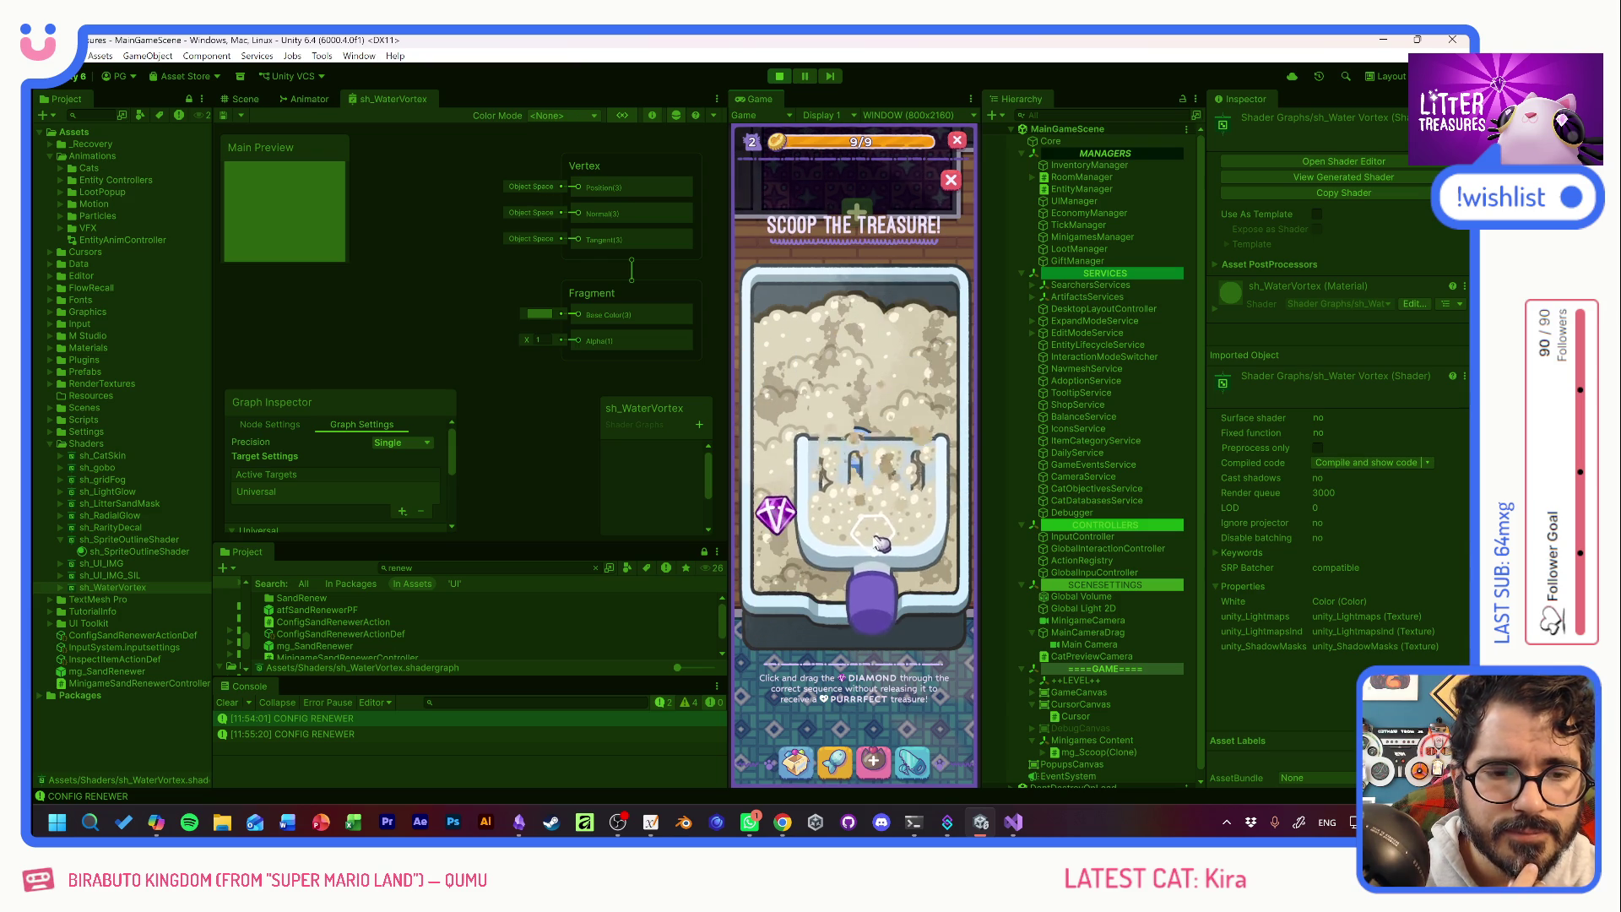
mouse_move(775, 513)
left_mouse_down()
mouse_move(856, 382)
mouse_move(916, 551)
left_mouse_up()
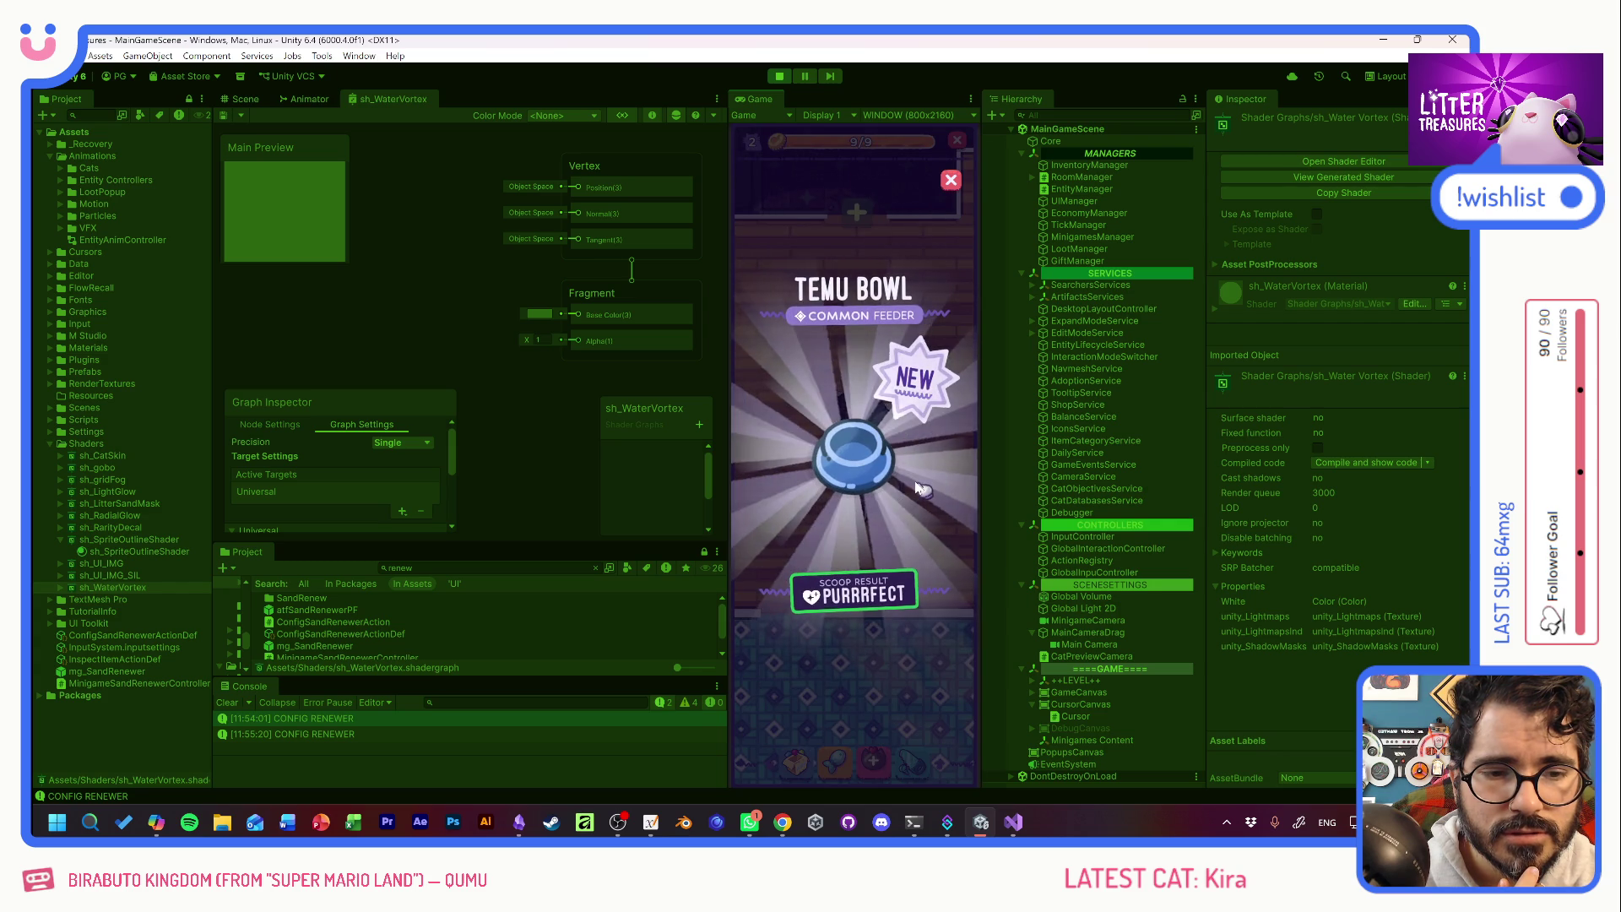
left_click(893, 472)
Place the toilet from the inventory and open its Royal Flush auto-renew panel.
left_click(797, 764)
left_click(802, 767)
left_click(802, 767)
left_click(853, 524)
left_click(844, 384)
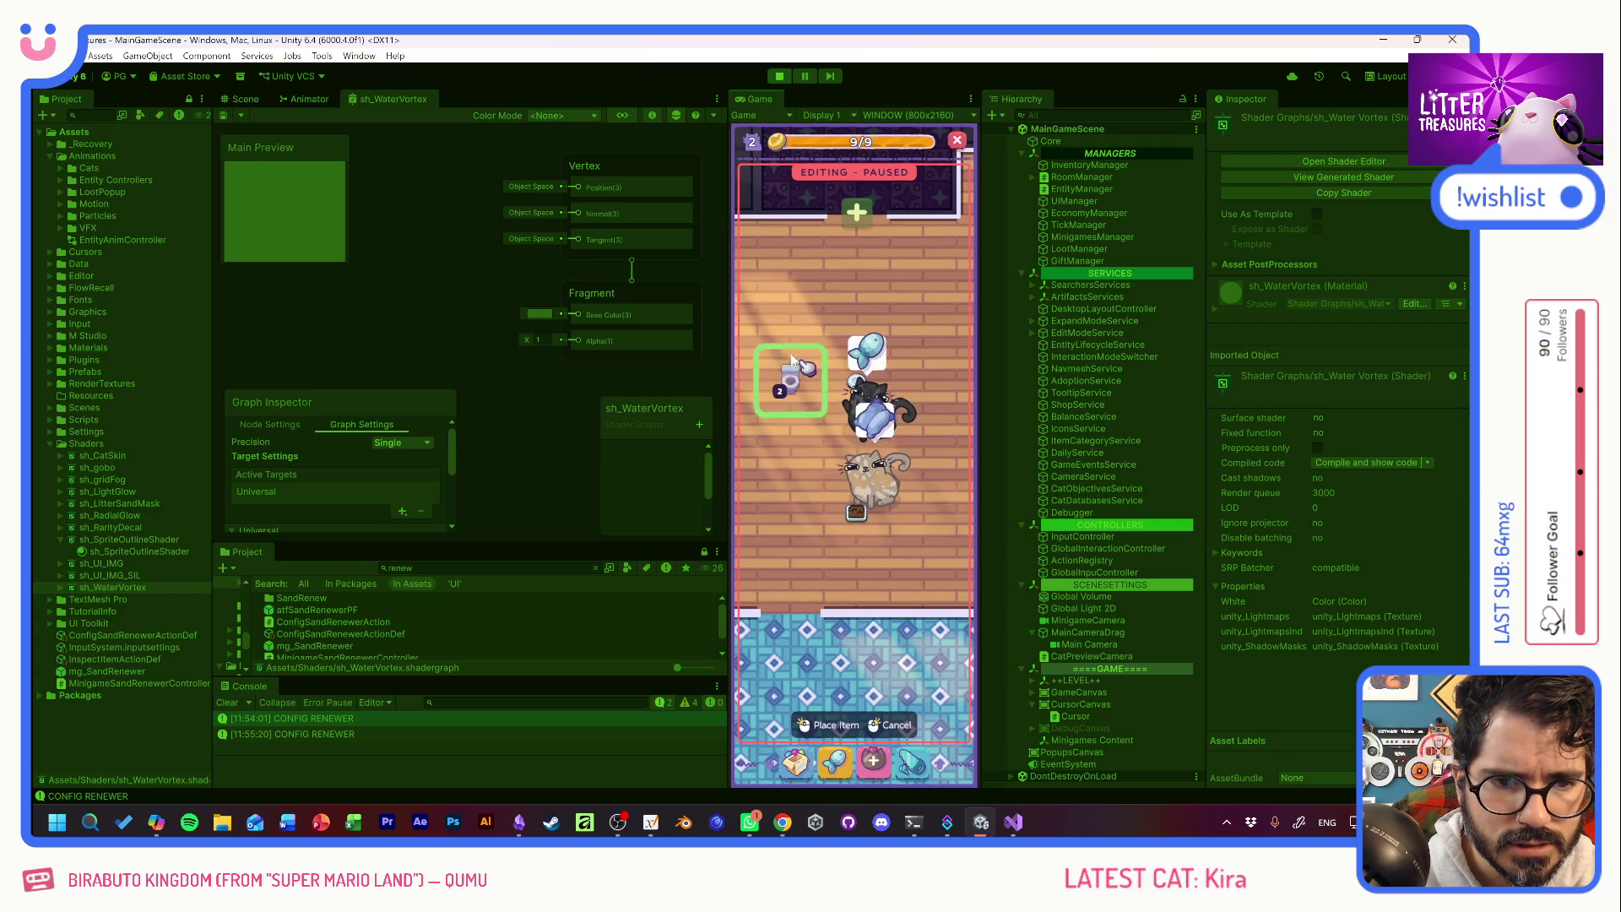
left_click(798, 312)
left_click(802, 317)
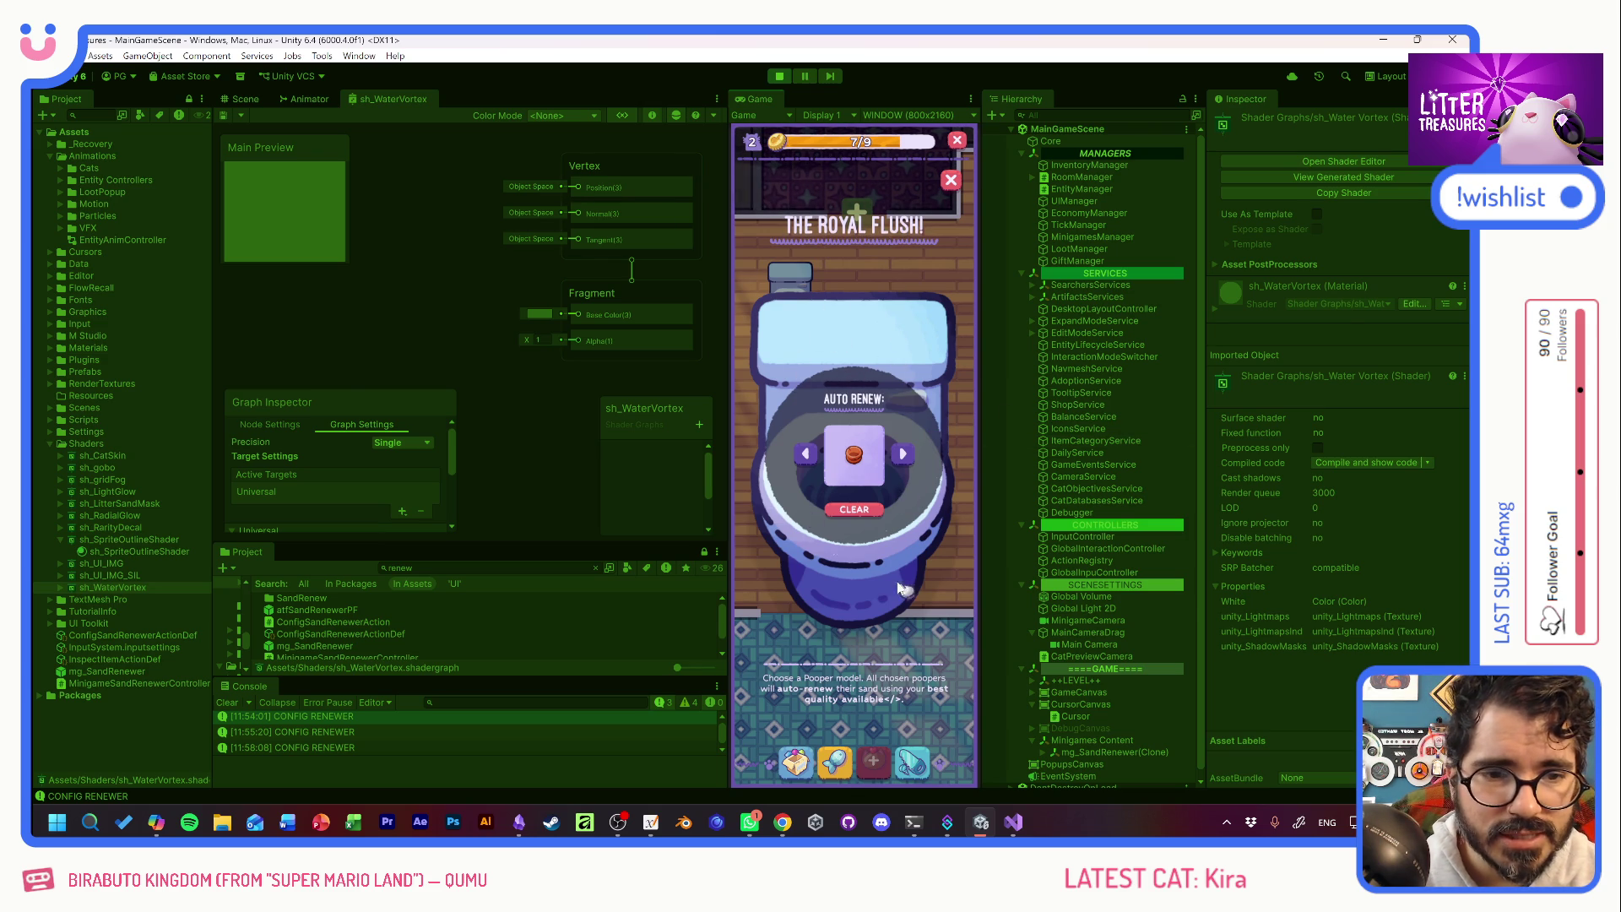
key("alt+Tab")
key("alt+Tab")
key("alt+Tab")
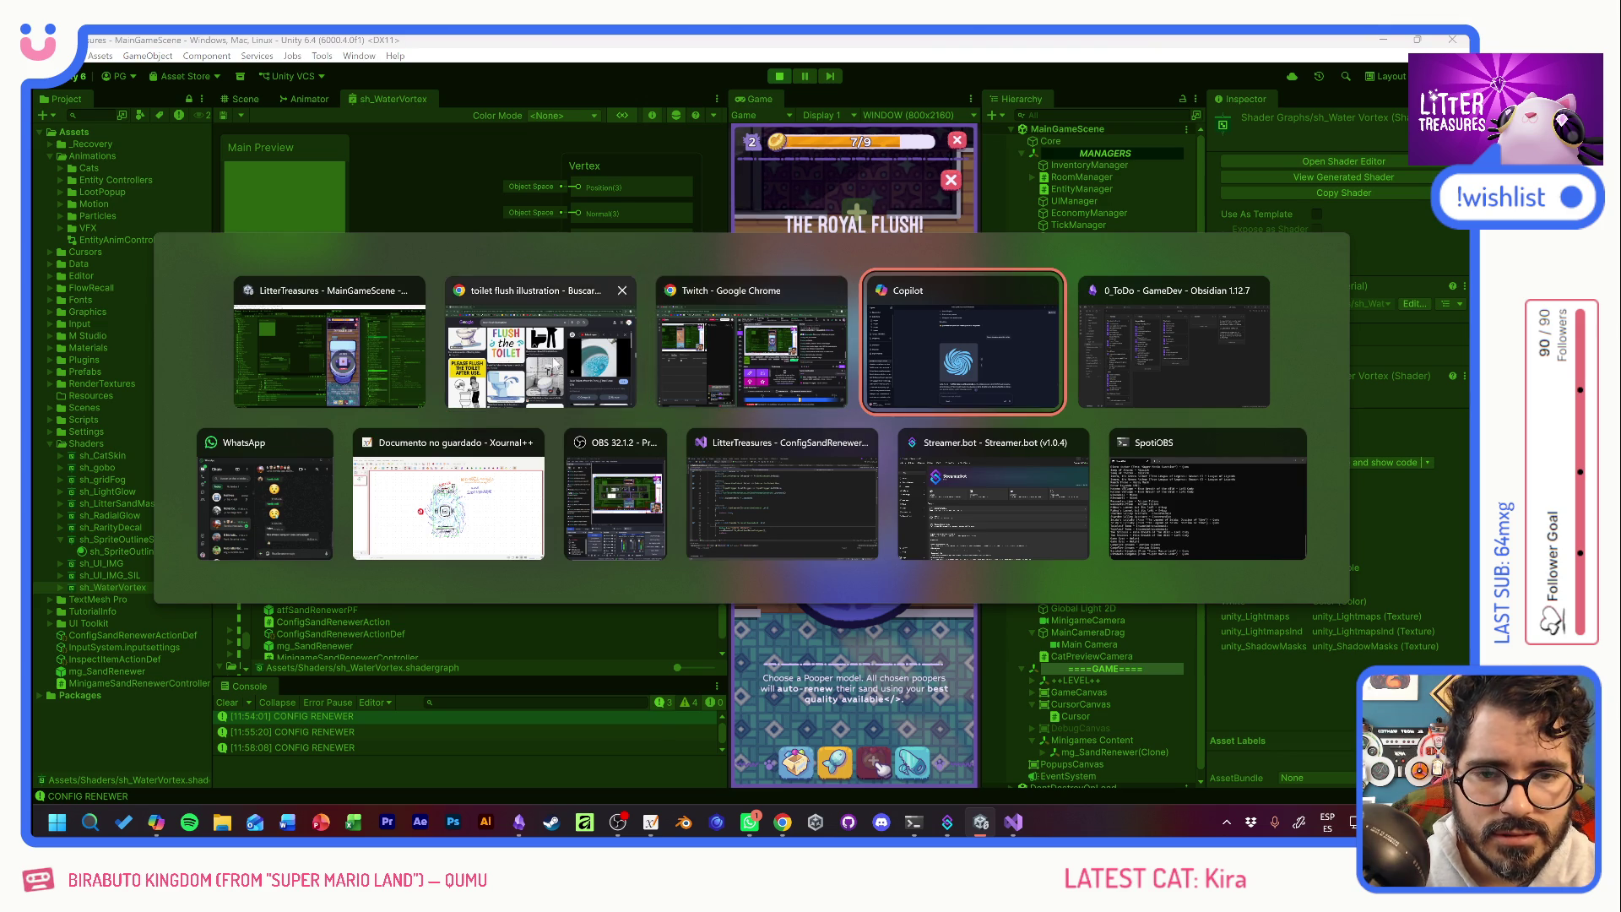
Preview the Toilet Water Flush swirl image in Chrome's image search results.
left_click(589, 366)
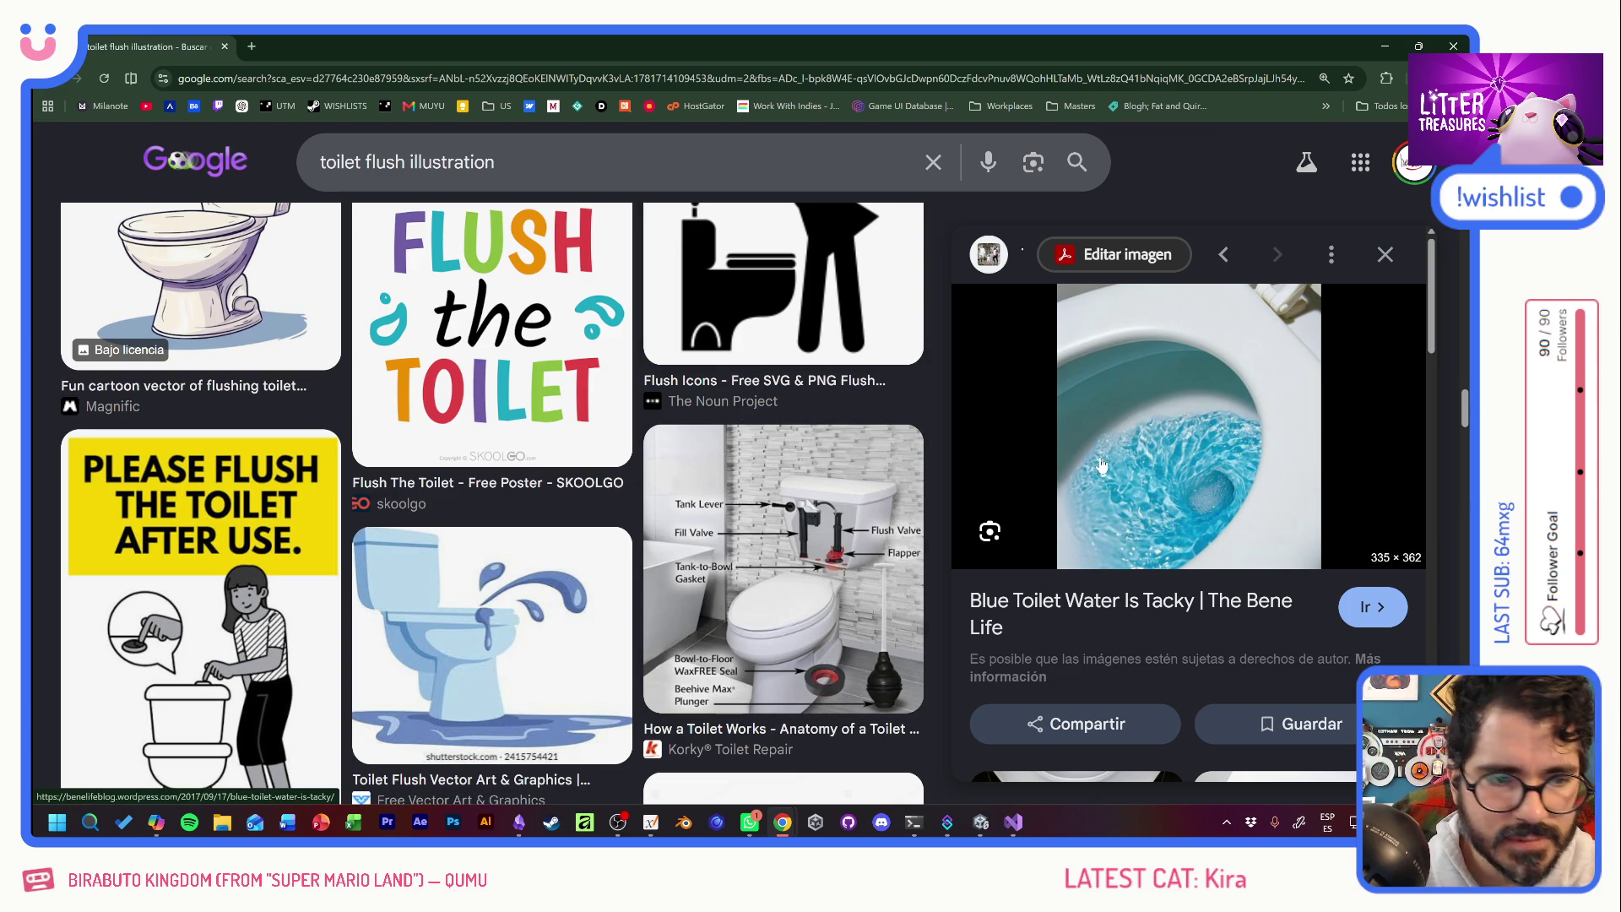
scroll(1181, 490, "down", 4)
scroll(1180, 460, "down", 4)
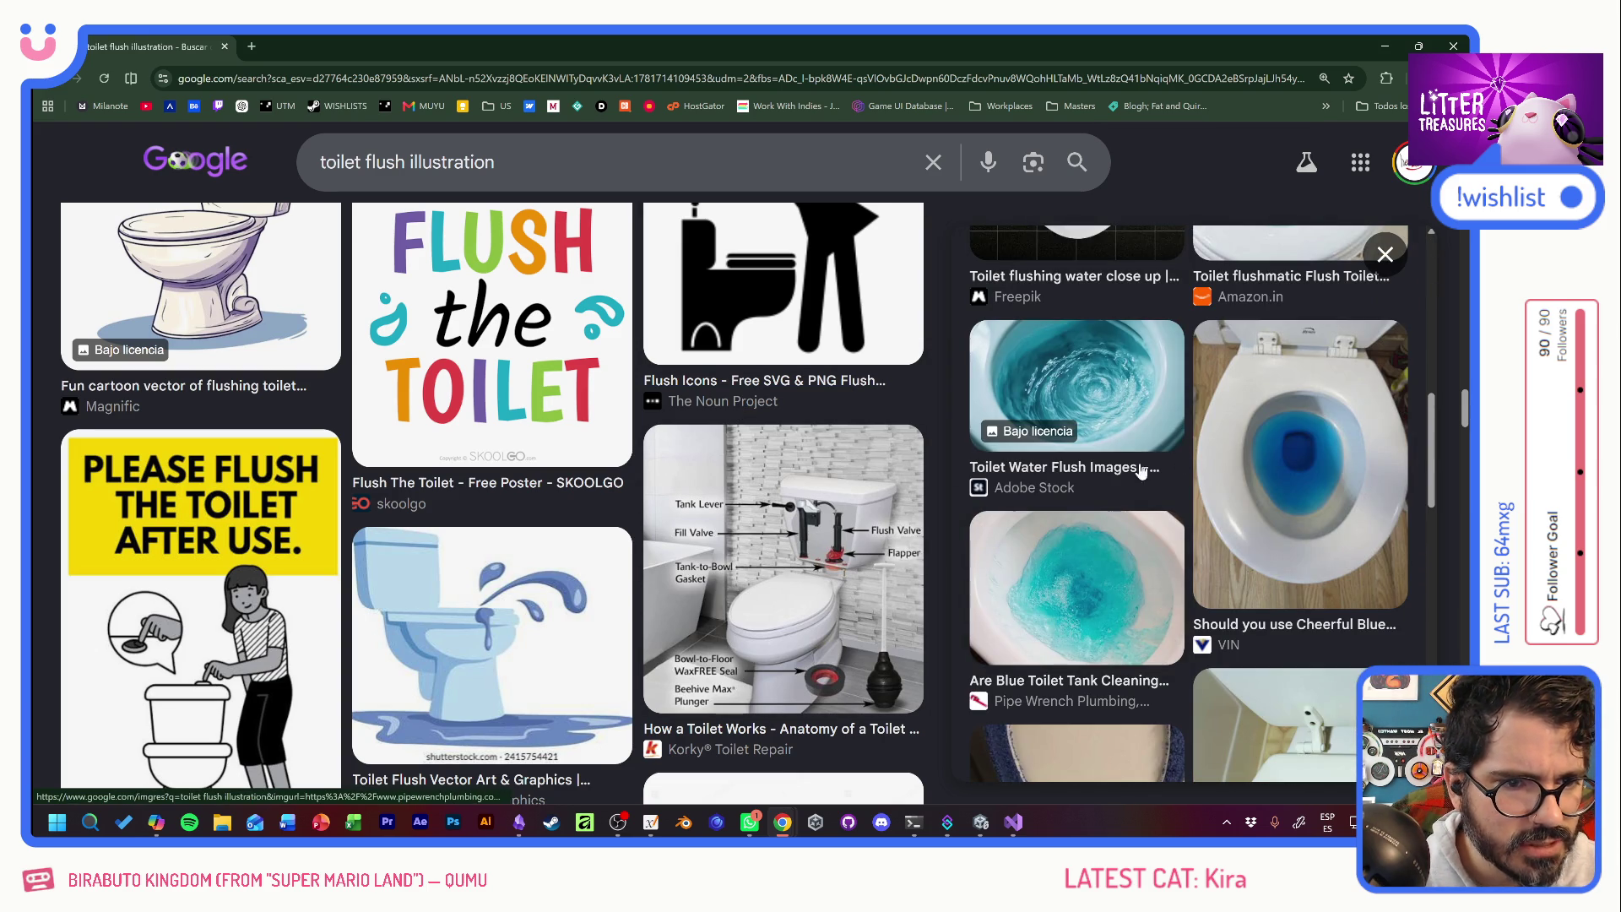
left_click(1075, 371)
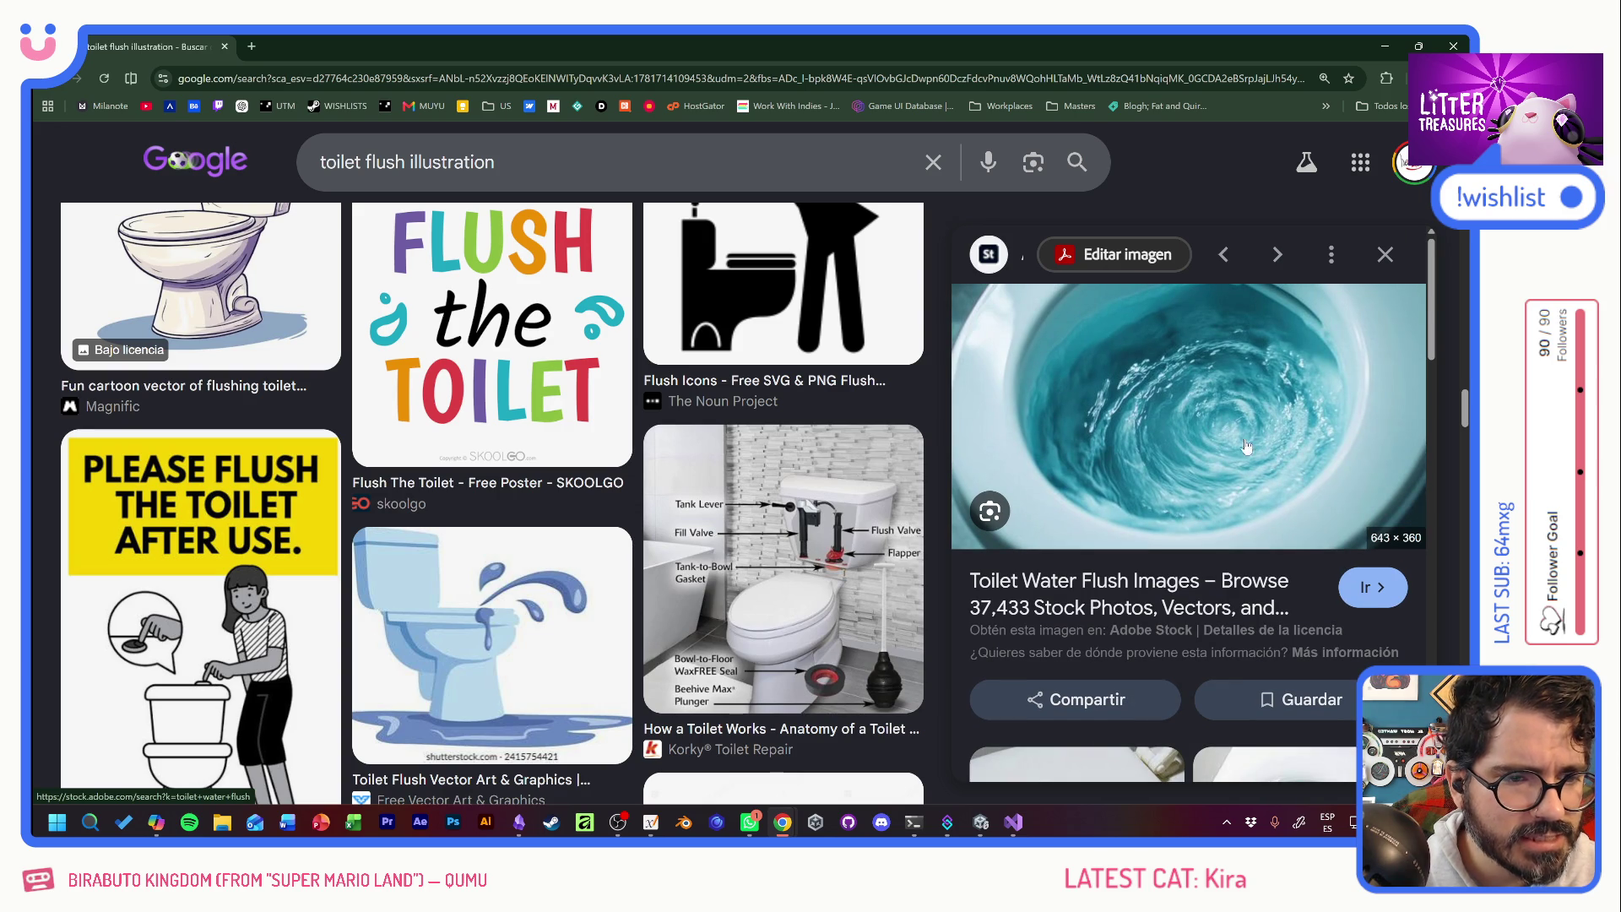
Snip the swirling blue water image with Win+Shift+S and bring Obsidian forward.
key("shift+super+s")
mouse_move(1033, 304)
left_mouse_down()
mouse_move(1285, 511)
mouse_move(1342, 525)
left_mouse_up()
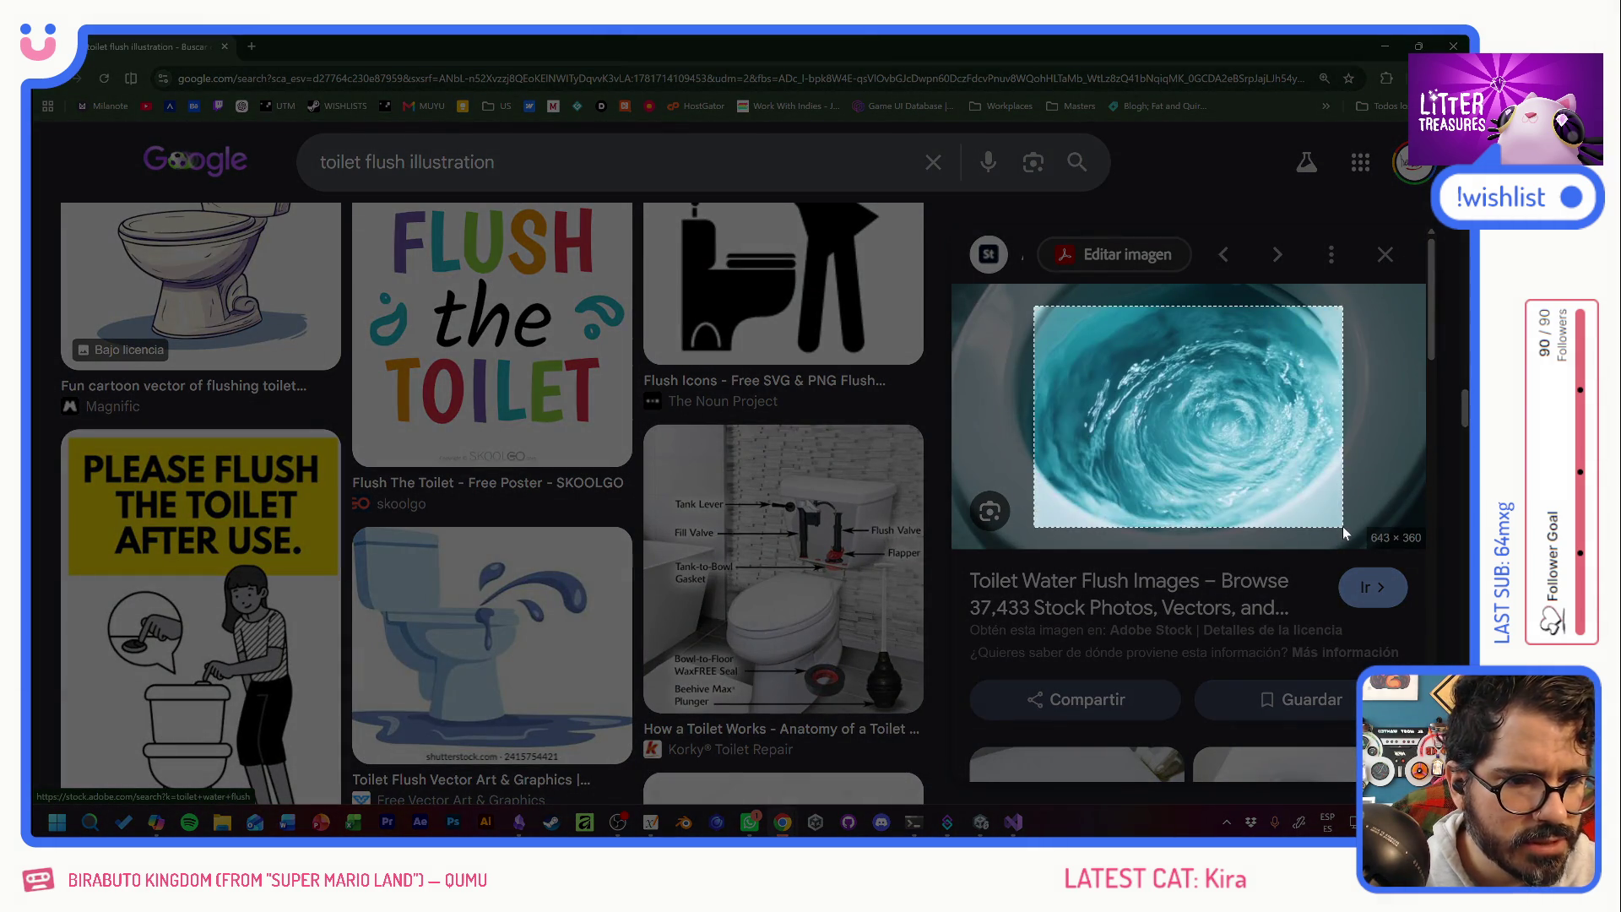
mouse_move(746, 832)
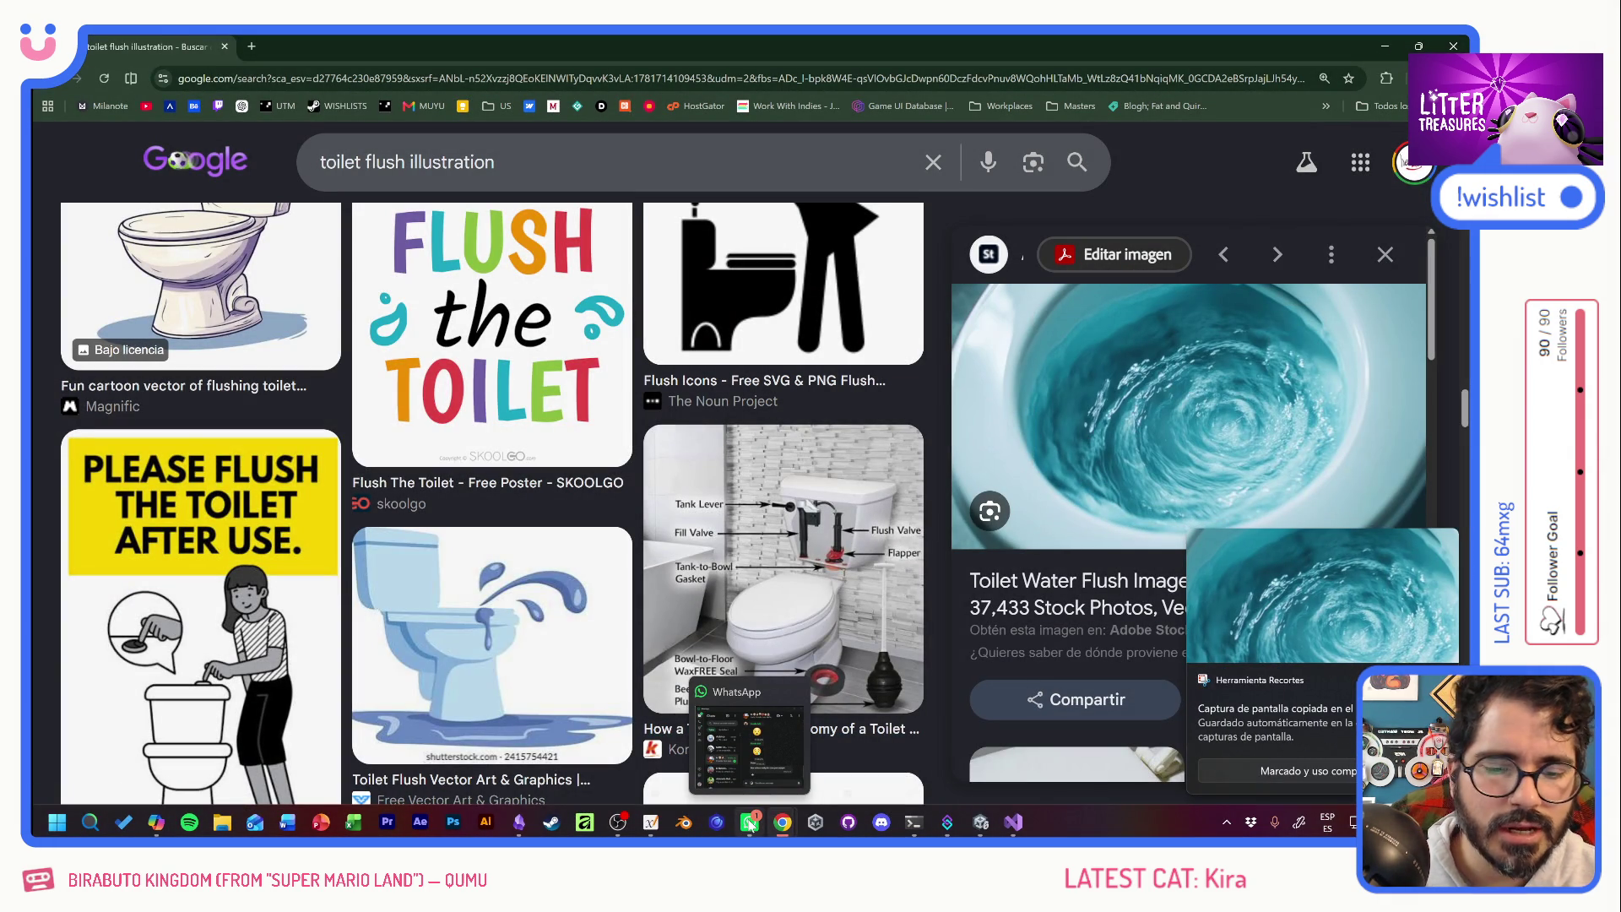
left_click(521, 826)
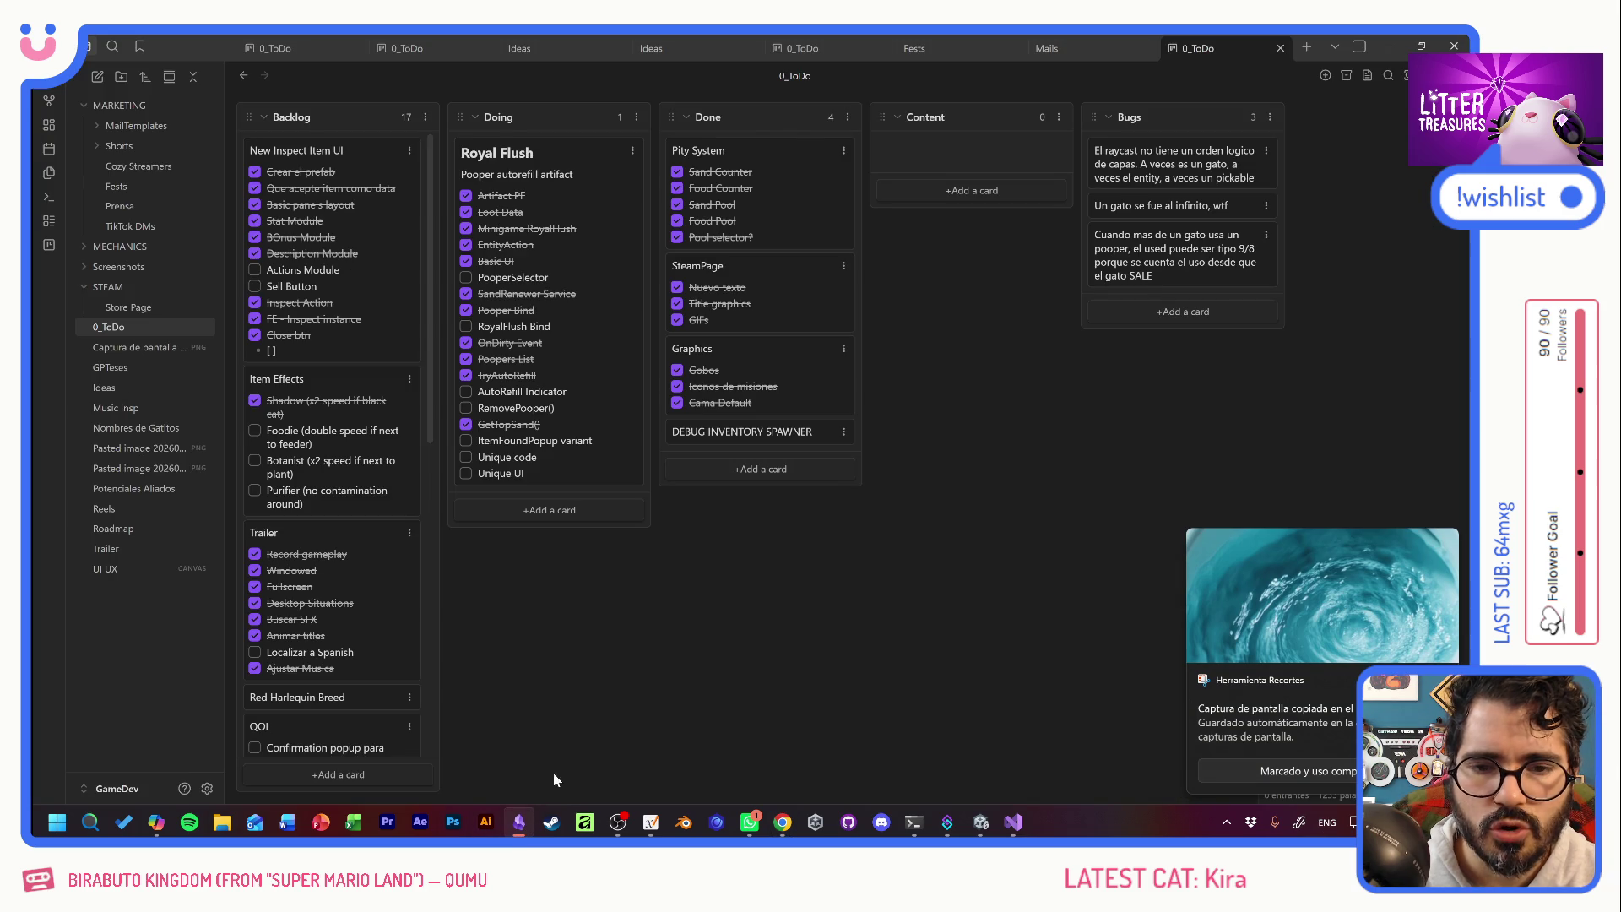
Paste the swirl screenshot onto the UI UX canvas next to the Royal Flush sketch.
left_click(132, 568)
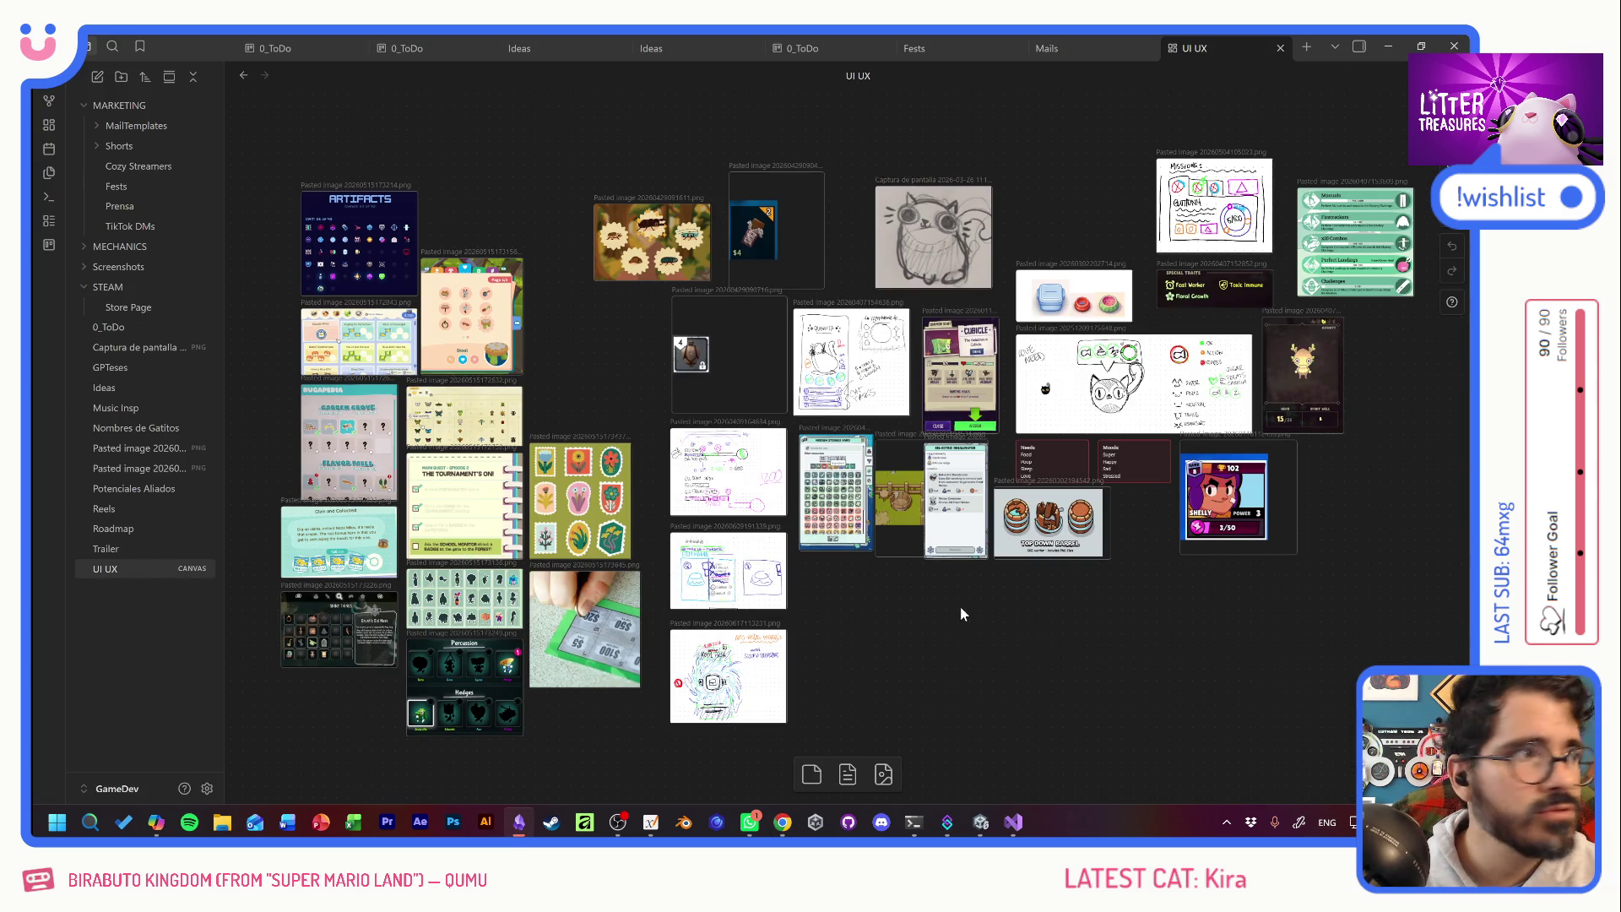
key("ctrl+v")
mouse_move(918, 494)
left_mouse_down()
mouse_move(849, 666)
mouse_move(858, 679)
left_mouse_up()
scroll(788, 695, "up", 5)
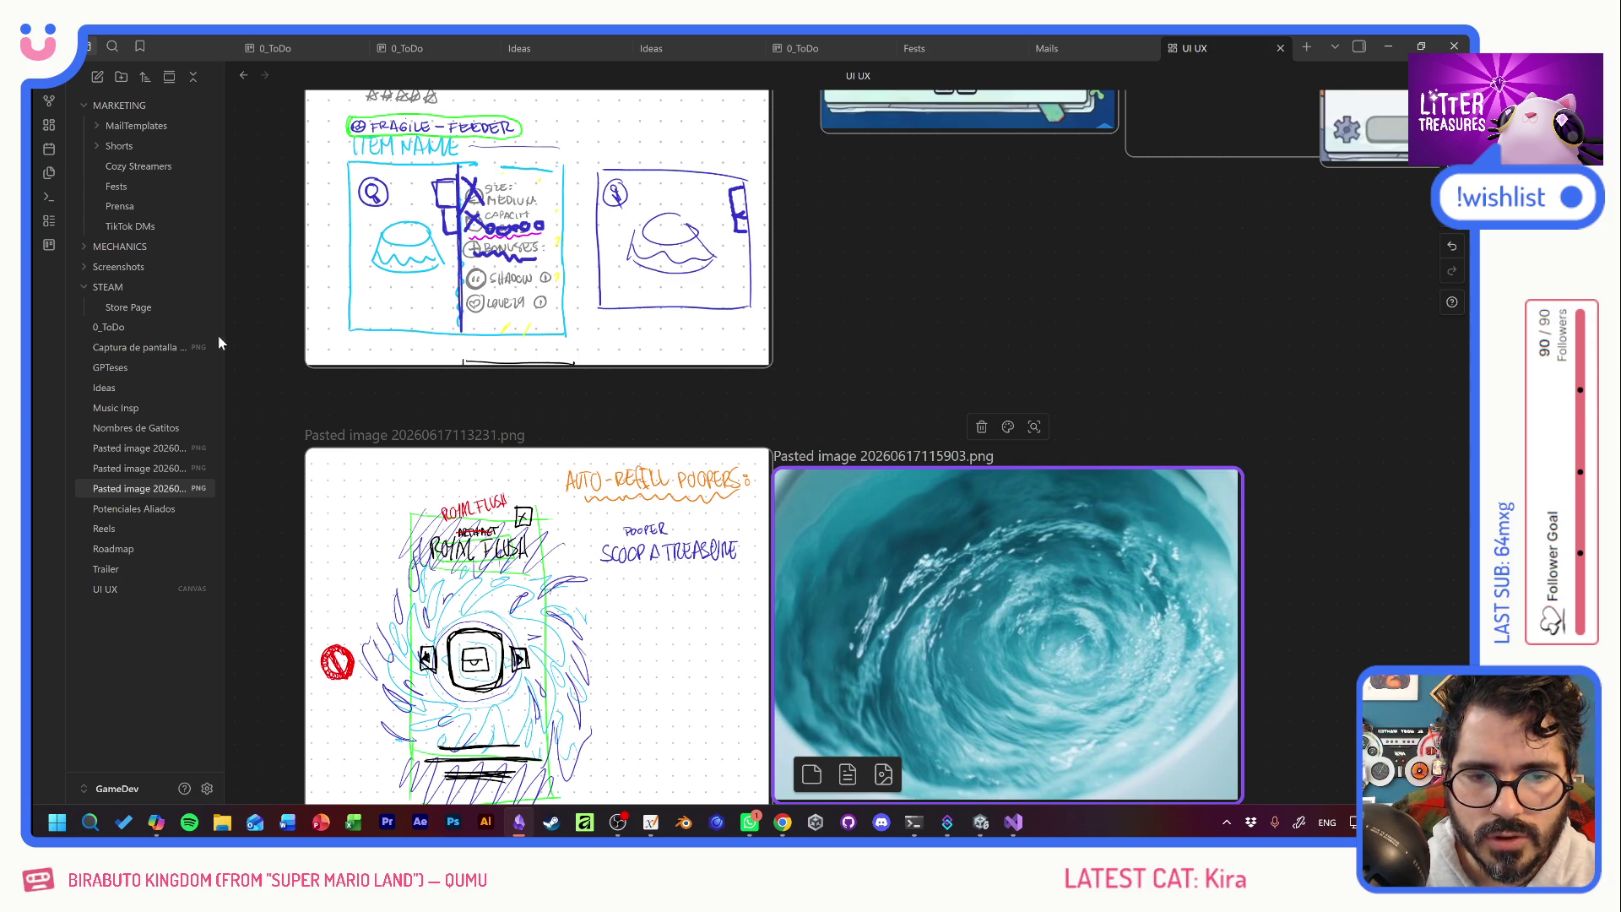
key("alt+Tab")
key("alt+Tab")
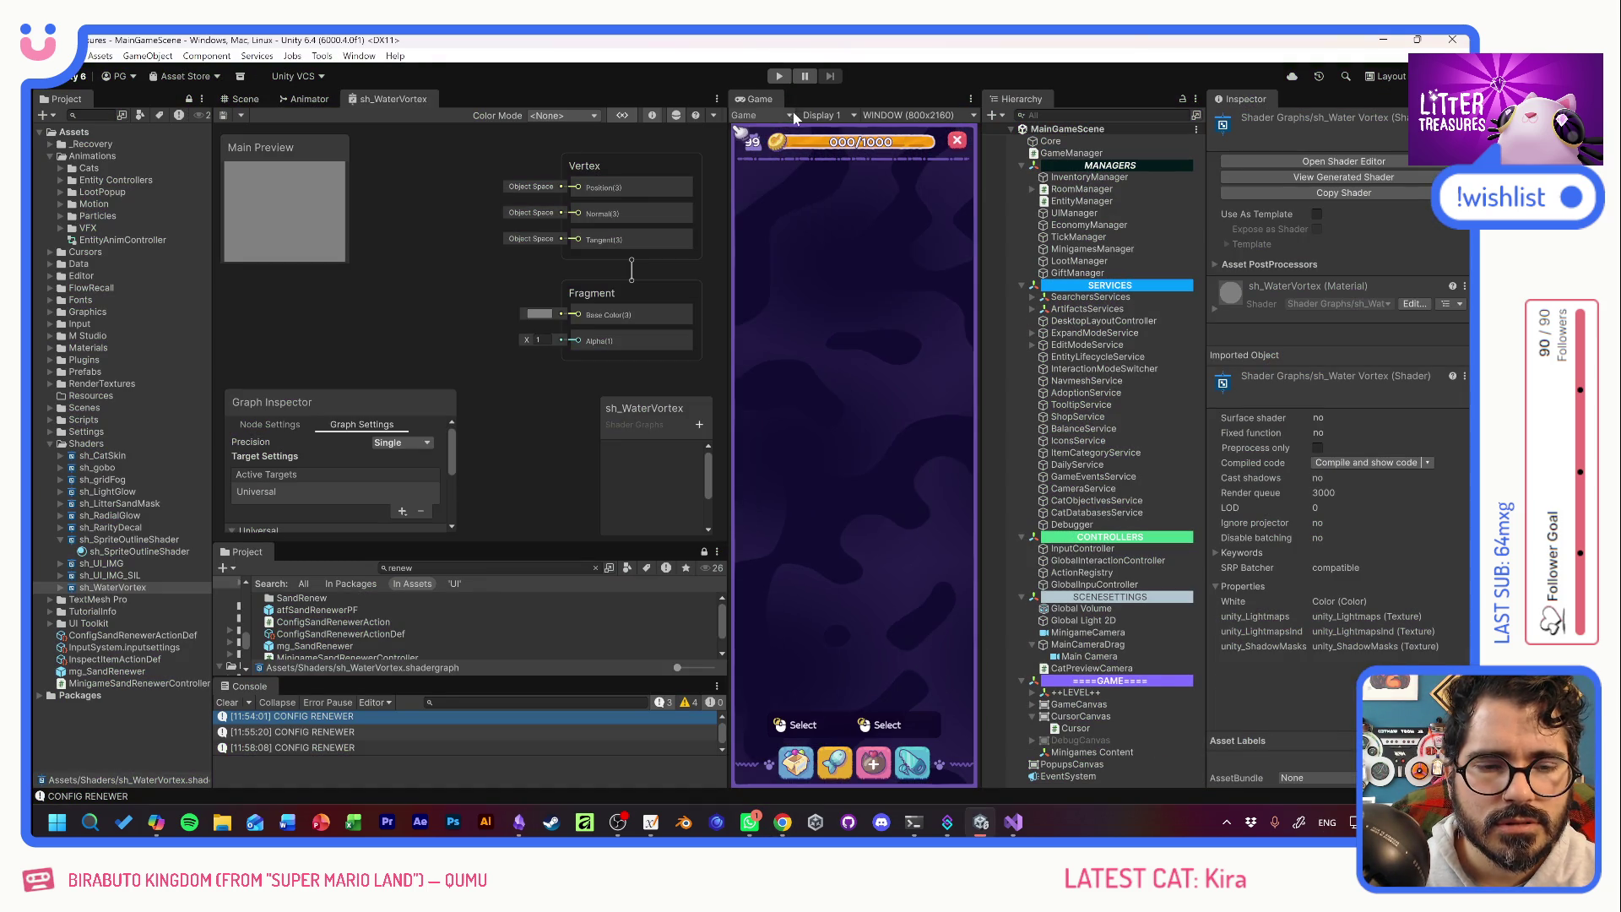
Delete the Debug.Log("CONFIG RENEWER") line from ConfigSandRenewerAction.cs Execute and save the script.
left_click(323, 717)
double_click(323, 719)
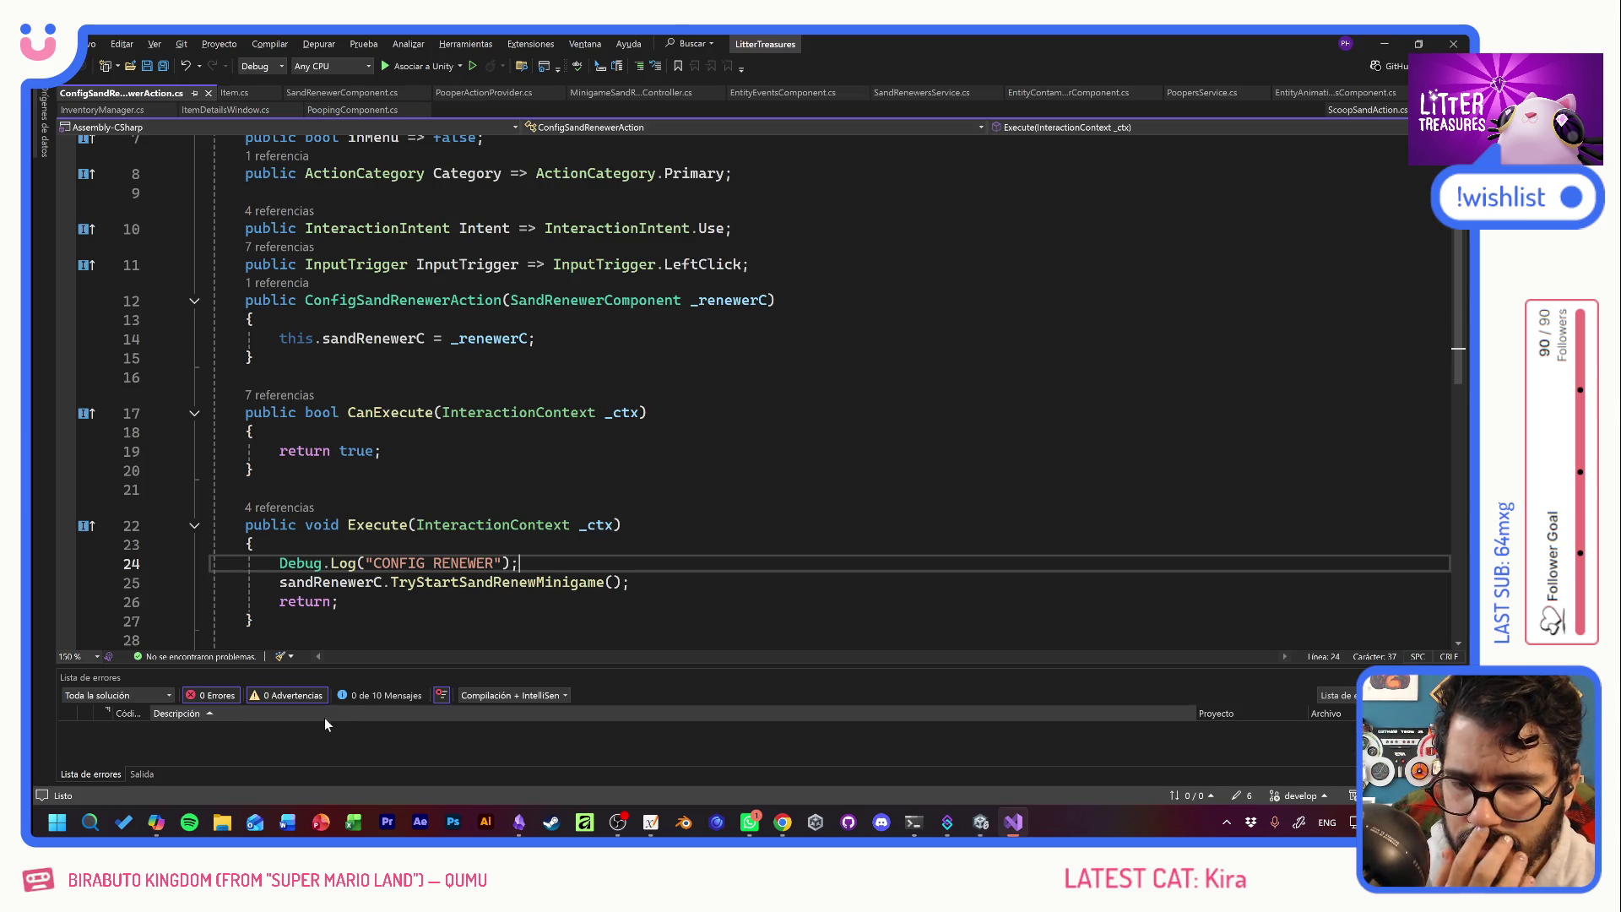
key("BackSpace")
key("BackSpace")
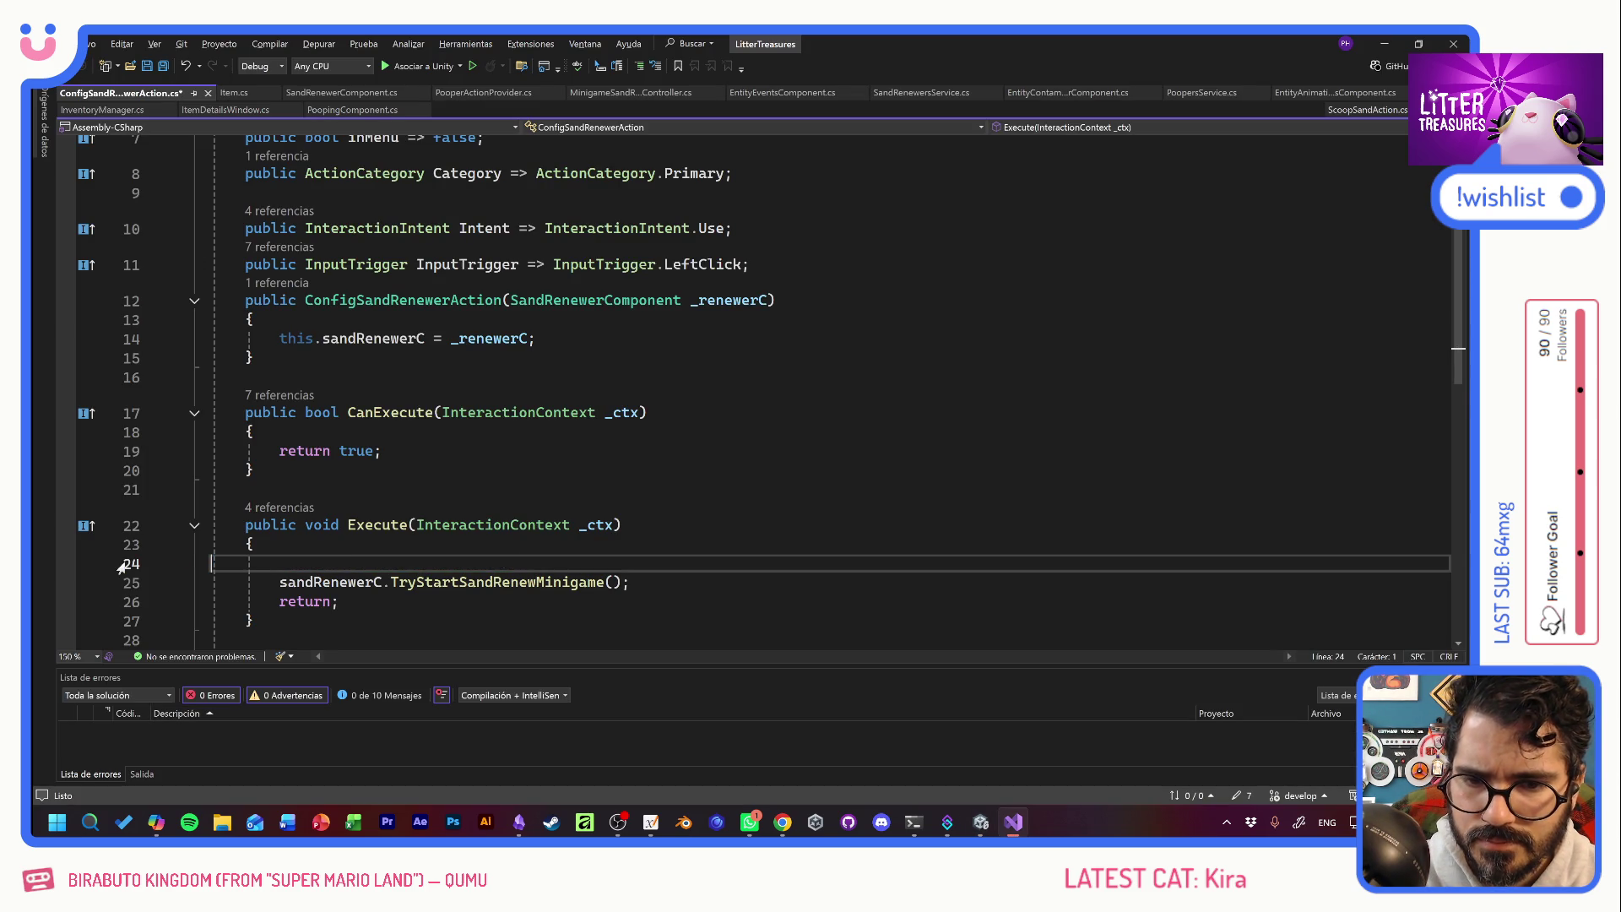
key("ctrl+s")
key("alt+Tab")
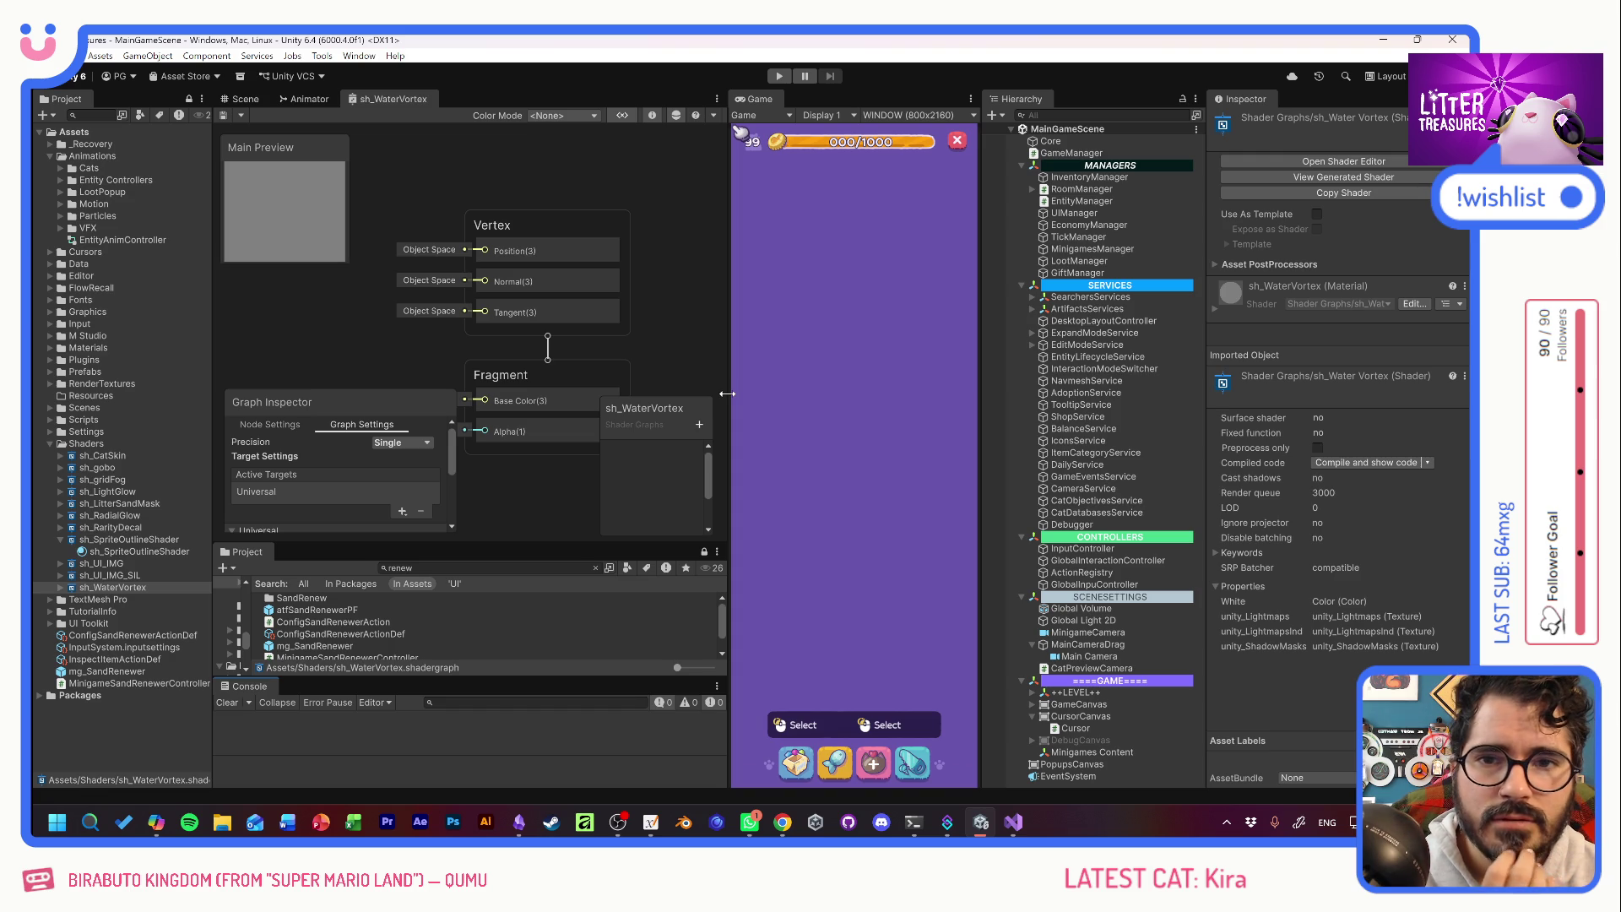
Pan the sh_WaterVortex graph to show the Vertex and Fragment blocks and narrow the Graph Inspector.
mouse_move(726, 393)
left_mouse_down()
mouse_move(756, 396)
mouse_move(731, 400)
left_mouse_up()
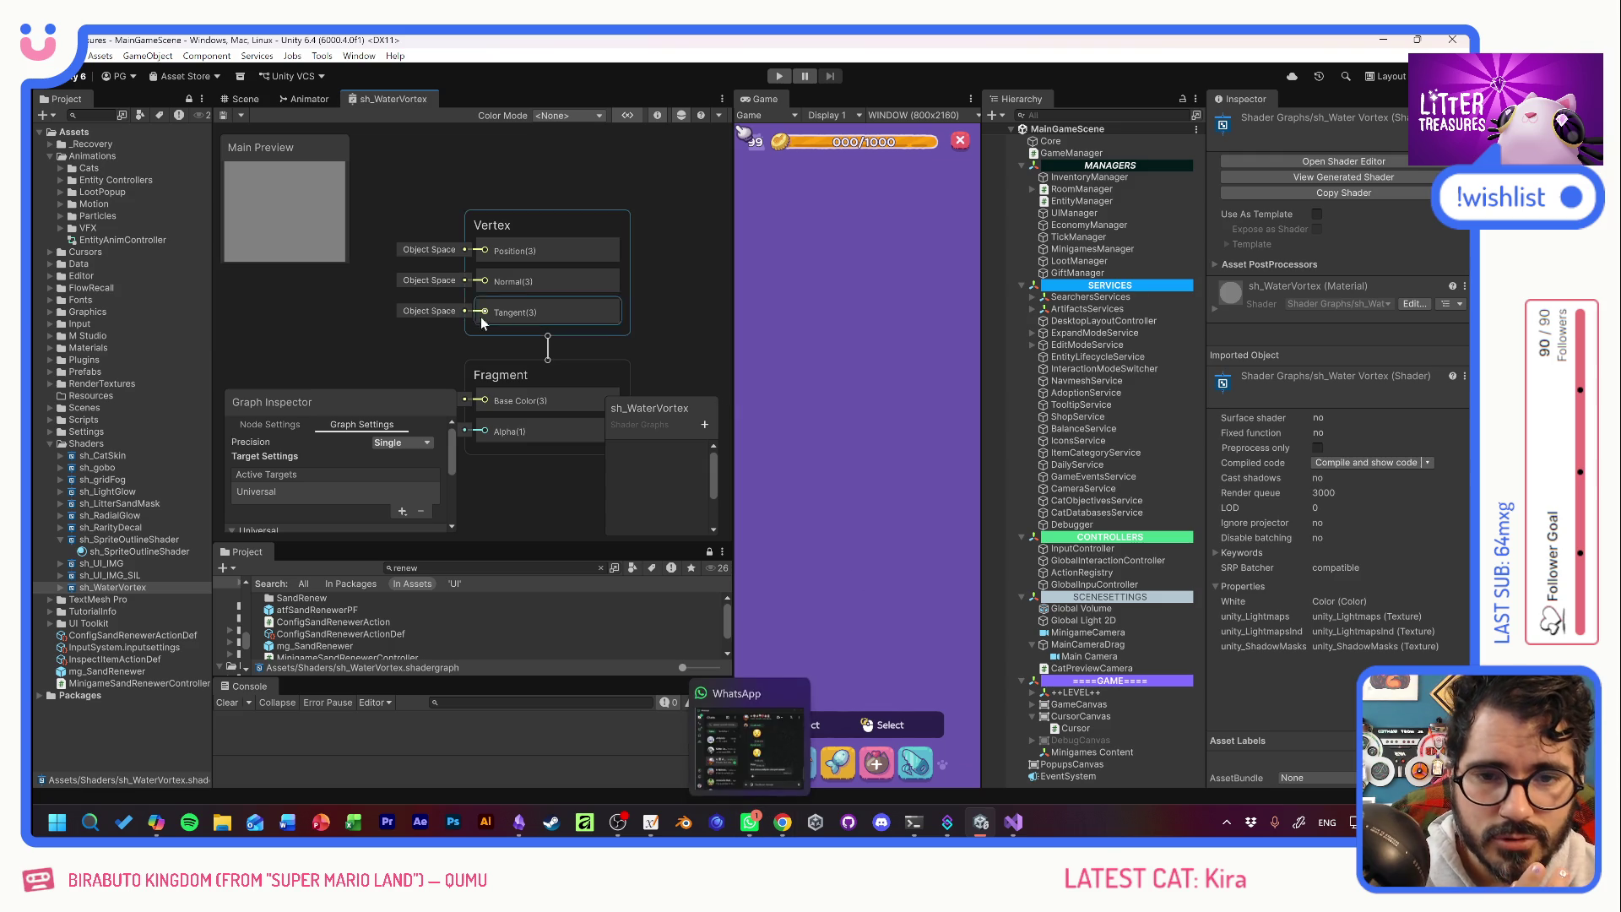
scroll(408, 352, "down", 2)
mouse_move(408, 352)
left_mouse_down()
mouse_move(519, 301)
mouse_move(488, 277)
mouse_move(467, 291)
left_mouse_up()
left_click_drag(455, 404, 422, 405)
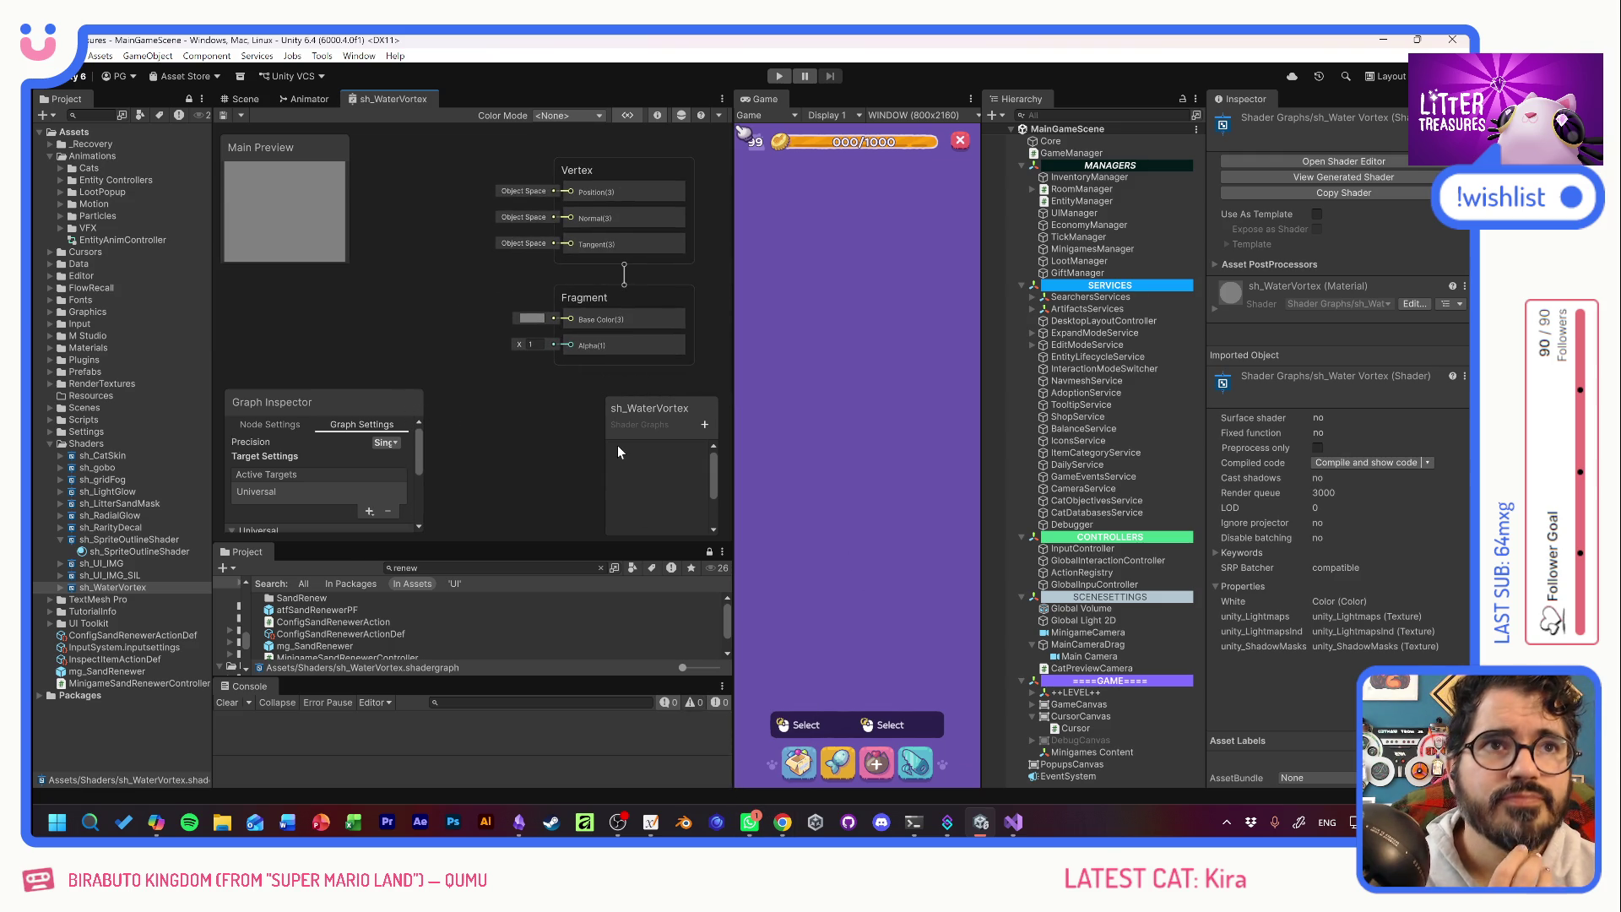